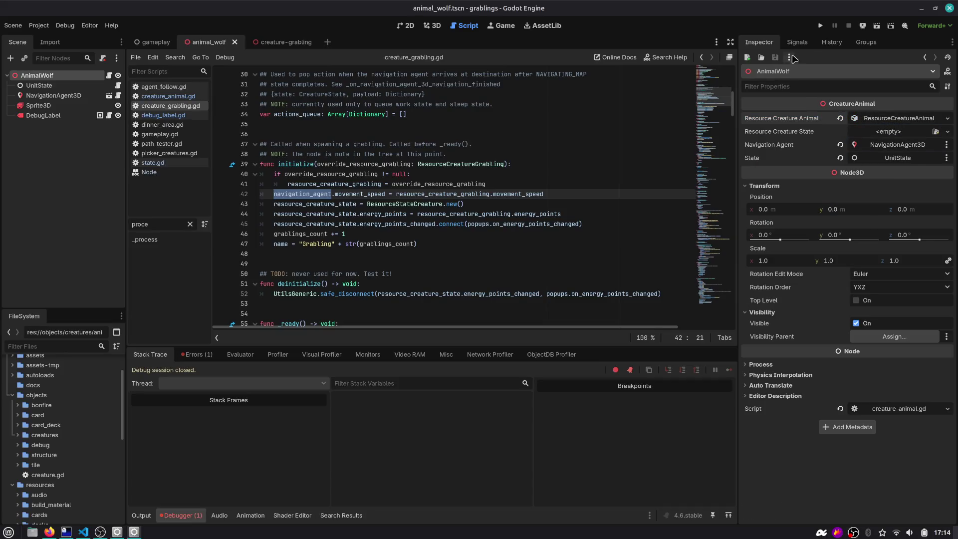
Wrap root.navigation_agent.process_mode in str() on line 25 of debug_label.gd, then relaunch with debug labels shown.
left_click(820, 25)
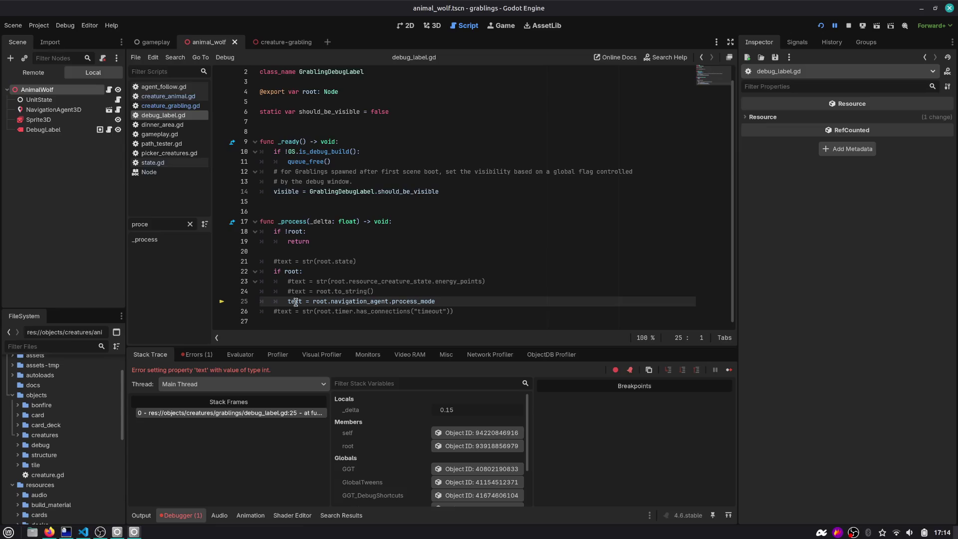
double_click(357, 302)
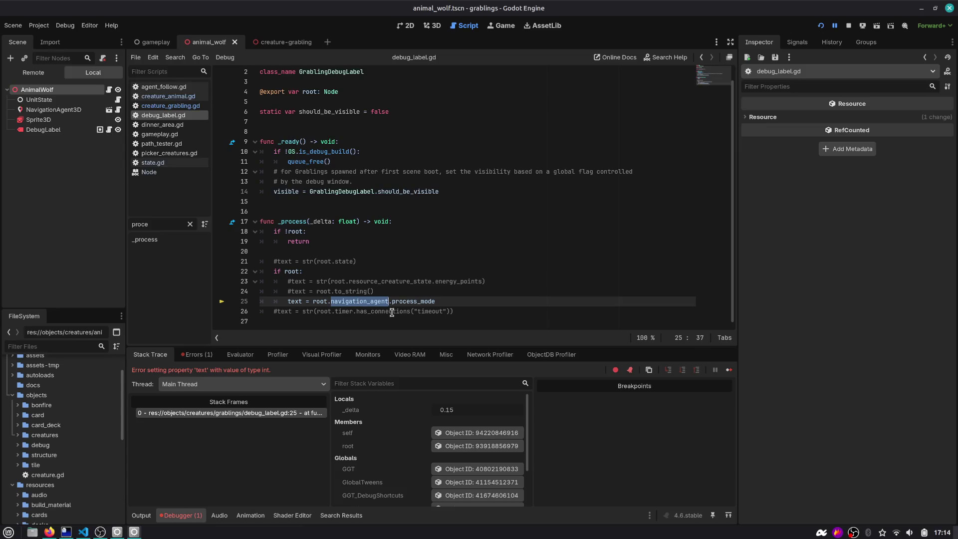
left_click(313, 302)
type("str(")
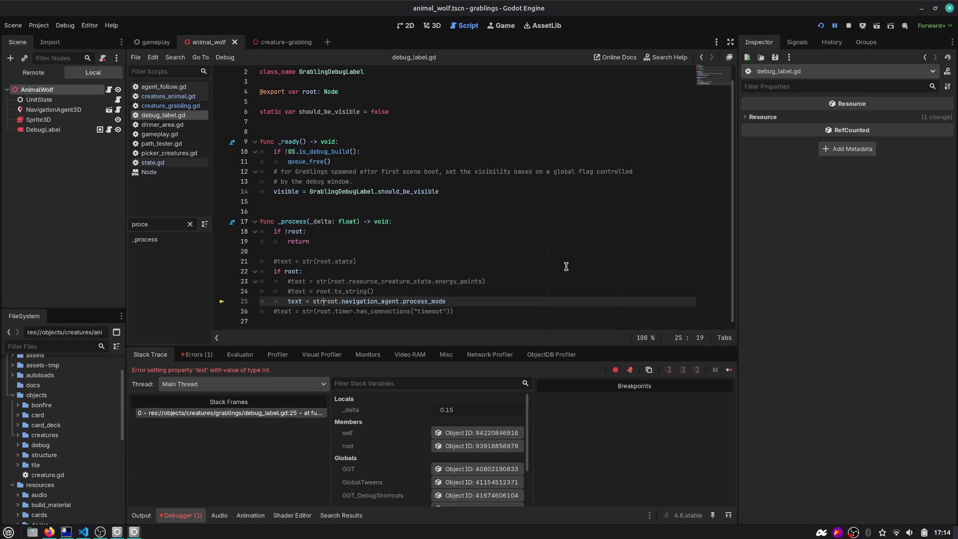
key("End")
key("F5")
left_click(896, 277)
Advance through dinner, sleep and new mornings while watching the creature labels, then stop the game.
scroll(499, 266, "up", 3)
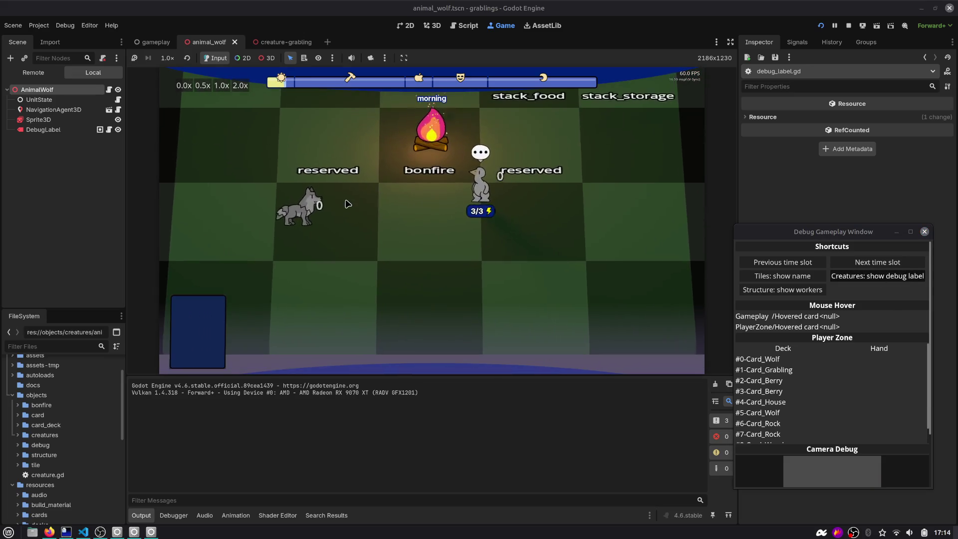
left_click(900, 265)
left_click(900, 266)
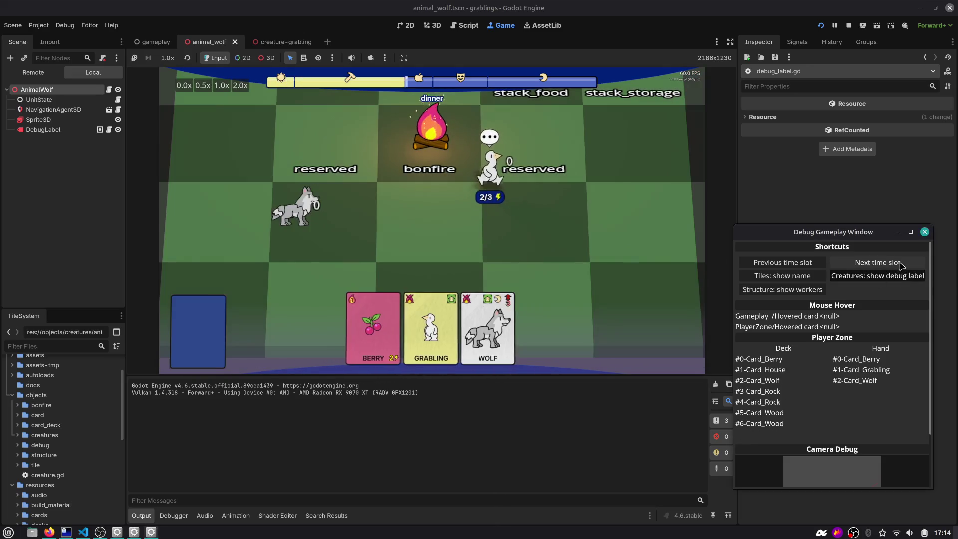
left_click(901, 263)
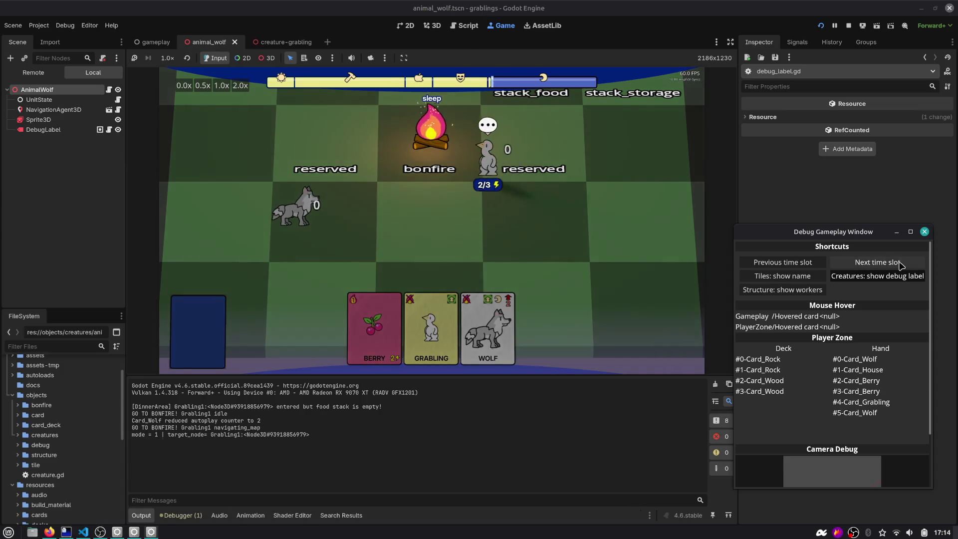
left_click(901, 263)
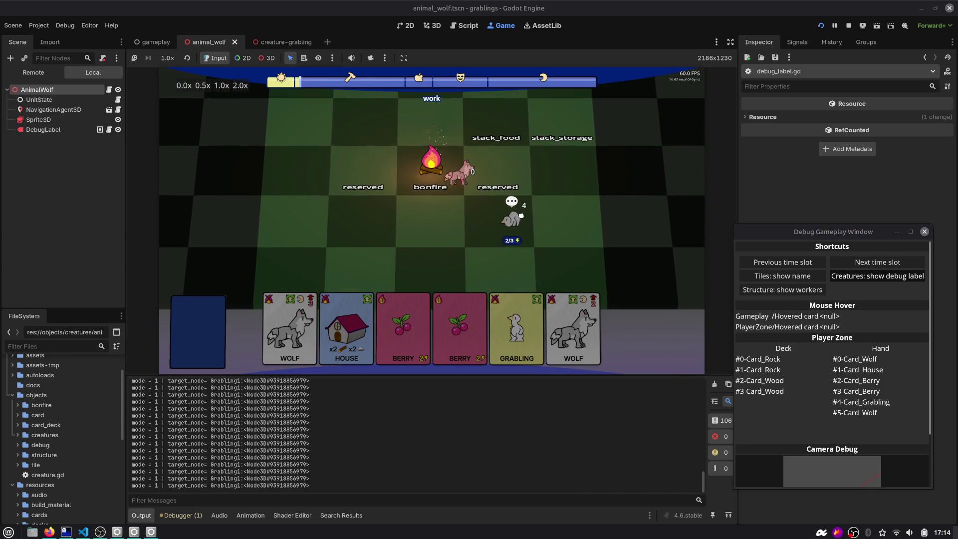
left_click(873, 264)
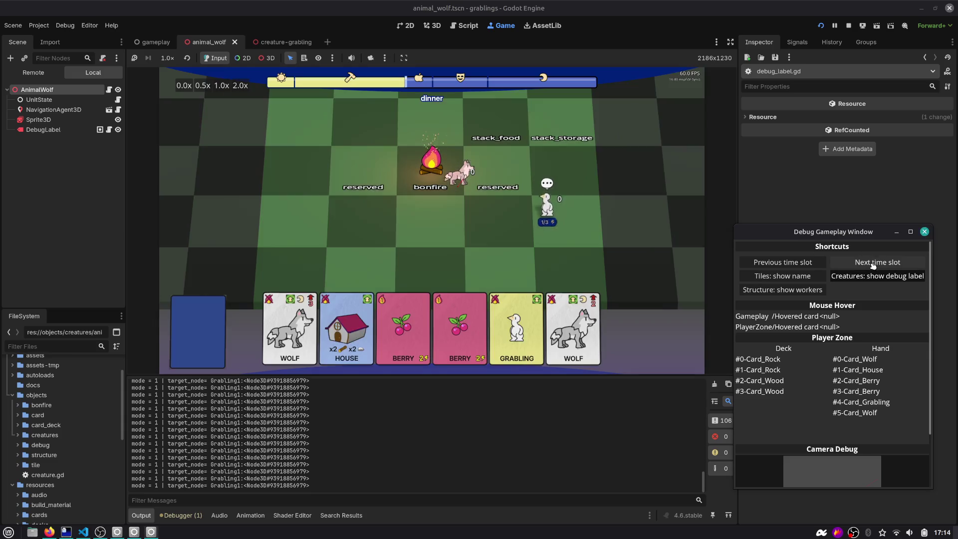
left_click(830, 260)
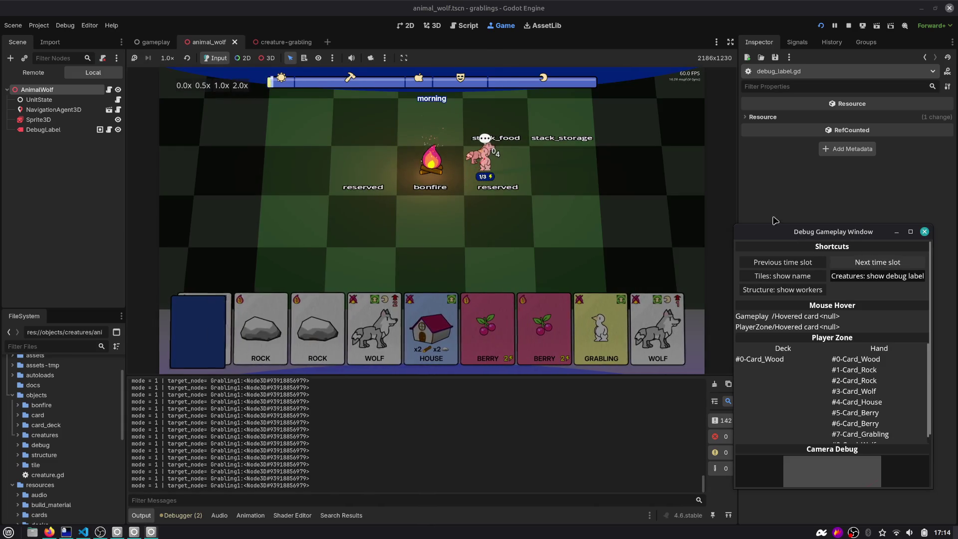
left_click(847, 25)
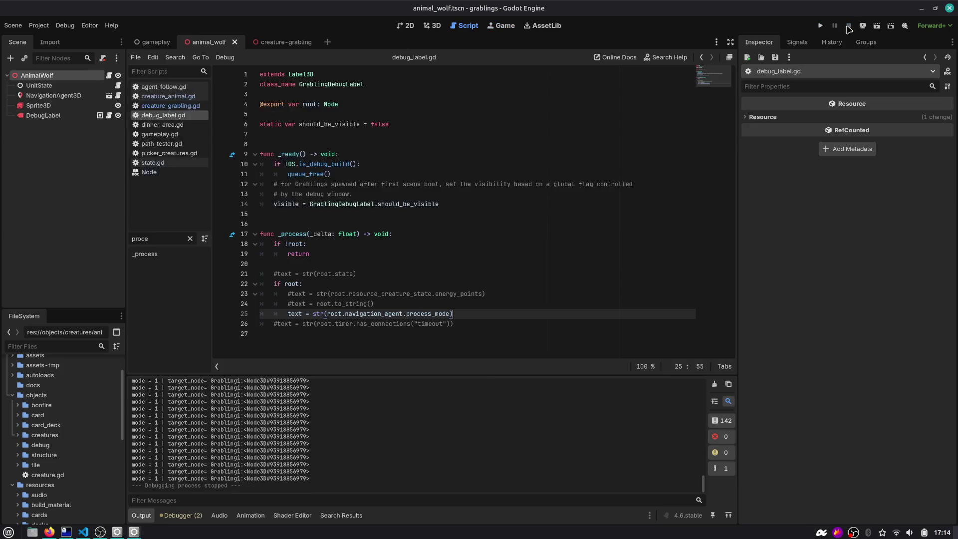
Inspect the DebugLabel's script, examining navigation_agent and process_mode on line 25.
scroll(165, 439, "up", 5)
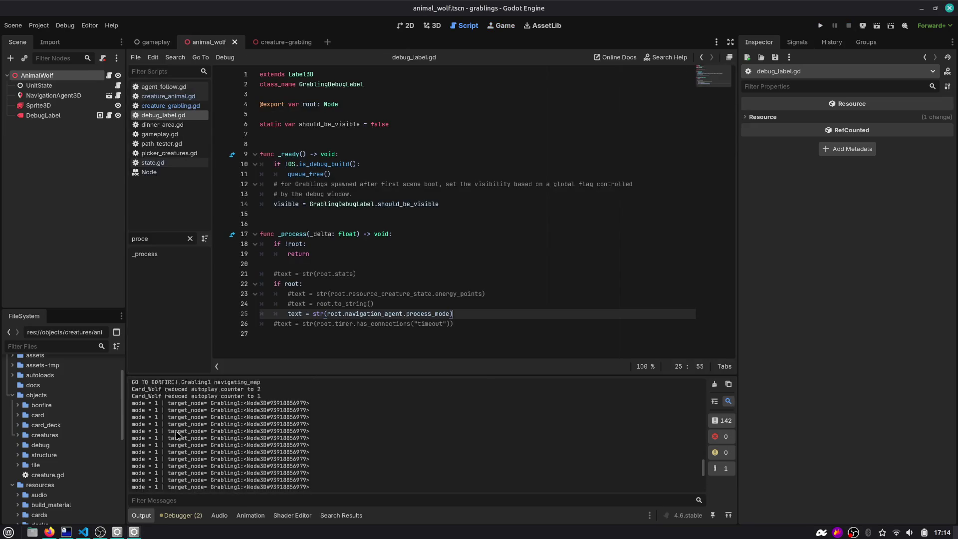
scroll(164, 439, "down", 2)
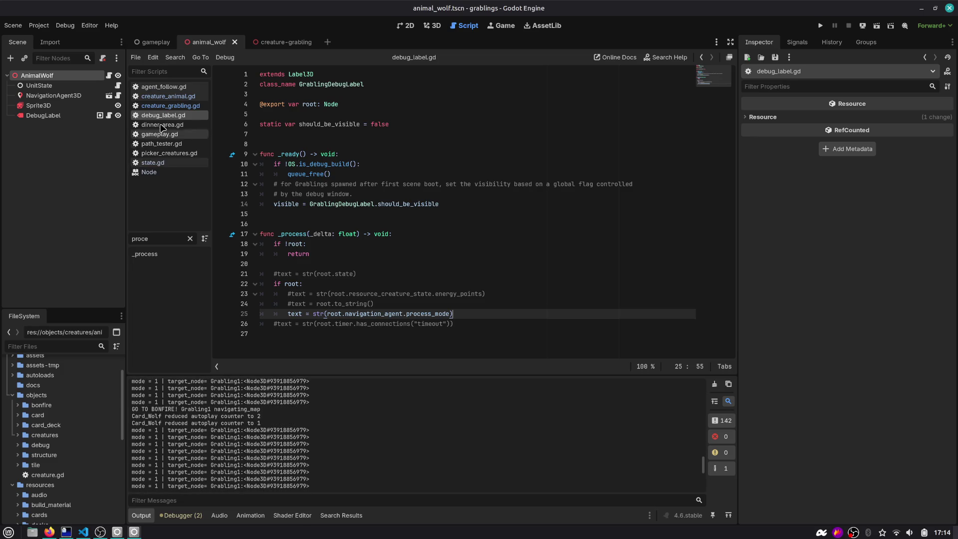
left_click(44, 115)
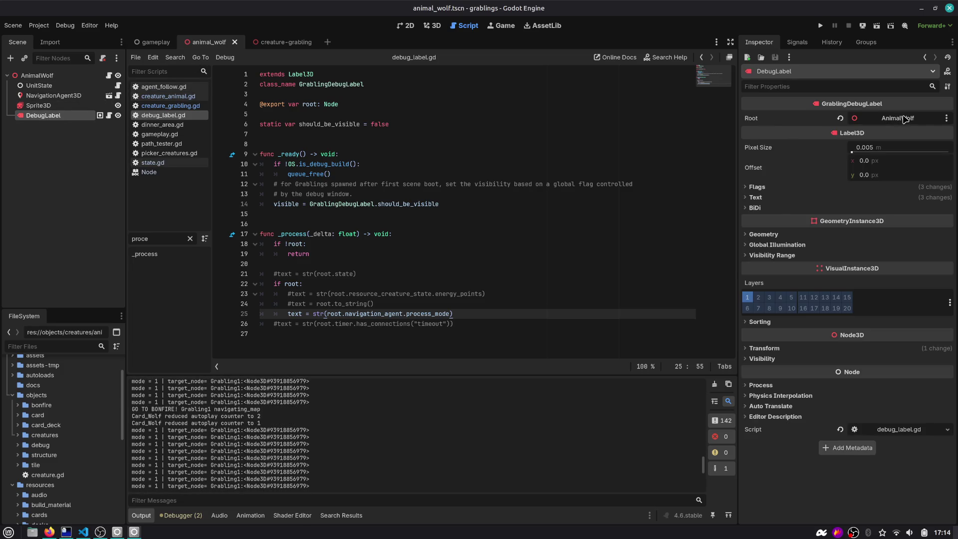
left_click(109, 116)
double_click(367, 315)
double_click(430, 315)
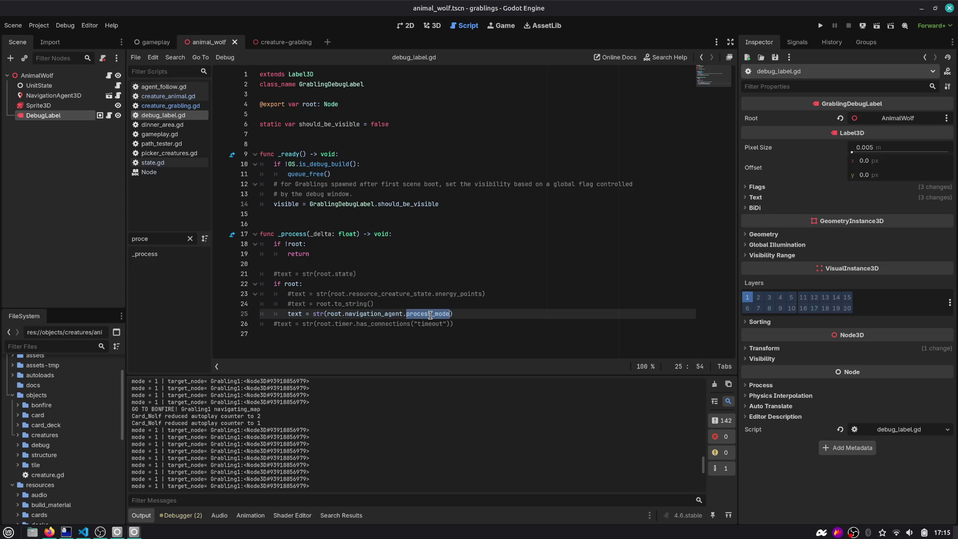
Review the navigation_agent declaration in creature_animal.gd and process_mode usage in state.gd.
left_click(110, 76)
double_click(326, 127)
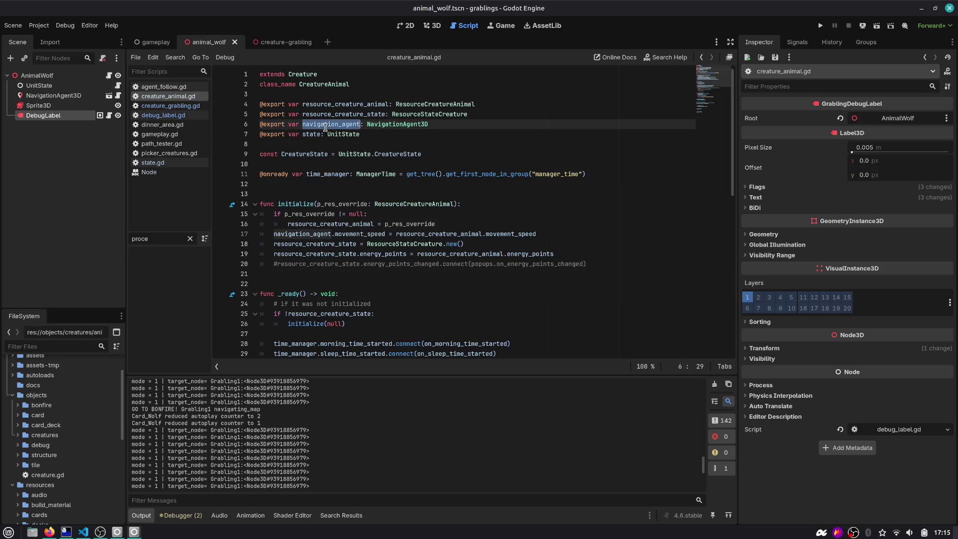
scroll(325, 127, "down", 10)
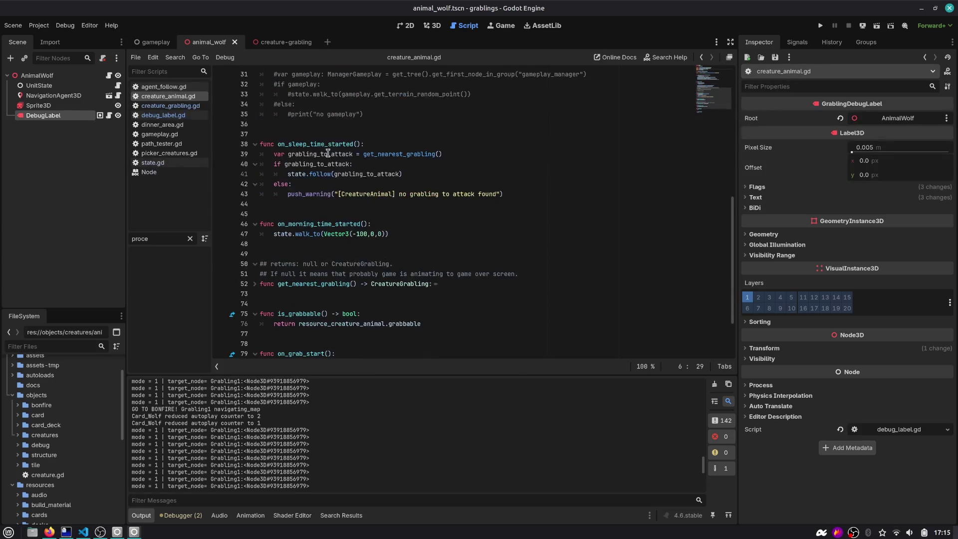
left_click(117, 86)
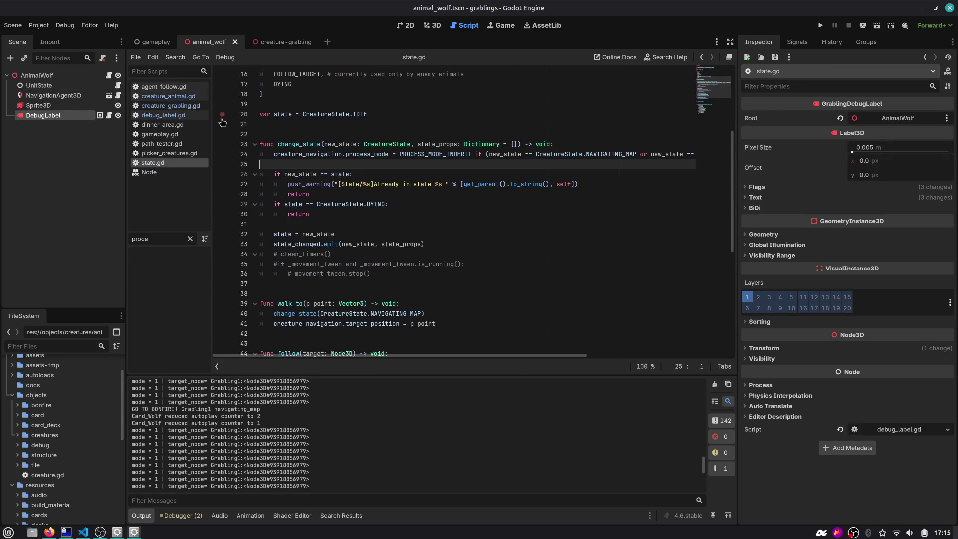
left_click(345, 155)
double_click(356, 156)
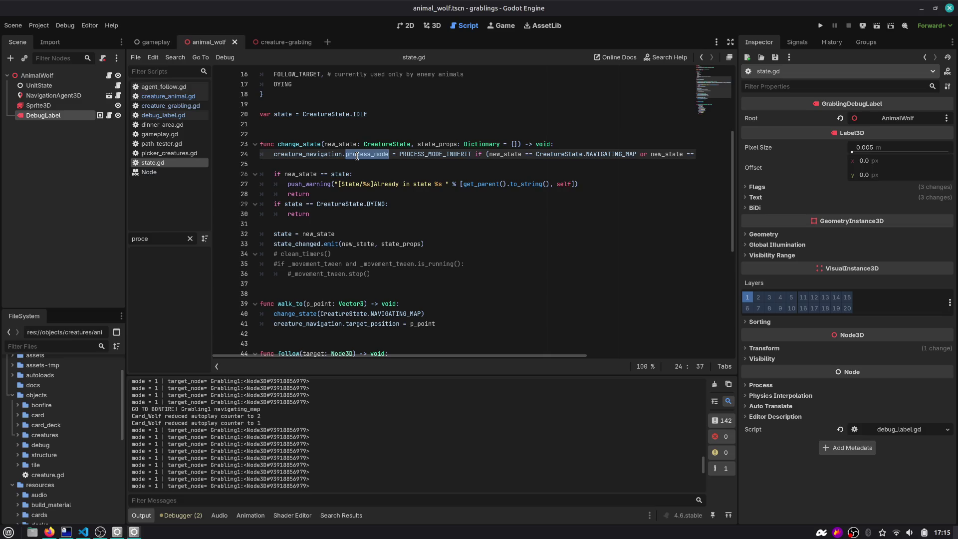
scroll(356, 156, "up", 5)
double_click(333, 125)
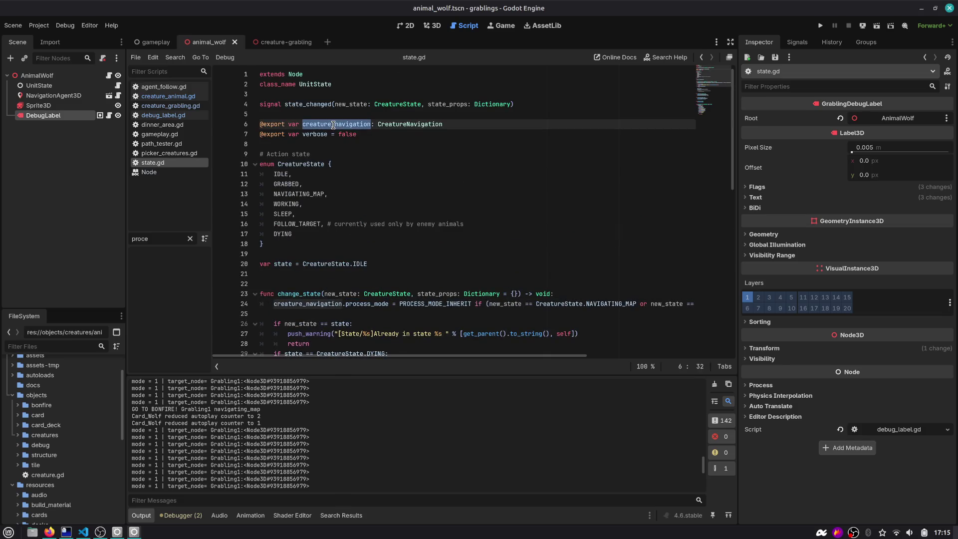
Begin replacing the NavigationAgent3D type on line 6 of creature_animal.gd with CreatureNavigation.
left_click(109, 76)
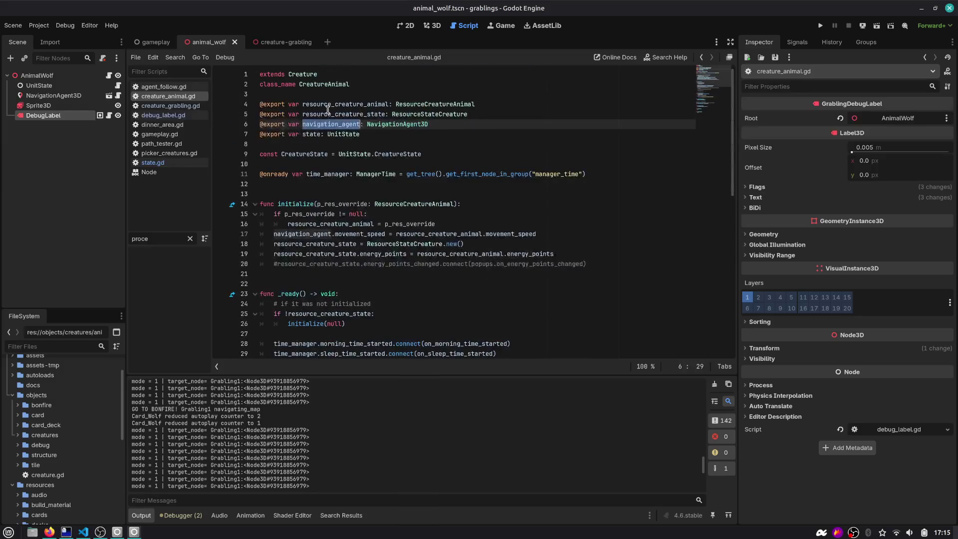
double_click(385, 123)
type("Creature")
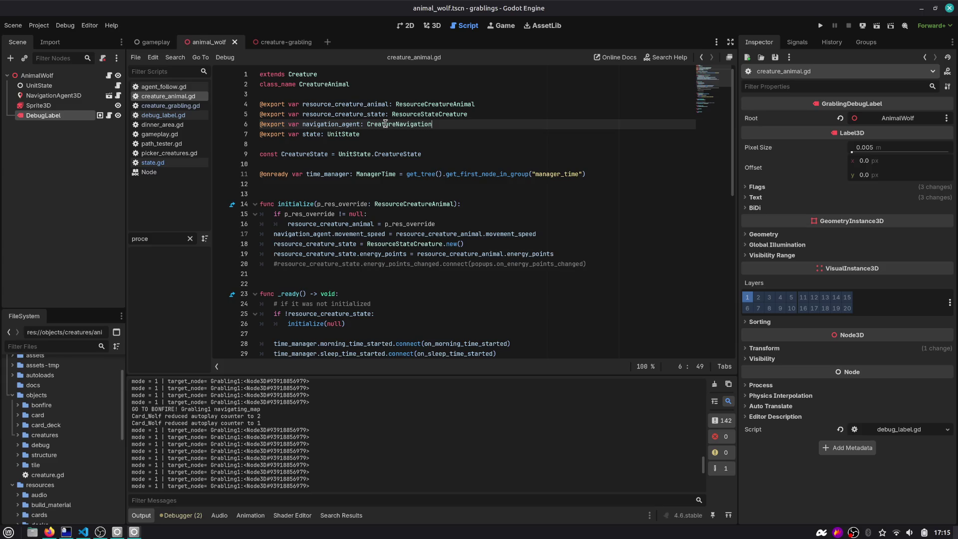
Search creature_animal.gd for navigation_agent and step through both matches.
double_click(385, 124)
double_click(345, 124)
key("ctrl+f")
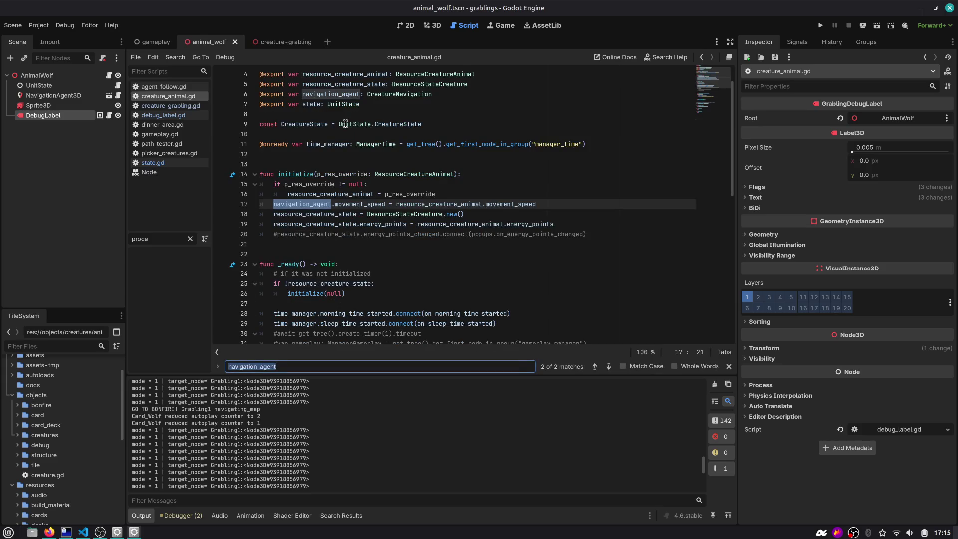
key("Return")
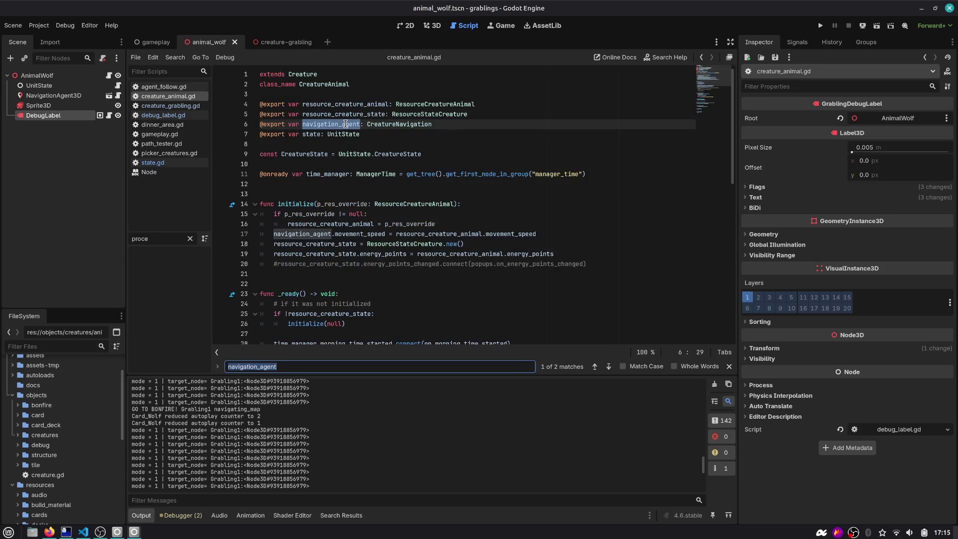
key("Return")
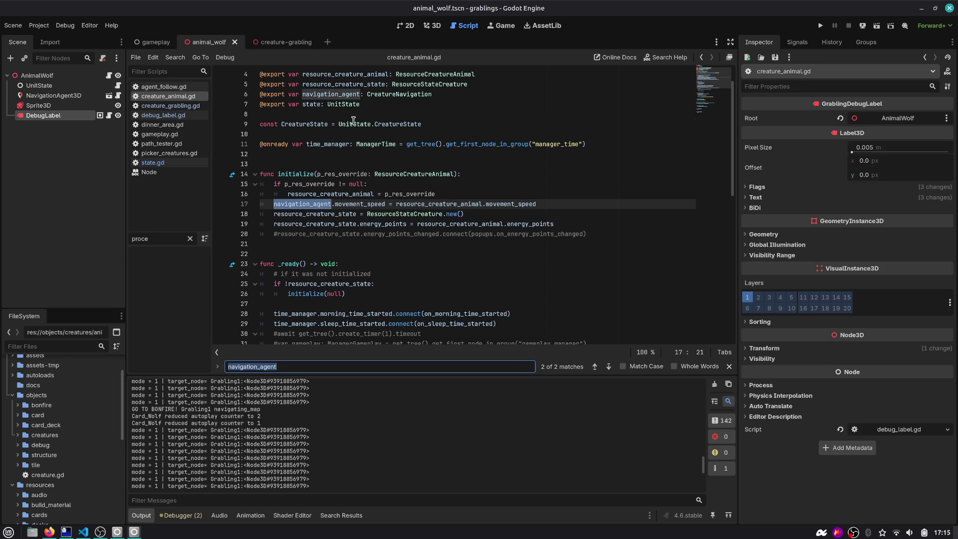
scroll(423, 158, "down", 10)
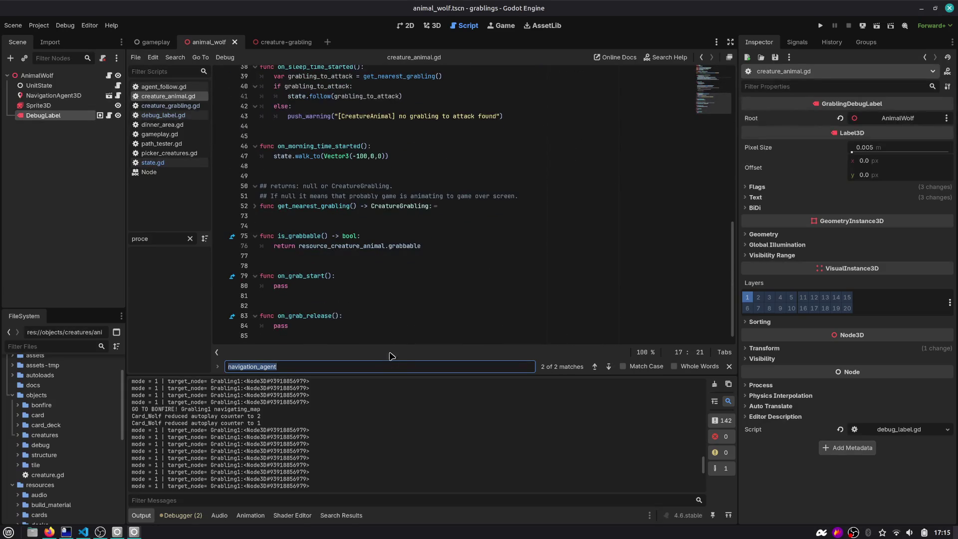
left_click(390, 343)
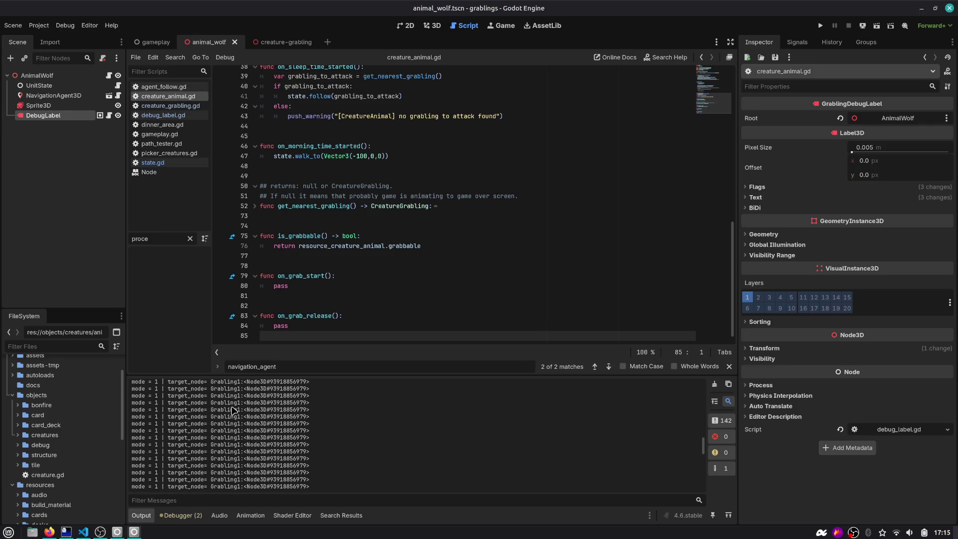
Review the state.gd UnitState script and run the game again.
left_click(118, 85)
scroll(374, 218, "down", 10)
scroll(374, 219, "down", 2)
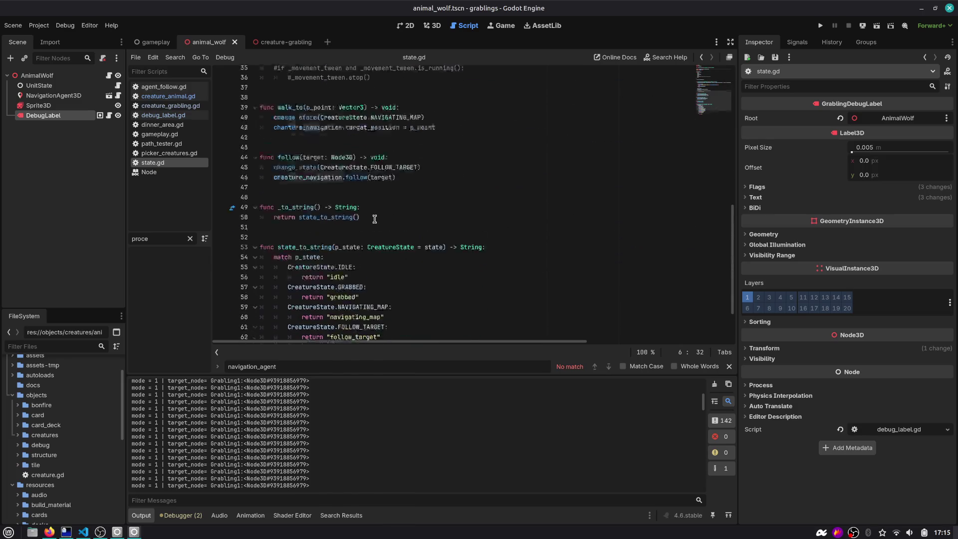
key("F5")
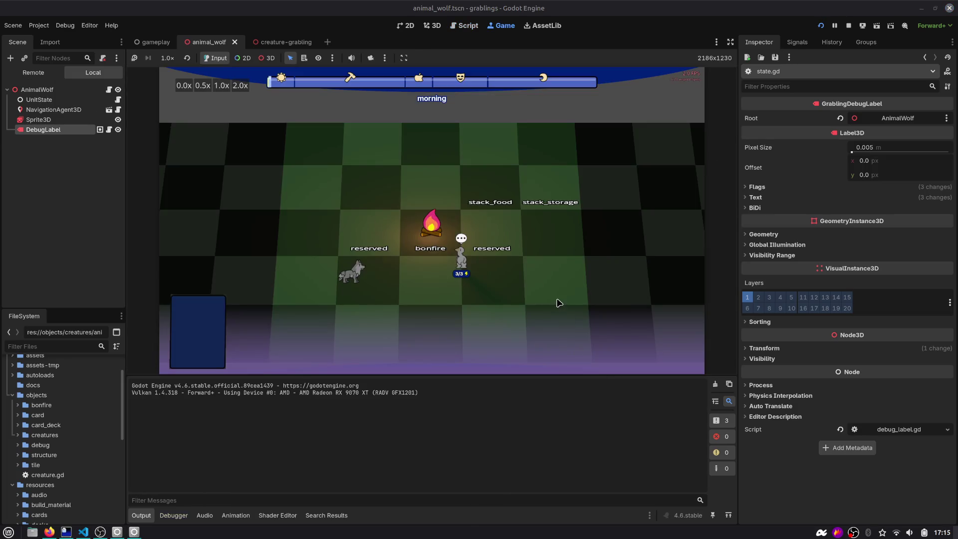
Advance the day through sleep to a new morning, then stop the game.
left_click(879, 262)
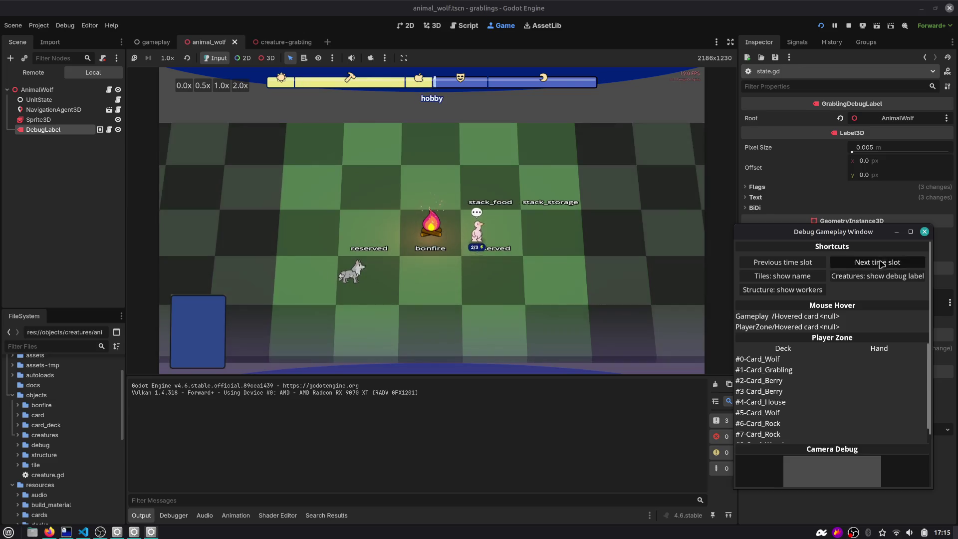
left_click(879, 262)
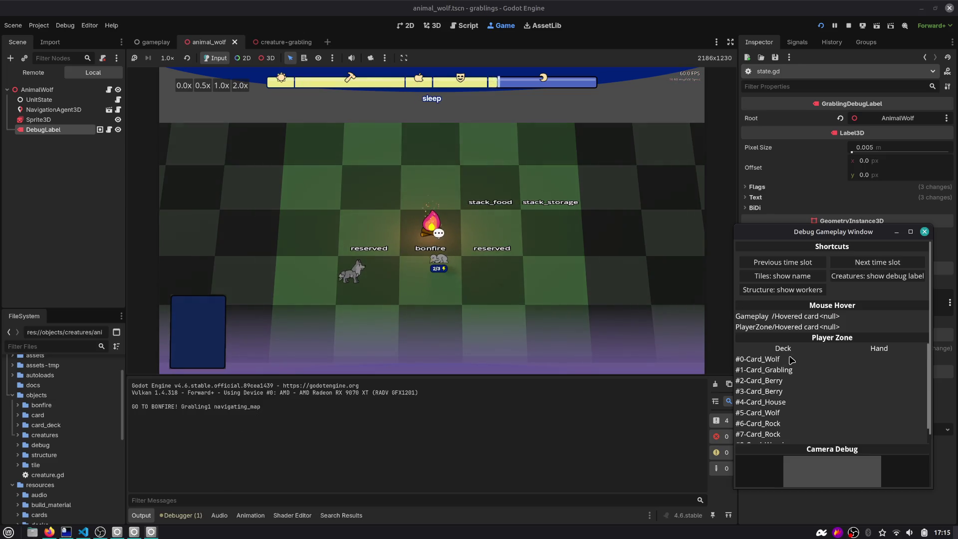
left_click(877, 262)
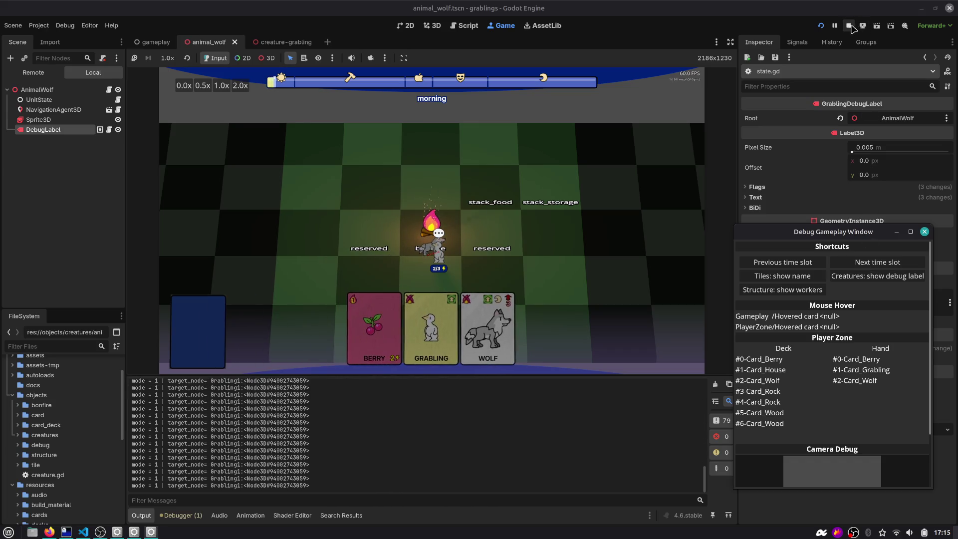
left_click(849, 26)
Relaunch, advance one time slot with creature debug labels shown, then stop again.
scroll(222, 411, "up", 5)
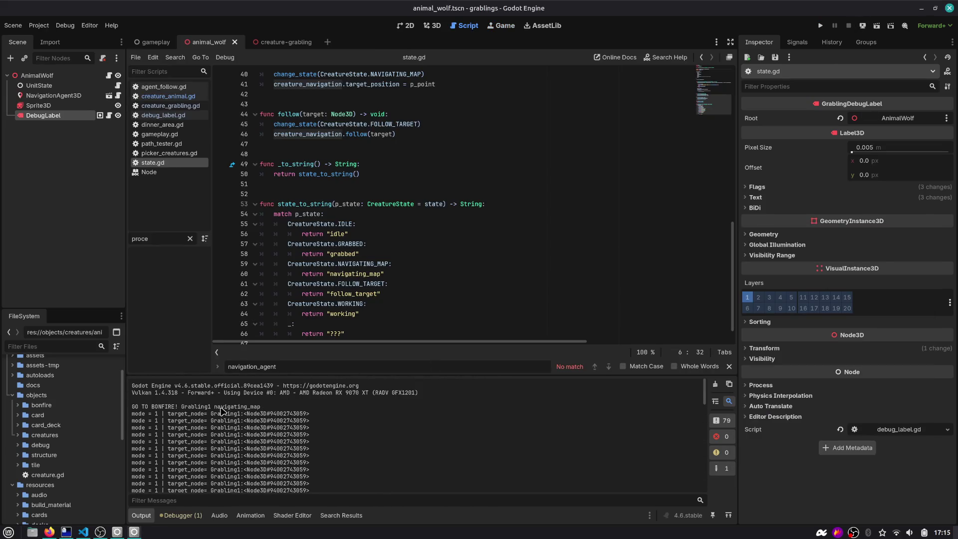
left_click(820, 25)
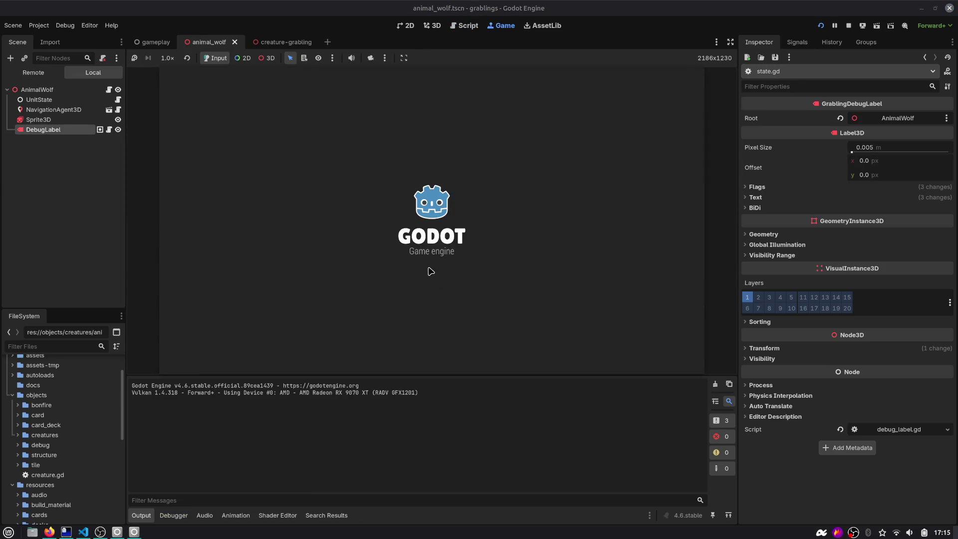
left_click(859, 266)
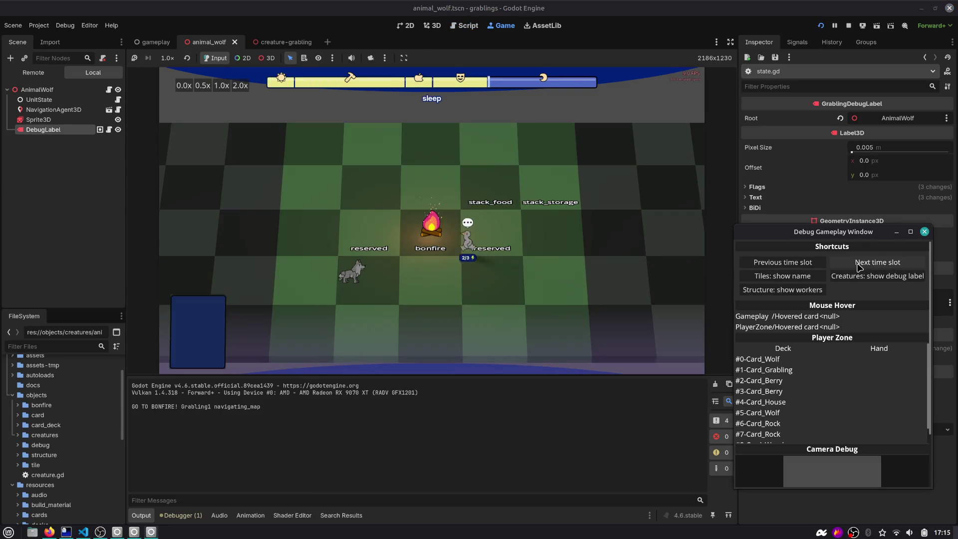
left_click(866, 282)
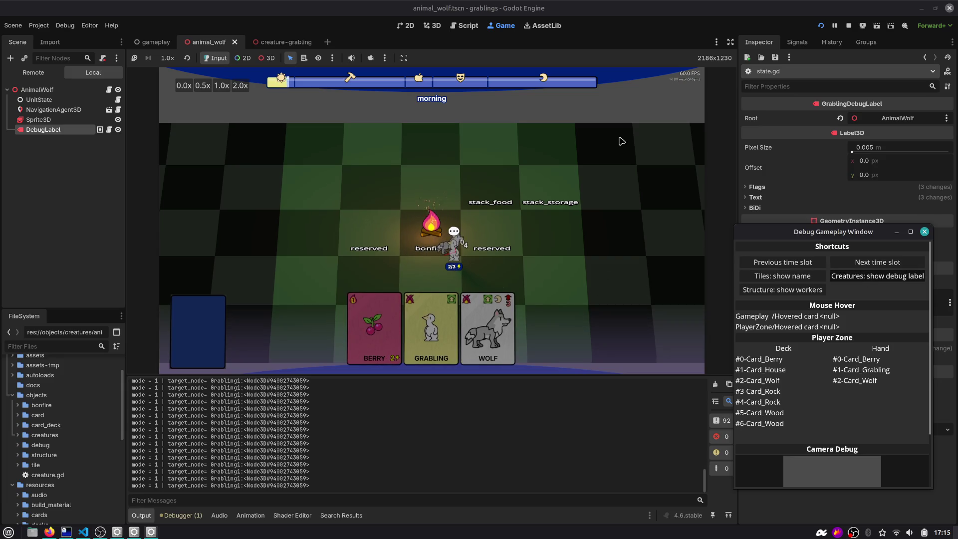
left_click(847, 26)
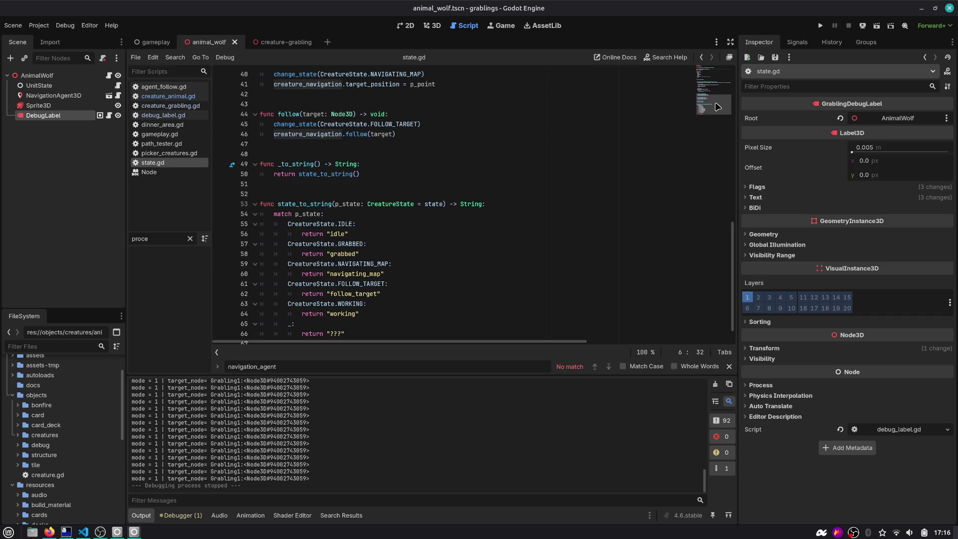
Trace mode usage in agent_follow.gd, including AgentMode FOLLOW and the verbose print on lines 49–50.
scroll(716, 110, "down", 1)
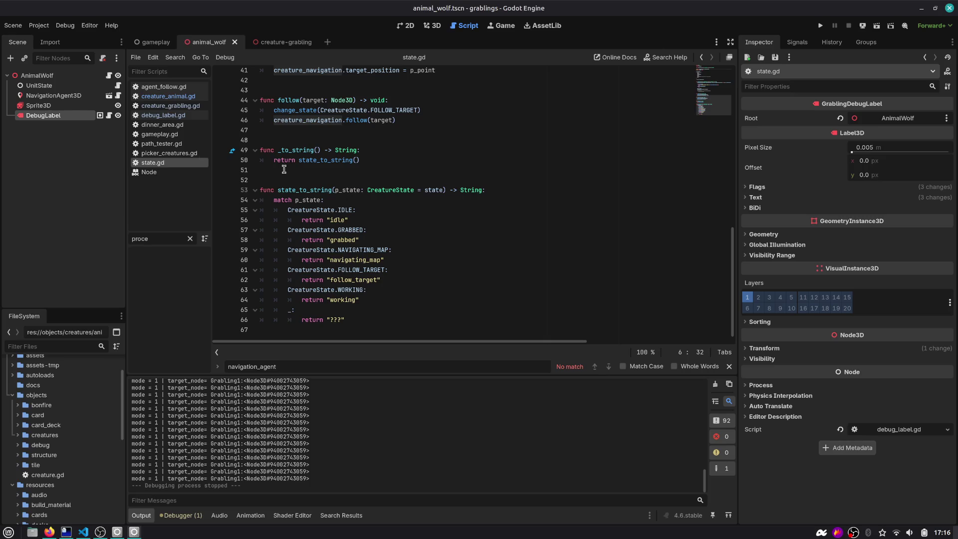
left_click(108, 116)
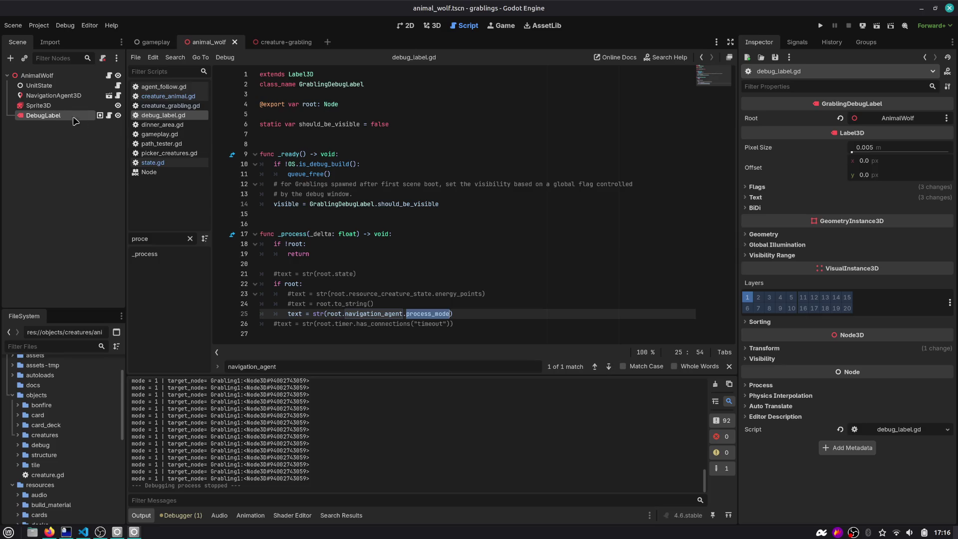
left_click(118, 95)
scroll(355, 220, "down", 8)
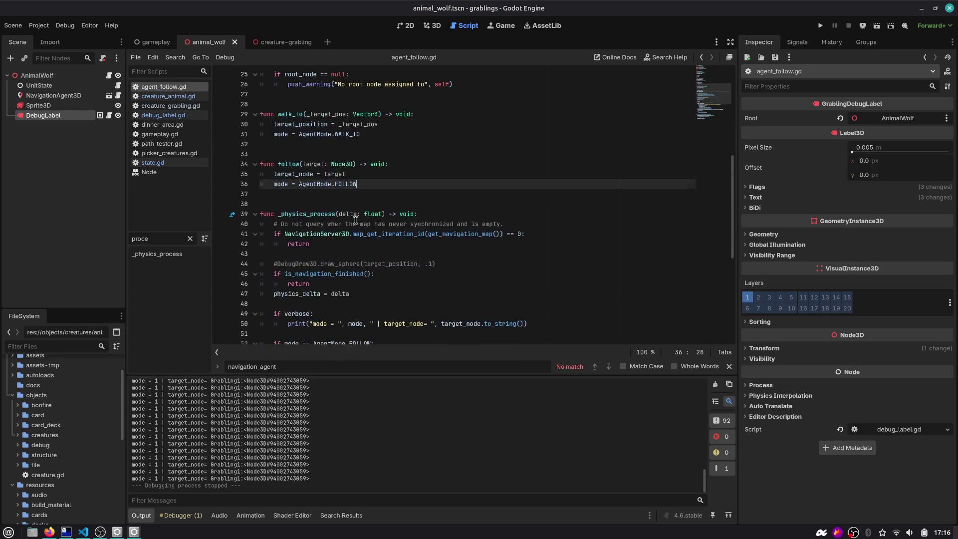
scroll(355, 219, "down", 2)
scroll(352, 215, "down", 2)
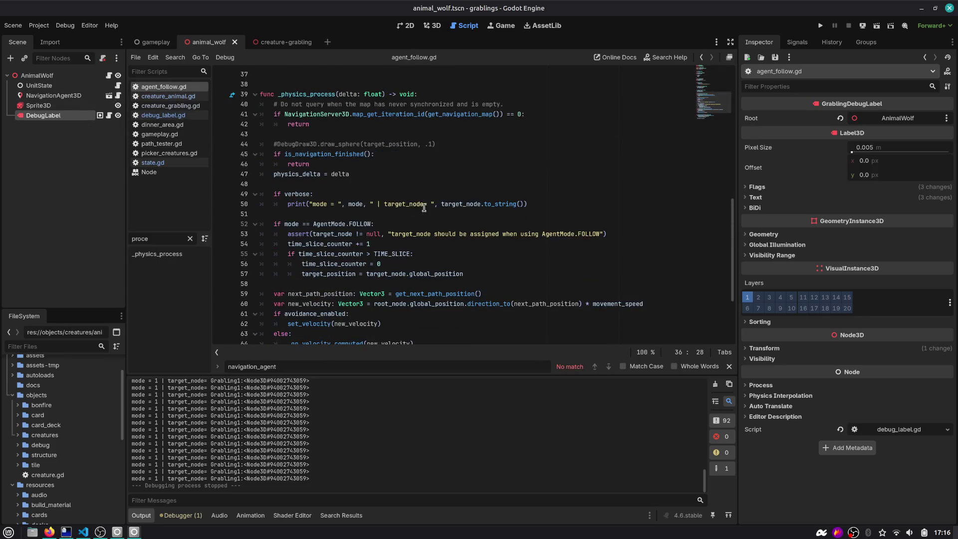
double_click(357, 204)
scroll(357, 204, "up", 3)
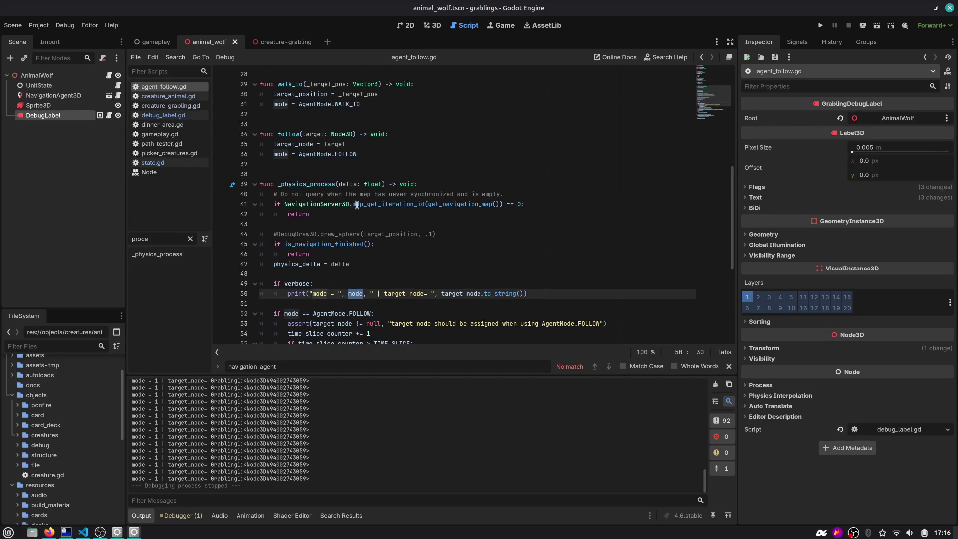
scroll(357, 205, "up", 6)
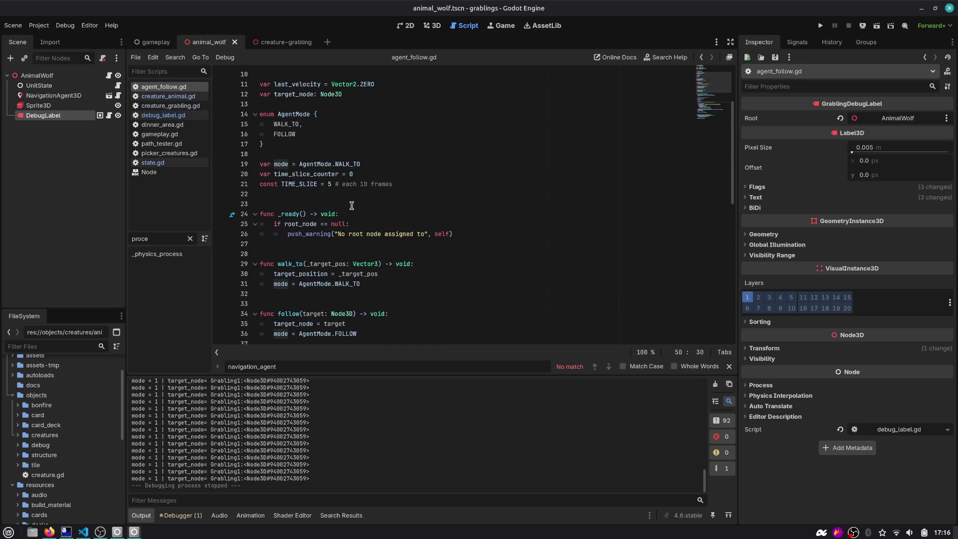
left_click(296, 134)
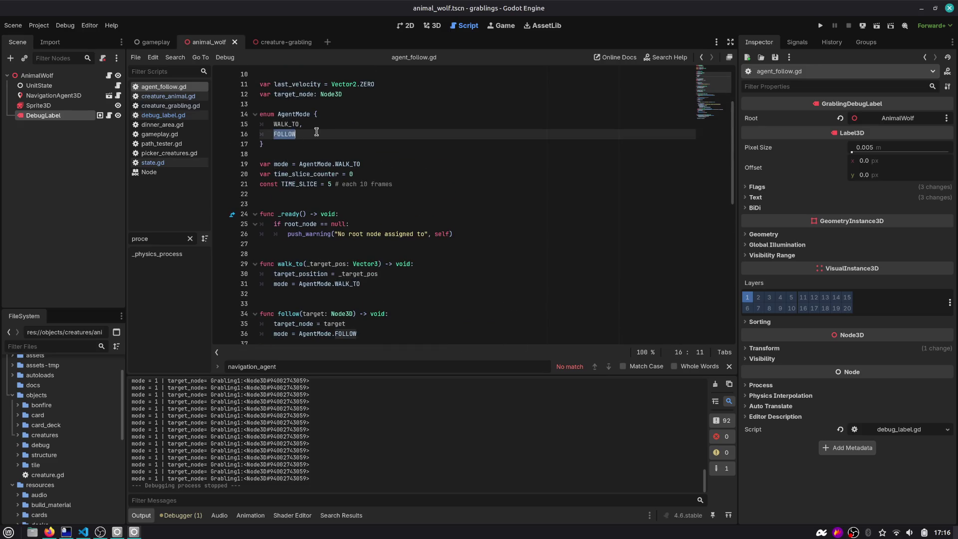
type("# 1")
scroll(325, 133, "down", 8)
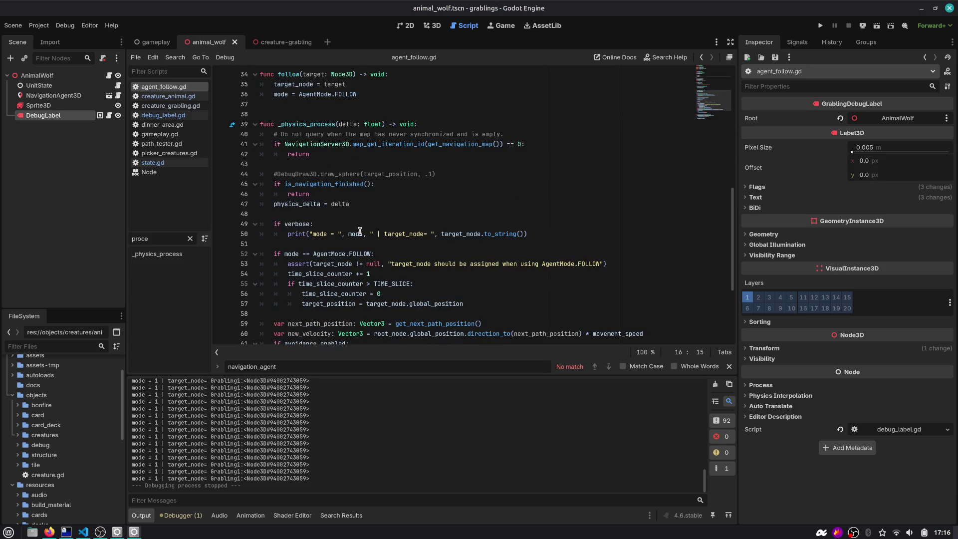
left_click_drag(527, 233, 198, 228)
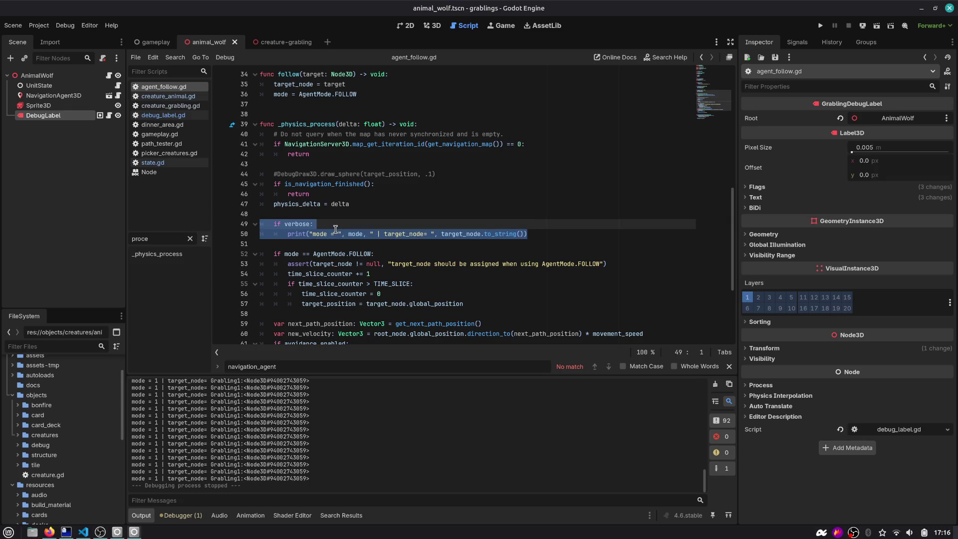
scroll(324, 226, "up", 2)
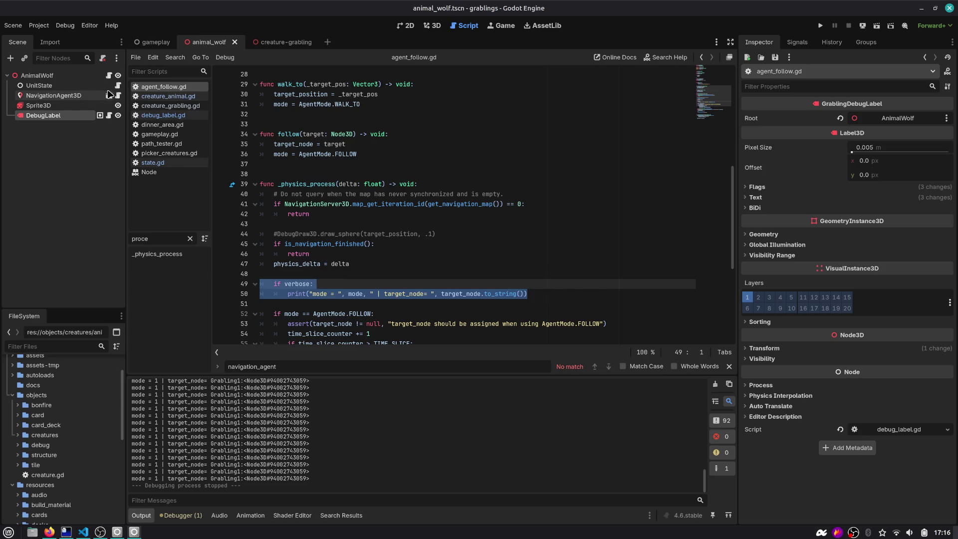
Examine creature_navigation.process_mode on line 24 of state.gd while the game reruns.
key("alt+Left")
scroll(346, 190, "up", 9)
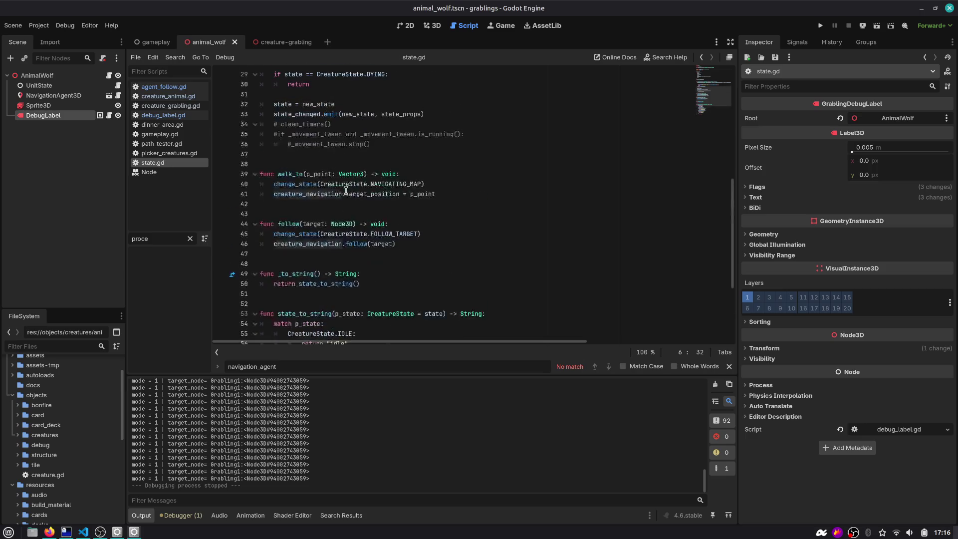
double_click(315, 174)
key("F5")
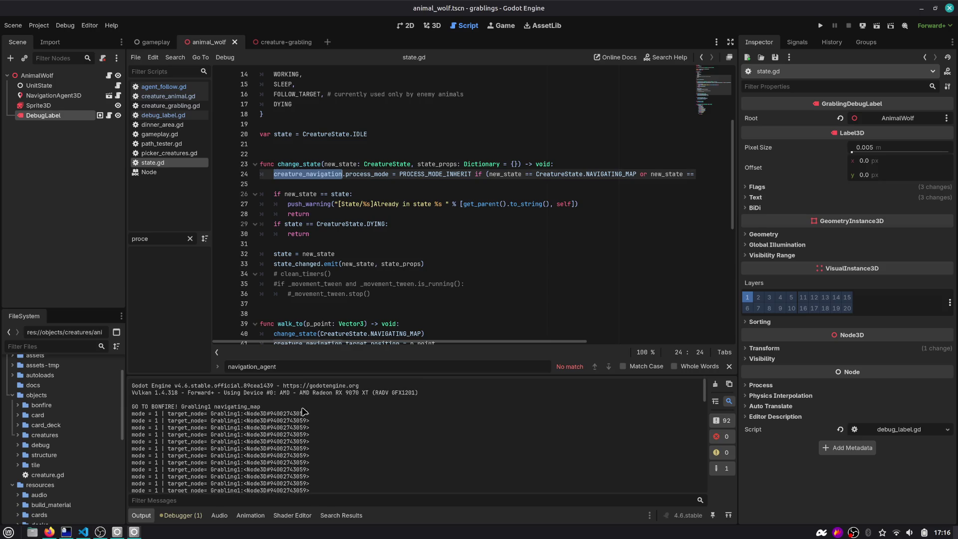
double_click(430, 174)
double_click(325, 174)
left_click(362, 173)
double_click(362, 173)
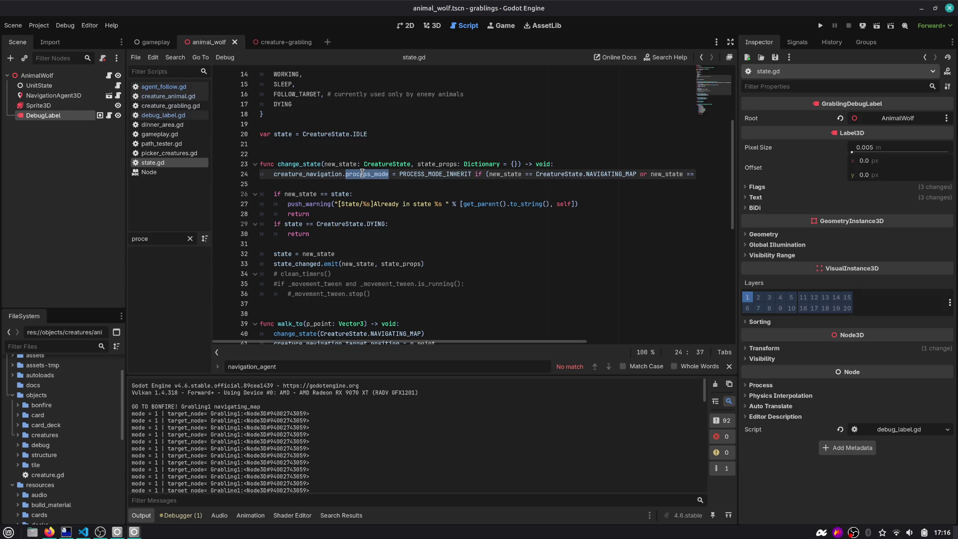
left_click(108, 75)
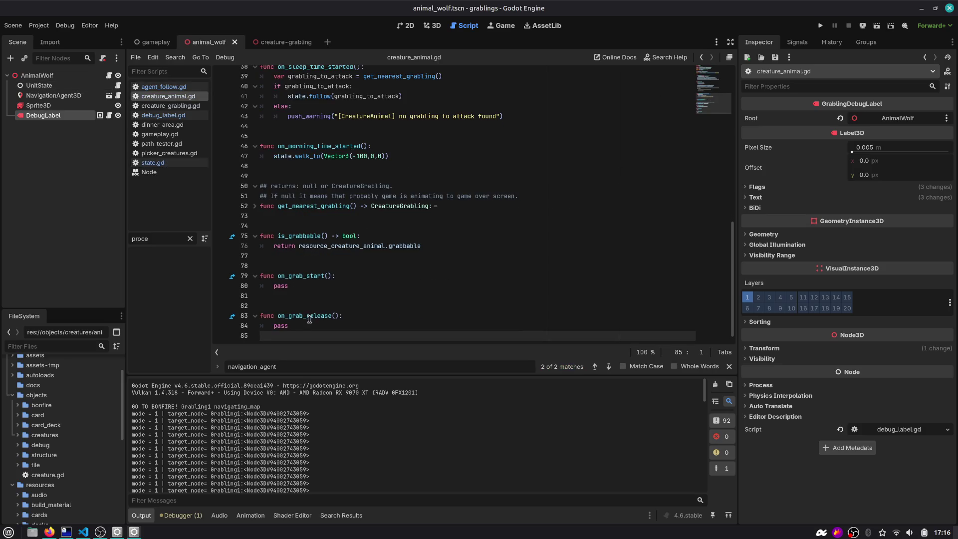
Insert a _process(delta) function printing navigation_agent.process_mode using autocomplete.
left_click(341, 218)
key("Up")
key("Up")
key("Up")
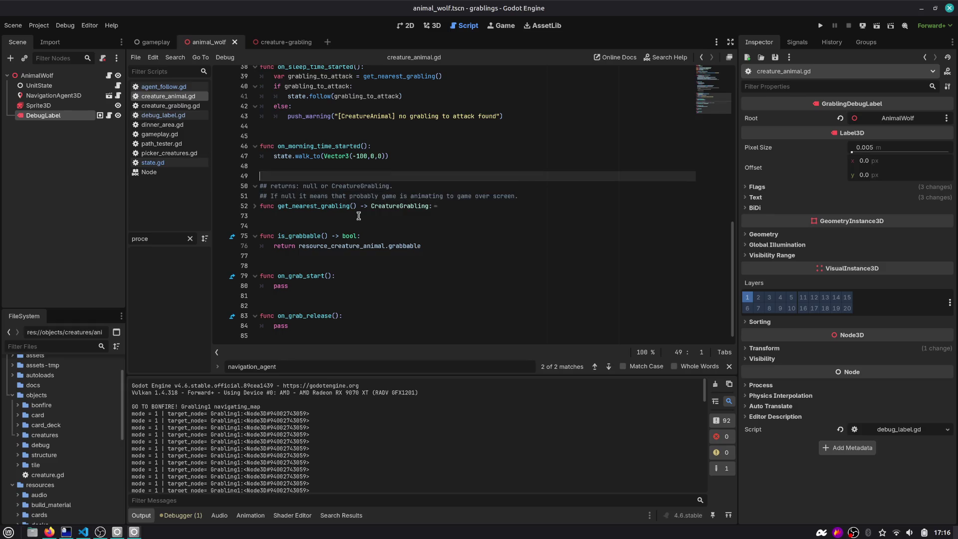
key("Return")
key("Return")
type("func _p")
key("Return")
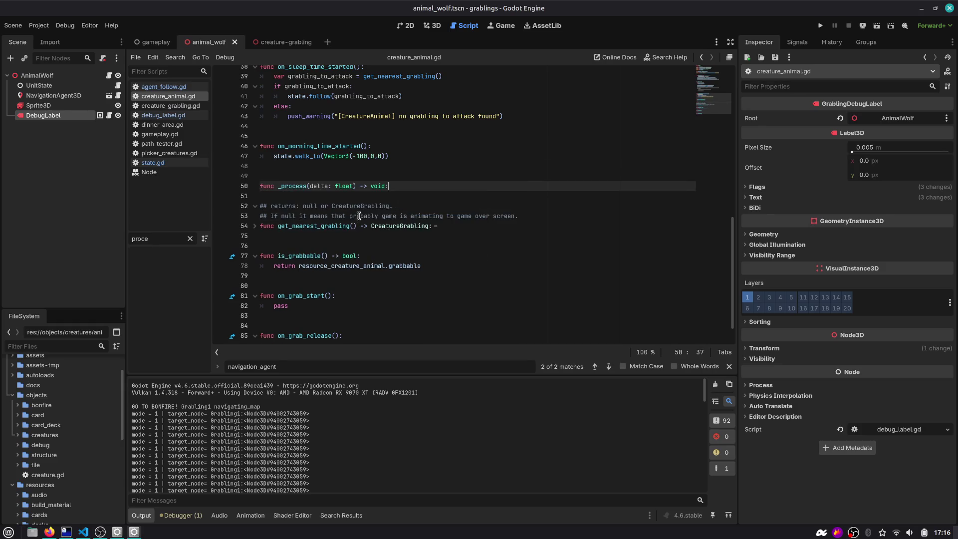
key("Return")
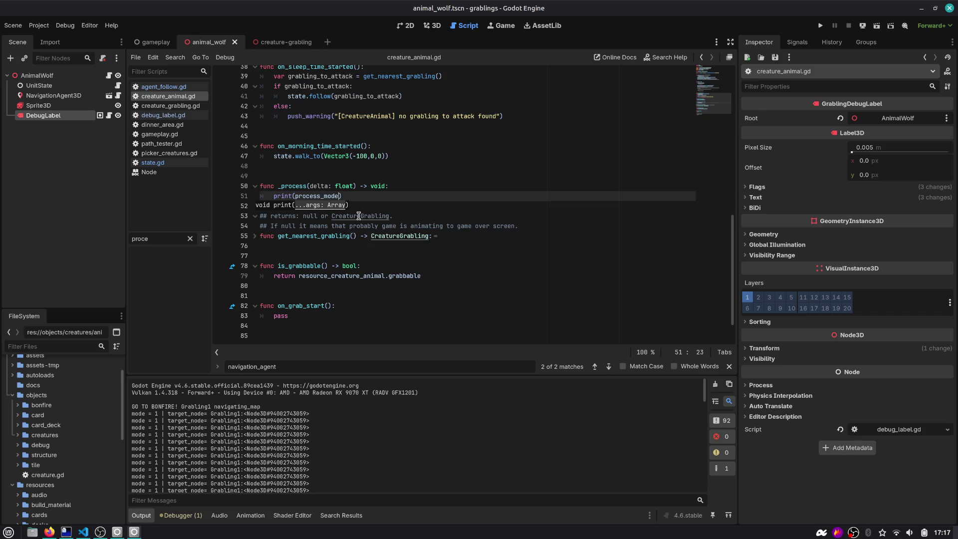
type("nav")
key("Return")
type(".")
type("proc")
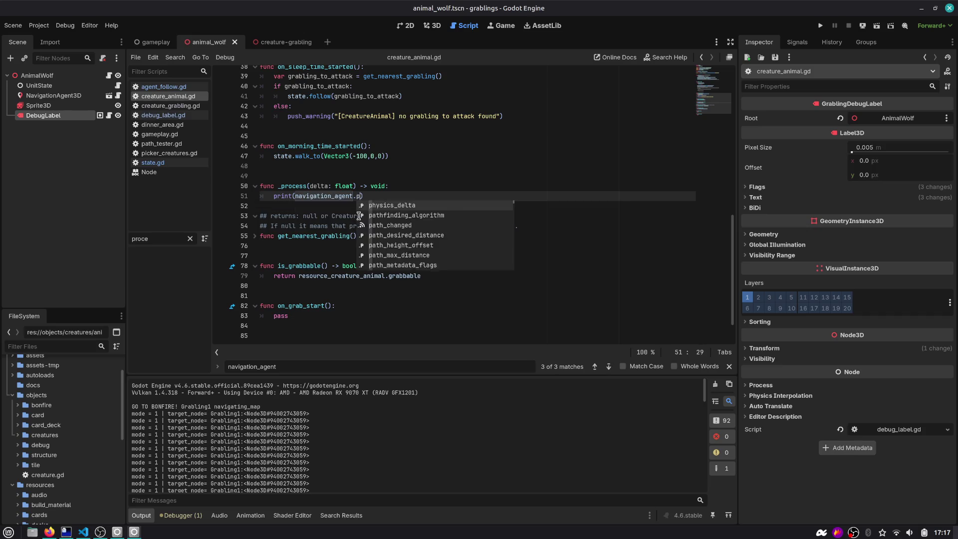
key("Return")
Save creature_animal.gd and switch to agent_follow.gd.
key("ctrl+s")
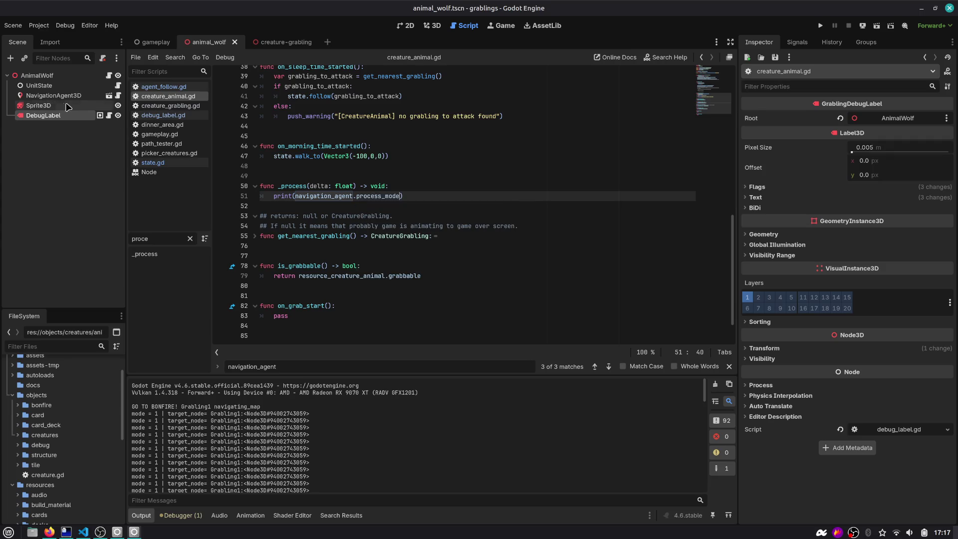
left_click(116, 96)
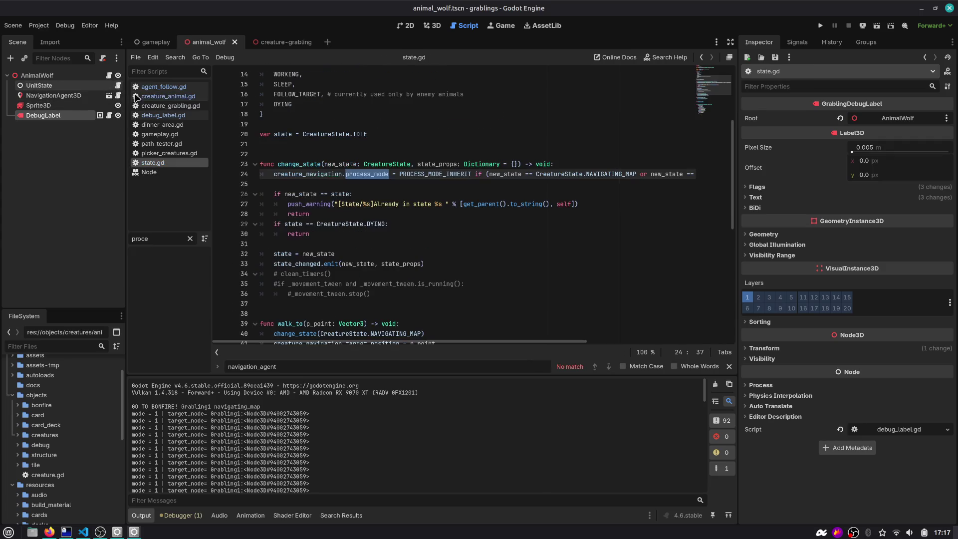
scroll(418, 186, "down", 3)
Delete the verbose logging lines 49–50 in agent_follow.gd.
left_click(383, 144)
key("shift+Up")
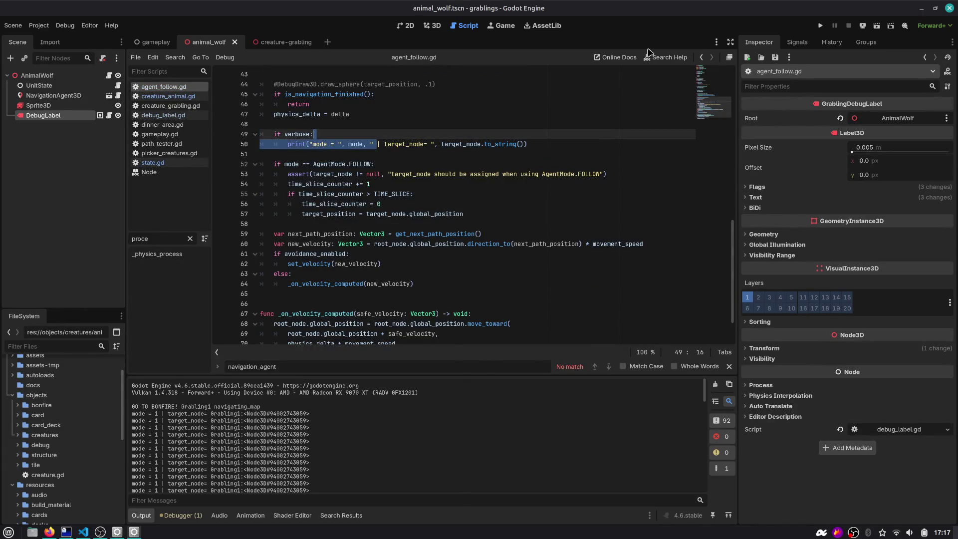
key("ctrl+shift+k")
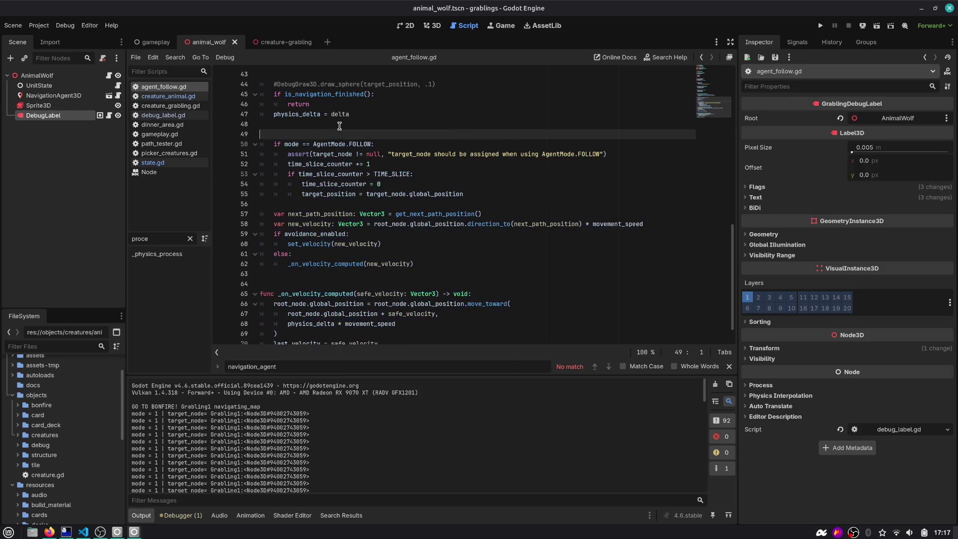
Run the game, briefly check the documentation search, pan the board, then stop.
left_click(820, 26)
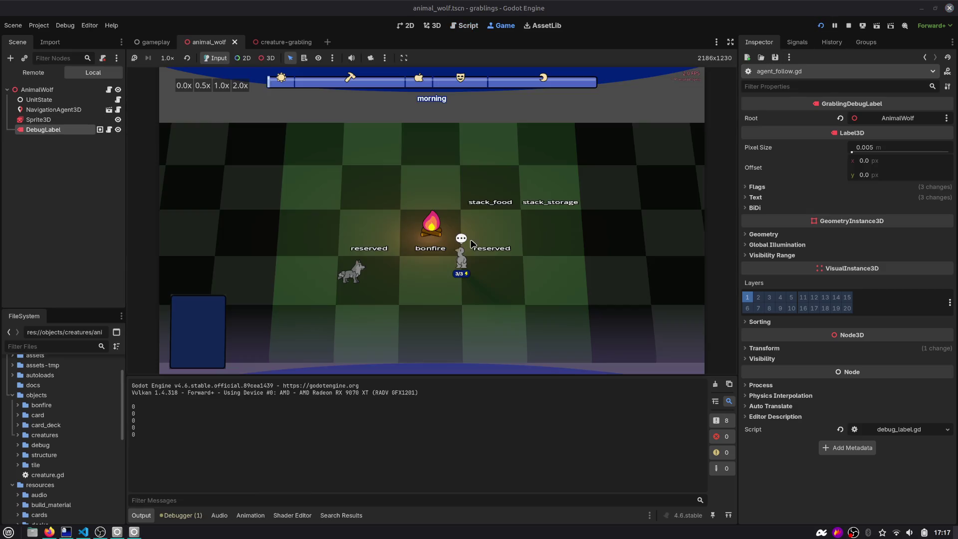
key("F1")
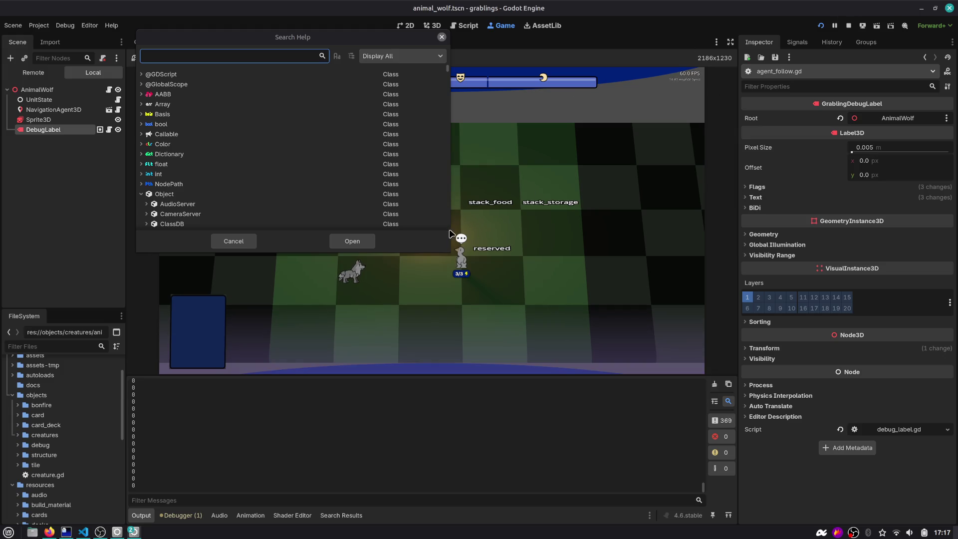
left_click(252, 41)
left_click(441, 37)
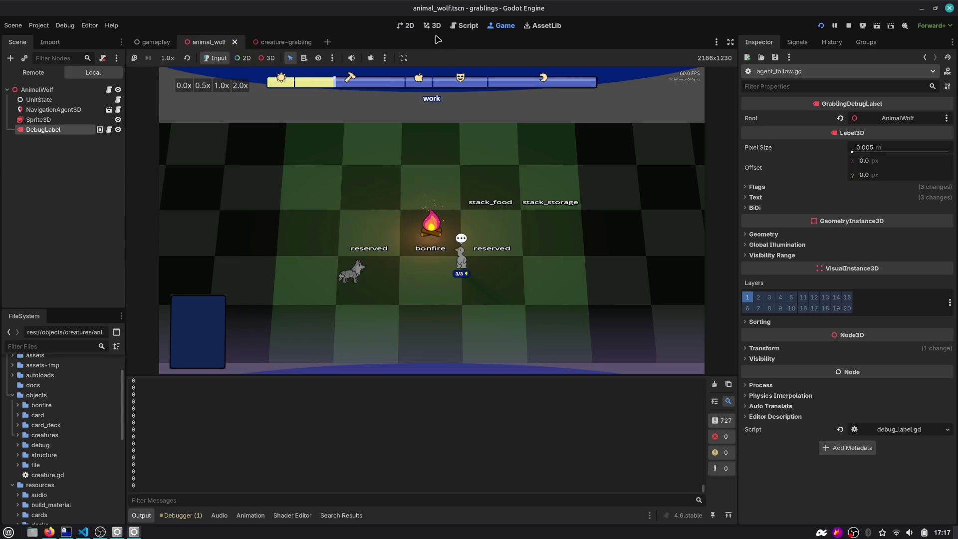
left_click(354, 276)
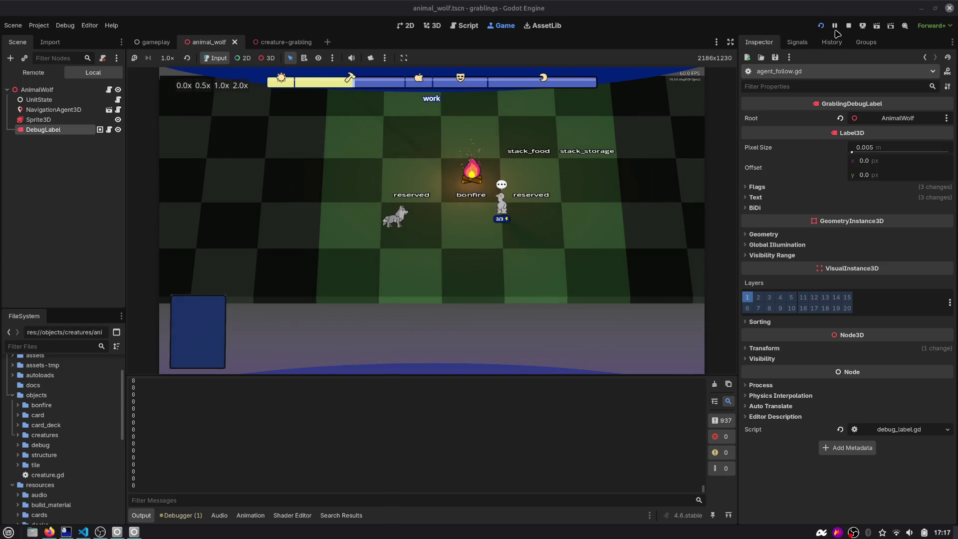
left_click(841, 28)
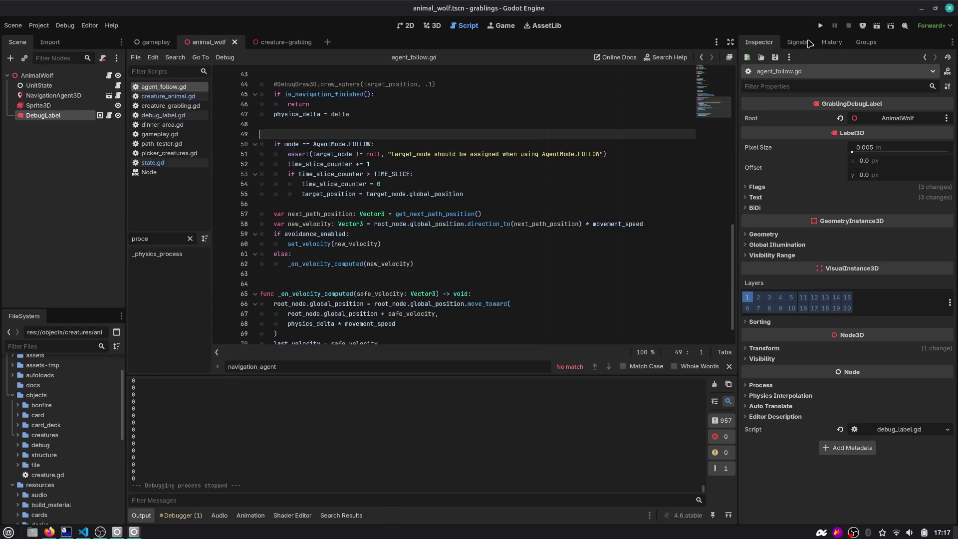
Set the NavigationAgent3D's Process Mode to Always in the Inspector and run the project.
left_click(47, 96)
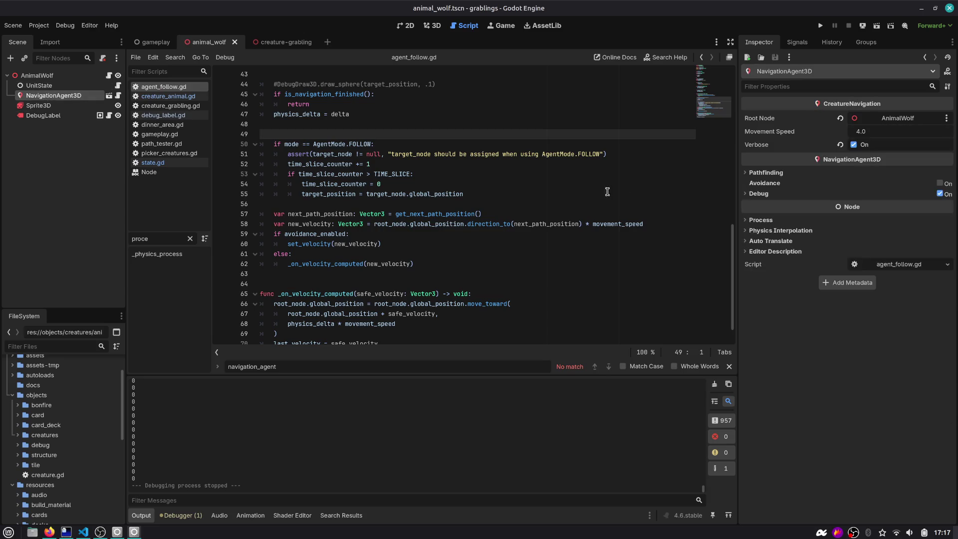
left_click(771, 220)
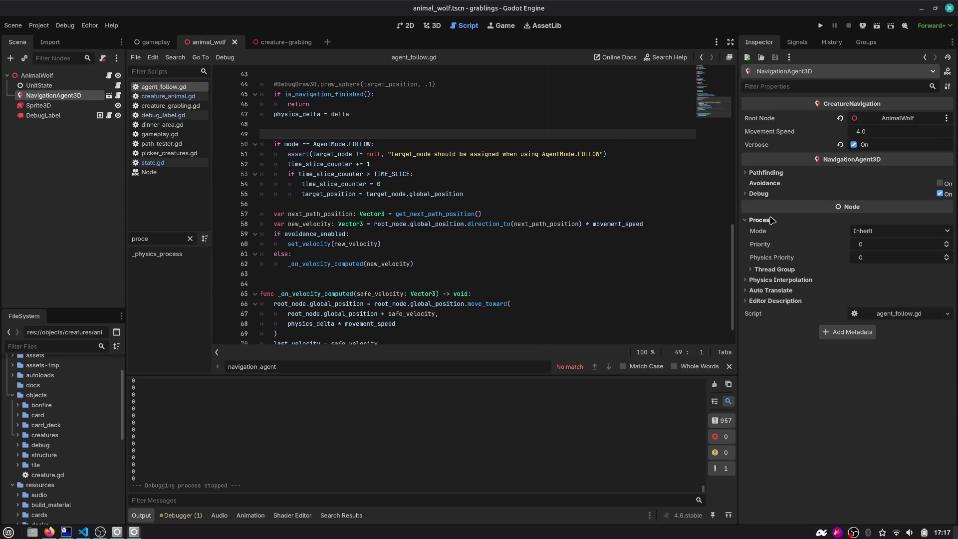
left_click(887, 234)
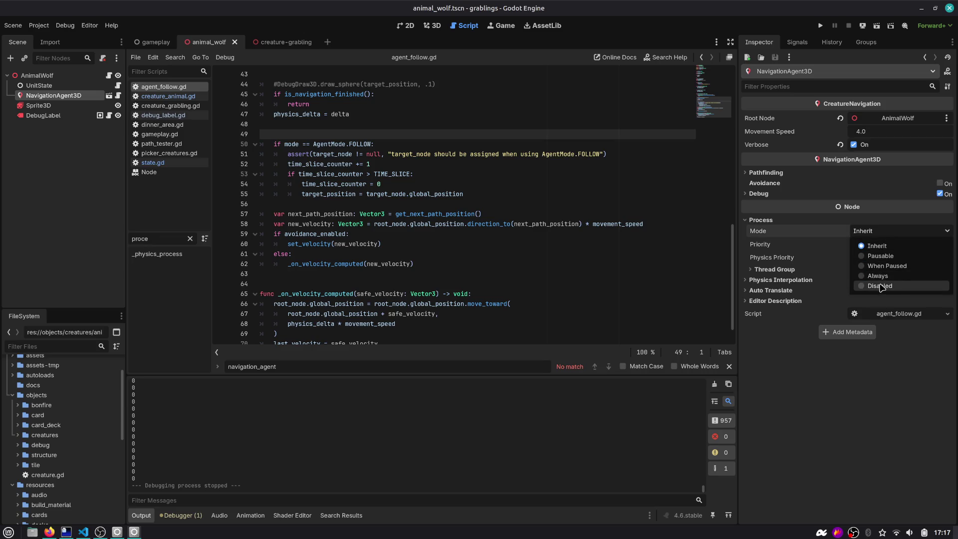
left_click(726, 235)
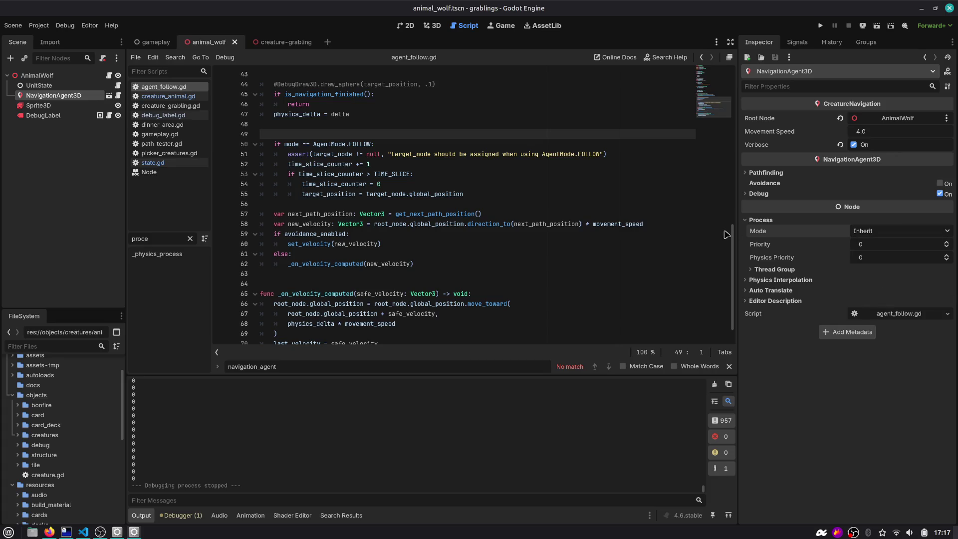
left_click(880, 232)
left_click(864, 276)
left_click(820, 25)
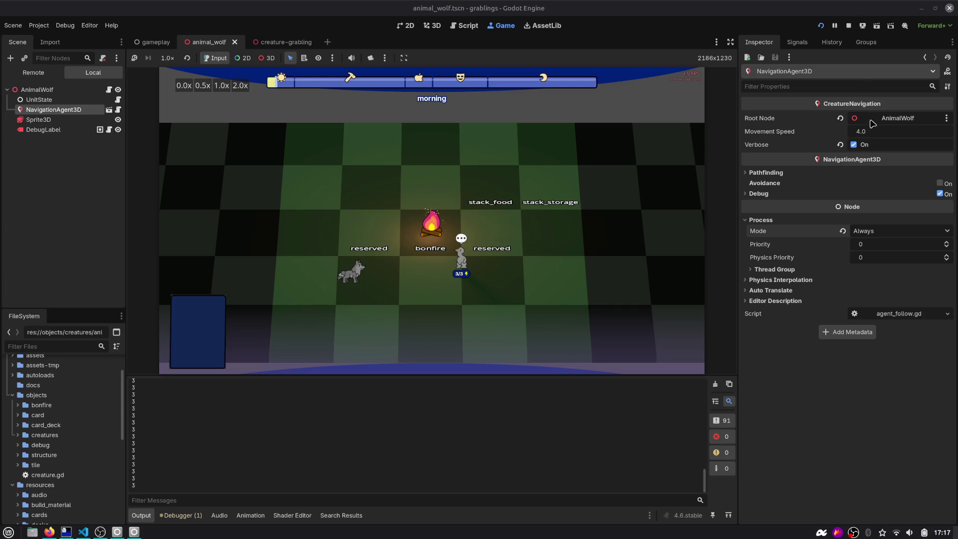
Advance the game to the sleep time slot, then stop it.
left_click(863, 263)
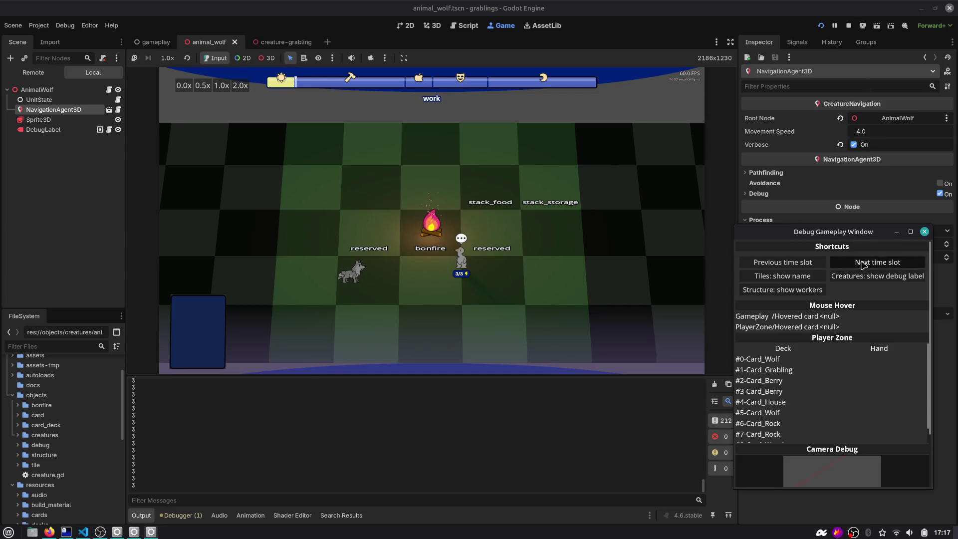
left_click(863, 263)
left_click(863, 263)
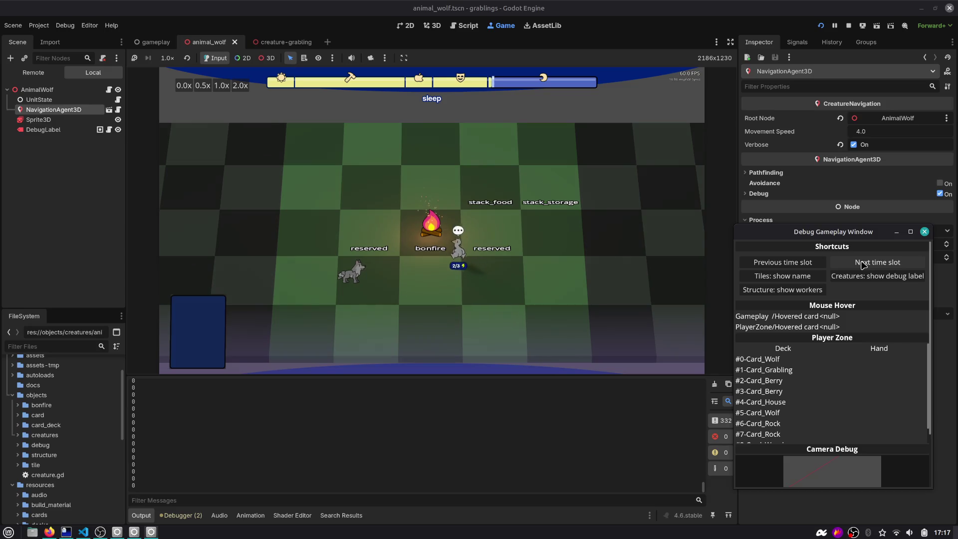
left_click(848, 26)
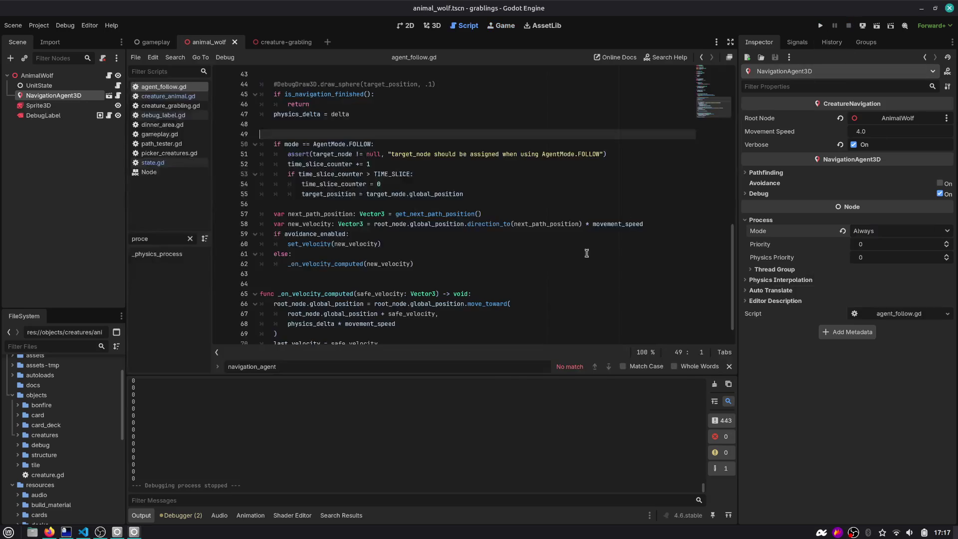
Review the Output log and select the AnimalWolf root node.
scroll(230, 441, "up", 5)
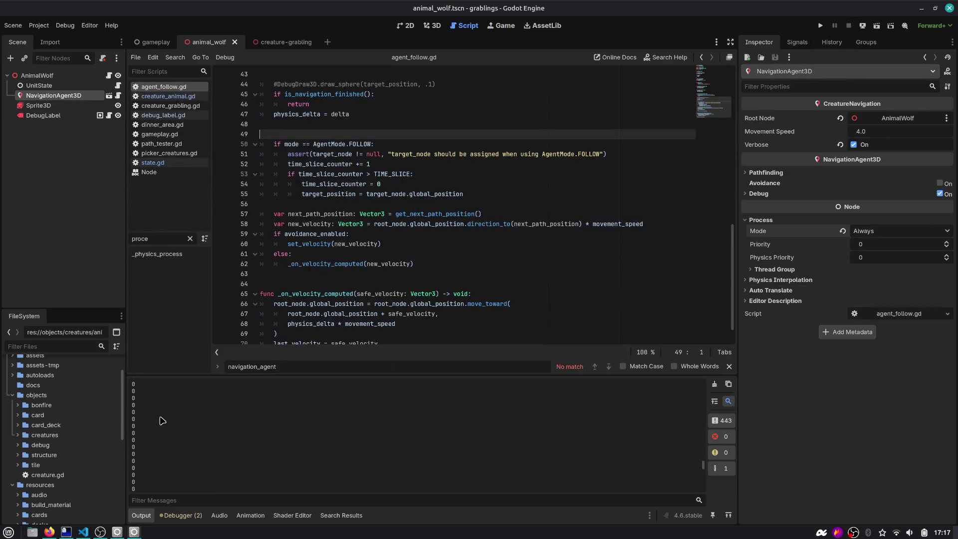
scroll(162, 420, "up", 5)
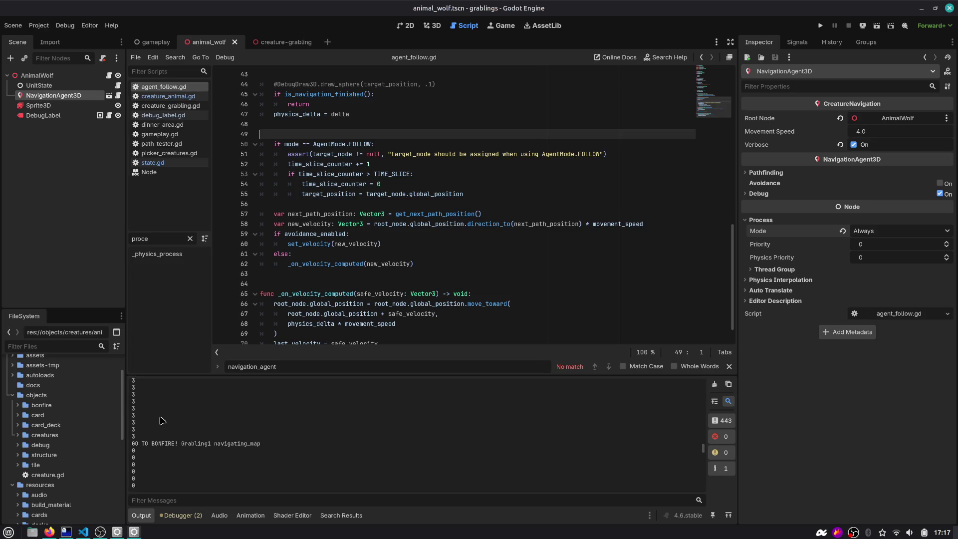
scroll(162, 421, "down", 1)
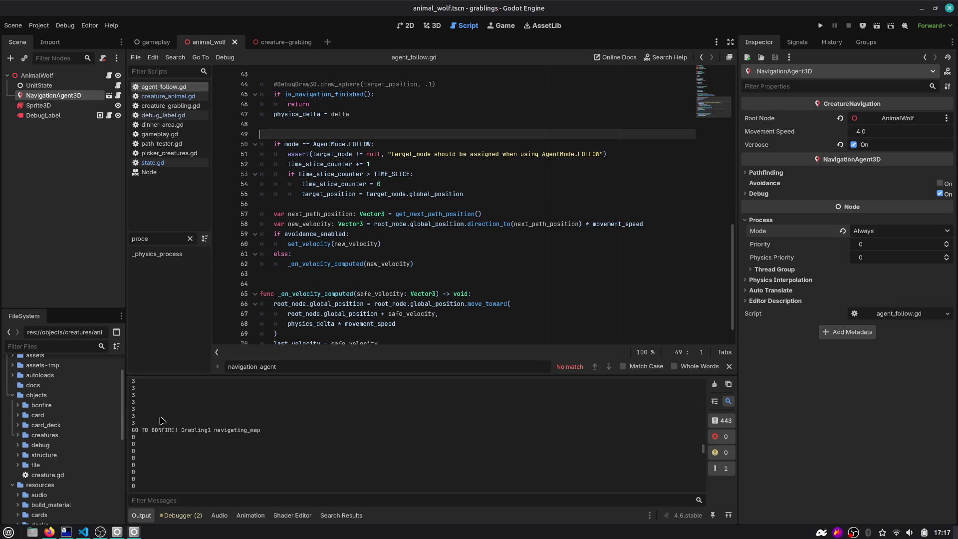
left_click(89, 75)
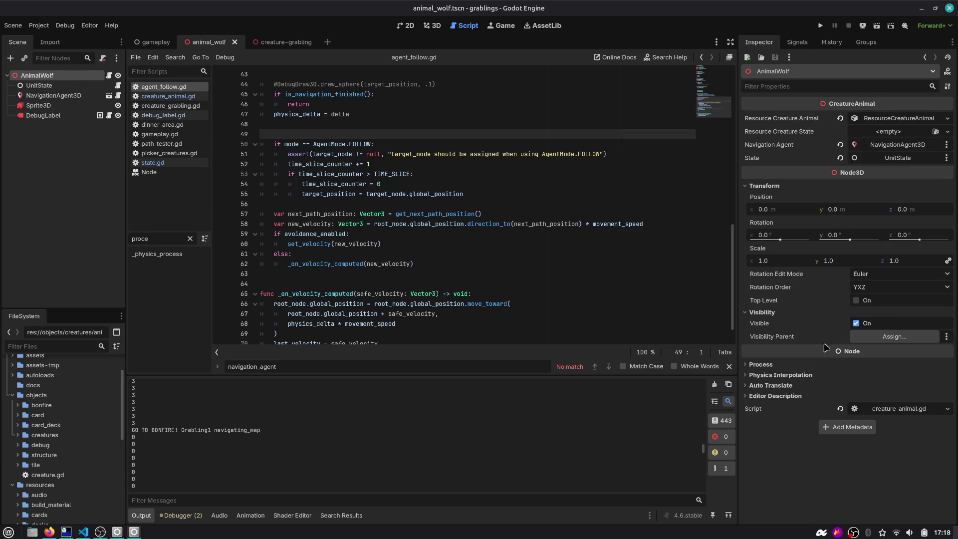
Expand the AnimalWolf process settings and review agent_follow.gd around lines 52–55.
left_click(793, 365)
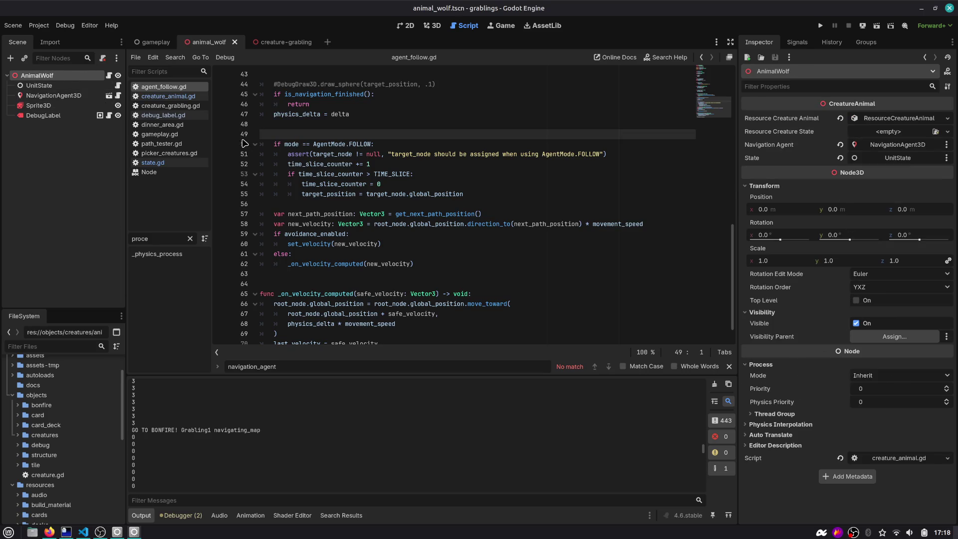
scroll(316, 172, "up", 3)
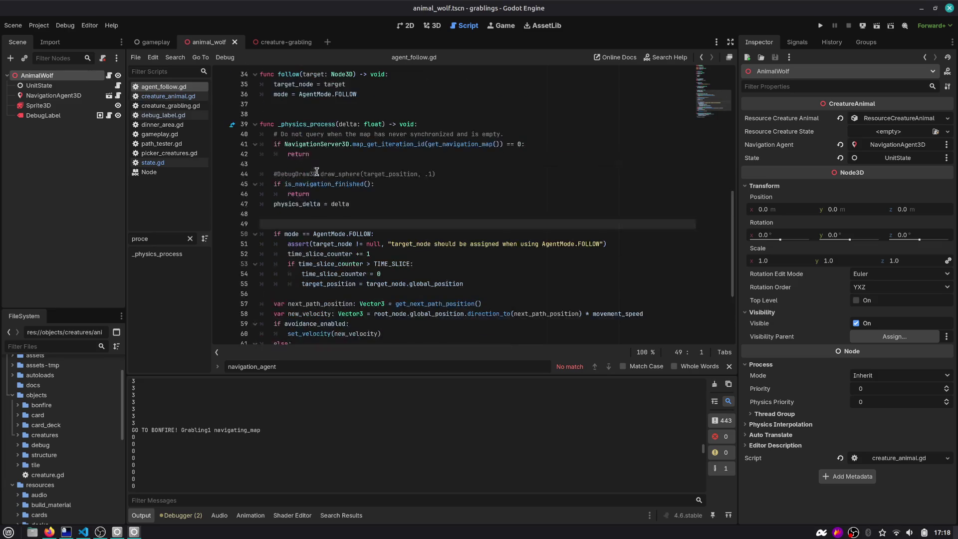
scroll(320, 190, "up", 1)
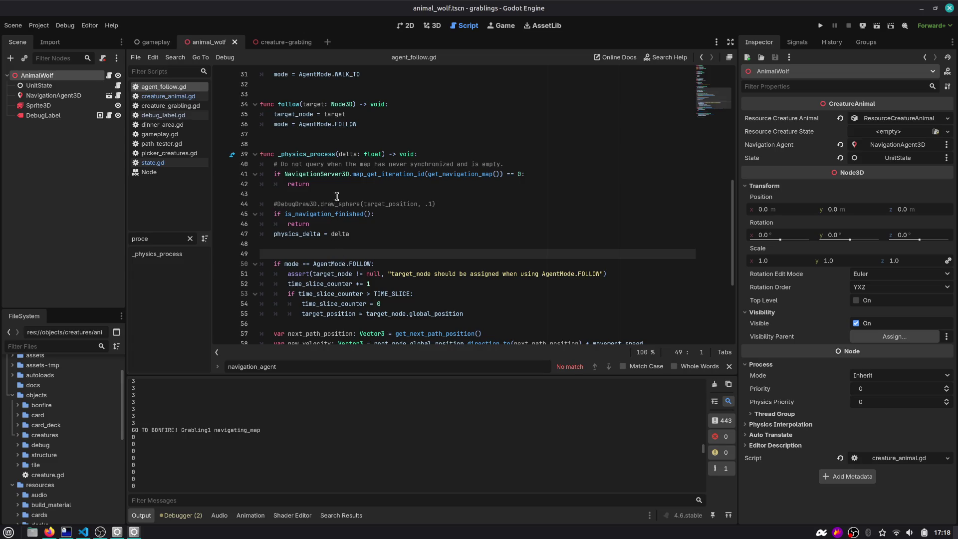
scroll(344, 192, "down", 1)
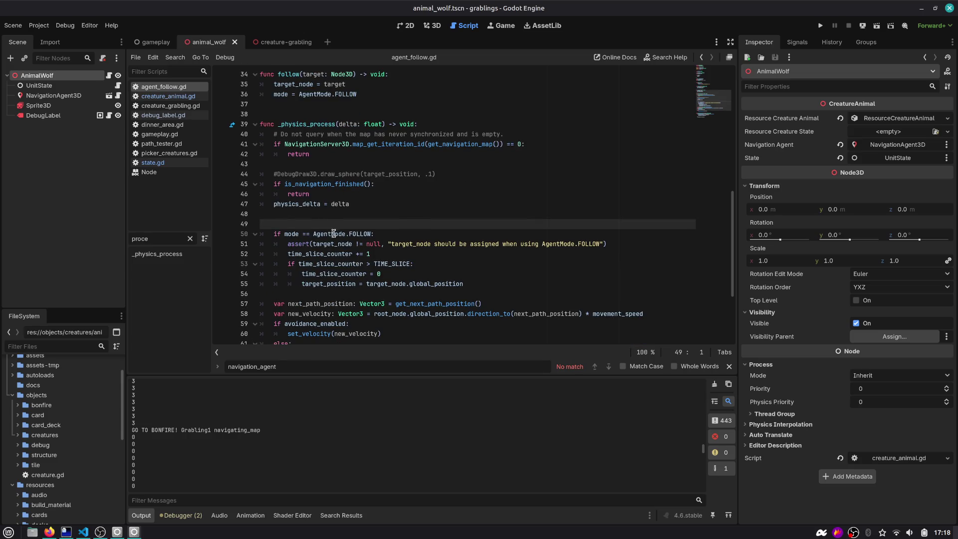
left_click(319, 254)
scroll(324, 254, "down", 1)
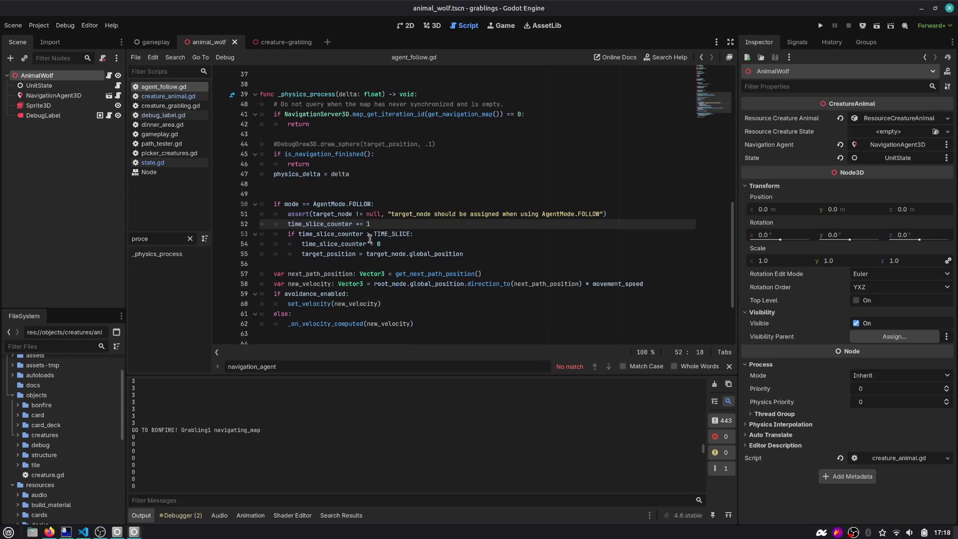
double_click(321, 224)
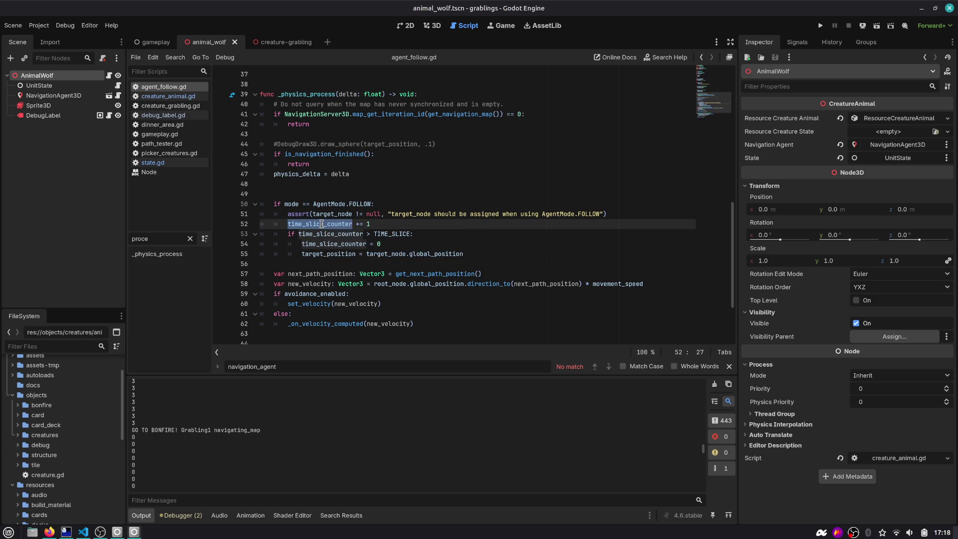
Add print("") on a new line after physics_delta = delta and run the project.
left_click(464, 253)
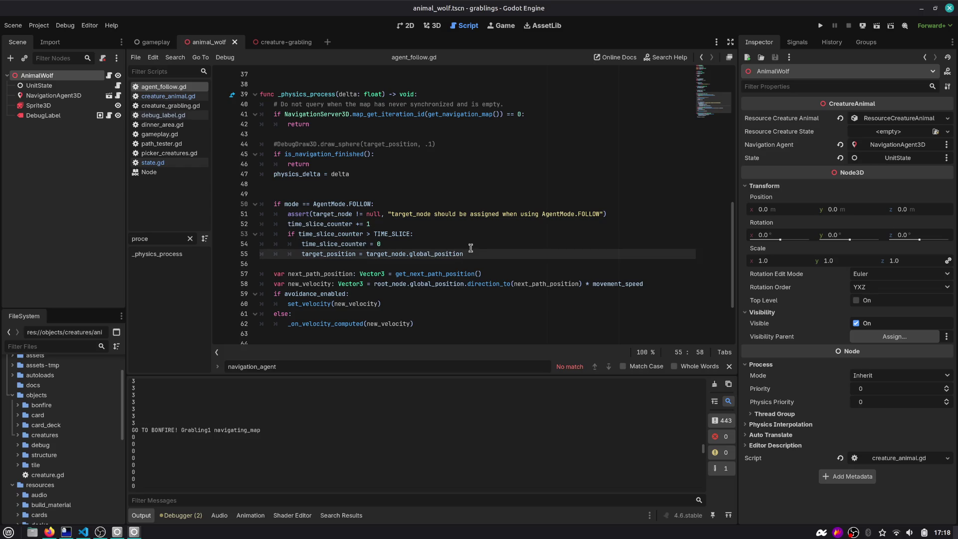
key("Up")
key("Up")
key("Up")
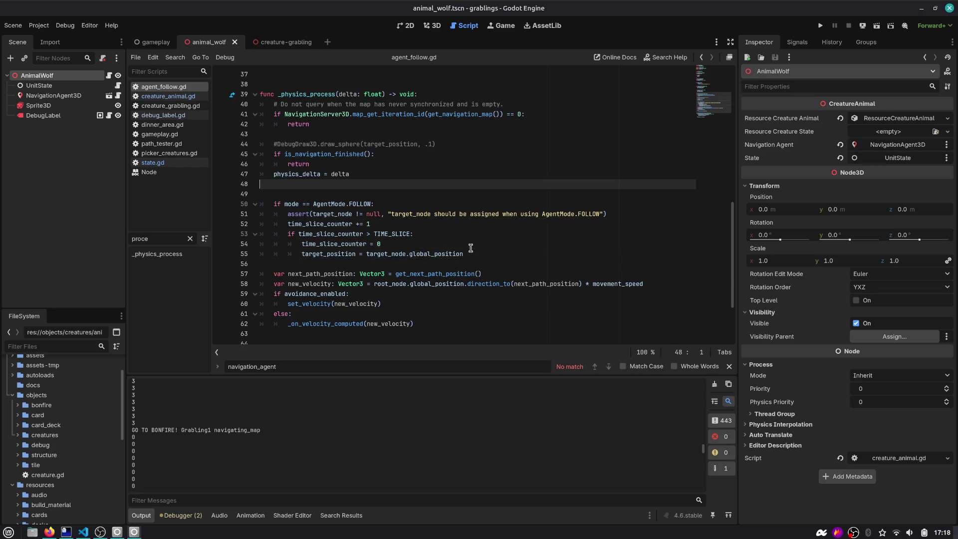
key("Return")
key("Return")
type("print(\"helo")
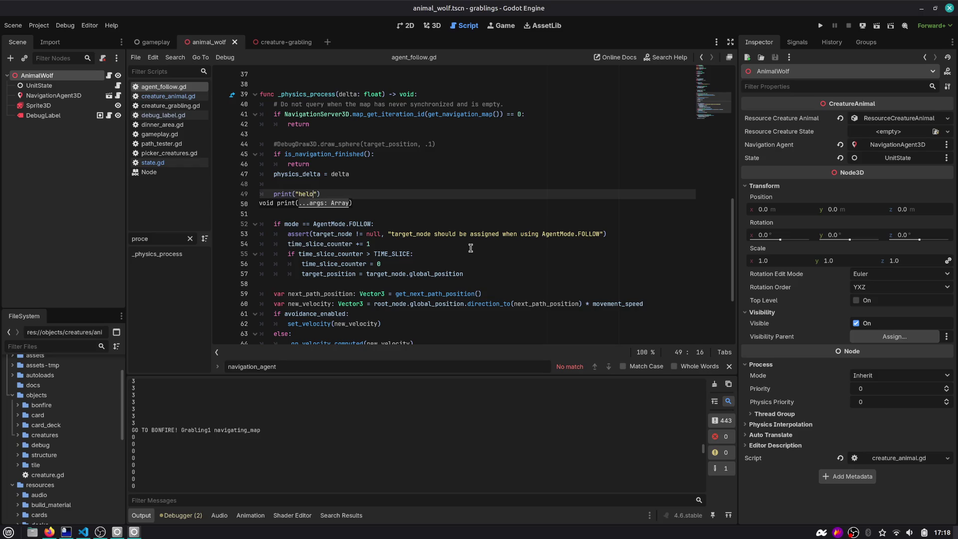
key("F5")
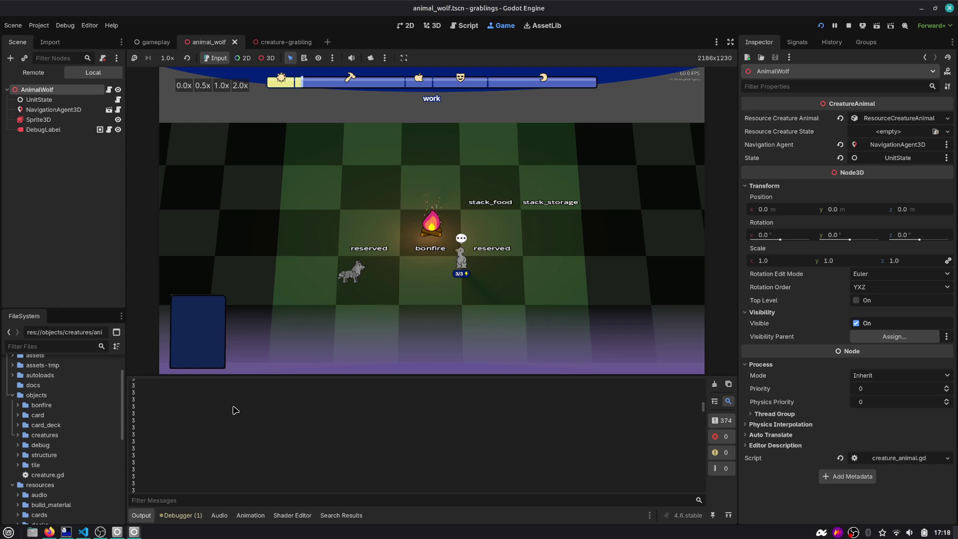
In creature_animal.gd, select the print line in _process on line 51.
left_click(109, 90)
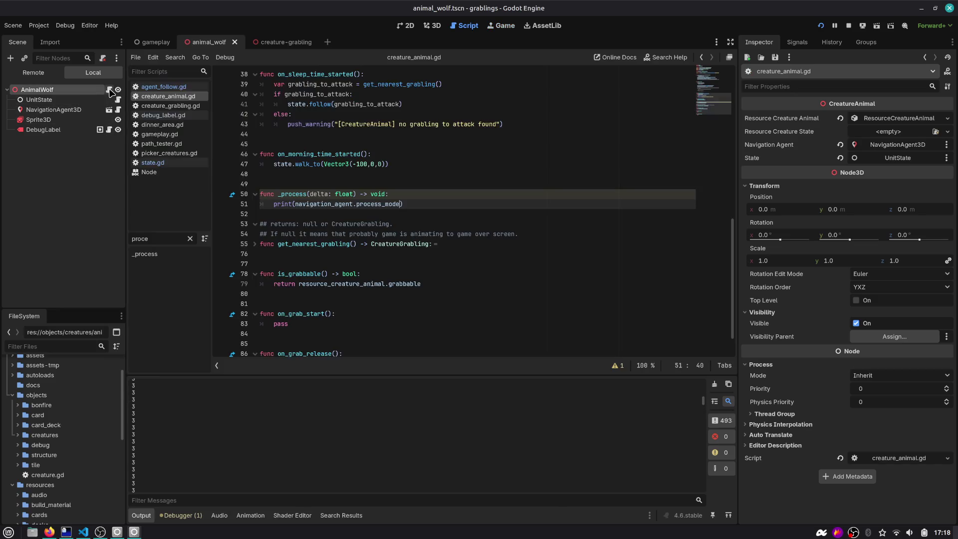
double_click(334, 205)
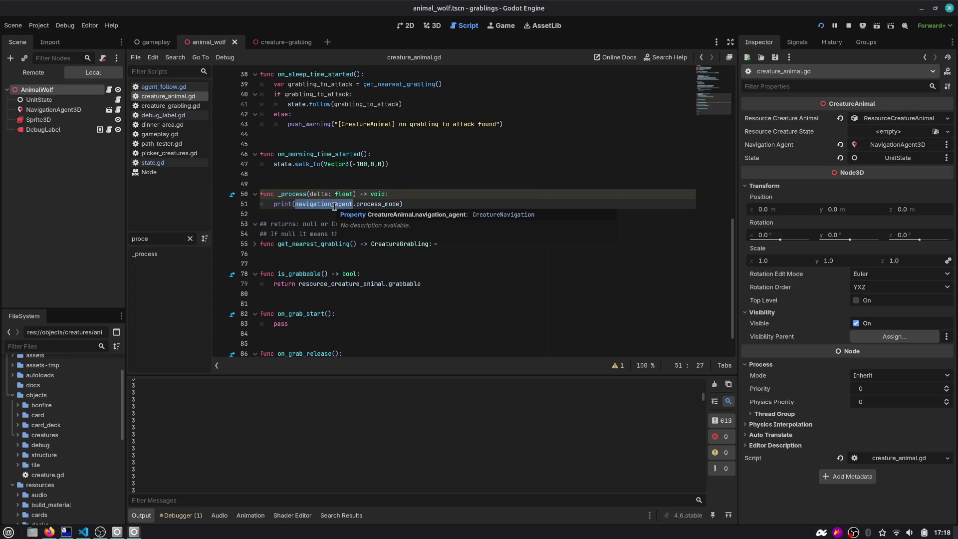
left_click(429, 205)
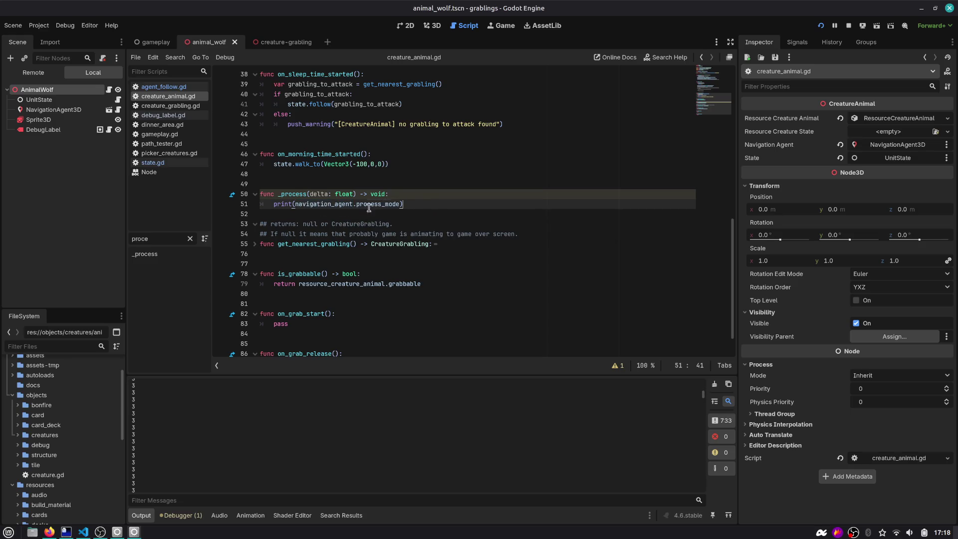
key("shift+Home")
key("shift+Home")
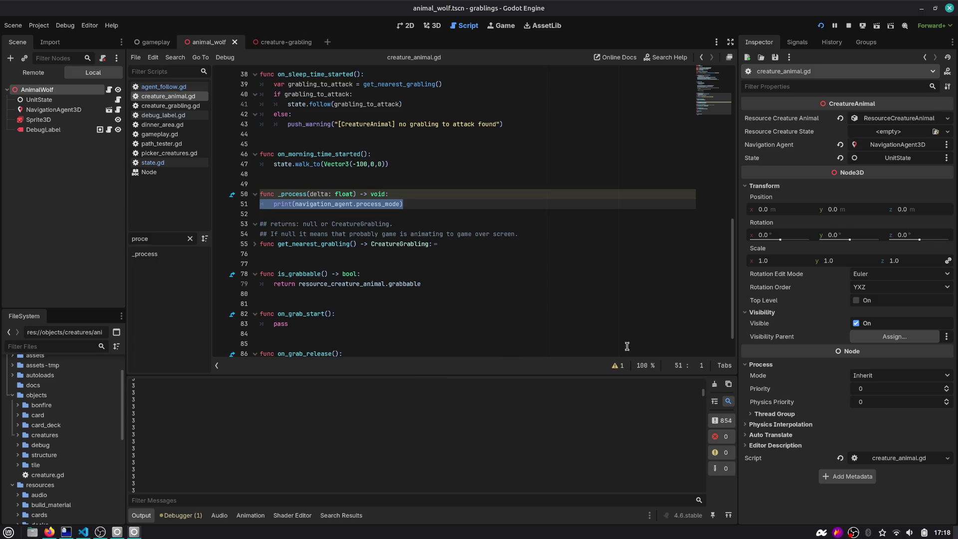
Revert the NavigationAgent3D's Process Mode to Inherit and reload the running game.
left_click(53, 109)
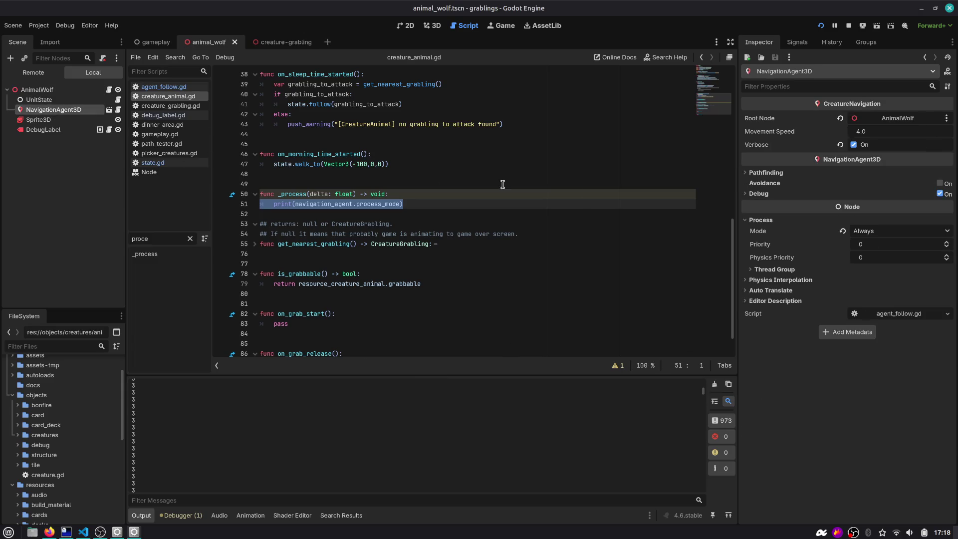
left_click(842, 231)
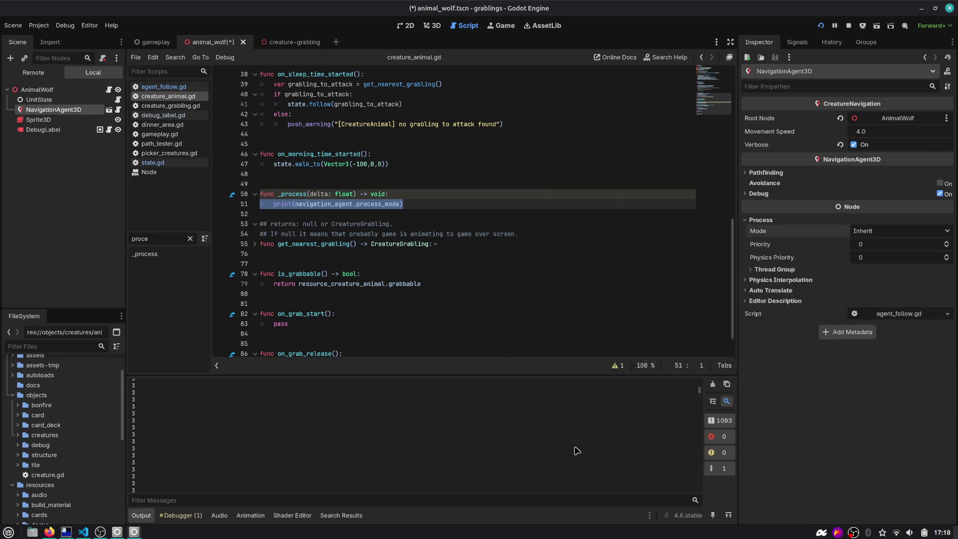
left_click(712, 385)
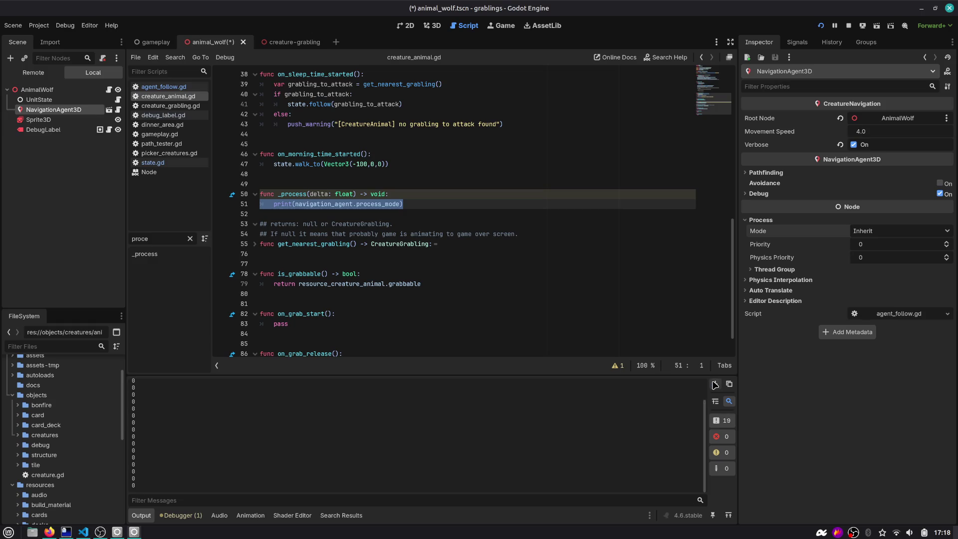
Save the animal_wolf scene, restart the game, advance two time slots, then stop it.
left_click(414, 211)
key("ctrl+s")
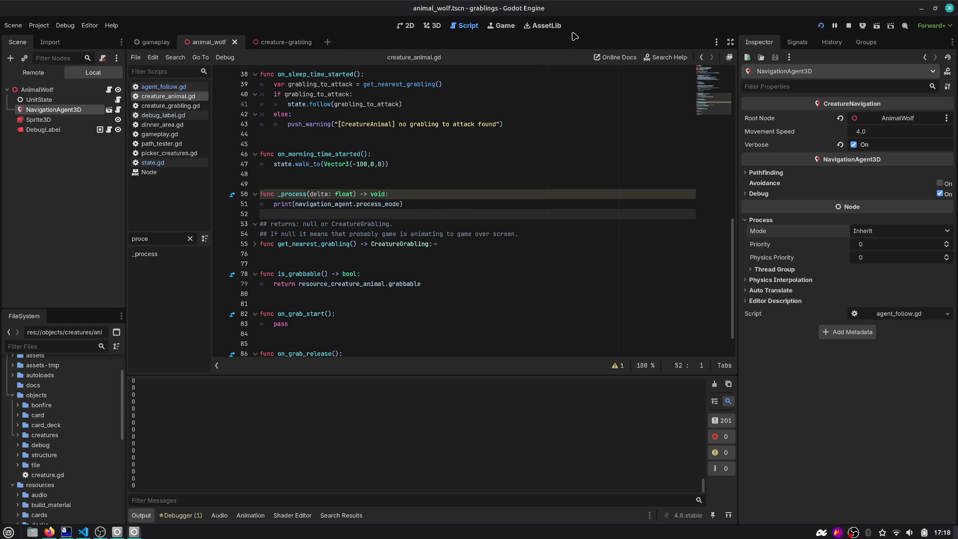
left_click(504, 26)
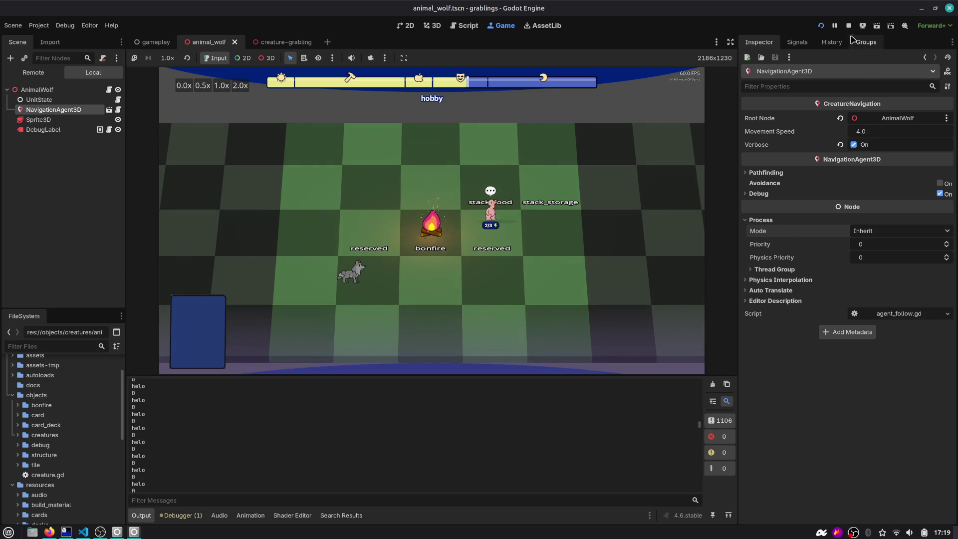
key("F1")
left_click(820, 26)
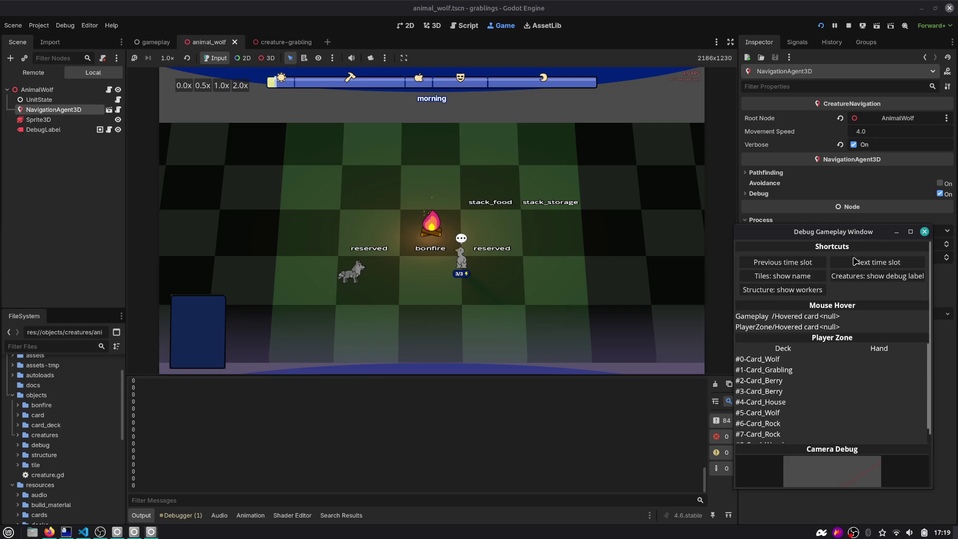
left_click(859, 263)
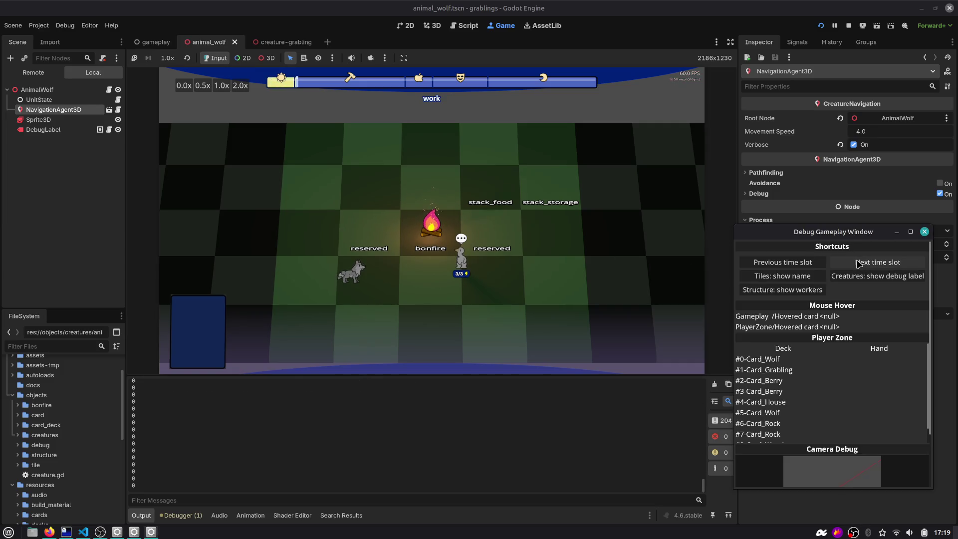
left_click(858, 264)
left_click(850, 26)
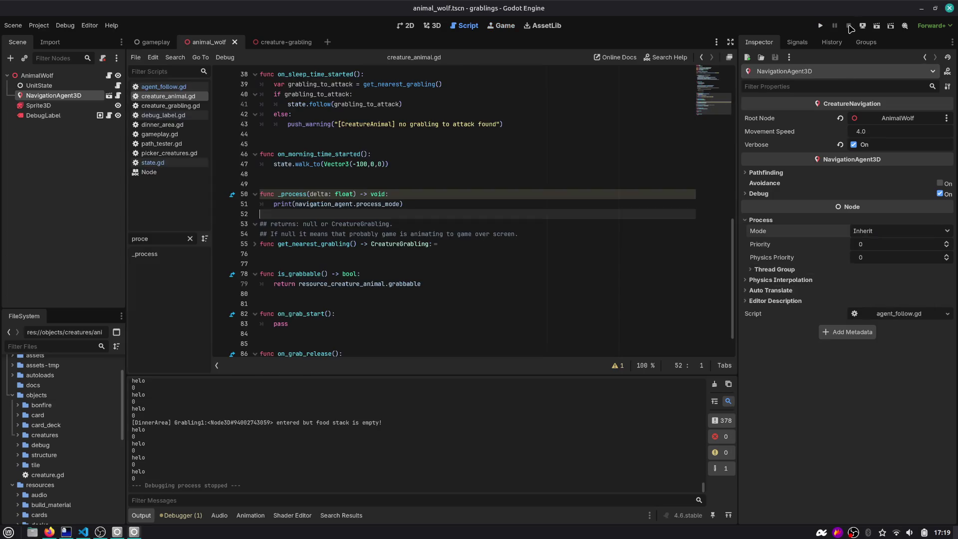
Look at agent_follow.gd, then bring up the UnitState's state.gd script.
scroll(216, 434, "up", 5)
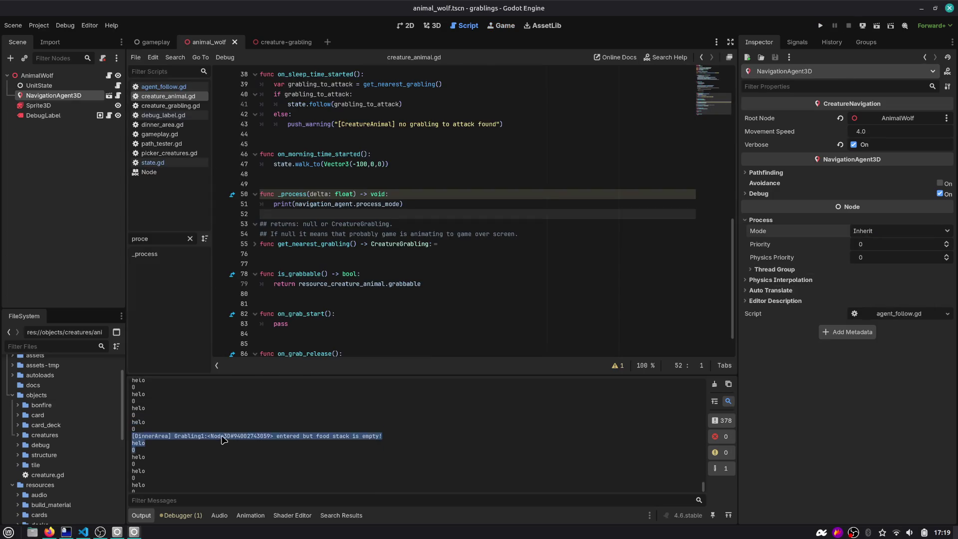
scroll(215, 432, "up", 5)
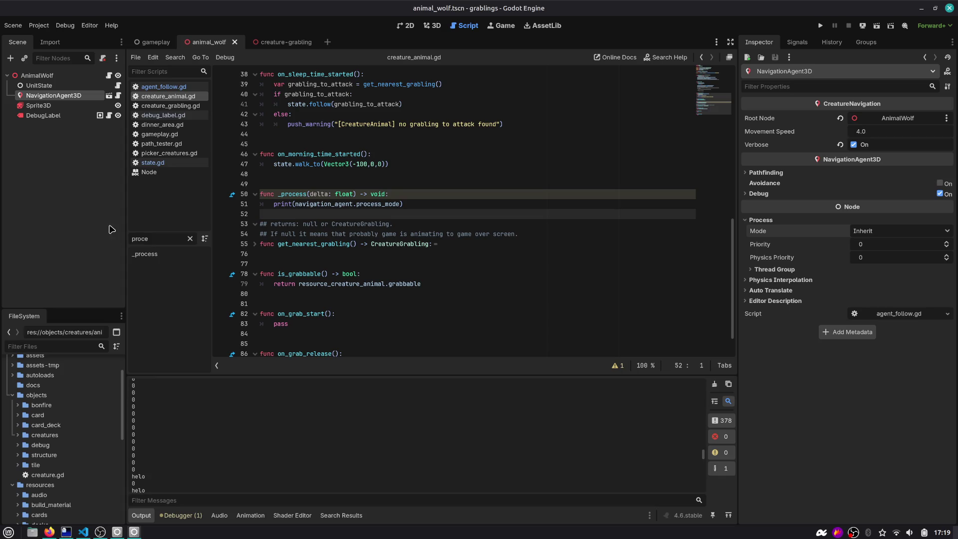
left_click(119, 96)
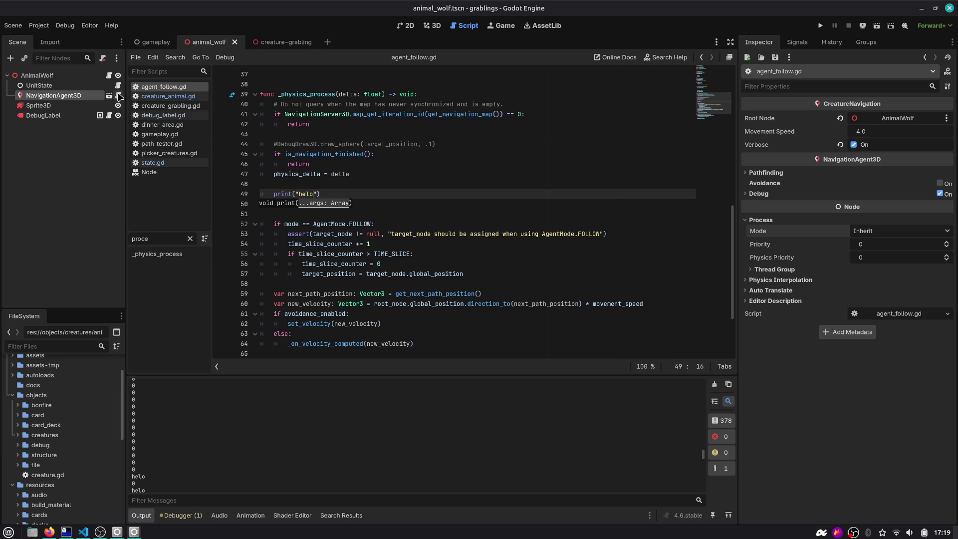
left_click(413, 180)
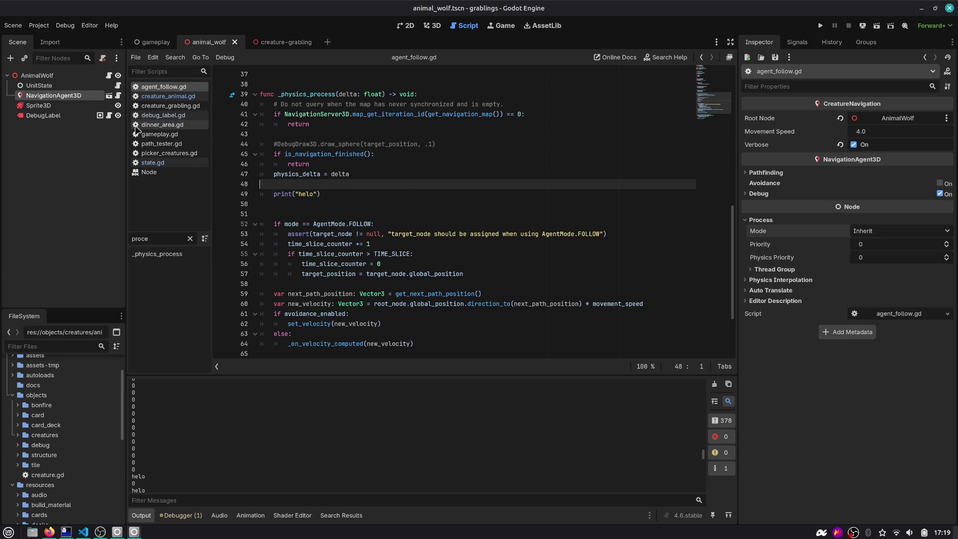
left_click(117, 86)
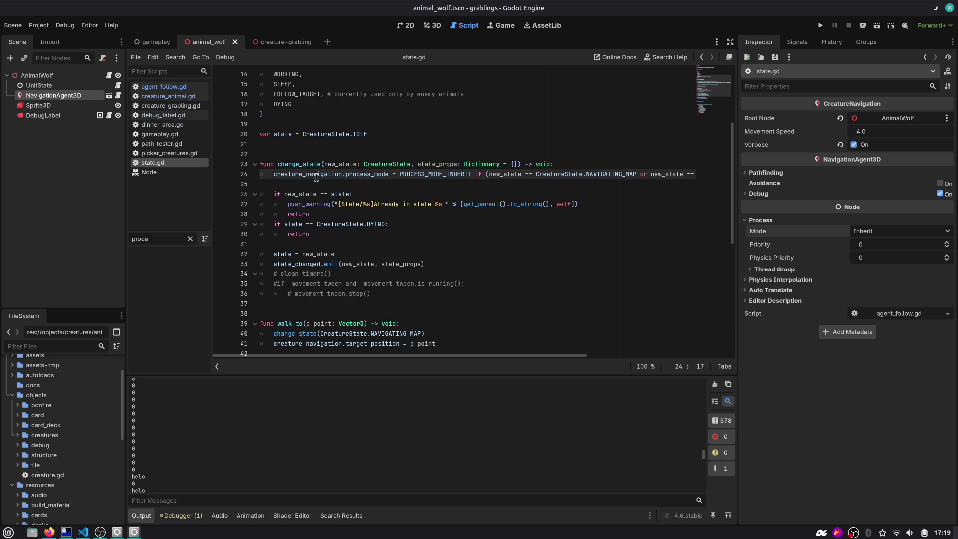
Comment out the conditional process_mode line 24 in state.gd.
double_click(417, 174)
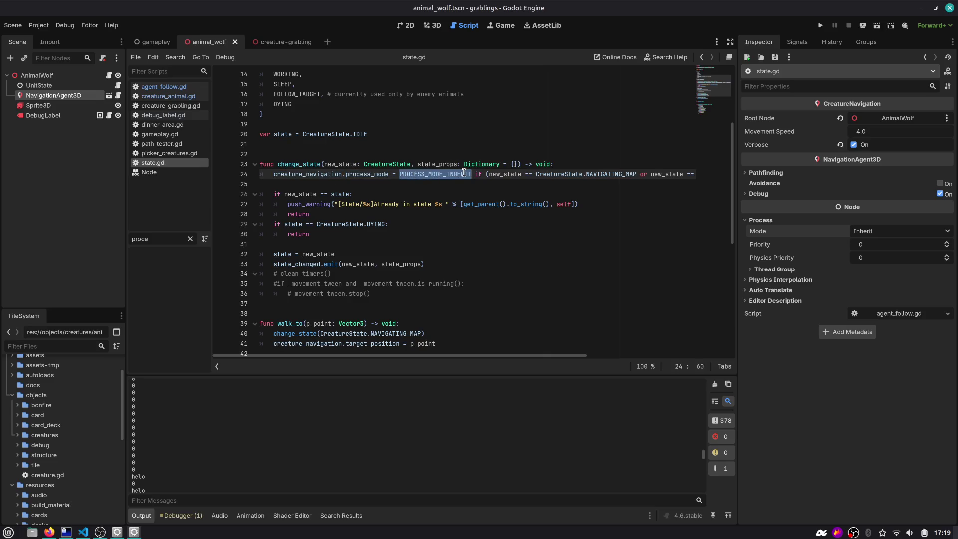
key("Right")
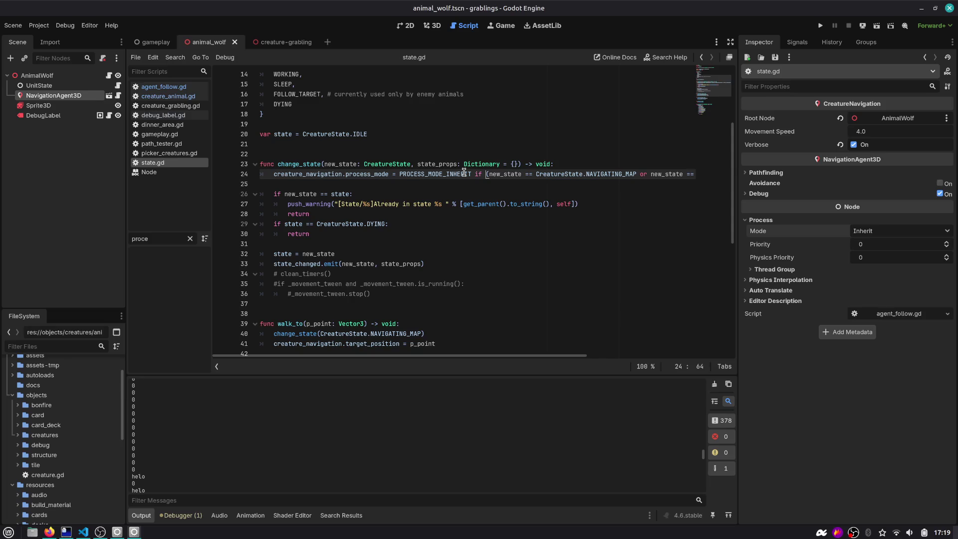
key("ctrl+shift+Right")
key("ctrl+shift+Right")
key("ctrl+shift+Right")
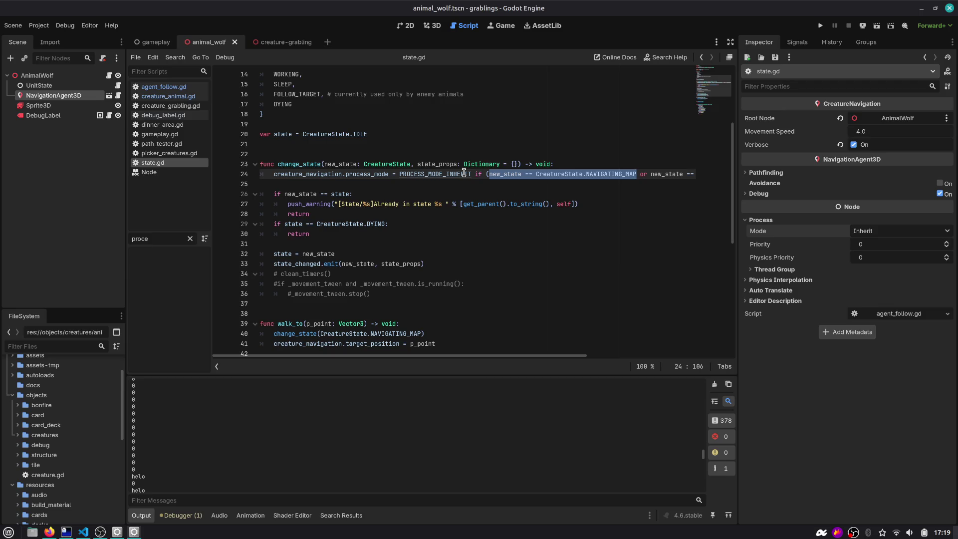
key("ctrl+shift+Right")
key("ctrl+shift+Right")
key("ctrl+shift+Right")
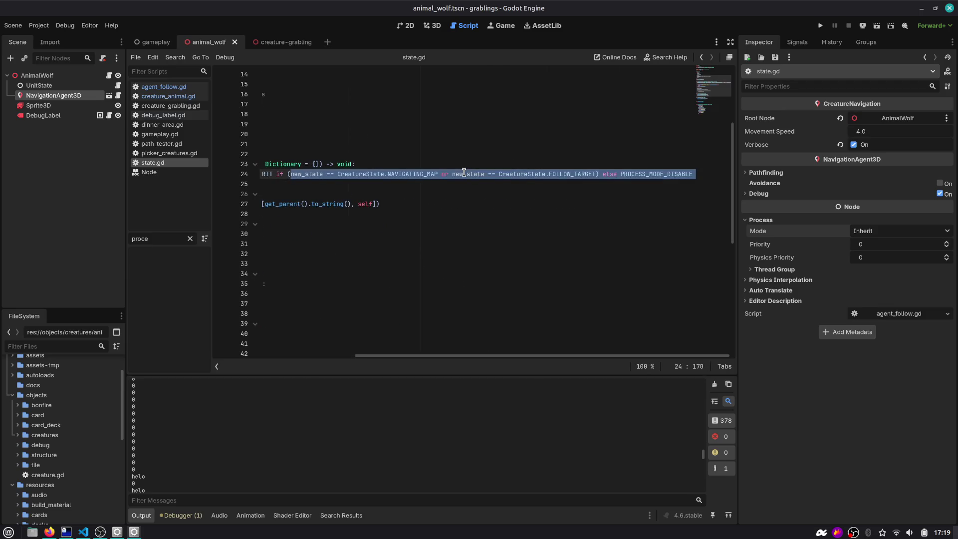
key("Home")
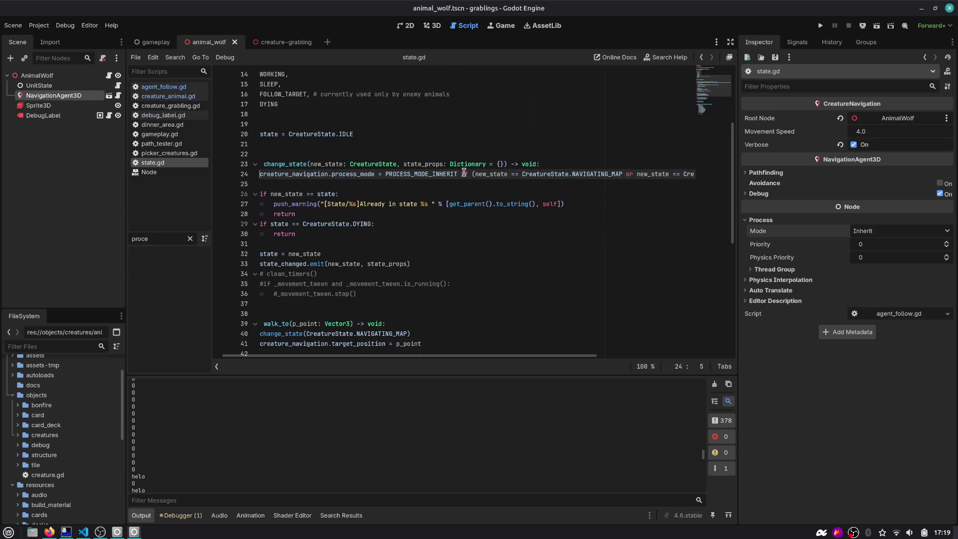
key("Home")
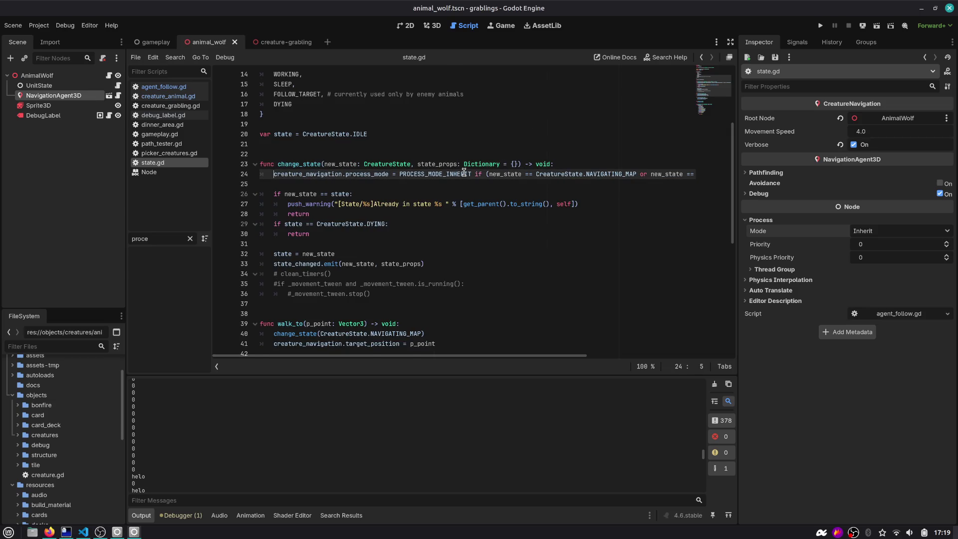
key("ctrl+k")
Start 'creature_navigation.process_mode =' on line 25 and relaunch the game.
key("Down")
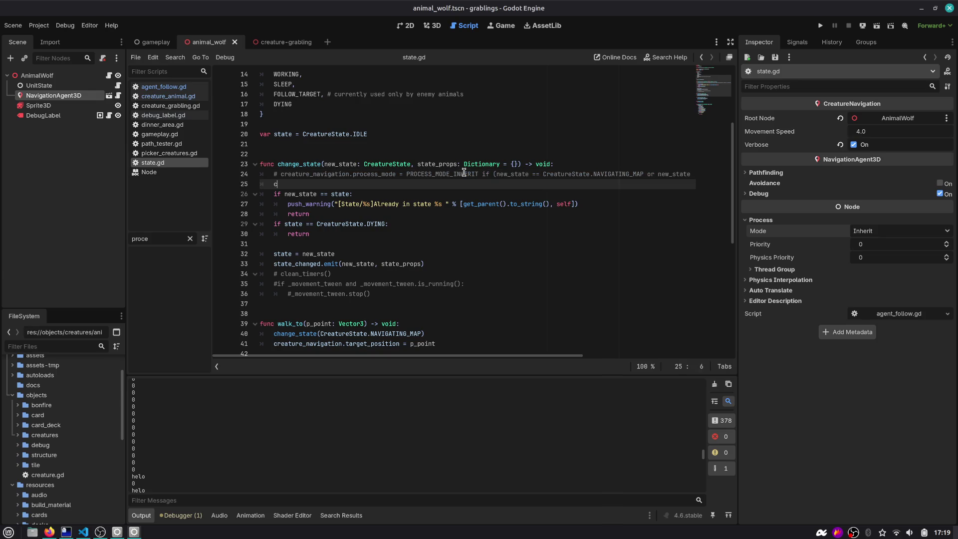
key("Return")
key("Return")
type("=")
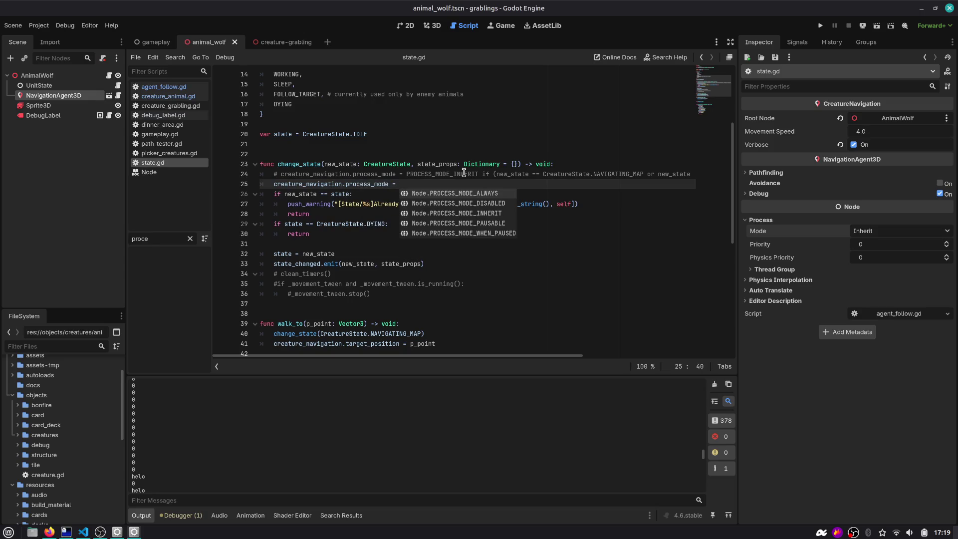
key("F5")
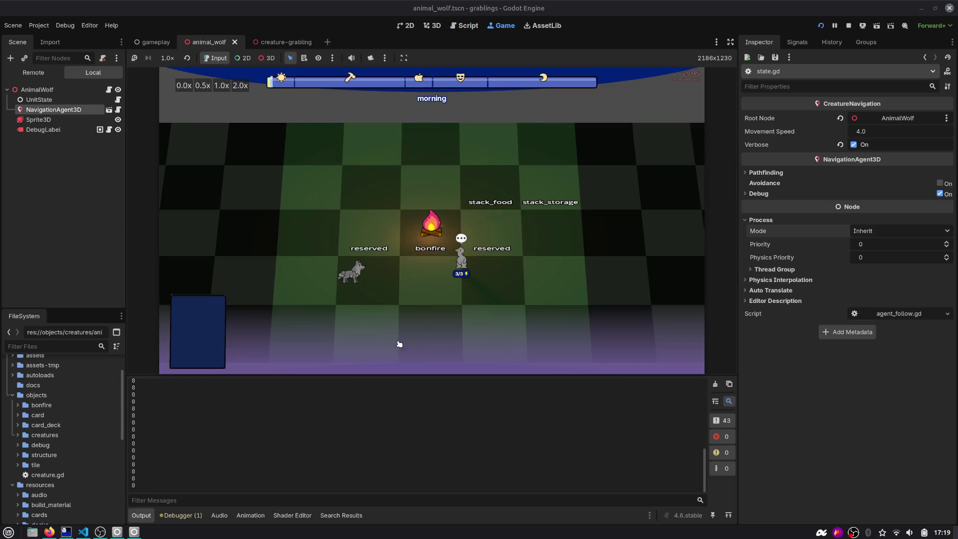
In agent_follow.gd, reposition the print("helo") line around the is_navigation_finished check.
left_click(118, 110)
scroll(299, 175, "up", 3)
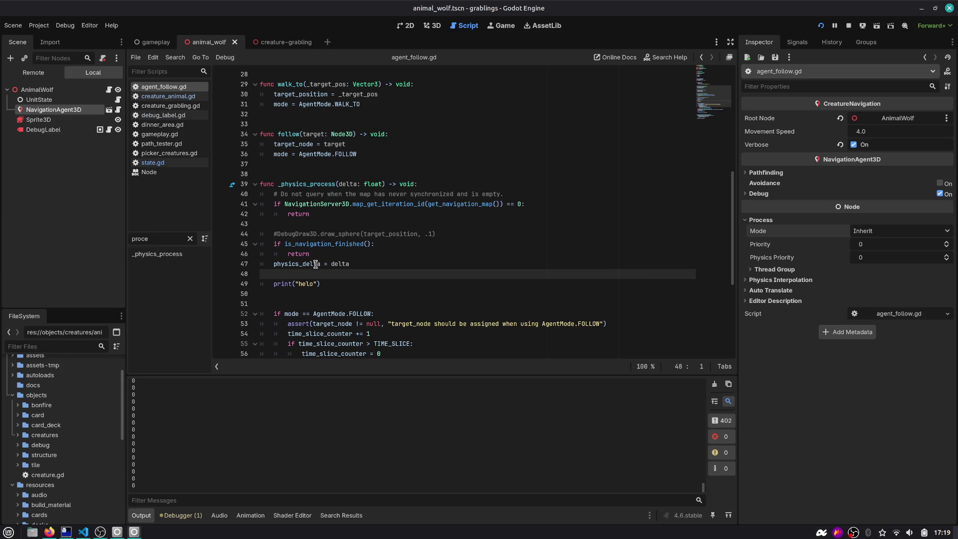
left_click(319, 285)
key("alt+Up")
key("alt+Up")
key("alt+Up")
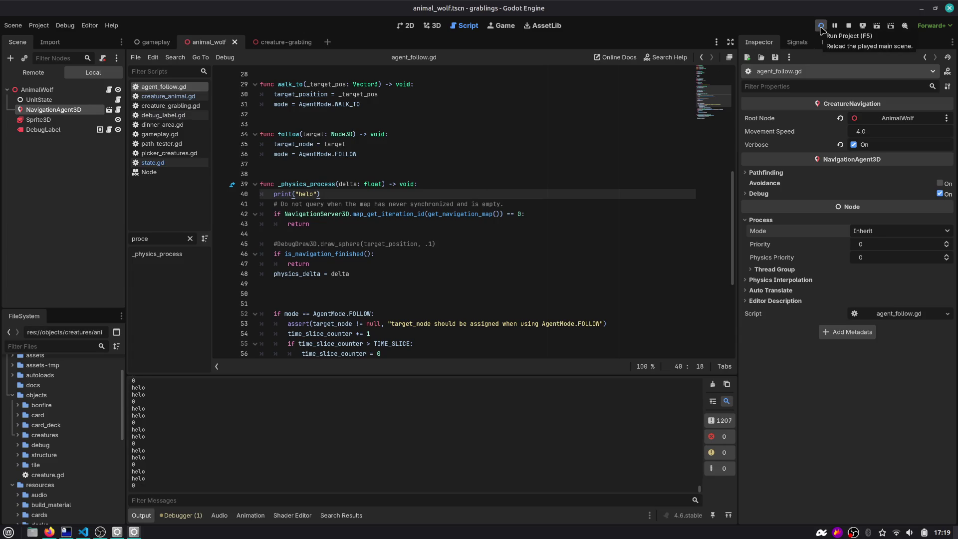
double_click(326, 255)
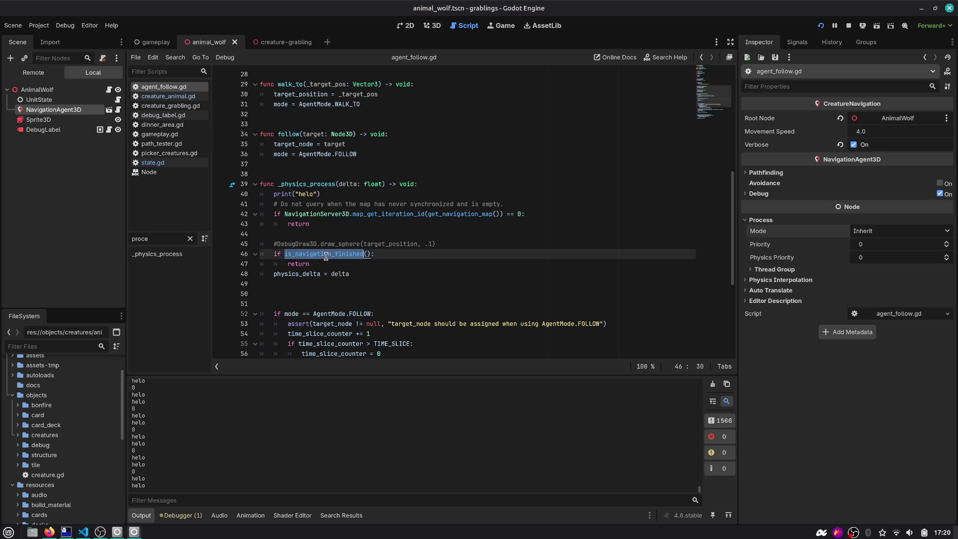
mouse_move(326, 256)
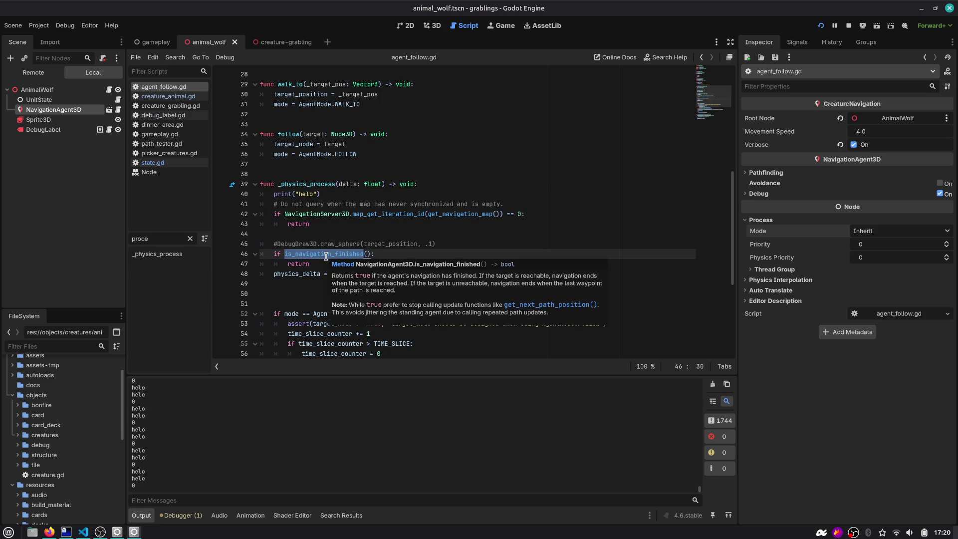
left_click(341, 193)
key("alt+Down")
key("alt+Down")
key("alt+Down")
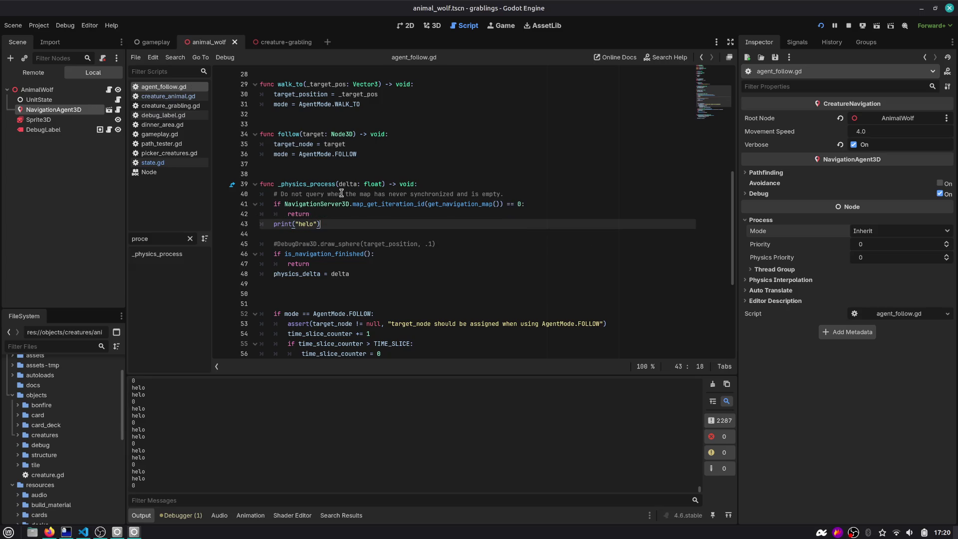
key("alt+Down")
key("alt+Down")
key("alt+Down")
key("alt+Up")
key("alt+Up")
key("alt+Up")
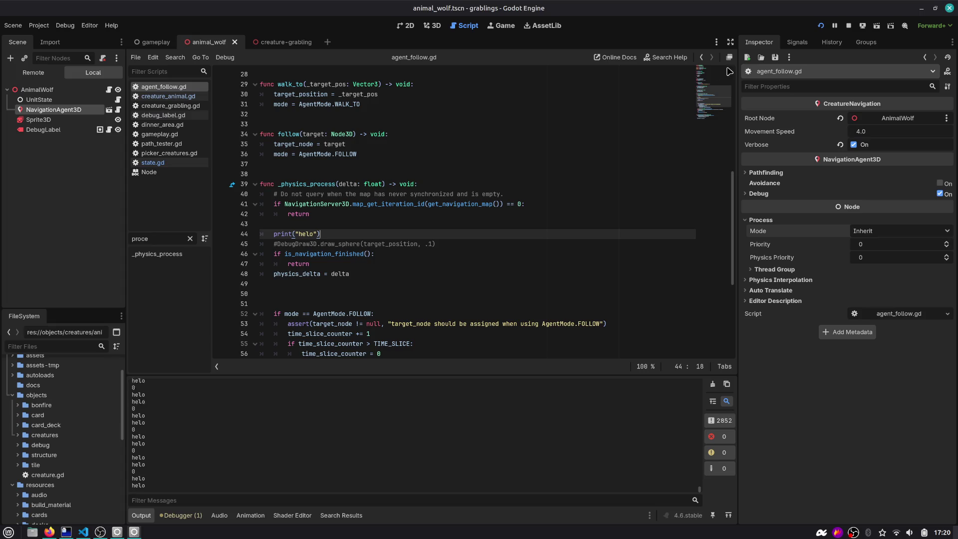
Stop the running game and delete the blank lines before the mode check.
left_click(848, 26)
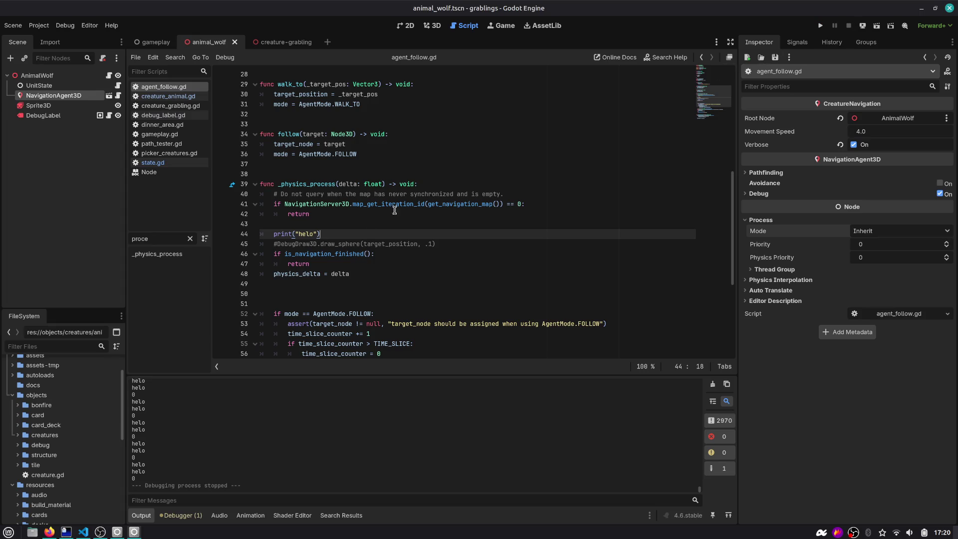
double_click(337, 256)
scroll(337, 255, "down", 2)
left_click(325, 230)
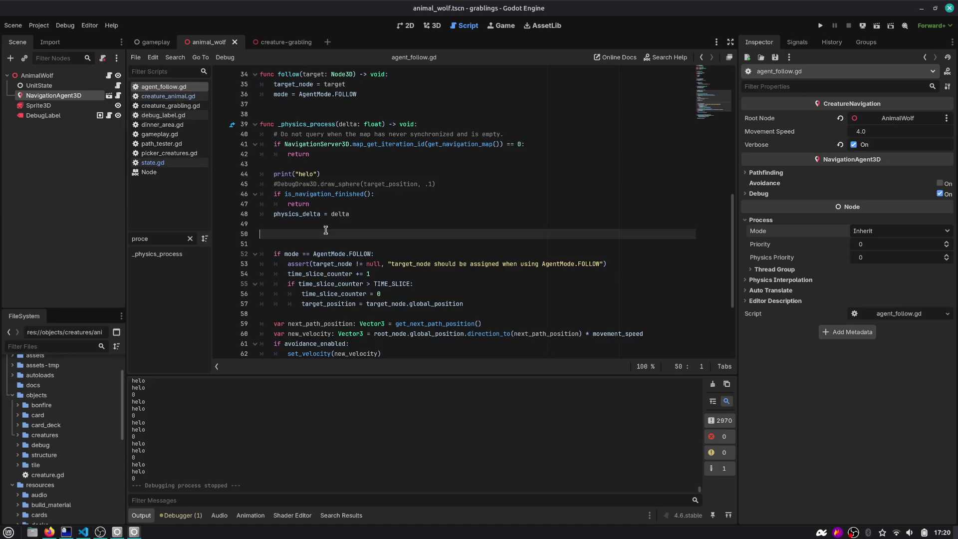
key("Delete")
key("Up")
key("Delete")
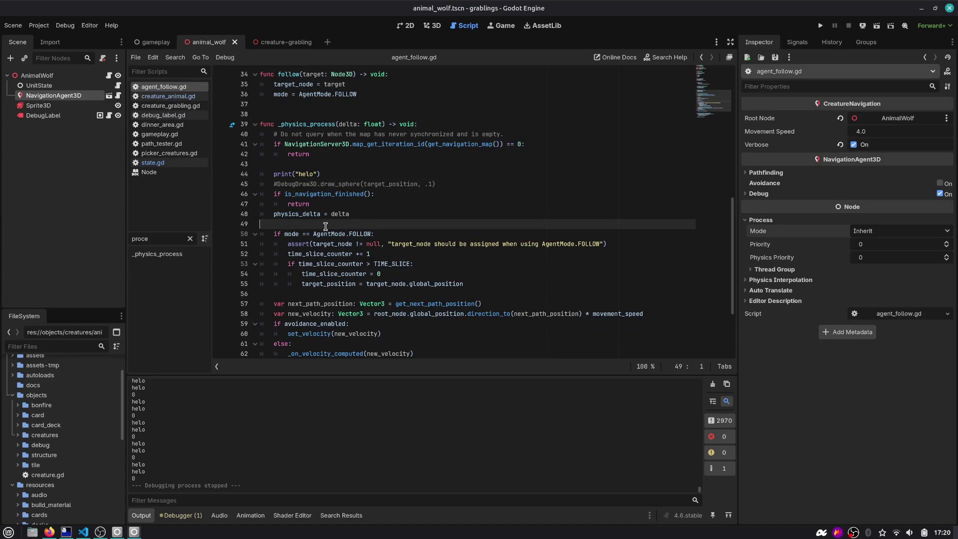
Move the follow-mode block (lines 50–55) above the navigation check.
left_click(313, 174)
double_click(329, 234)
double_click(360, 233)
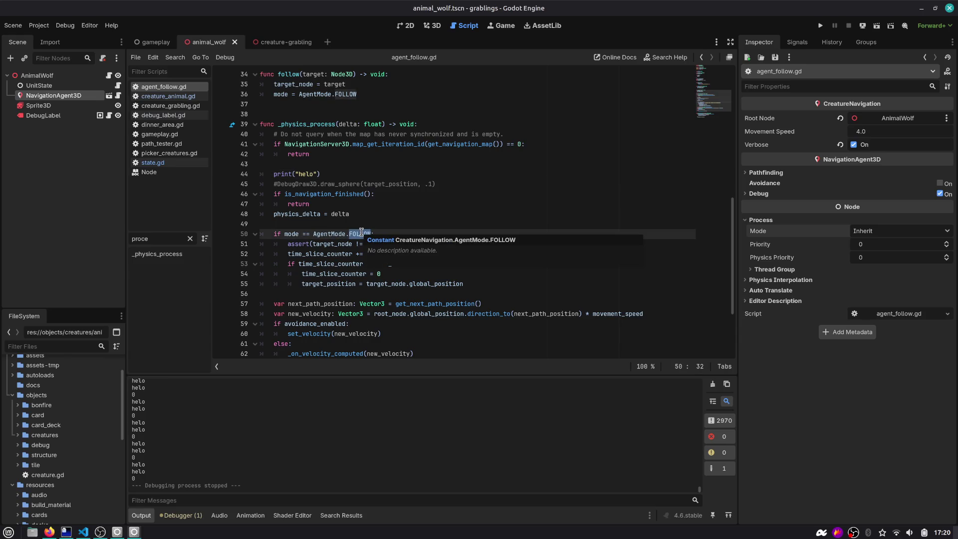
key("Escape")
left_click_drag(487, 287, 239, 237)
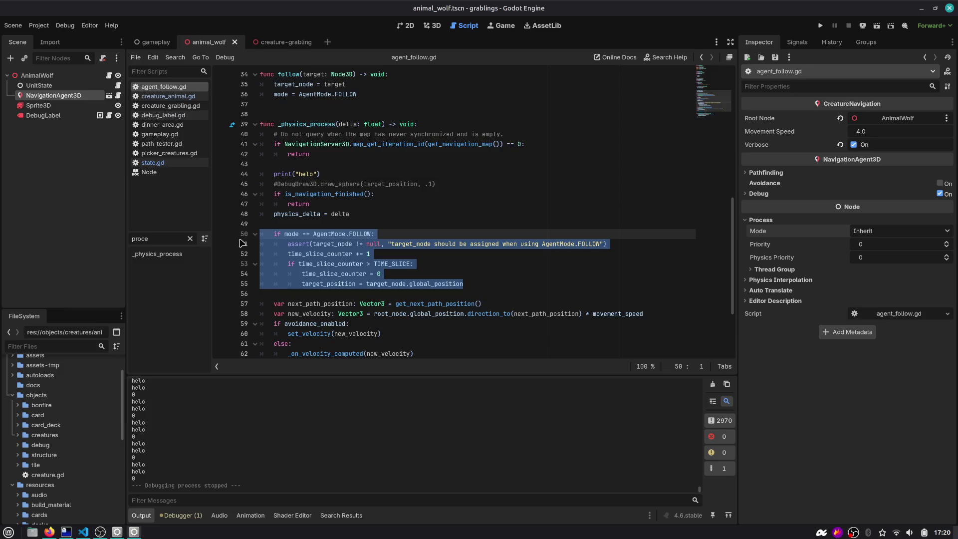
key("alt+Up")
key("alt+Up")
key("alt+Up")
key("Up")
key("Up")
key("Down")
key("ctrl+shift+k")
key("Down")
key("Down")
key("Down")
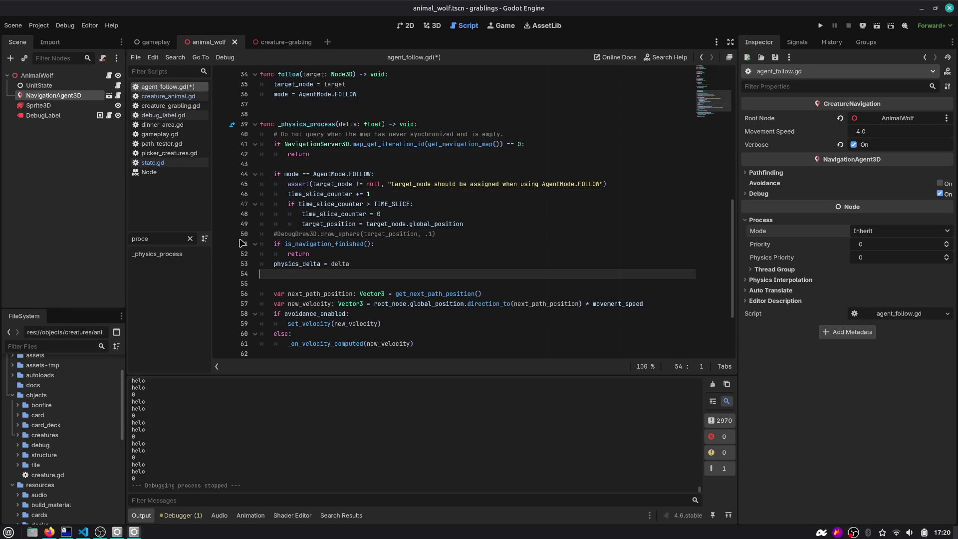
Undo that move, delete only the print("helo") debug line, and bring up state.gd.
key("ctrl+z")
key("ctrl+z")
key("ctrl+z")
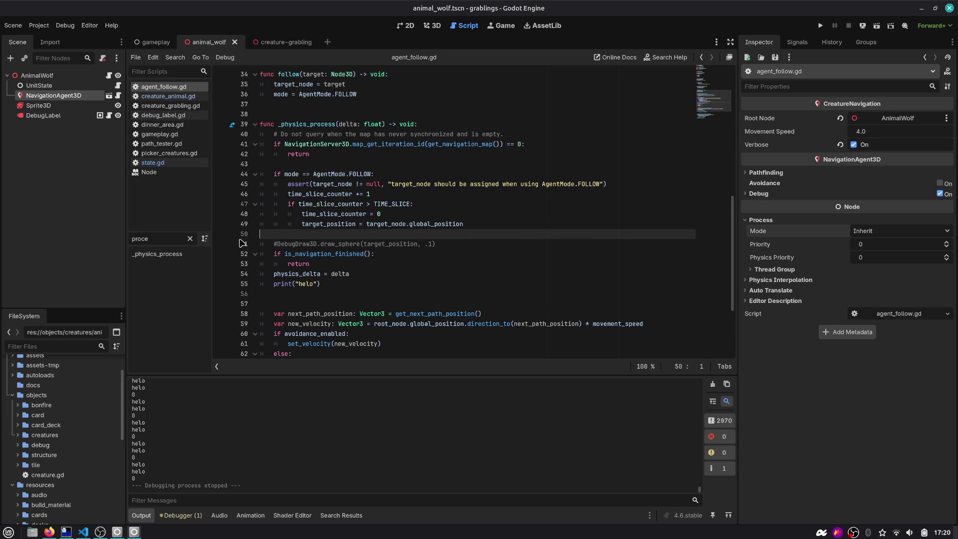
key("Down")
key("Down")
key("Down")
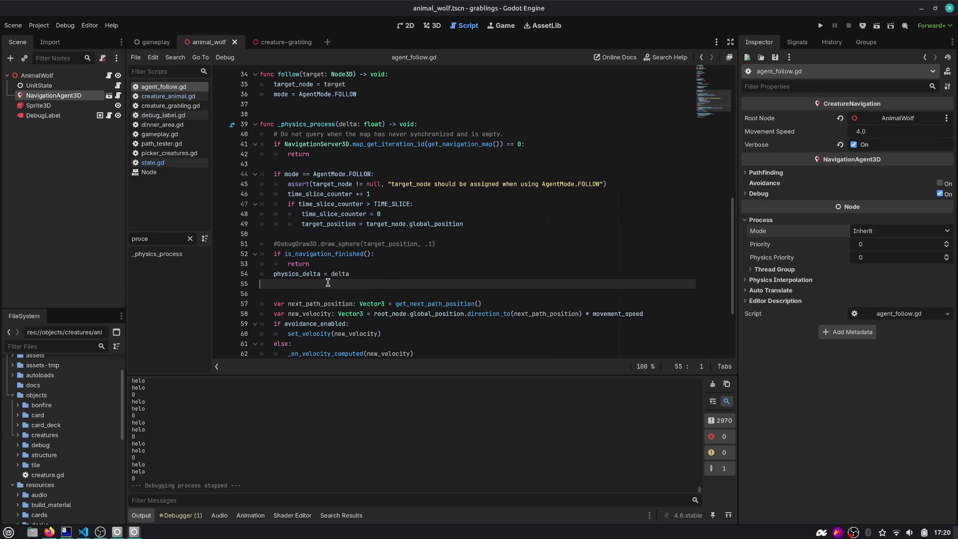
key("ctrl+shift+k")
key("ctrl+shift+k")
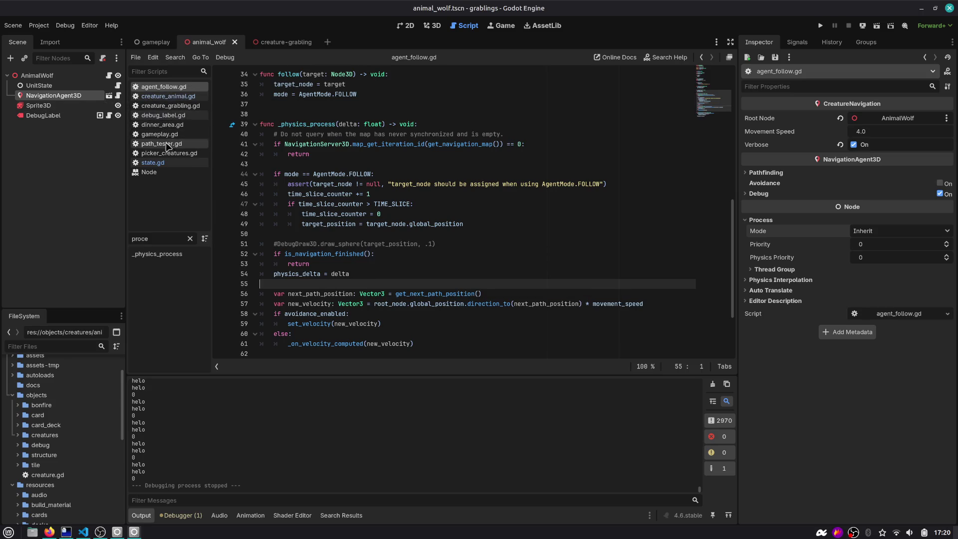
left_click(118, 86)
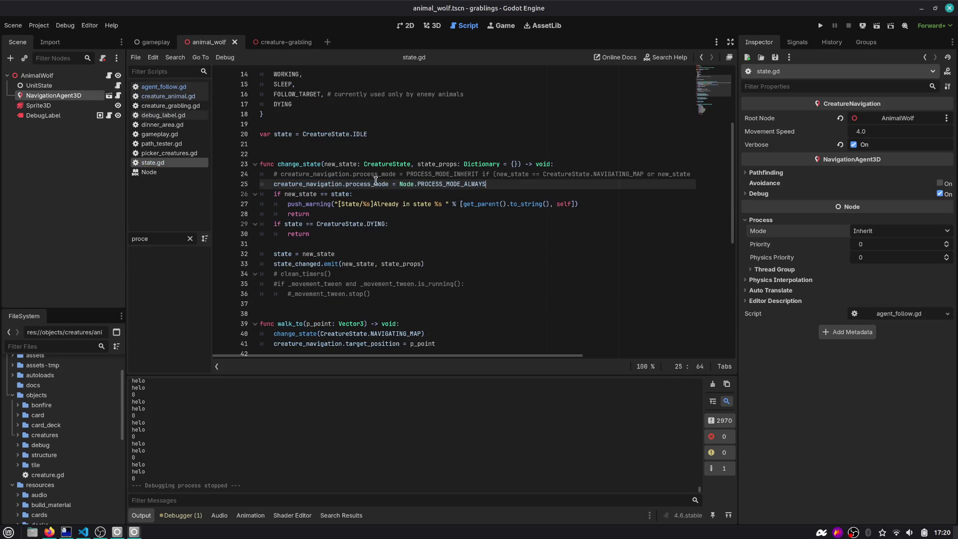
Swap comments so the conditional process_mode line is active, then run the game.
key("ctrl+k")
key("Up")
key("ctrl+k")
key("F5")
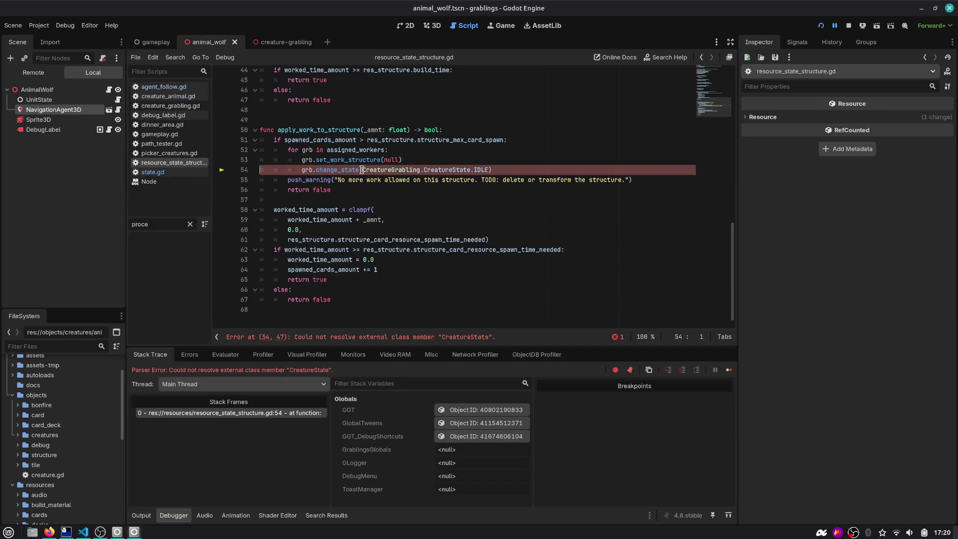
Remove the stray space before creature_navigation on line 24 to fix the indentation error, then rerun.
double_click(353, 170)
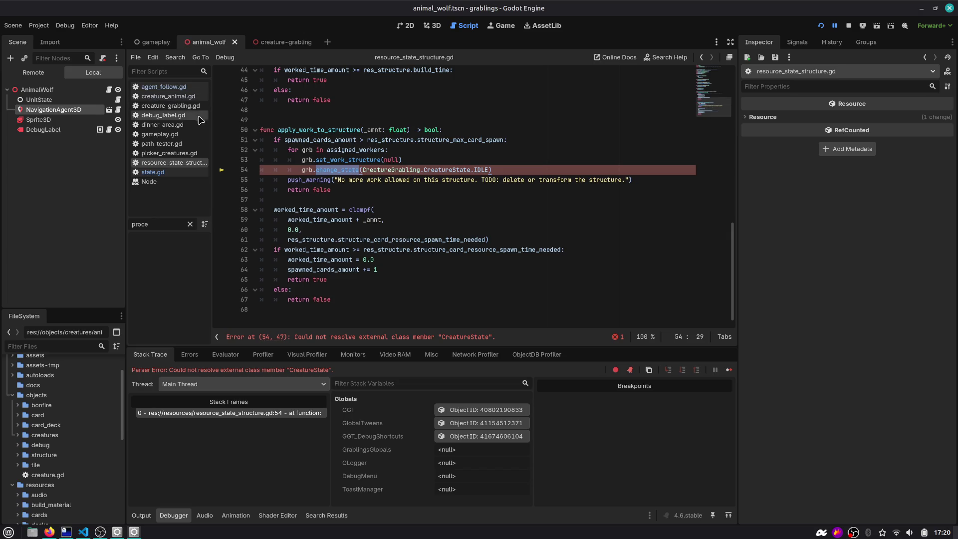
left_click(153, 172)
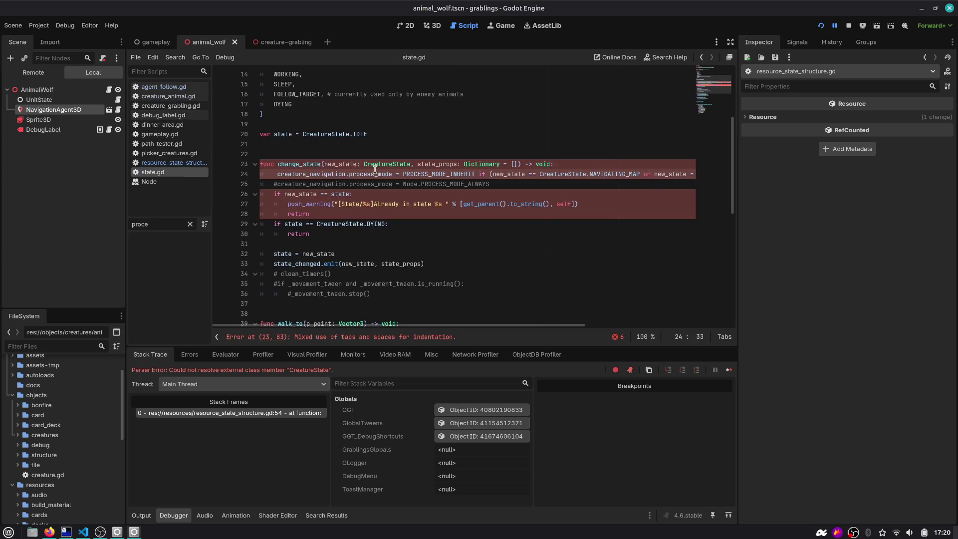
left_click_drag(467, 136, 466, 130)
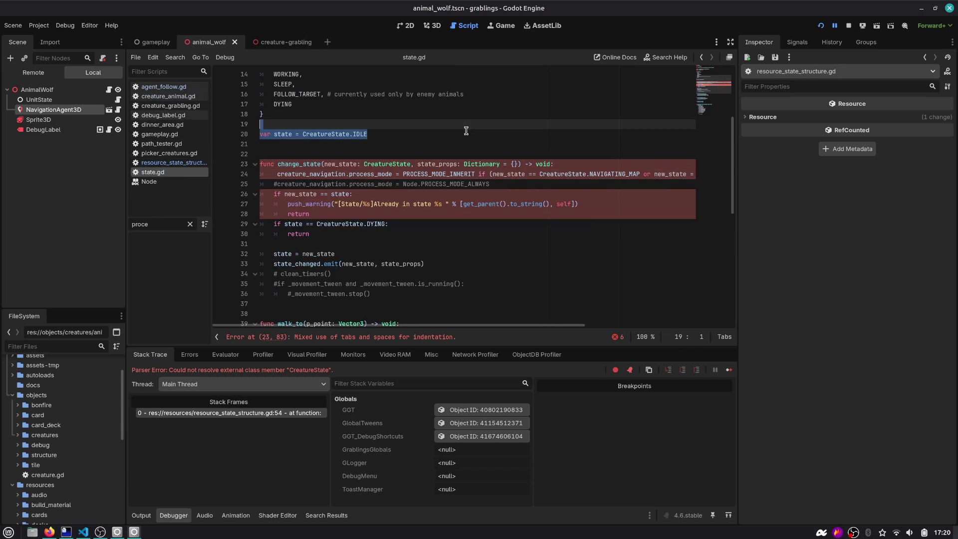
left_click(369, 194)
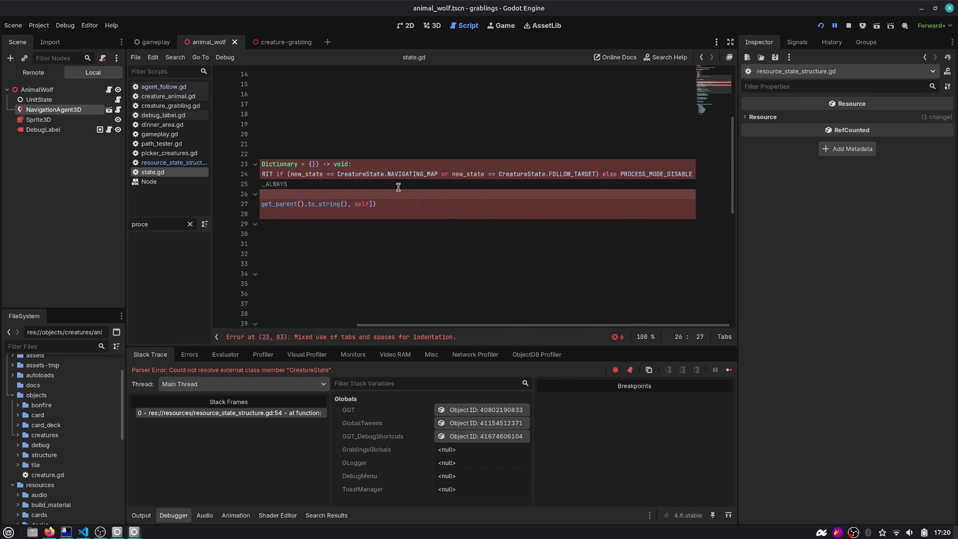
left_click(279, 174)
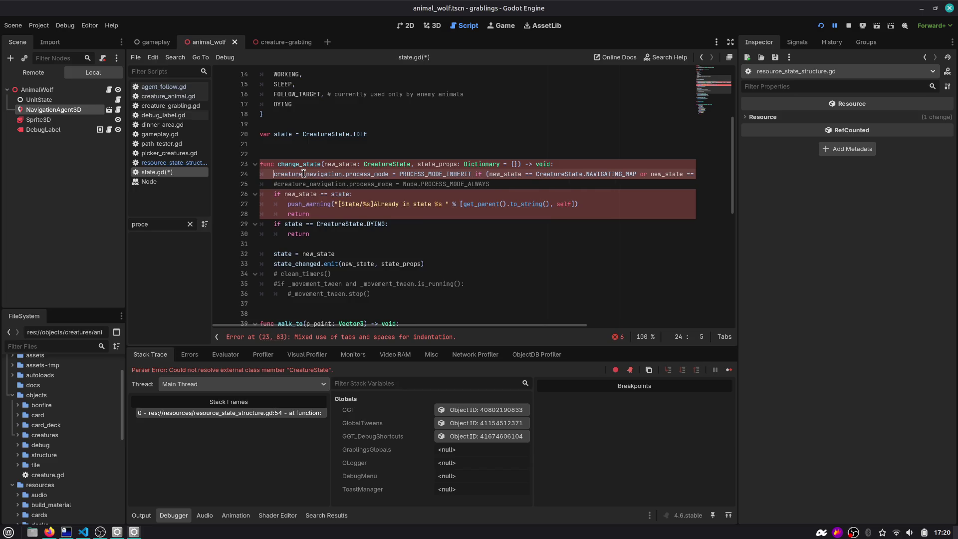
key("BackSpace")
key("F5")
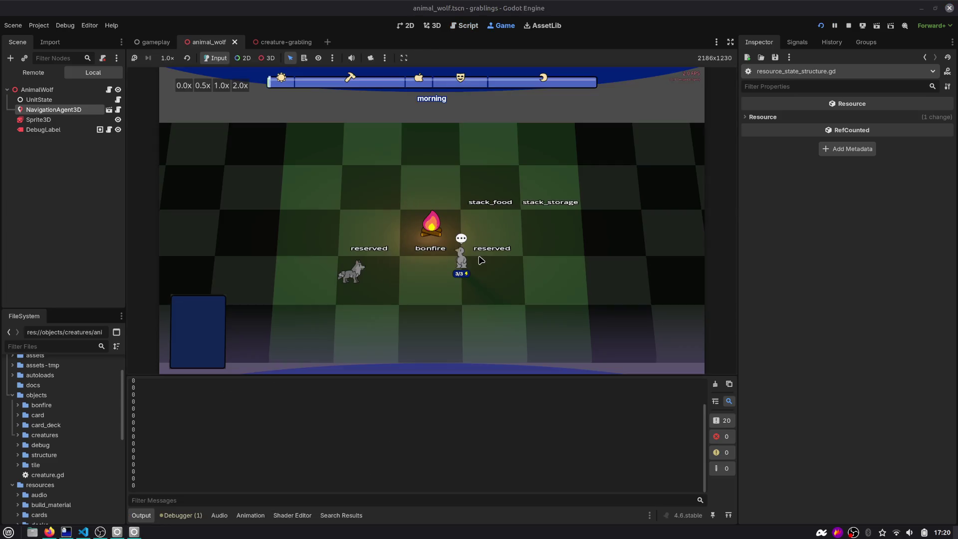
Advance the game four time slots, through work and dinner to hobby.
left_click(858, 265)
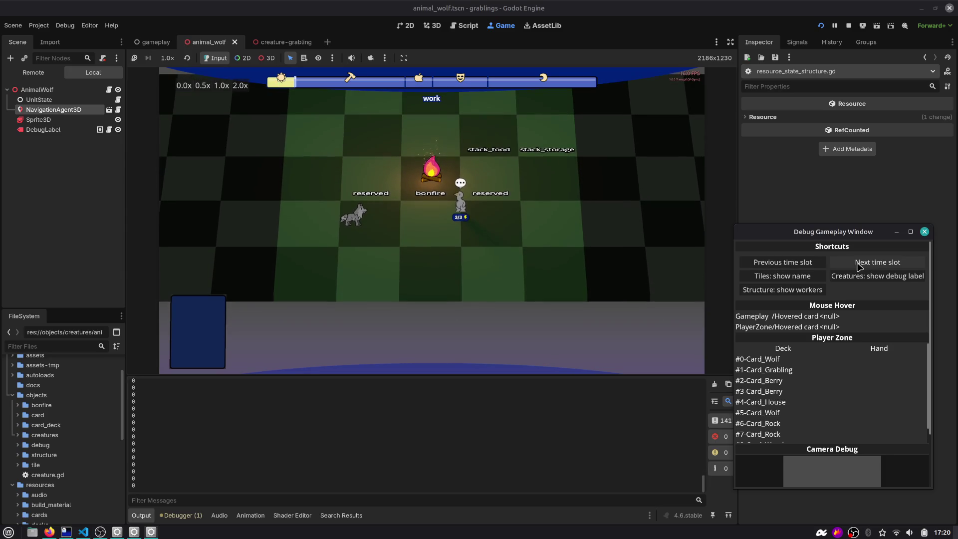
left_click(859, 264)
left_click(859, 265)
left_click(858, 267)
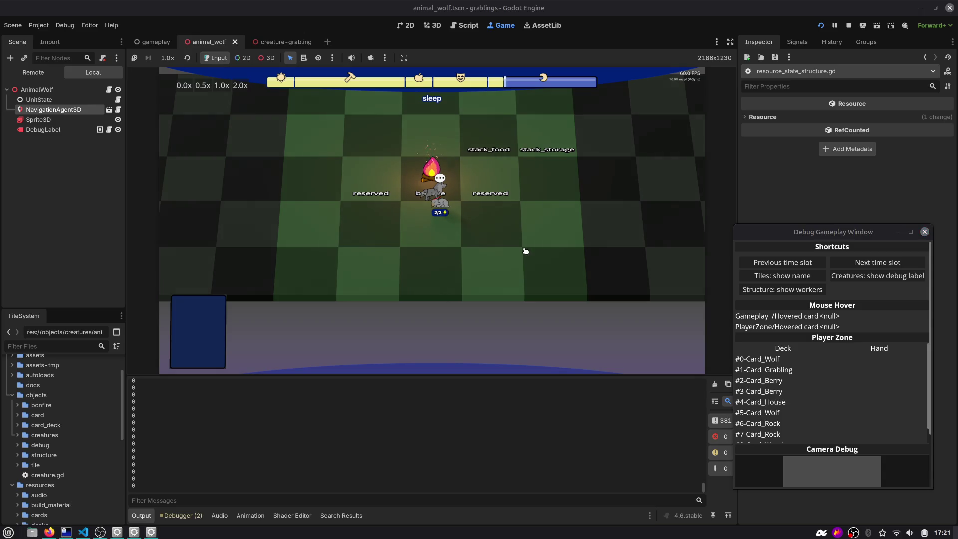
Drag the wolf right of the bonfire, select it, and pan and zoom the board view.
left_click_drag(441, 203, 546, 231)
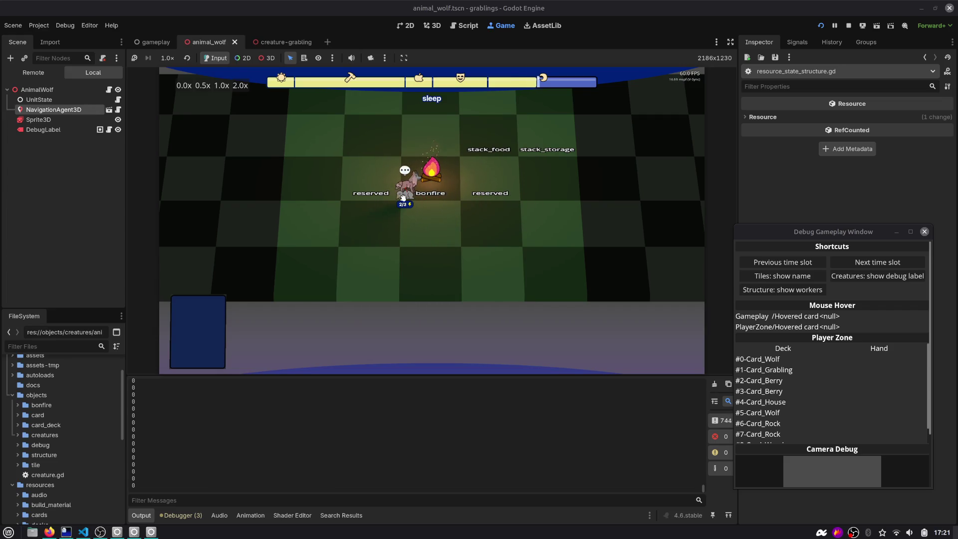
left_click(374, 191)
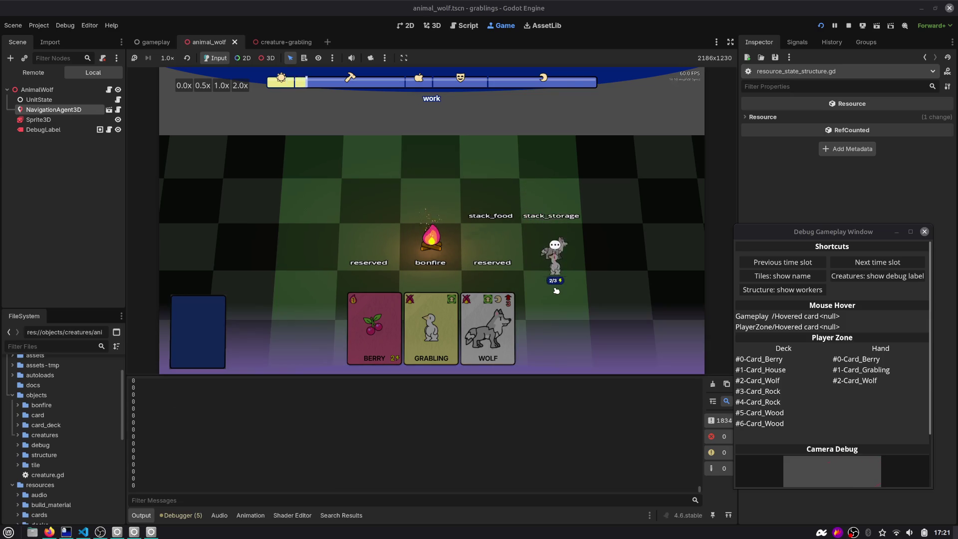
mouse_move(555, 290)
left_mouse_down()
mouse_move(579, 299)
mouse_move(581, 285)
mouse_move(494, 223)
left_mouse_up()
scroll(493, 223, "up", 3)
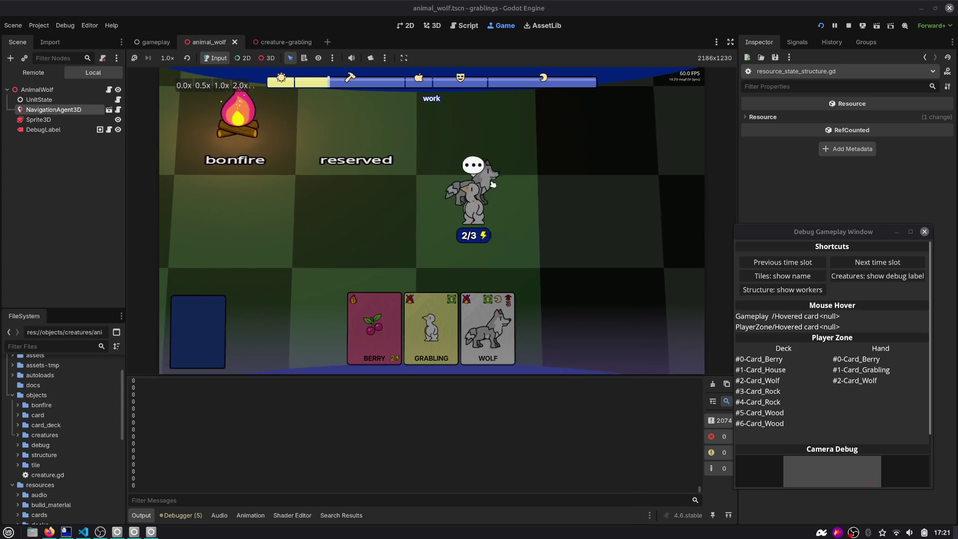
scroll(478, 200, "down", 2)
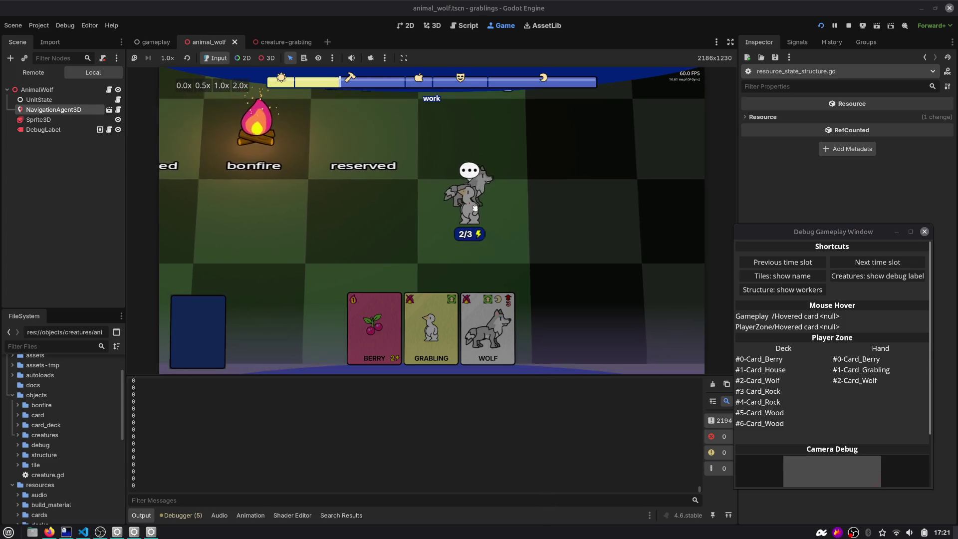
scroll(475, 196, "down", 5)
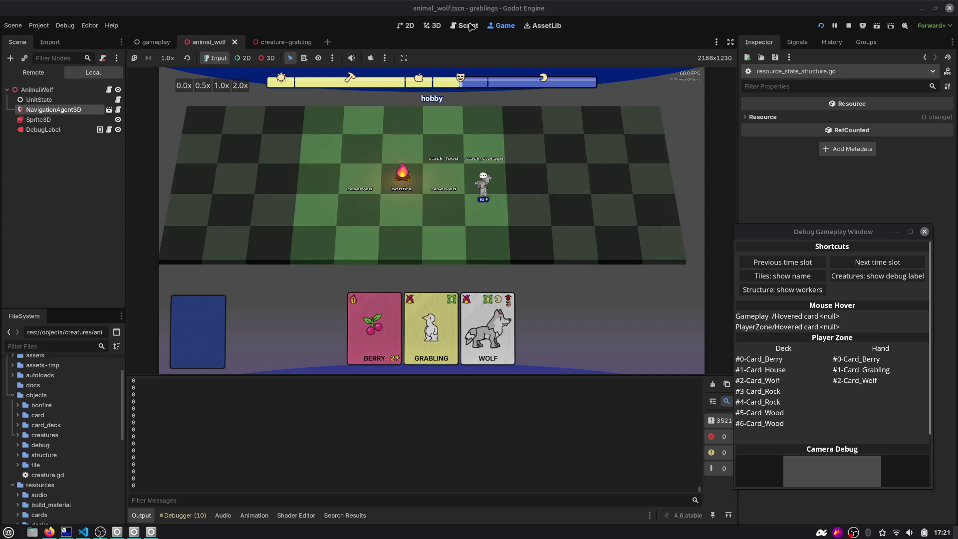
left_click(469, 26)
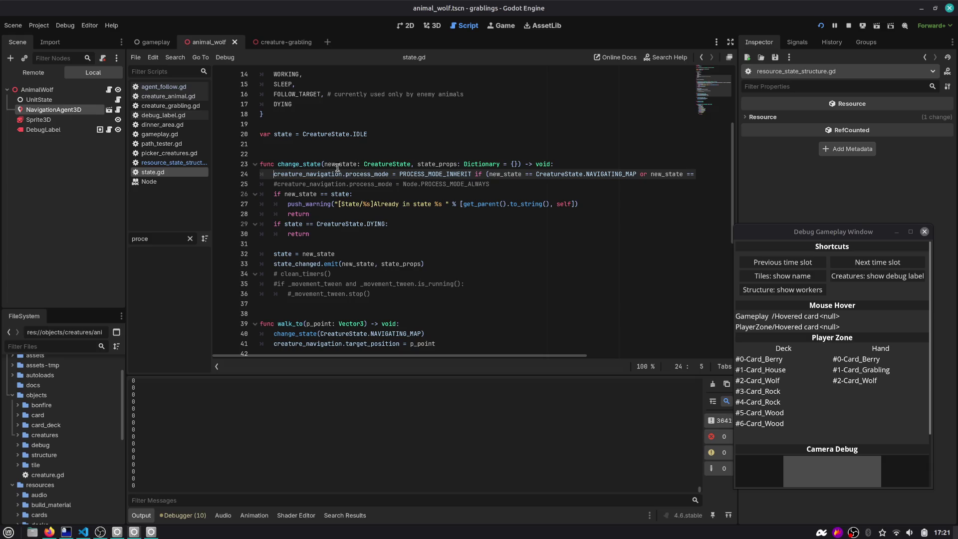
Find the DYING return line in state.gd's change_state function.
mouse_move(307, 193)
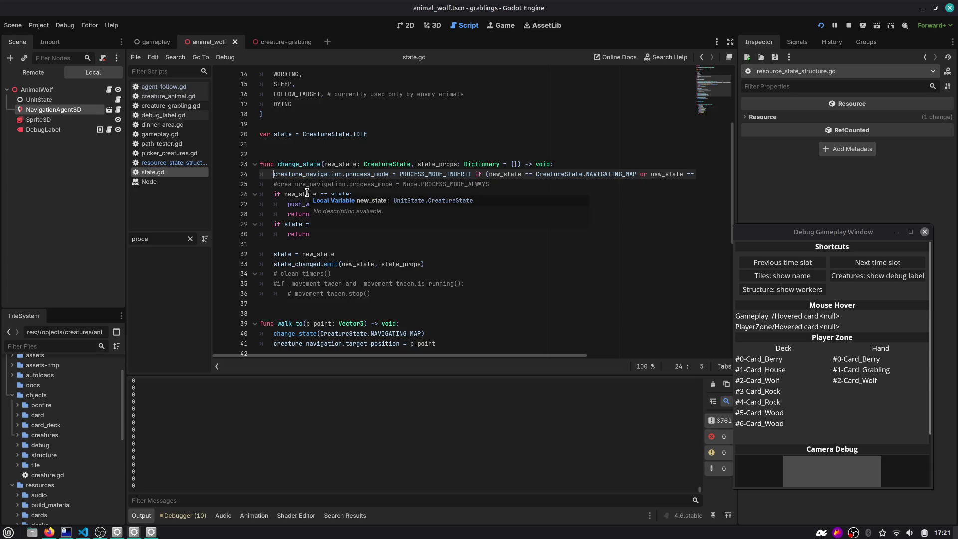
double_click(305, 165)
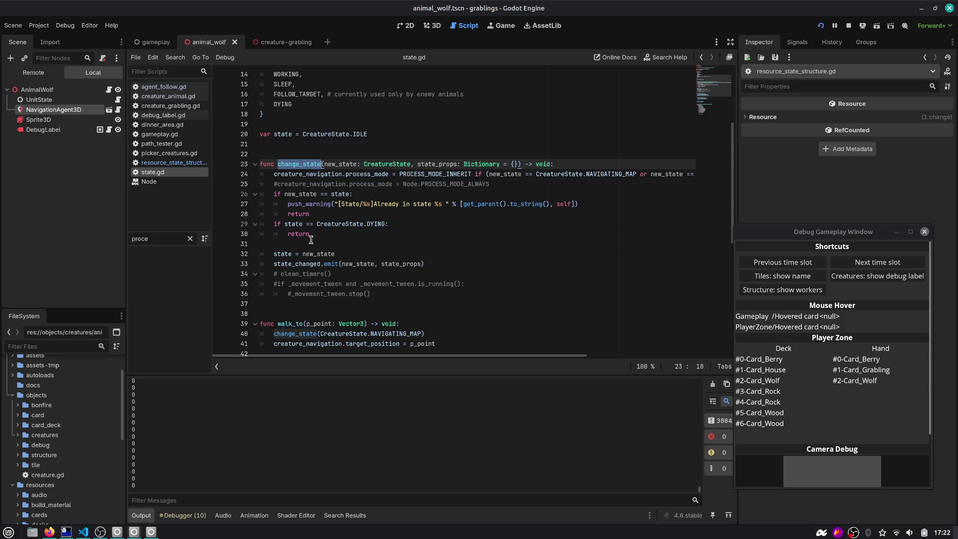
scroll(394, 288, "down", 2)
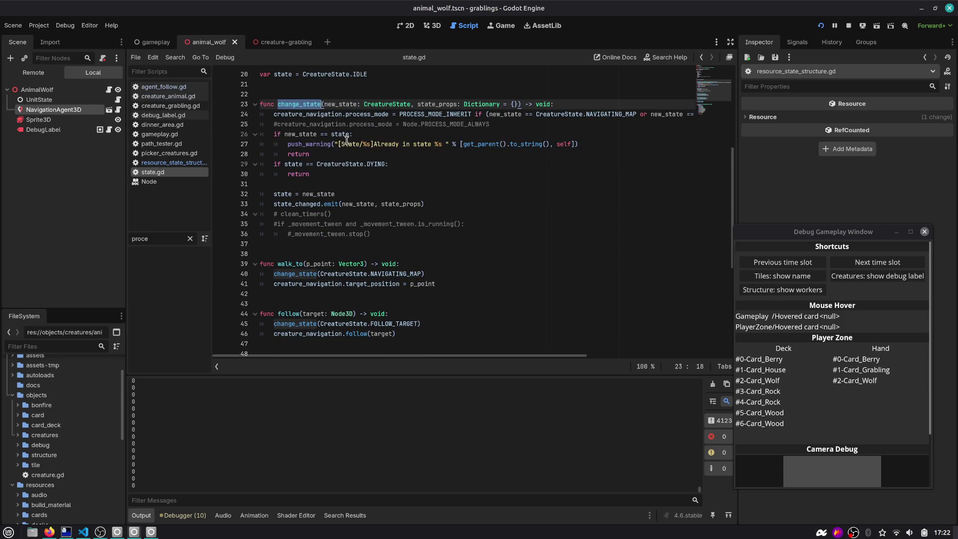
left_click(430, 166)
key("Down")
key("Down")
key("Down")
key("Up")
key("Up")
key("Up")
key("Up")
key("Down")
key("Down")
scroll(419, 202, "up", 3)
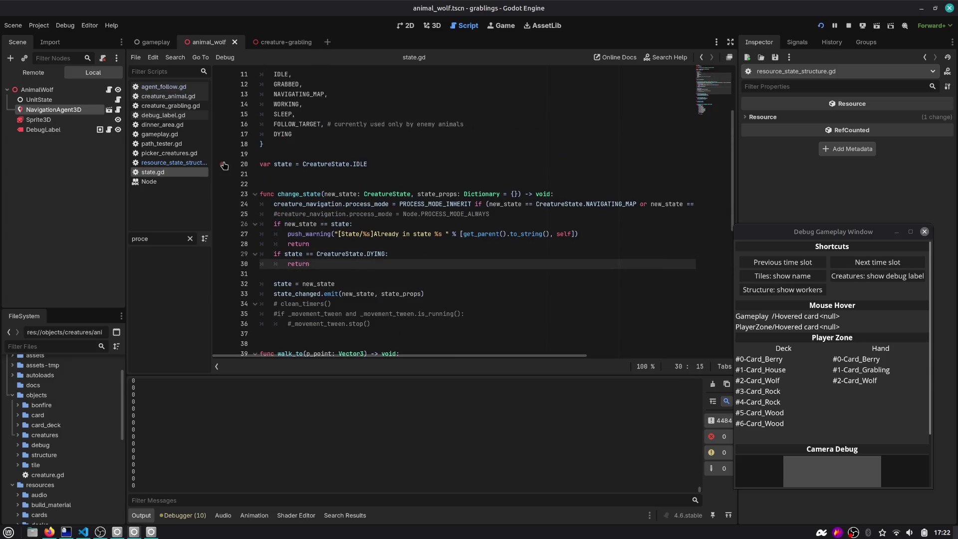
scroll(311, 195, "up", 3)
scroll(311, 195, "down", 7)
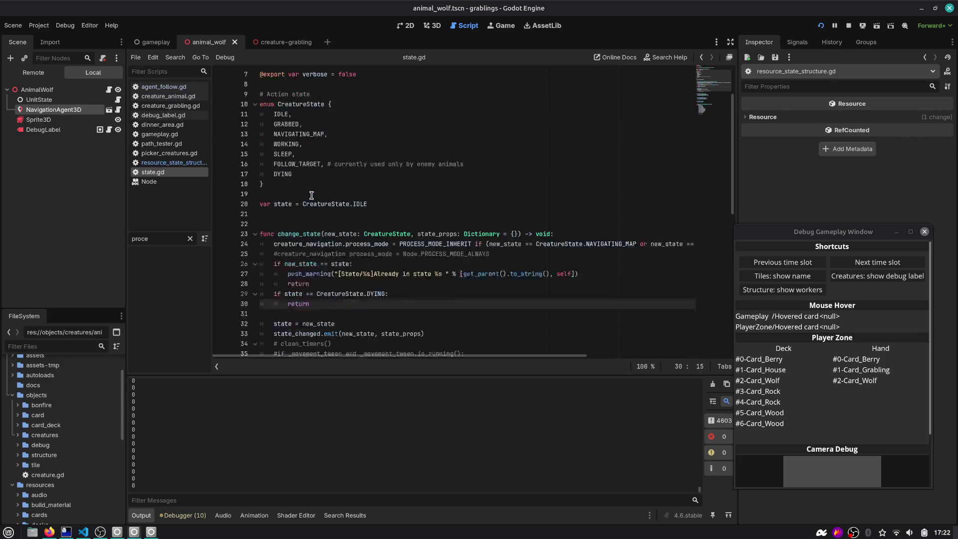
scroll(345, 169, "up", 3)
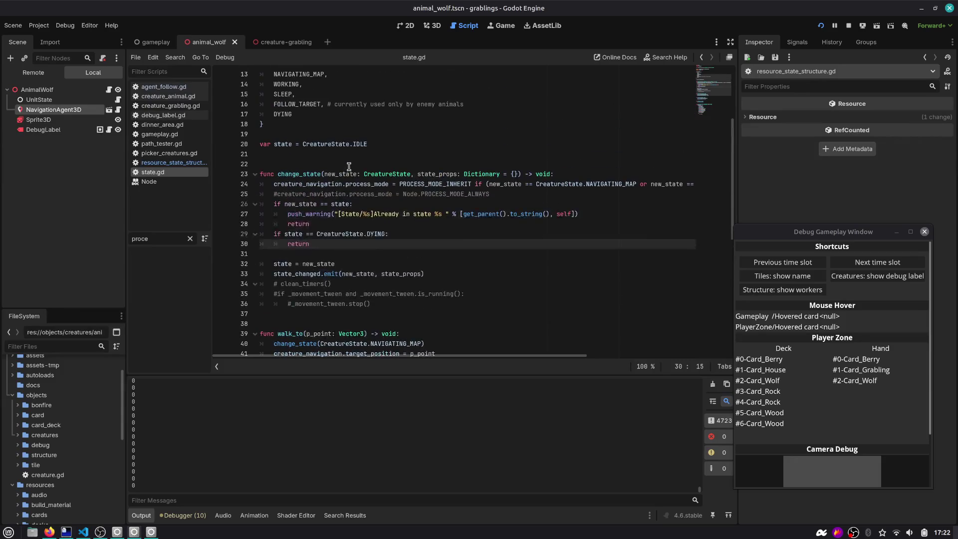
Add a check that new_state is not CreatureState.FOLLOW_TARGET after the DYING return.
key("Return")
key("Return")
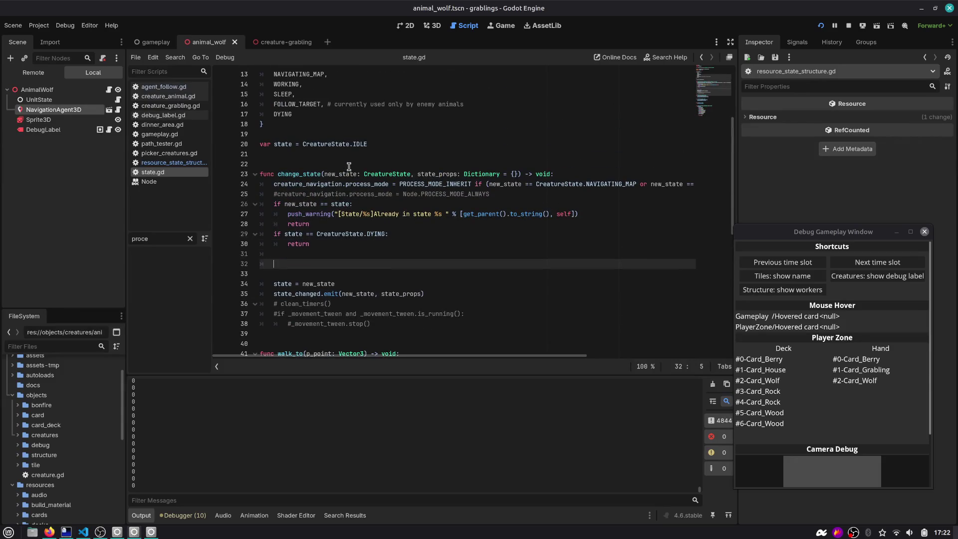
type("if new")
key("Return")
type("!=")
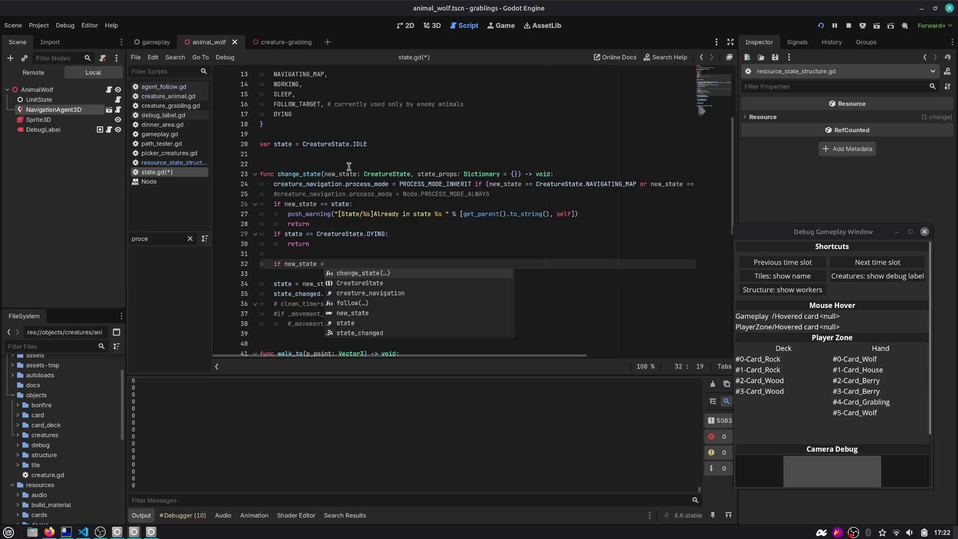
type("= ")
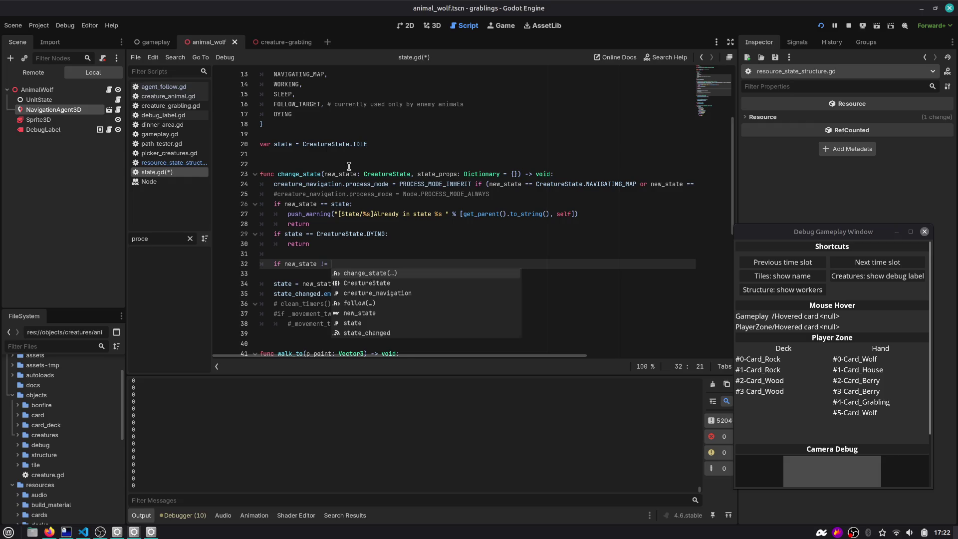
type("Cre")
key("Return")
type(".")
key("Down")
key("Down")
key("Down")
key("Down")
key("Return")
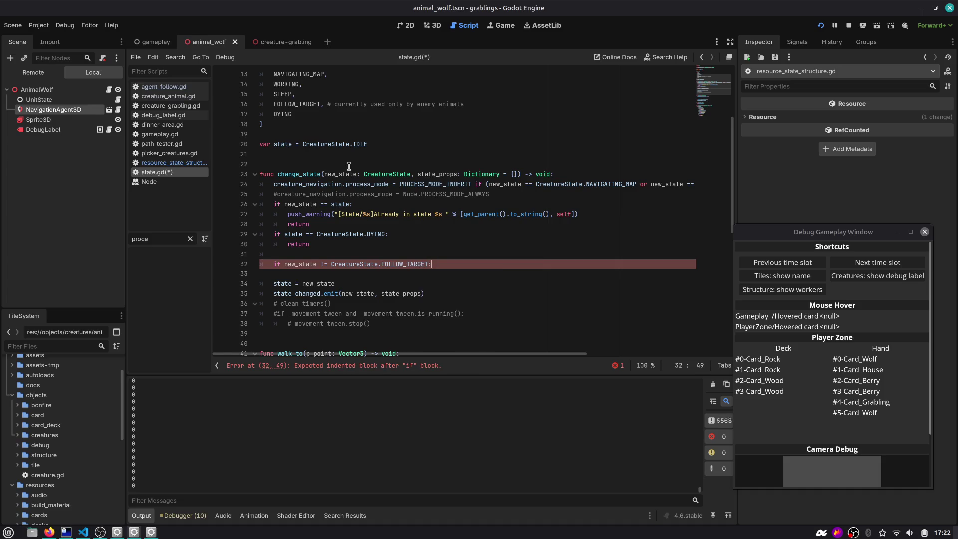
Inside that check, reset creature_navigation.target_node.
key("Return")
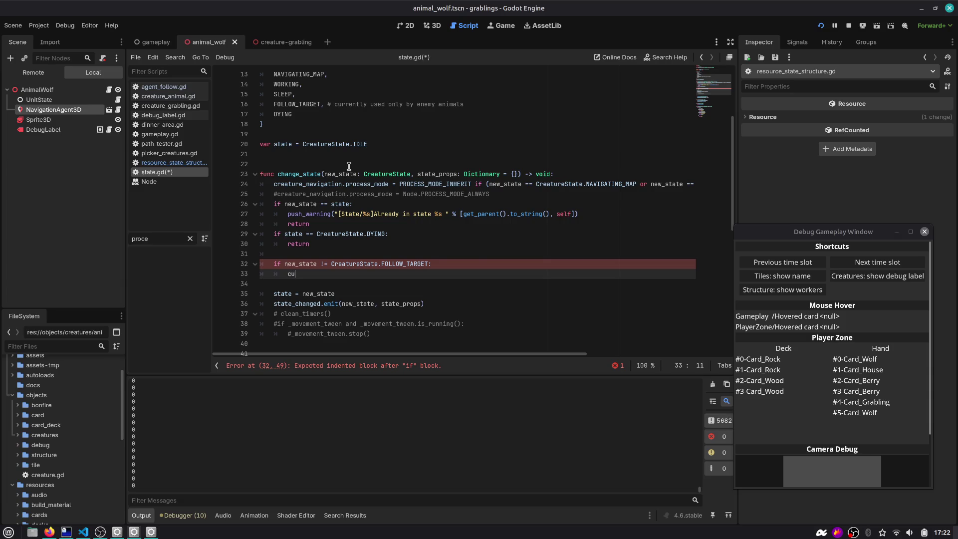
key("Return")
type(".ta")
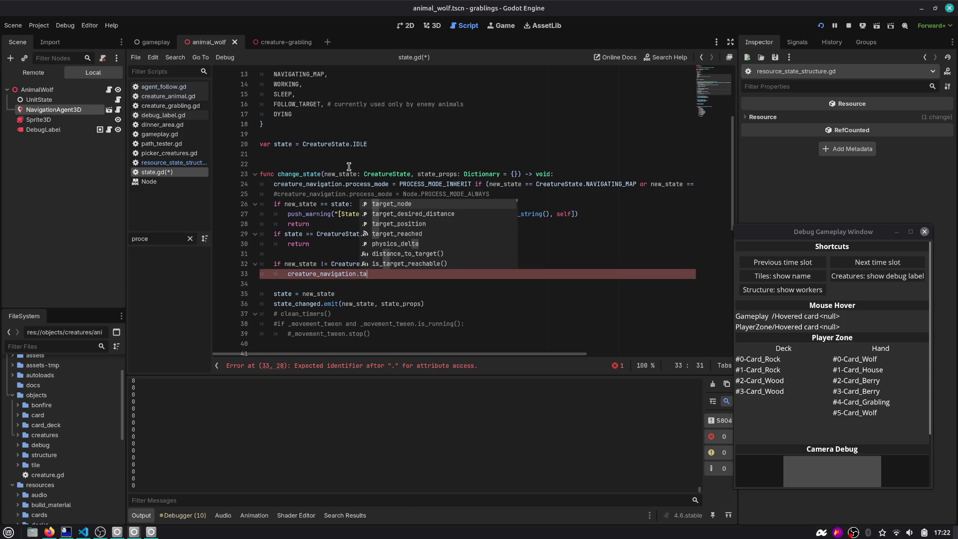
key("Return")
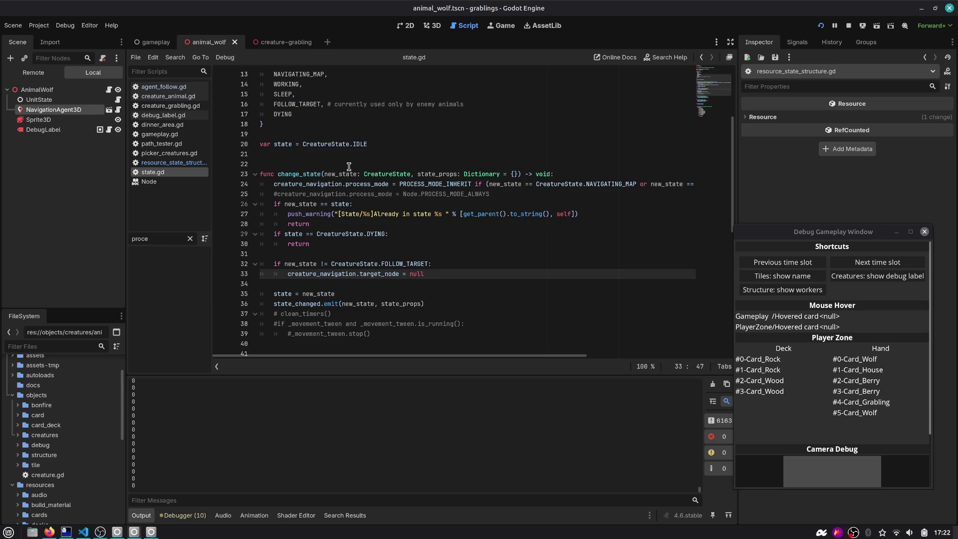
Begin the next line as 'creature_navigation.mode = CreatureNa' using autocomplete.
key("Return")
type("crea")
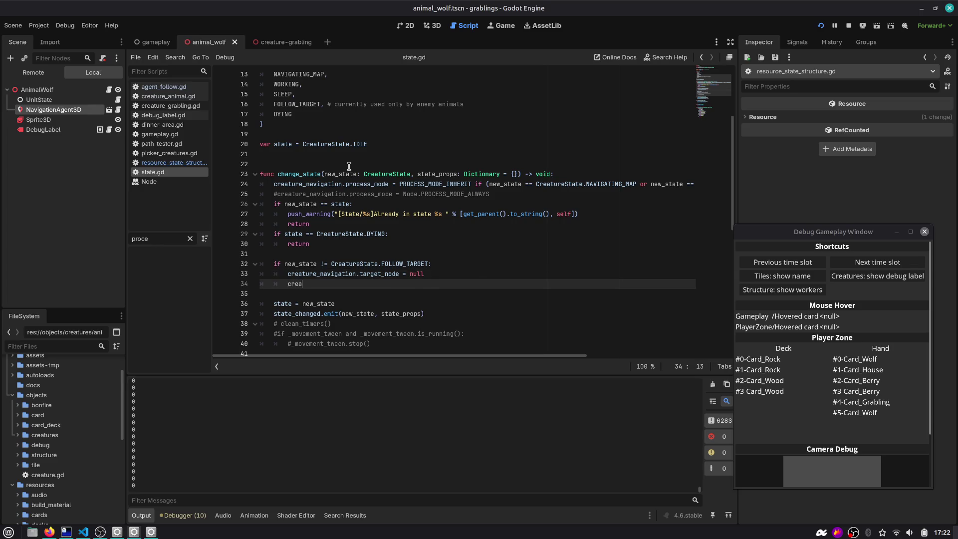
key("Return")
type(".mo")
key("Return")
type("= CreatureNa")
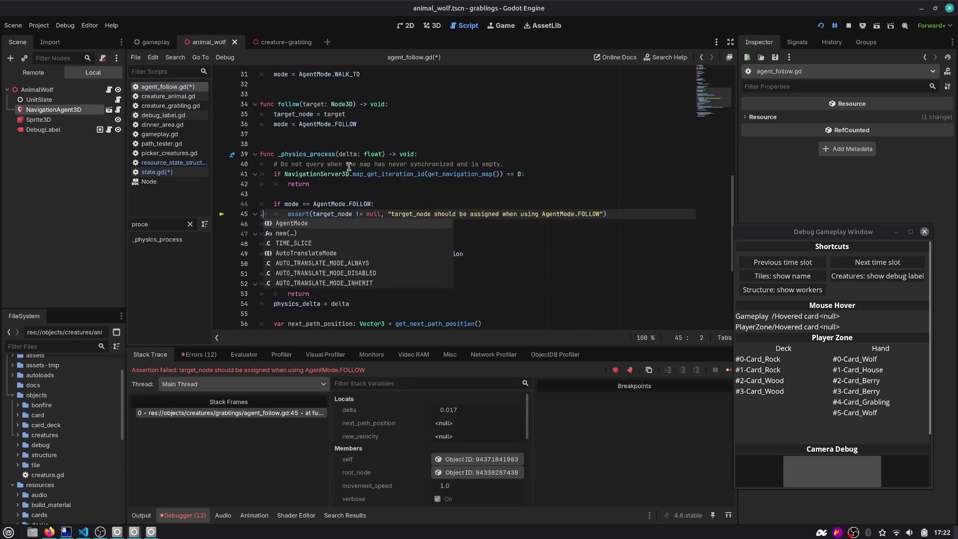
Stop the game and inspect the follow-mode block around line 45.
left_click(848, 25)
left_click(340, 213)
key("alt+f")
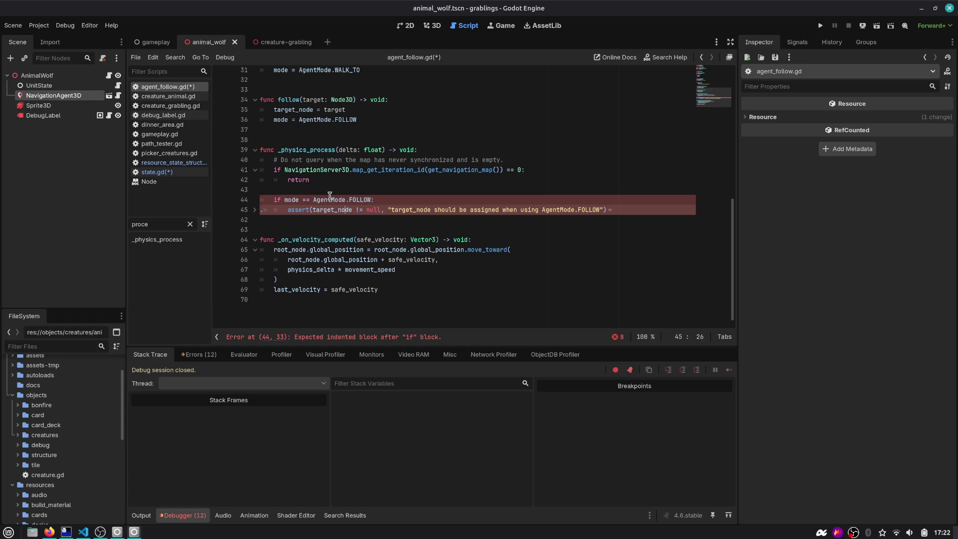
left_click(267, 212)
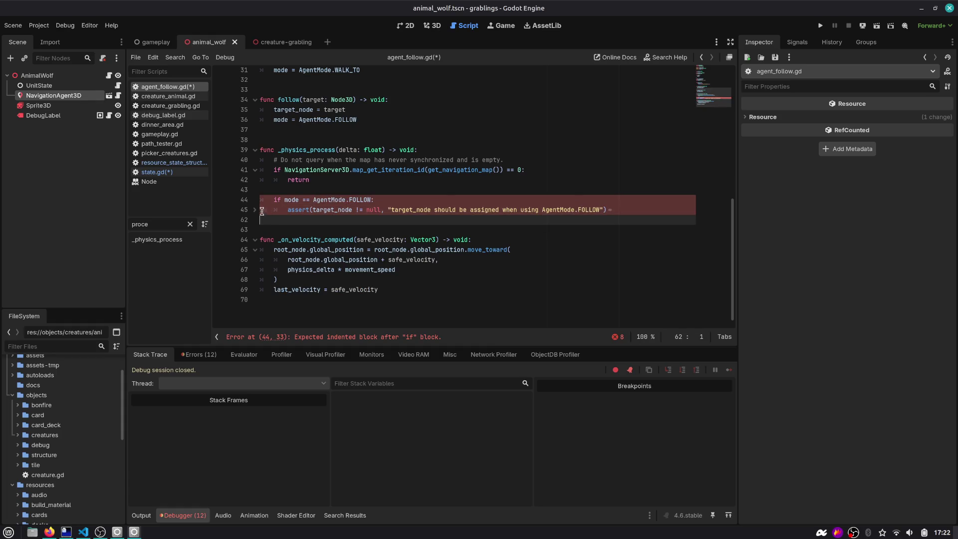
left_click(256, 210)
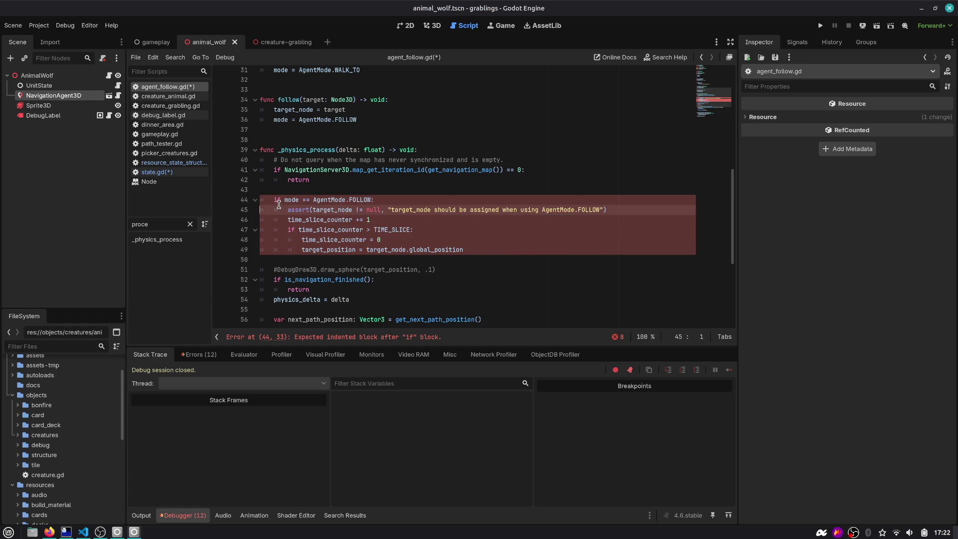
scroll(413, 184, "down", 6)
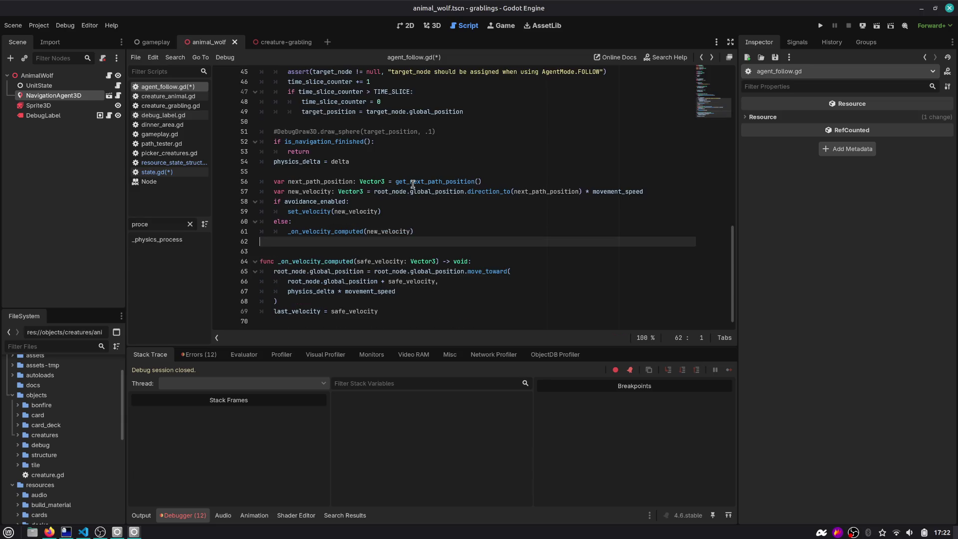
scroll(412, 184, "up", 5)
scroll(413, 184, "down", 4)
scroll(413, 184, "up", 3)
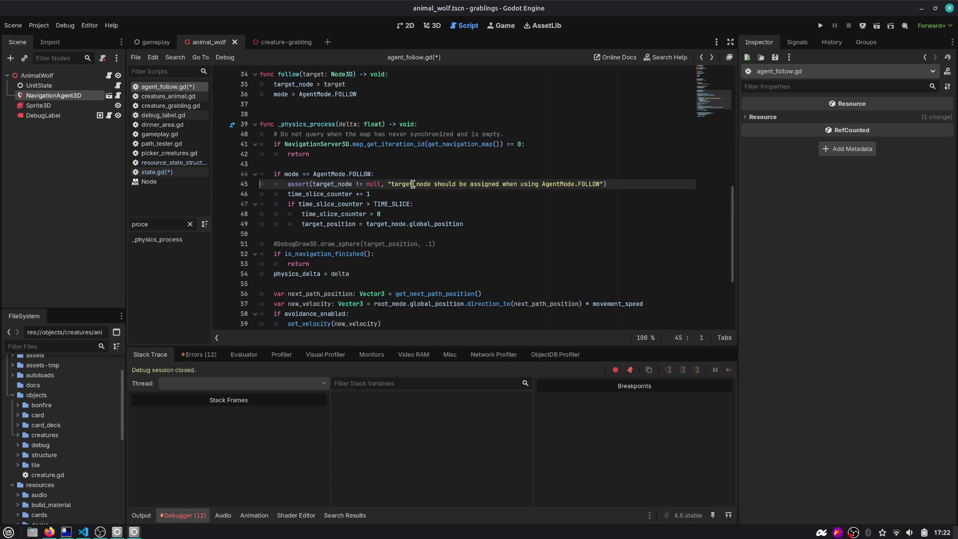
In state.gd, complete the mode assignment as CreatureNavigation.AgentMode.WALK_TO and save.
left_click(161, 173)
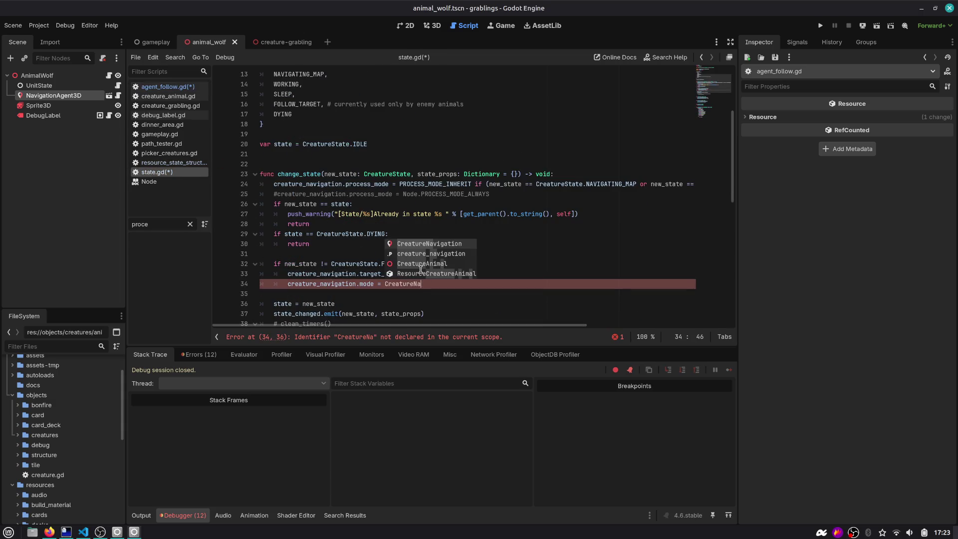
key("Return")
type(".")
key("Return")
type(".AgentMode.")
key("Return")
key("ctrl+s")
Add a '# reset' comment near the FOLLOW_TARGET check and run the game again.
left_click(461, 258)
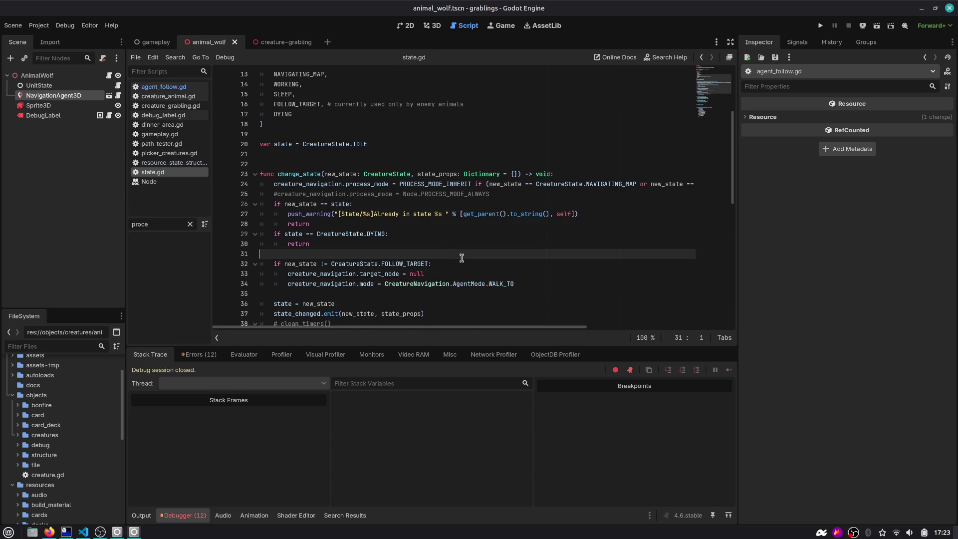
key("Return")
key("Down")
key("End")
key("Return")
type("#]")
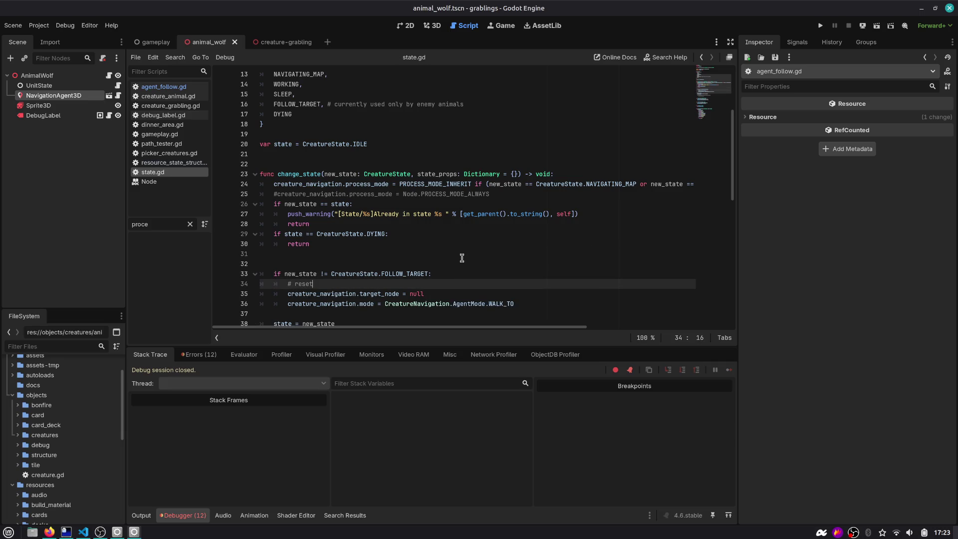
scroll(461, 258, "down", 3)
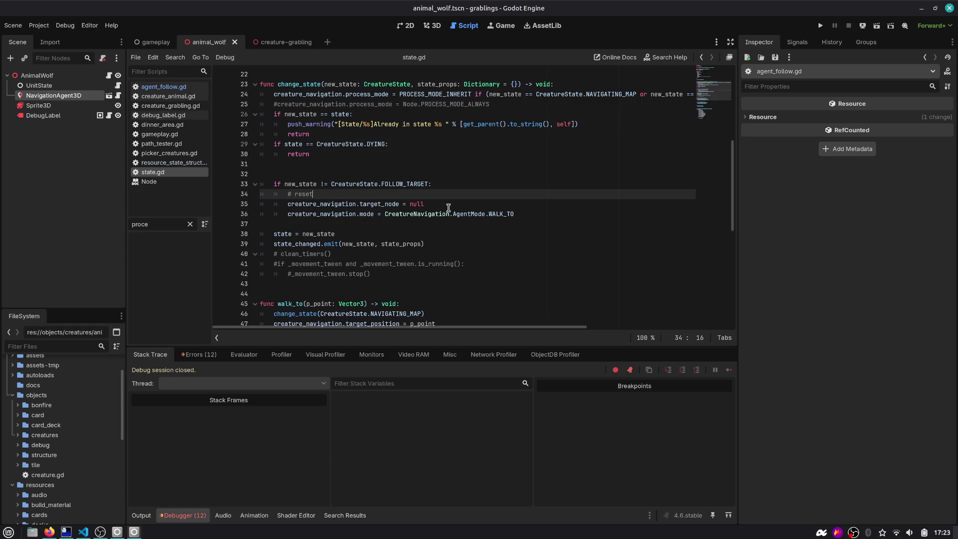
scroll(359, 232, "up", 2)
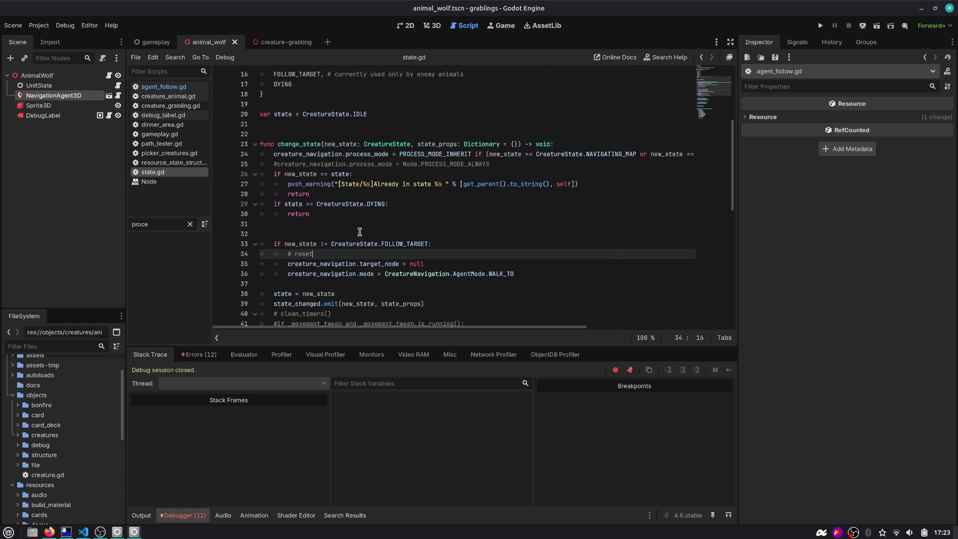
key("F5")
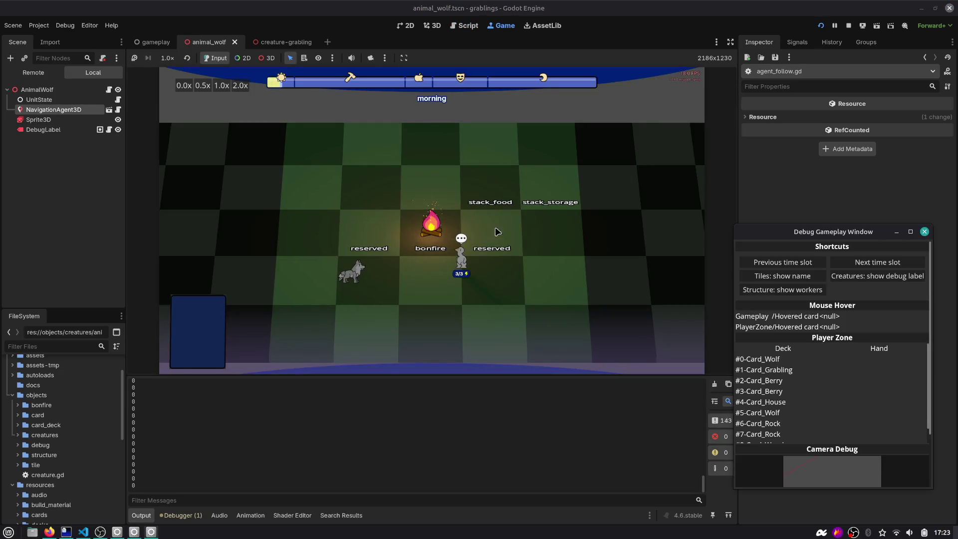
Advance time slots through hobby to the next morning, then send a grabbling above the bonfire.
left_click(874, 261)
left_click(873, 261)
left_click(874, 261)
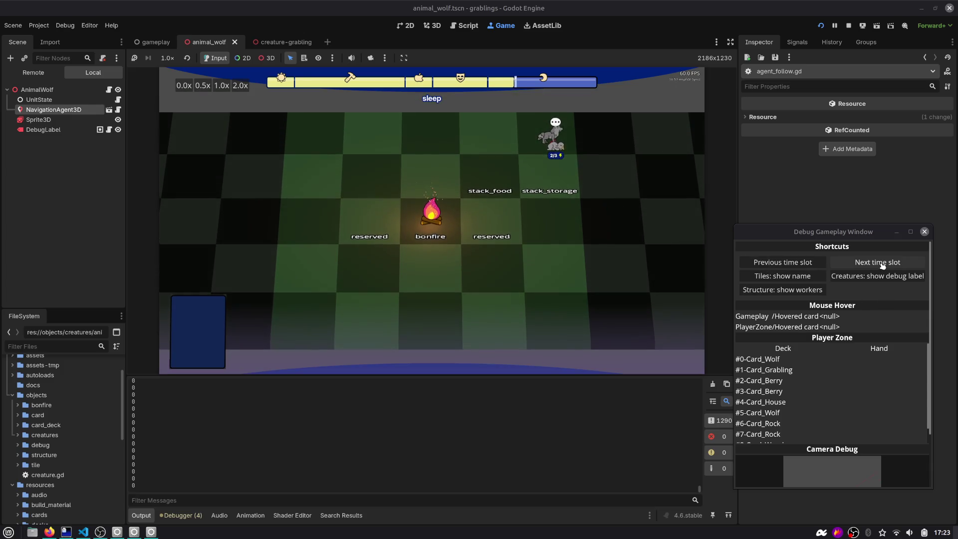
left_click(881, 265)
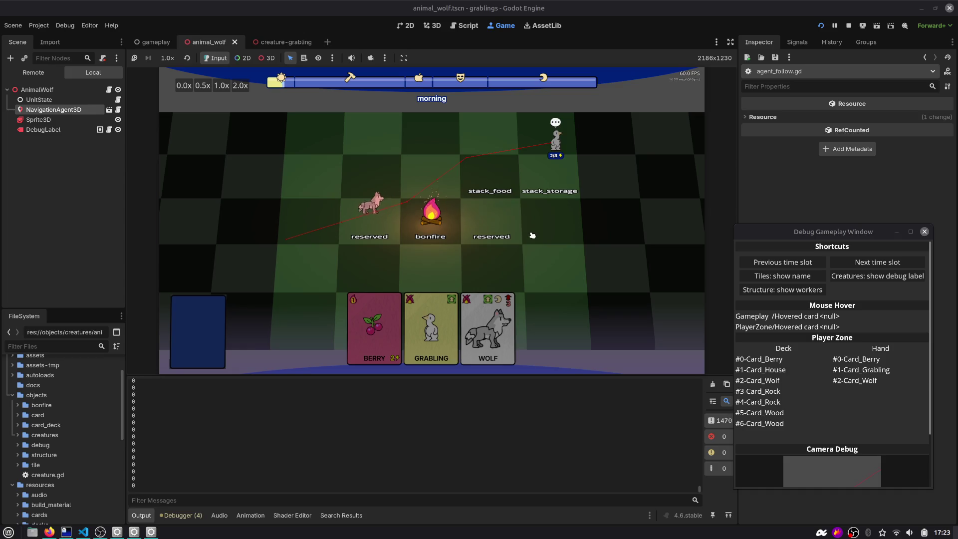
left_click(554, 143)
left_click(448, 141)
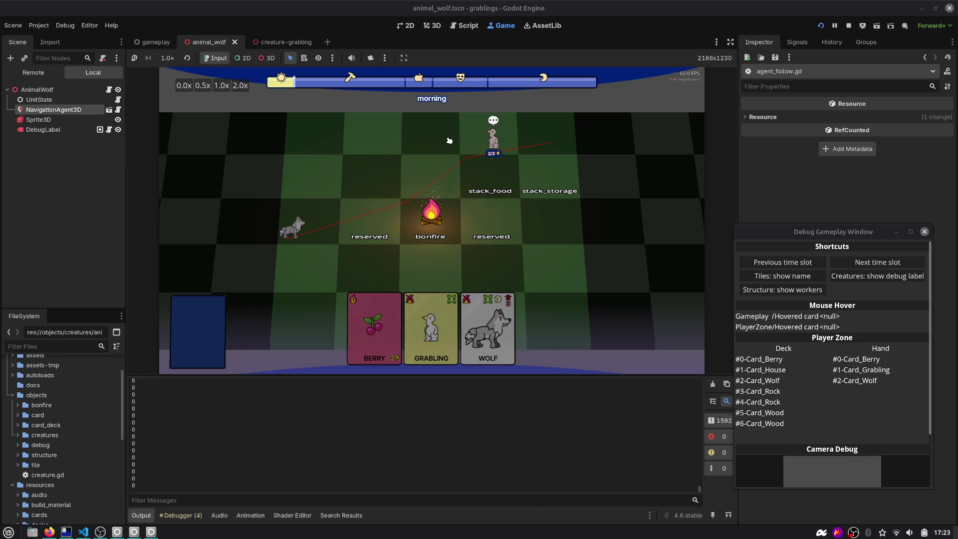
Stop the game with F8 and review the change_state function in state.gd.
key("F8")
scroll(402, 128, "down", 2)
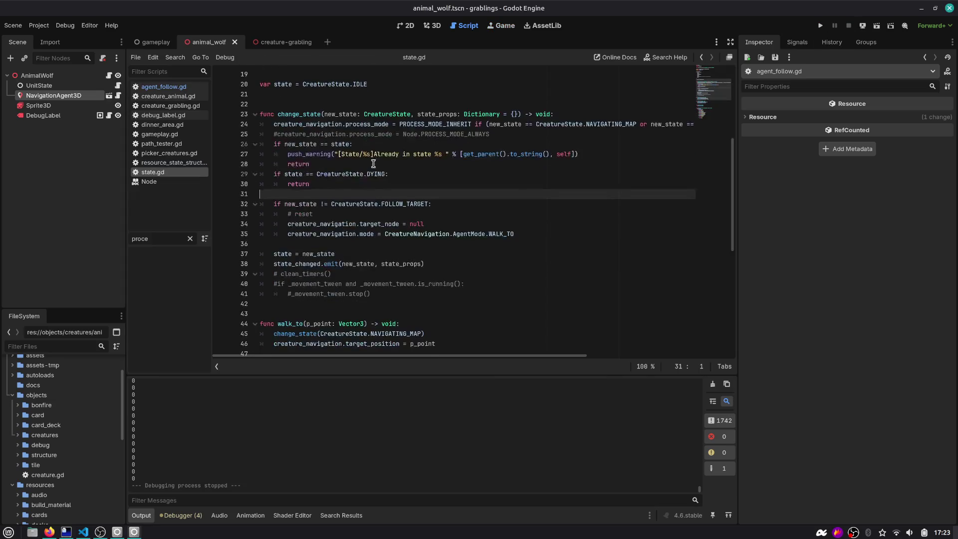
scroll(291, 148, "up", 2)
double_click(292, 146)
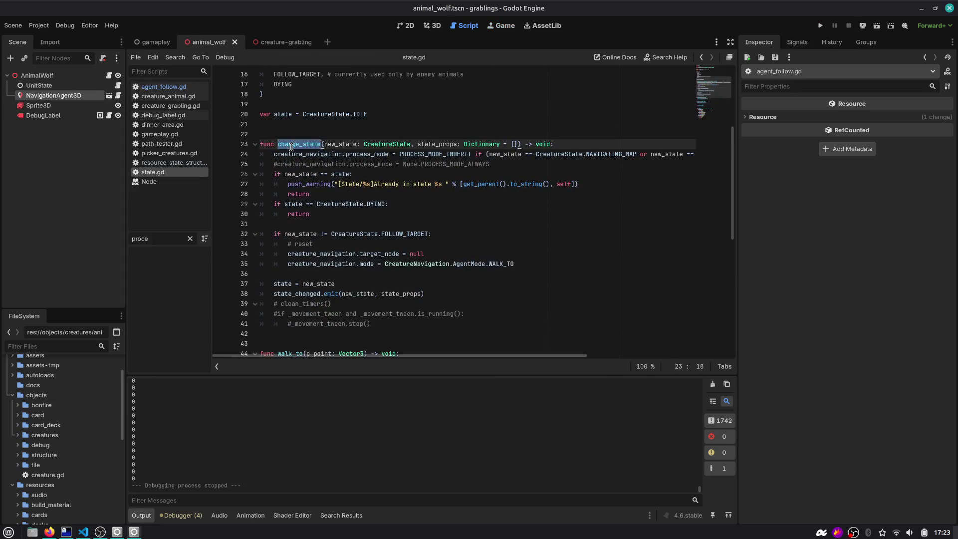
scroll(291, 147, "up", 5)
scroll(306, 203, "down", 7)
scroll(302, 209, "down", 1)
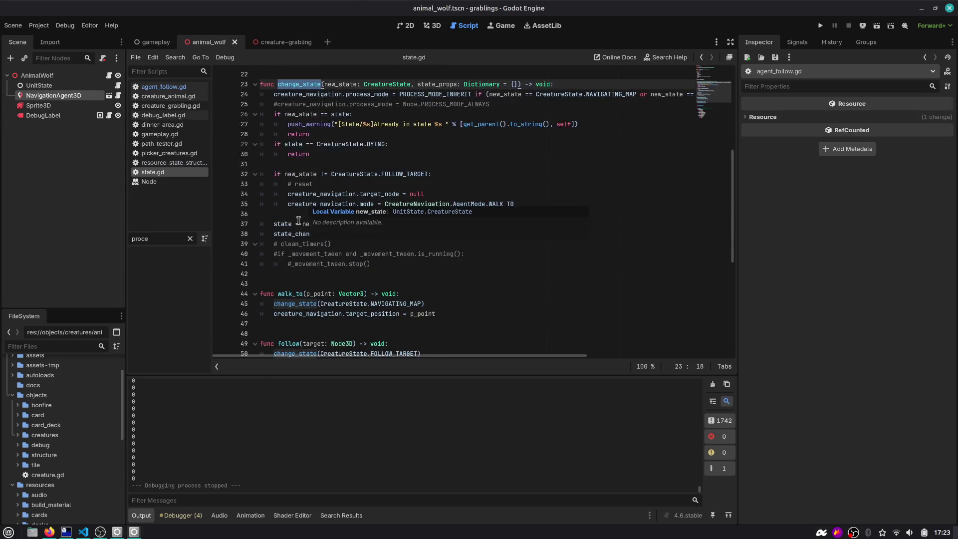
Inspect the # reset comment and the DYING check, then bring up agent_follow.gd.
left_click(316, 184)
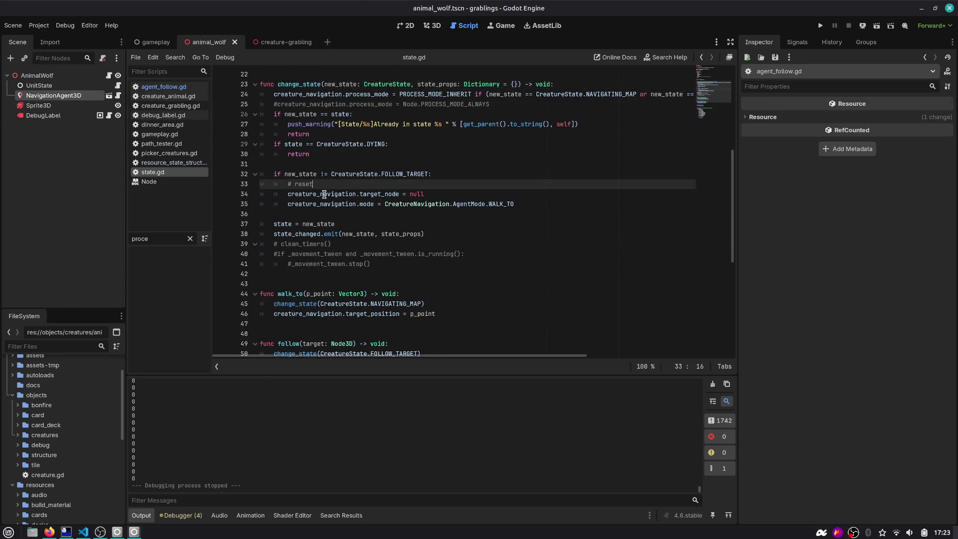
scroll(656, 94, "down", 3)
scroll(445, 165, "down", 5)
scroll(399, 172, "up", 9)
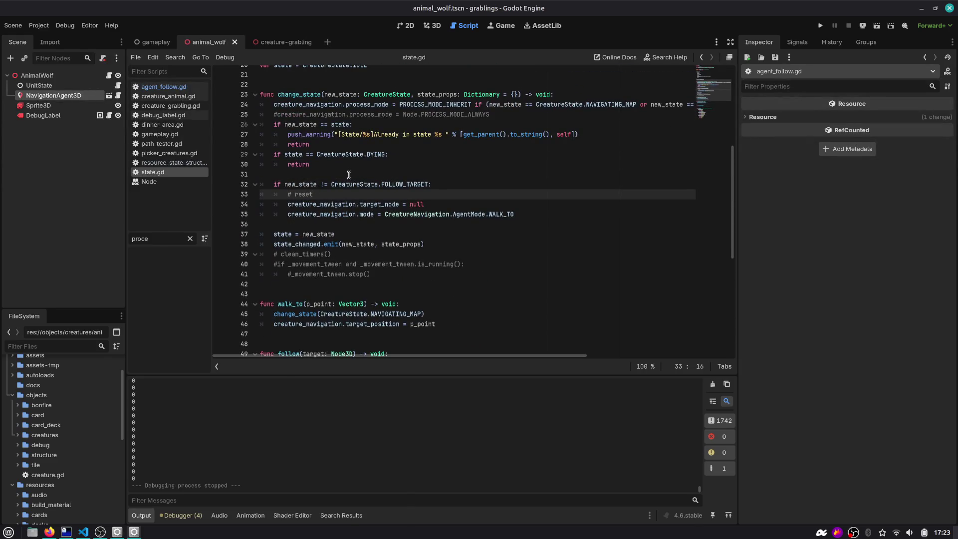
scroll(344, 177, "up", 1)
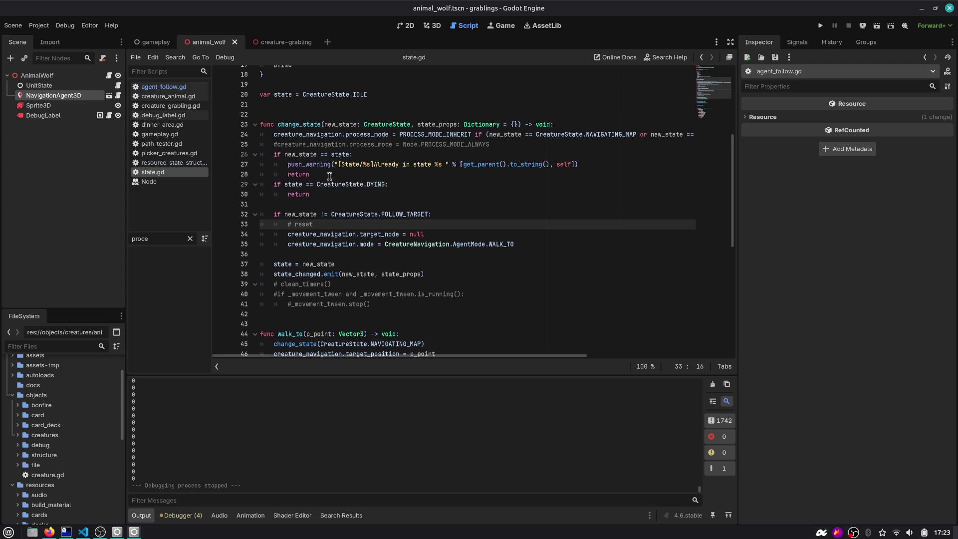
mouse_move(280, 184)
left_mouse_down()
mouse_move(392, 185)
mouse_move(395, 196)
left_mouse_up()
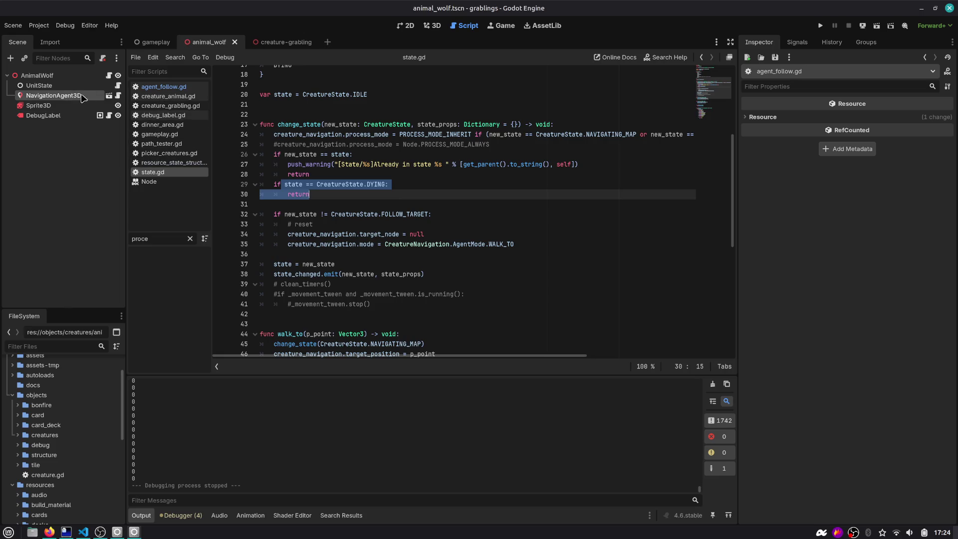
left_click(118, 96)
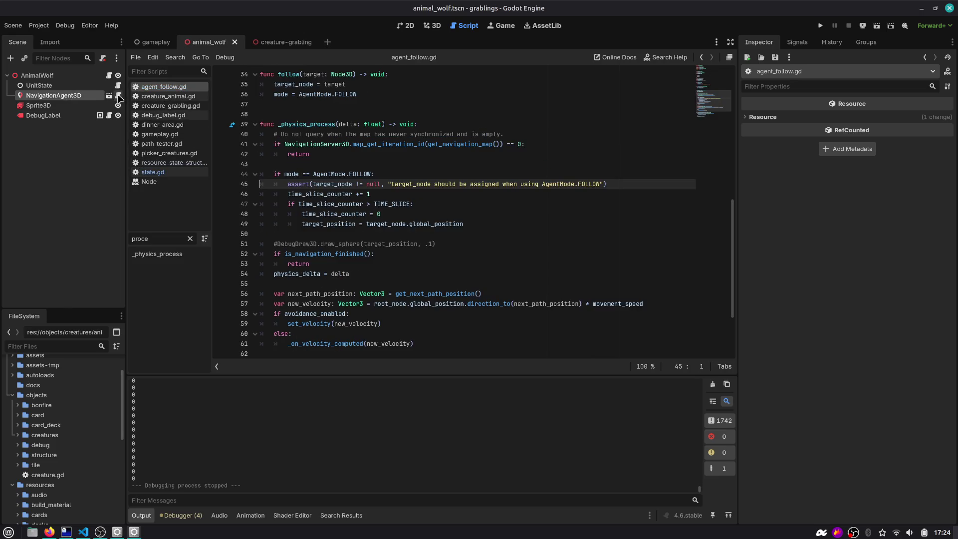
Review agent_follow.gd's FOLLOW check, target_position and is_navigation_finished logic.
double_click(317, 253)
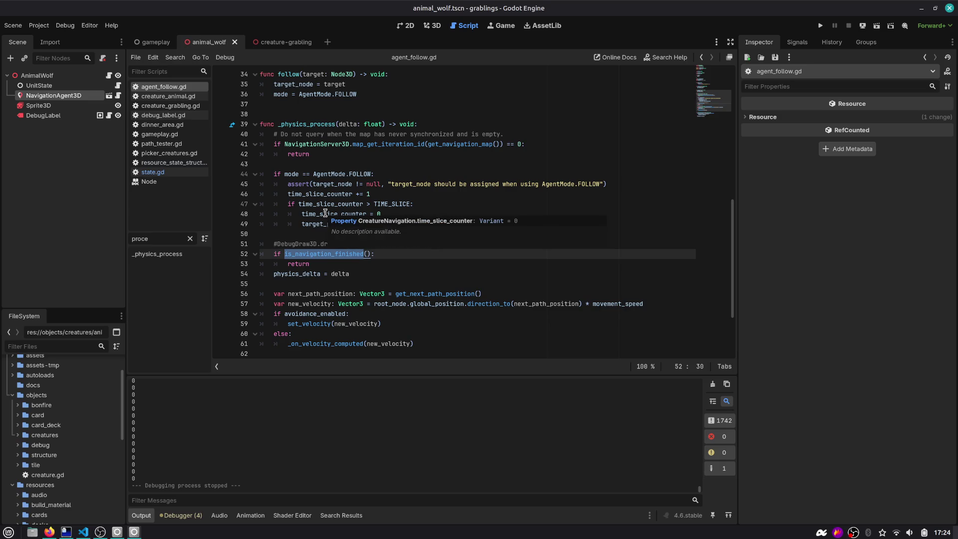
left_click(322, 185)
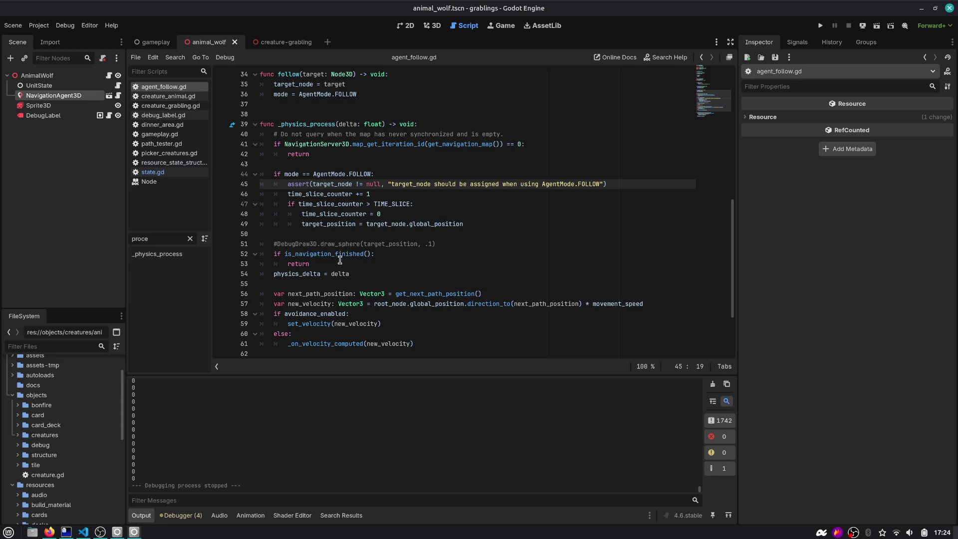
left_click_drag(341, 259, 210, 255)
double_click(355, 171)
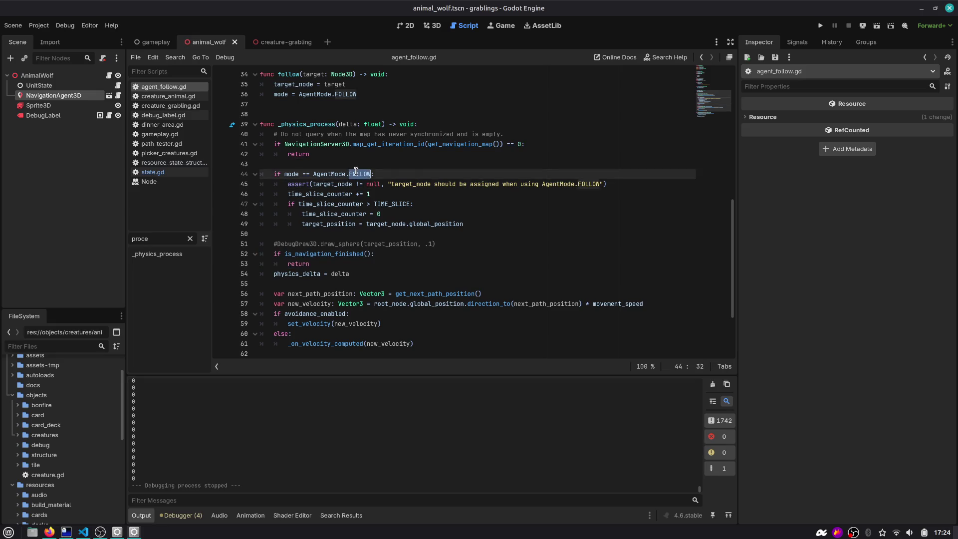
left_click_drag(480, 224, 308, 204)
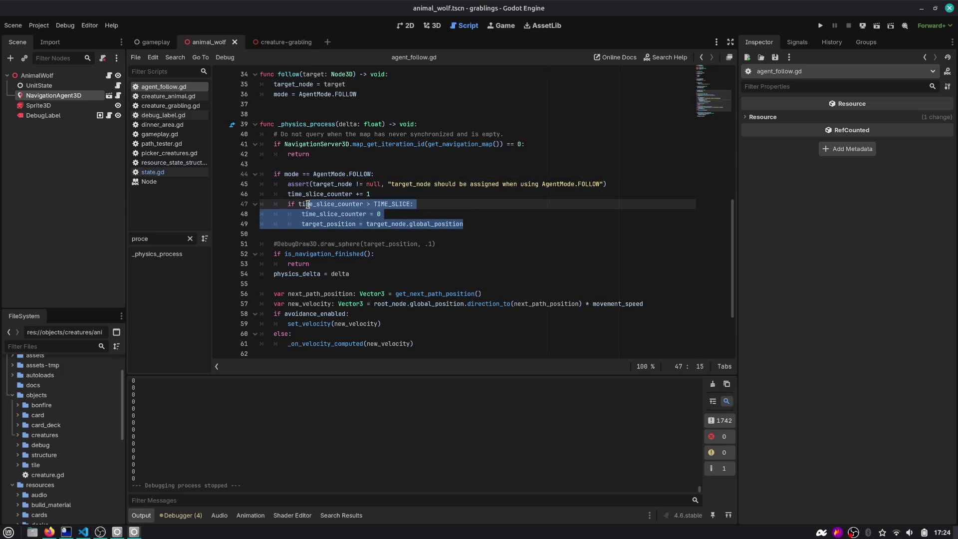
double_click(319, 223)
double_click(304, 253)
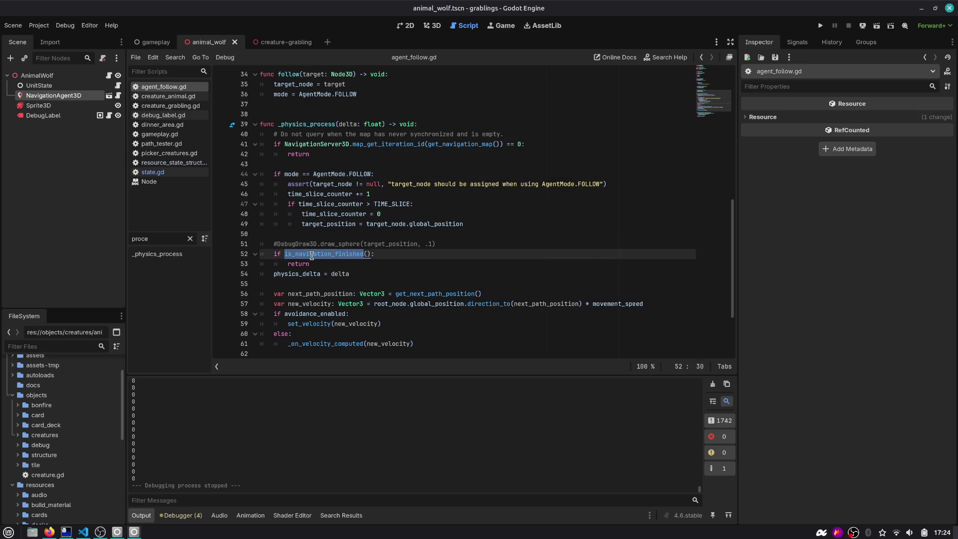
mouse_move(311, 255)
scroll(317, 258, "down", 1)
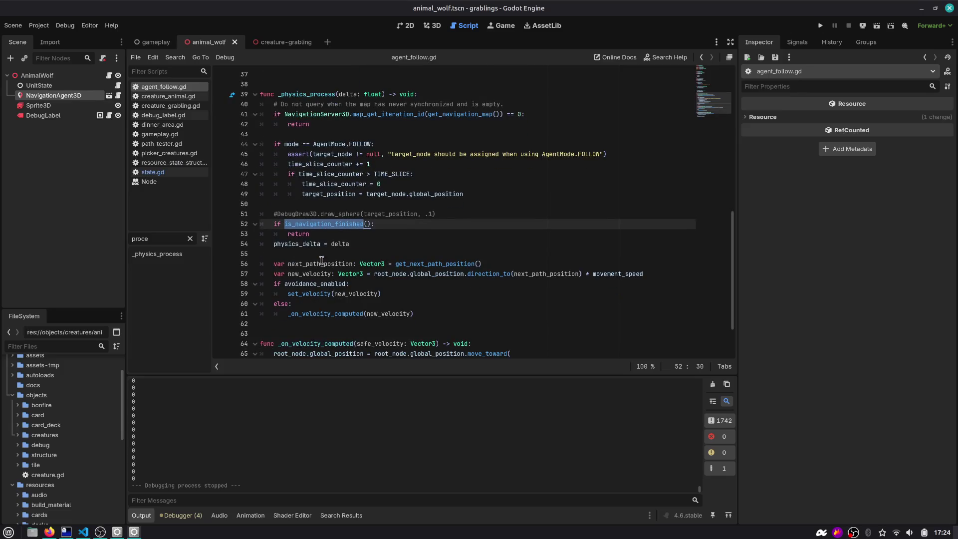
left_click(365, 240)
Move the physics_delta = delta line up to line 43, above the follow-mode check.
key("alt+Up")
key("alt+Up")
key("alt+Up")
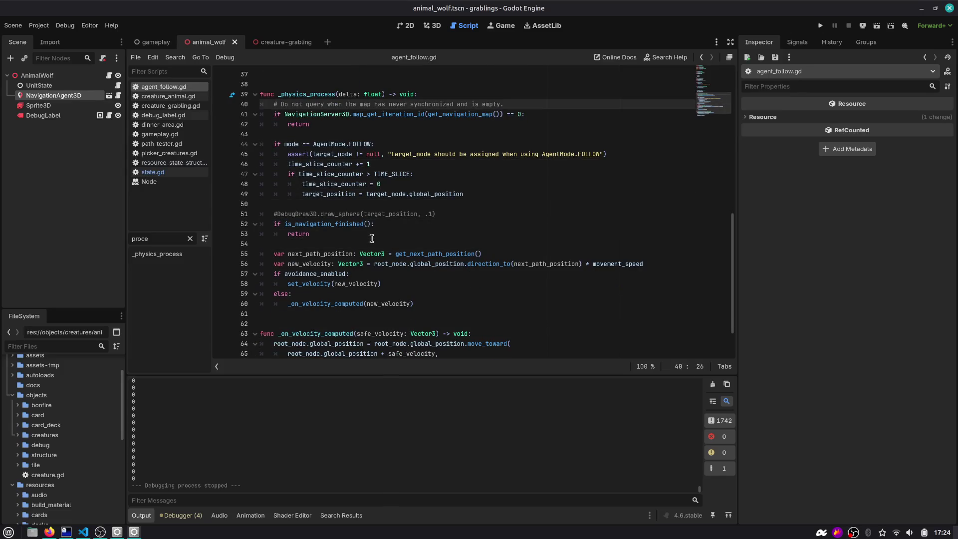
key("shift+Home")
key("BackSpace")
key("ctrl+z")
double_click(295, 134)
scroll(295, 133, "up", 6)
scroll(295, 134, "up", 6)
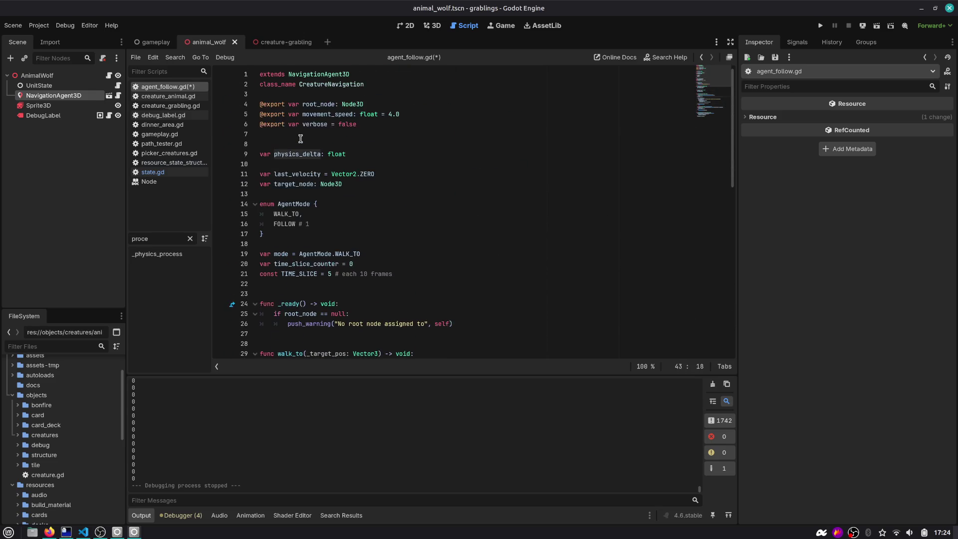
scroll(302, 143, "down", 10)
Search the project for physics_delta and check its use in _on_velocity_computed.
key("ctrl+shift+f")
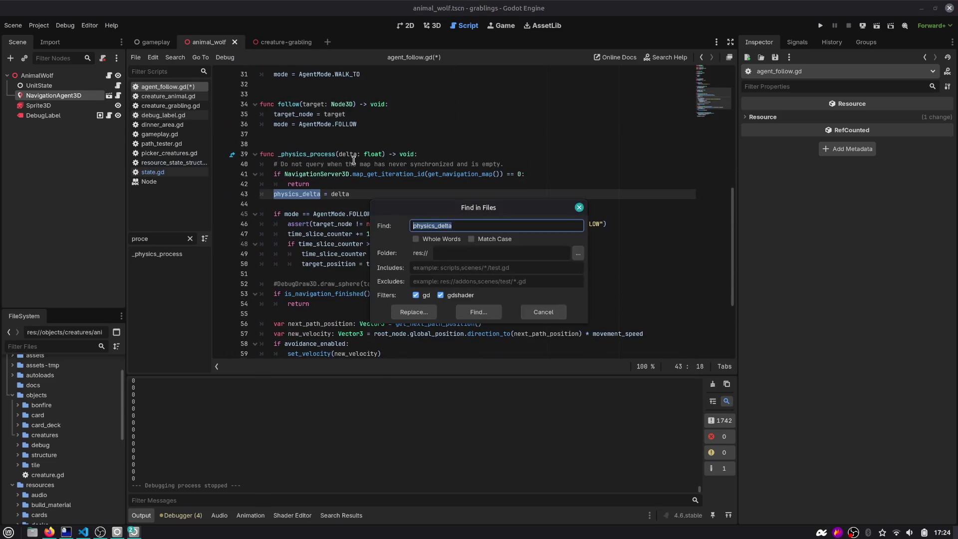
key("Return")
left_click(278, 457)
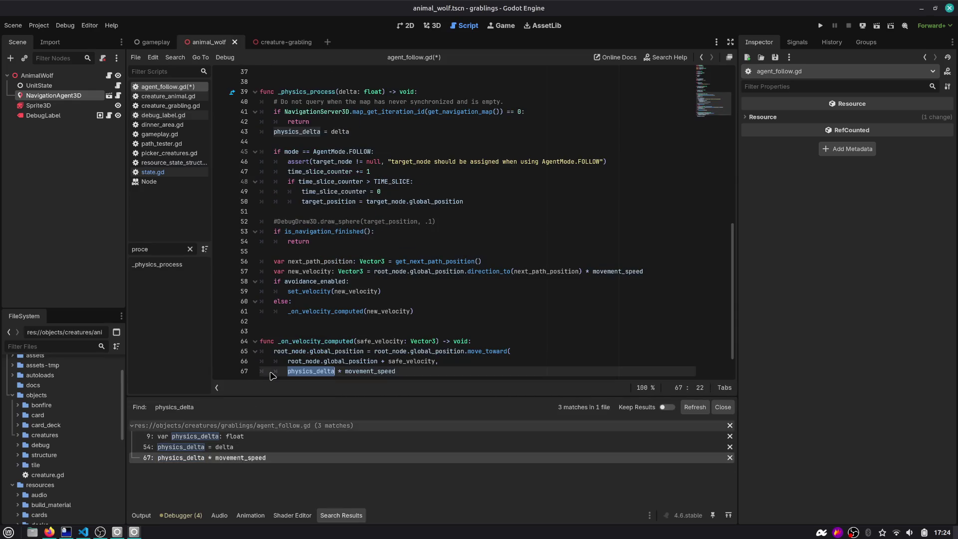
scroll(303, 298, "down", 1)
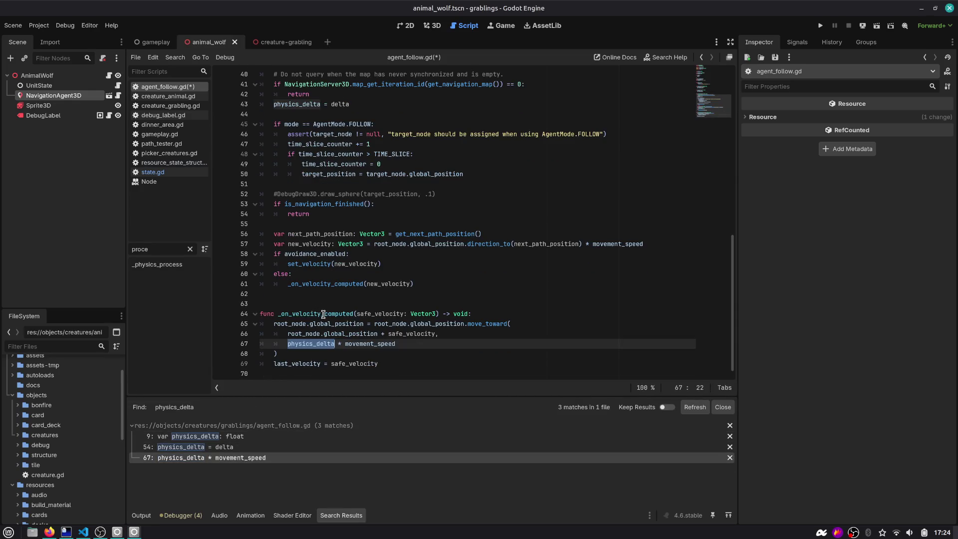
double_click(322, 313)
scroll(323, 313, "up", 6)
scroll(340, 302, "up", 7)
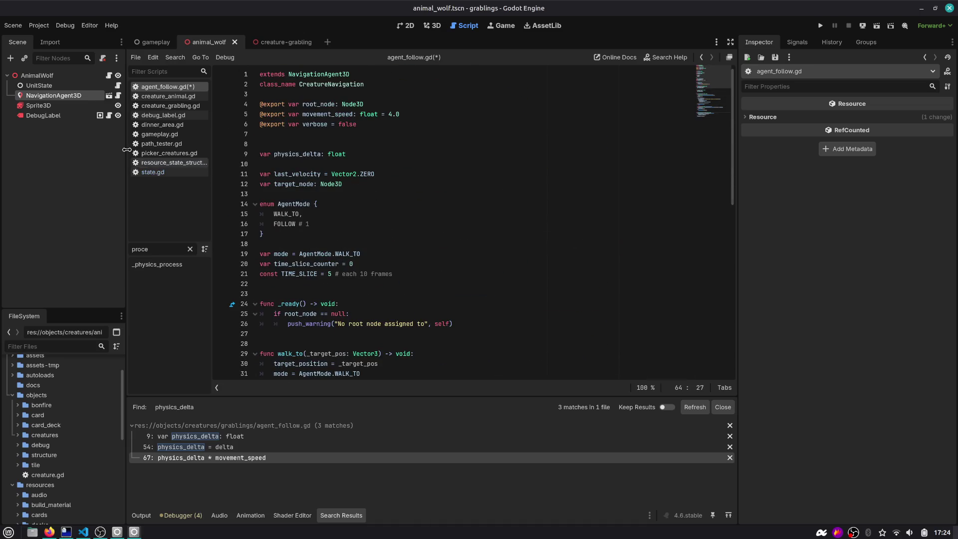
Save and close agent_follow.gd, then close debug_label, dinner_area, gameplay, path_tester, picker_creatures and resource state scripts.
key("ctrl+s")
key("ctrl+w")
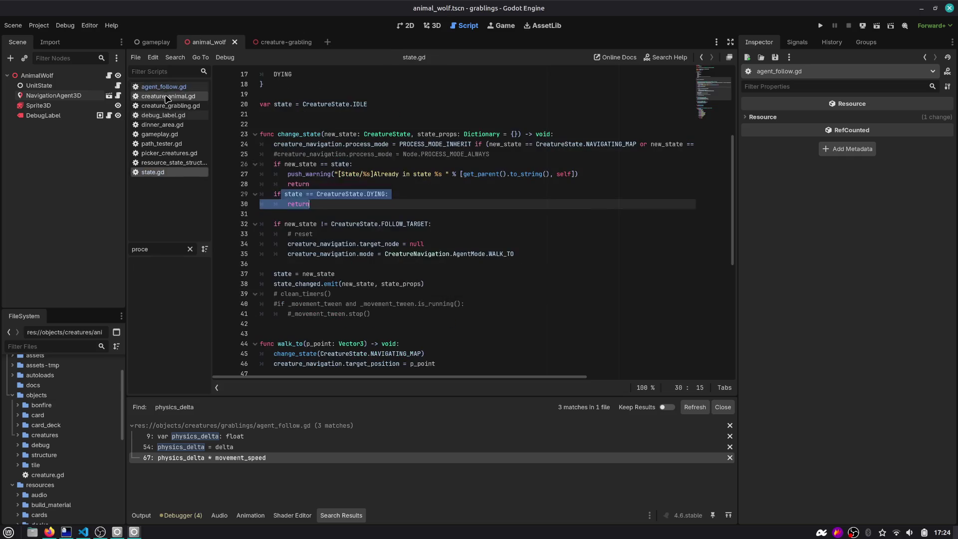
middle_click(170, 106)
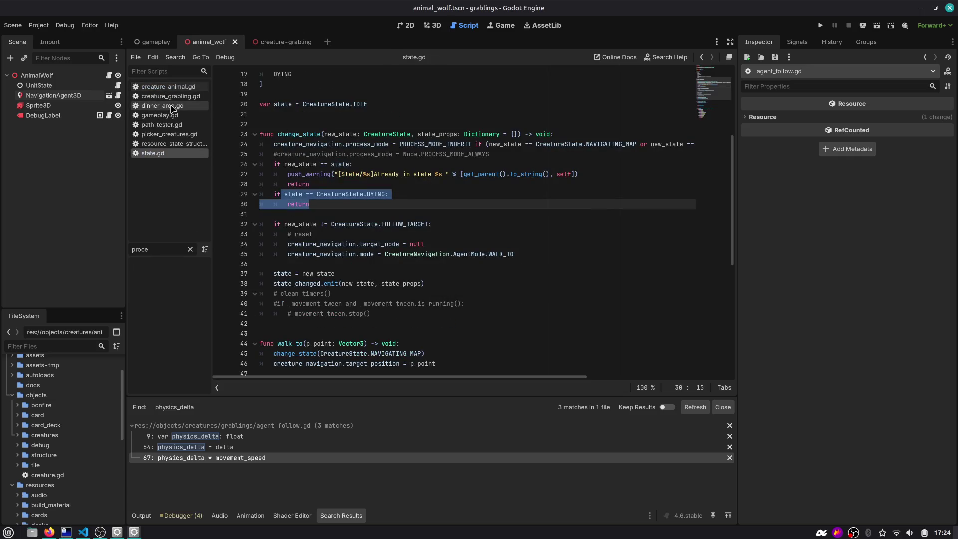
middle_click(170, 105)
middle_click(170, 105)
middle_click(171, 105)
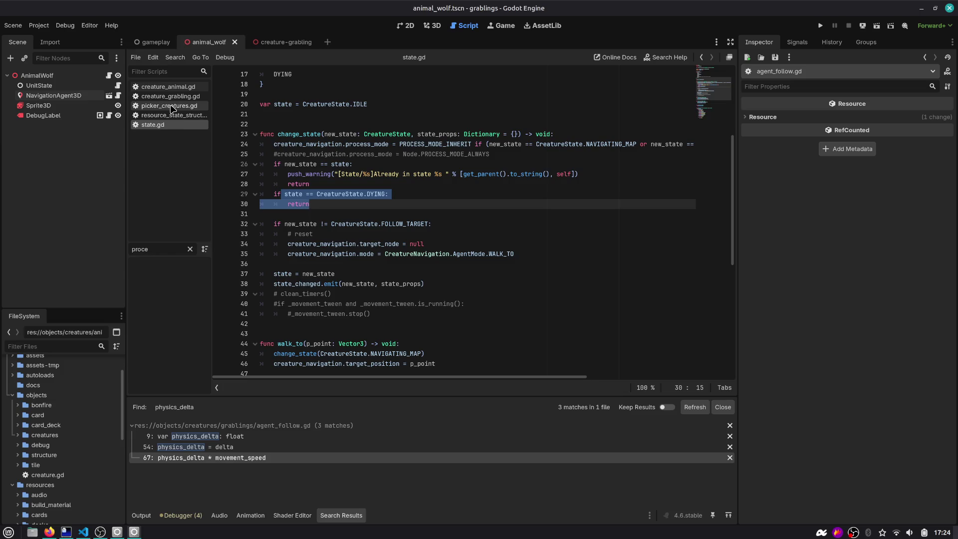
middle_click(170, 105)
middle_click(170, 105)
Select the AnimalWolf root node and switch over to VS Code.
left_click(37, 75)
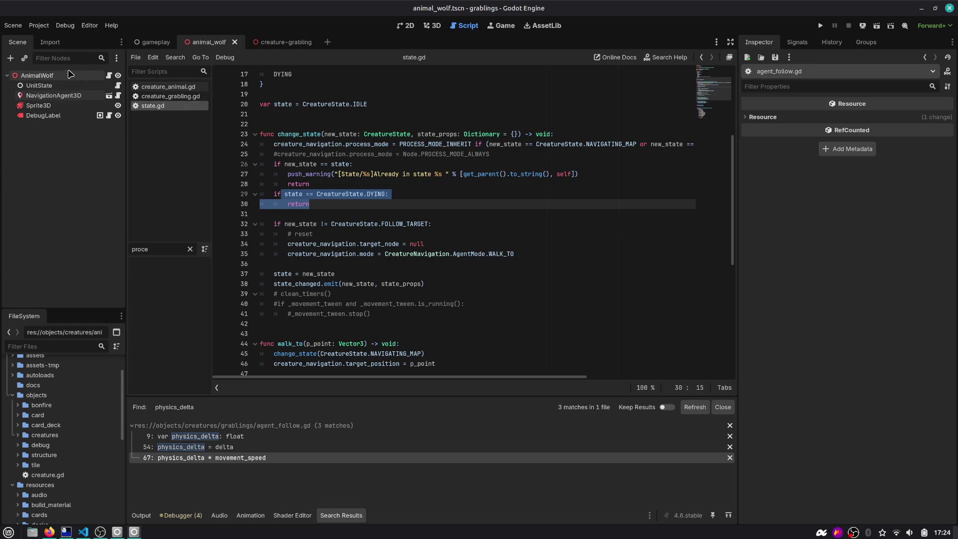
key("alt+Tab")
key("Tab")
key("Tab")
key("alt+Tab")
key("alt+Tab")
key("Tab")
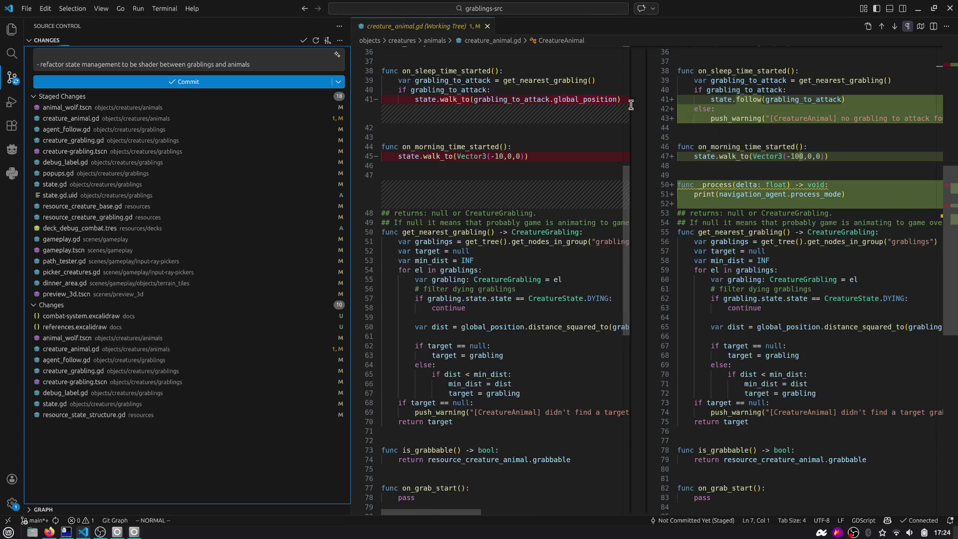
Review and stage the animal_wolf.tscn changes.
left_click(112, 341)
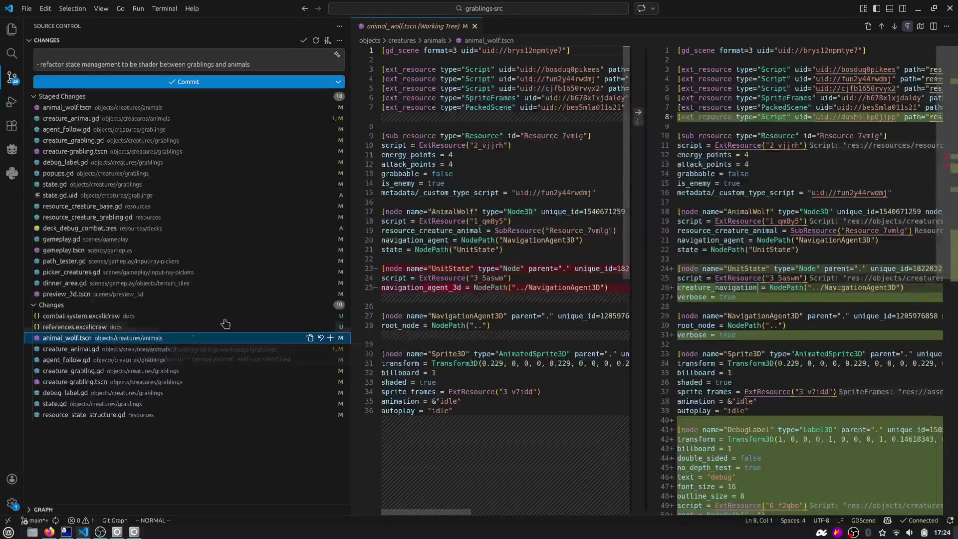
scroll(588, 280, "down", 4)
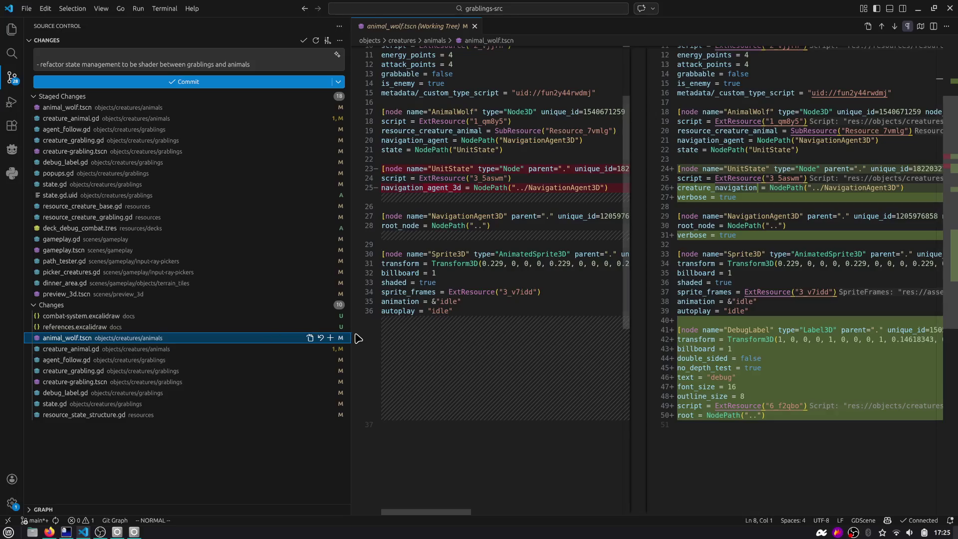
left_click(334, 340)
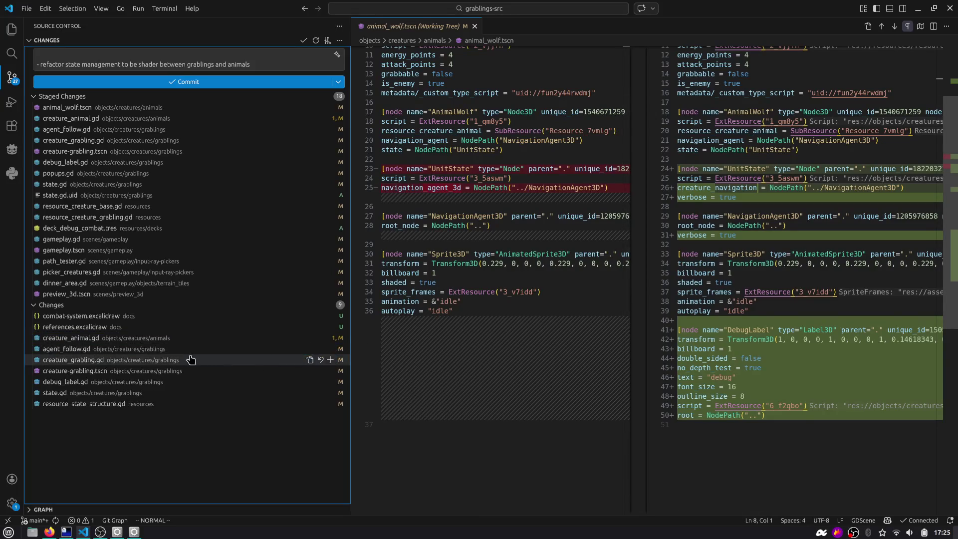
Delete the debug _process function from creature_animal.gd, save, and stage it.
left_click(184, 342)
scroll(822, 242, "down", 6)
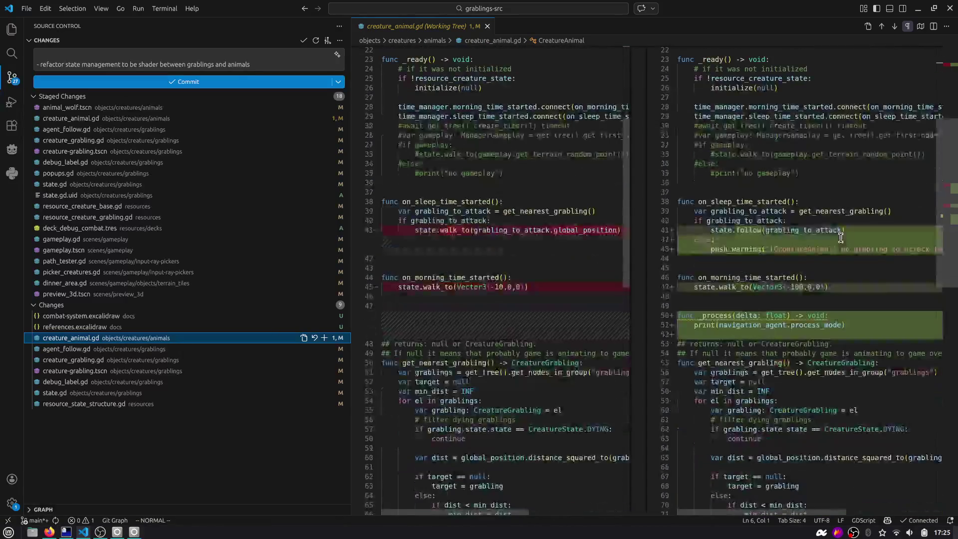
left_click_drag(678, 185, 663, 163)
key("d")
key("ctrl+s")
left_click_drag(949, 203, 949, 73)
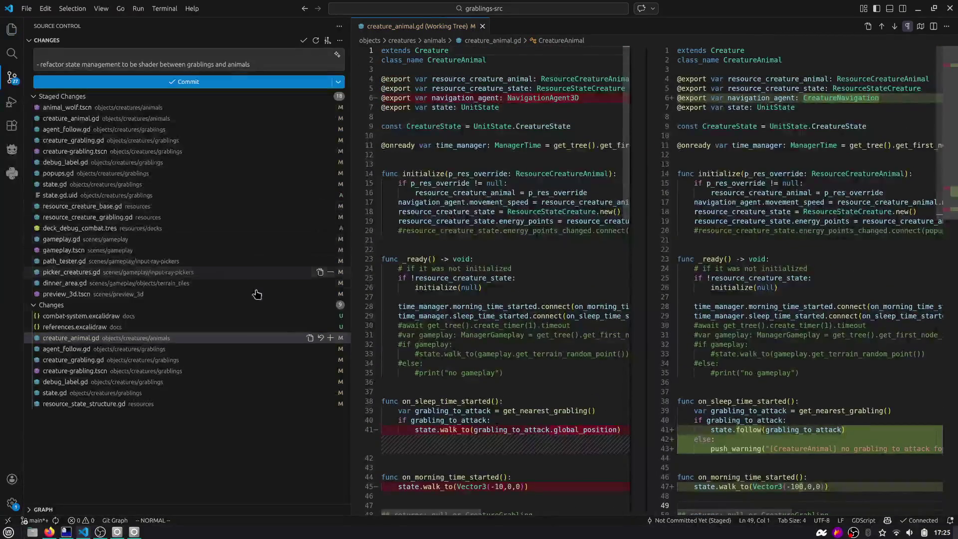
left_click(330, 337)
Review and stage agent_follow.gd, creature_grabling.gd, debug_label.gd and creature-grabling.tscn.
left_click(169, 338)
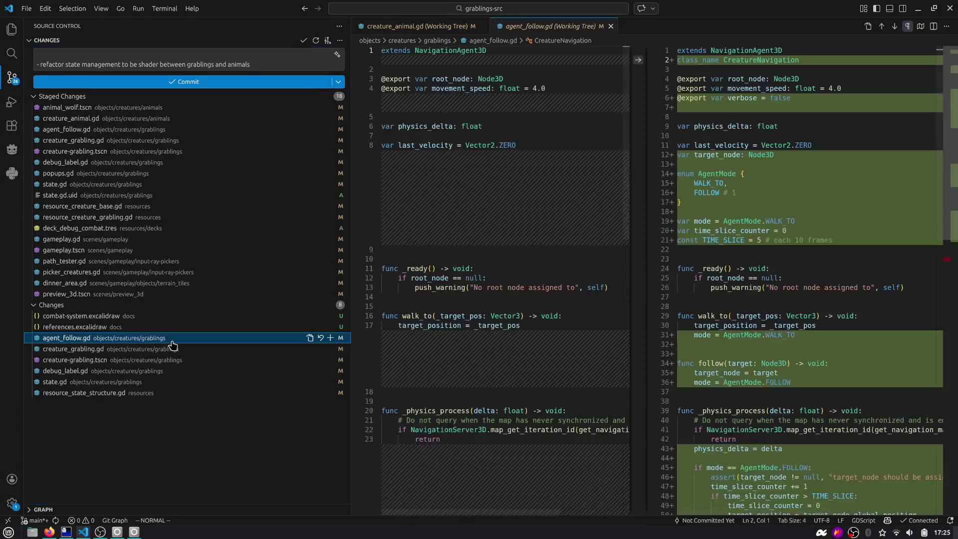
scroll(767, 165, "down", 5)
scroll(767, 166, "down", 2)
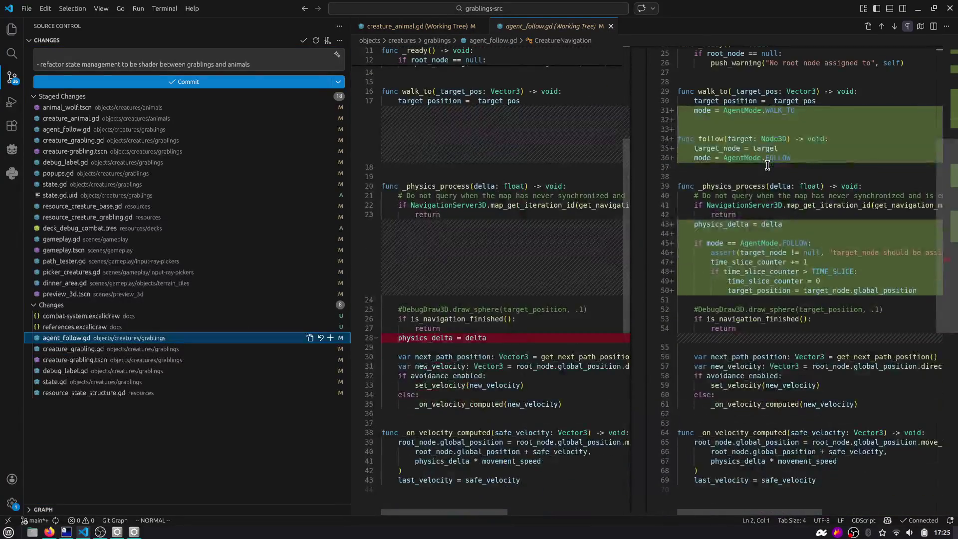
left_click(330, 339)
left_click(149, 338)
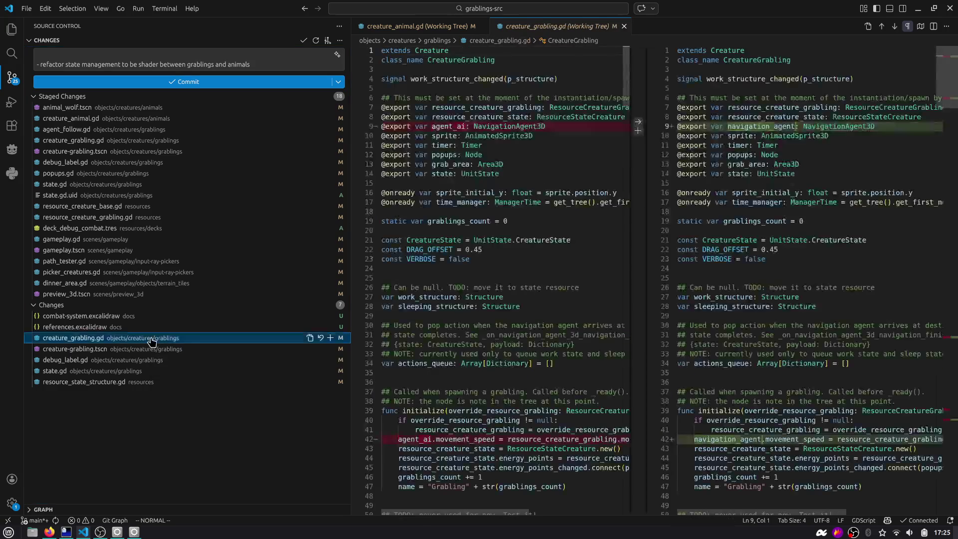
left_click(329, 338)
left_click(170, 349)
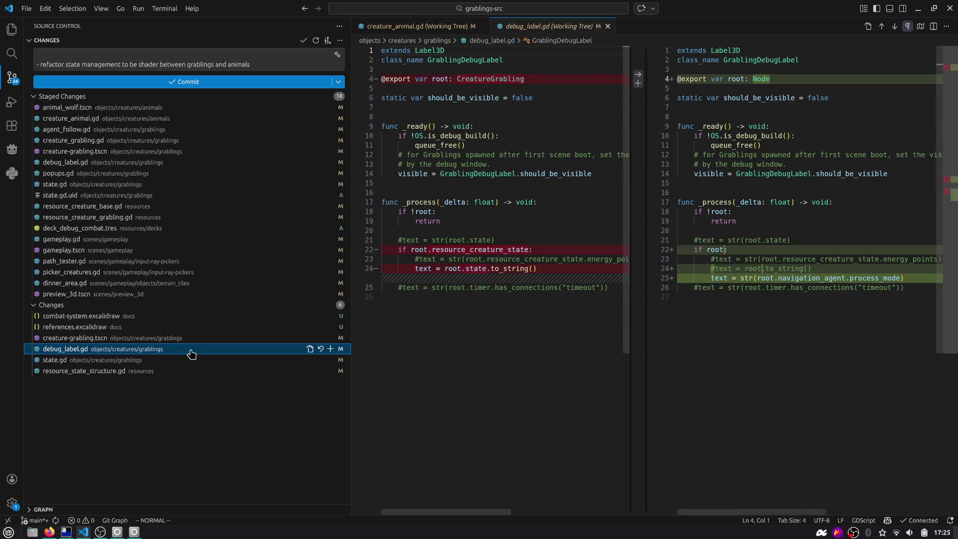
left_click(329, 349)
left_click(165, 339)
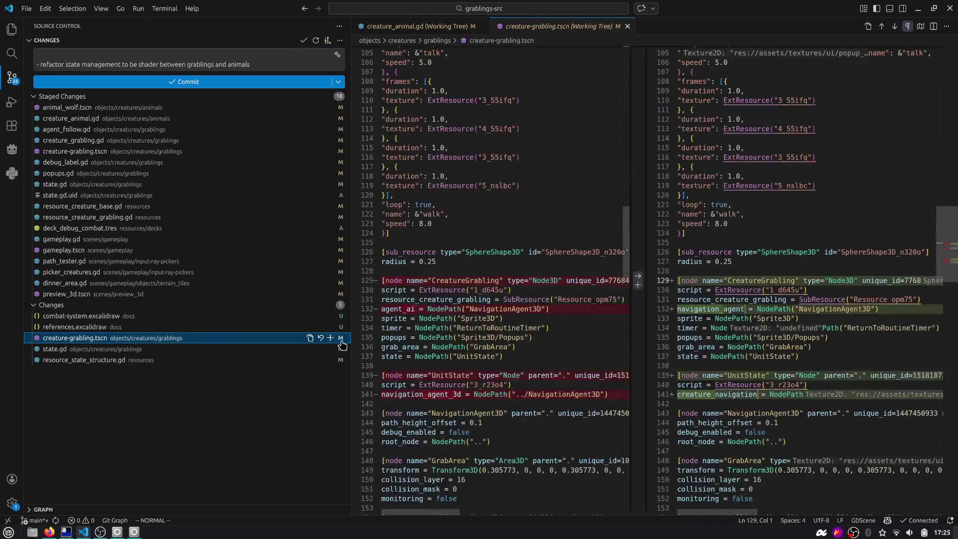
left_click(330, 339)
Stage state.gd and resource_state_structure.gd, then return to Godot and run the game.
left_click(193, 339)
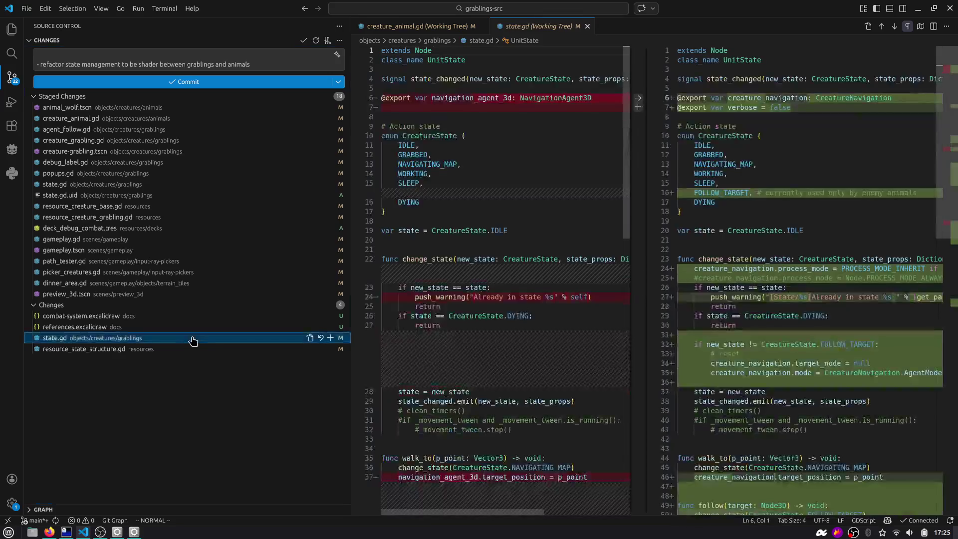
scroll(663, 207, "down", 3)
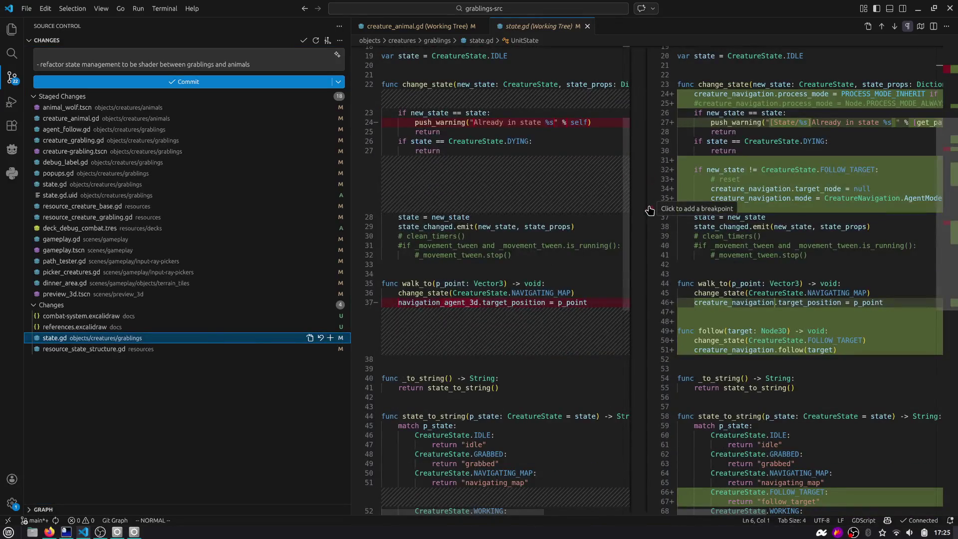
scroll(644, 210, "down", 6)
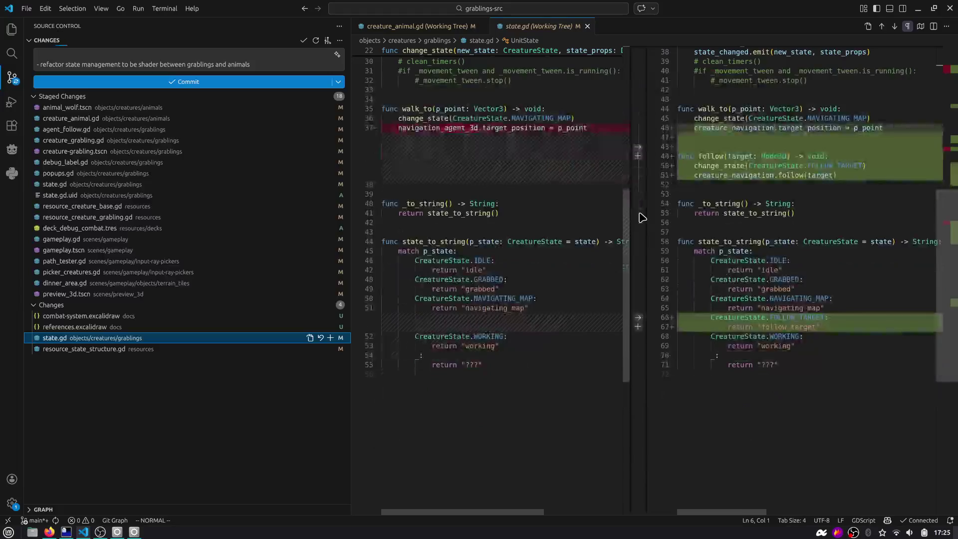
left_click(329, 338)
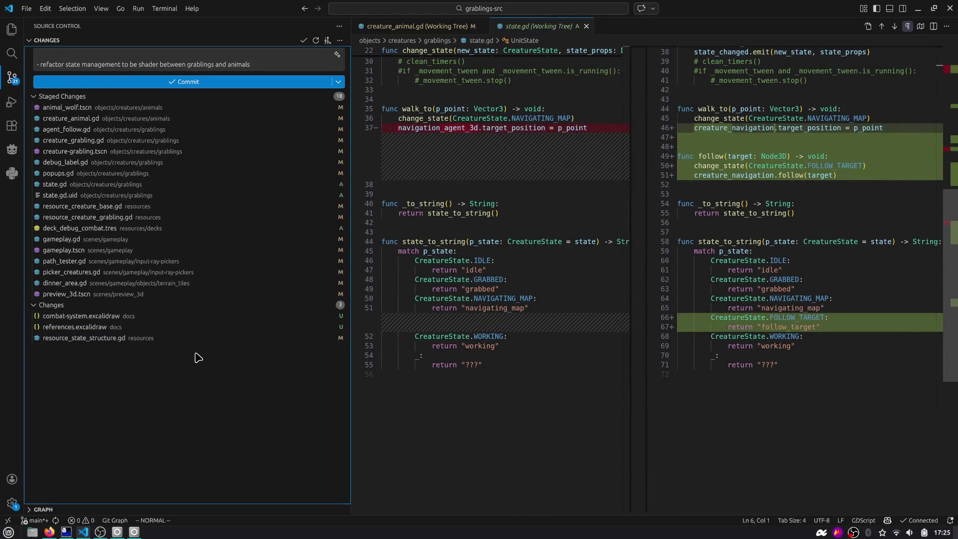
left_click(202, 343)
scroll(506, 268, "down", 6)
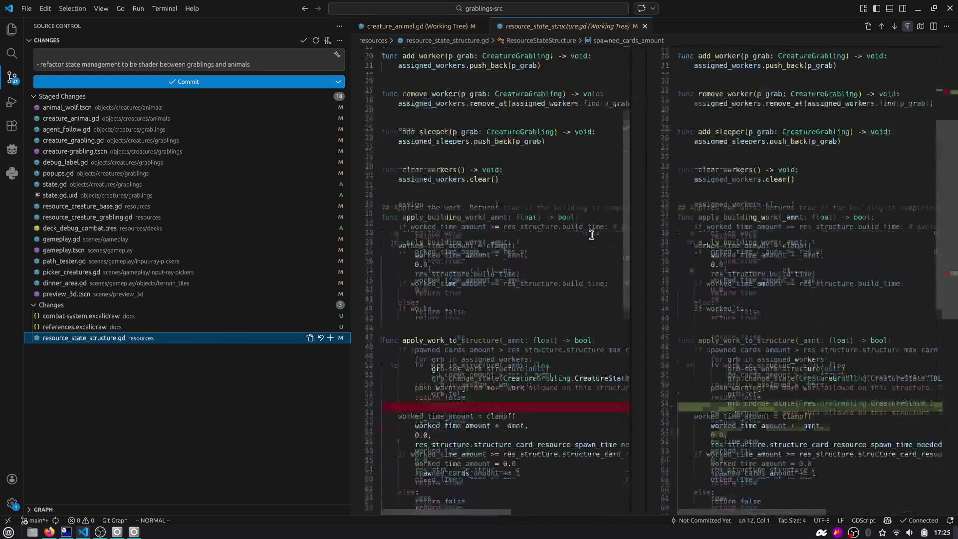
left_click(330, 338)
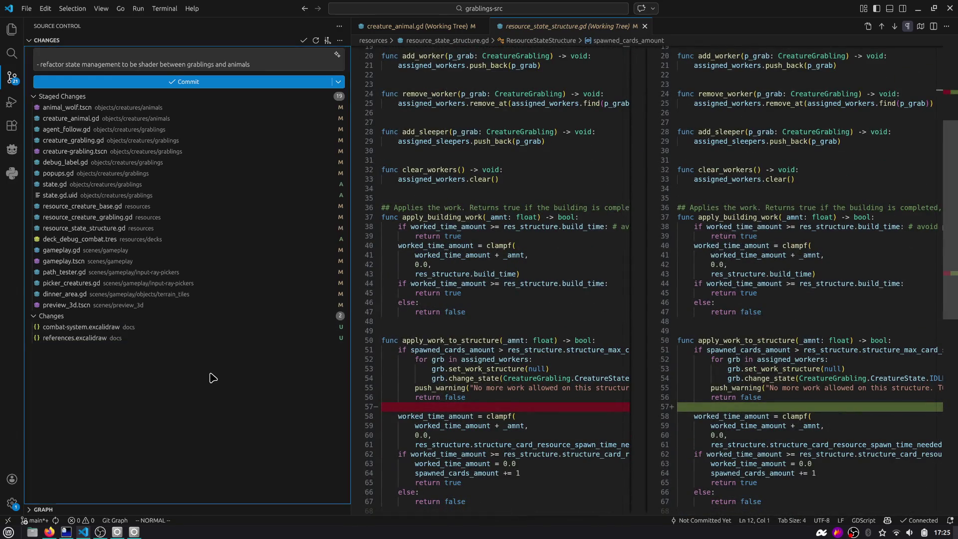
left_click(644, 26)
key("alt+Tab")
left_click(820, 25)
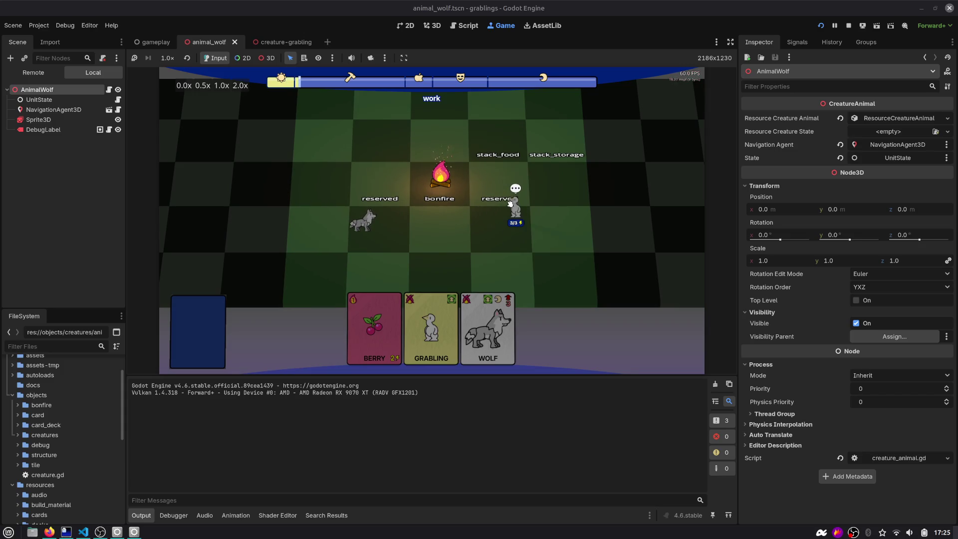
Stop the game, show the creature-grabling scene in 3D, and expand GrabArea to its collision shape.
left_click(848, 25)
left_click(273, 42)
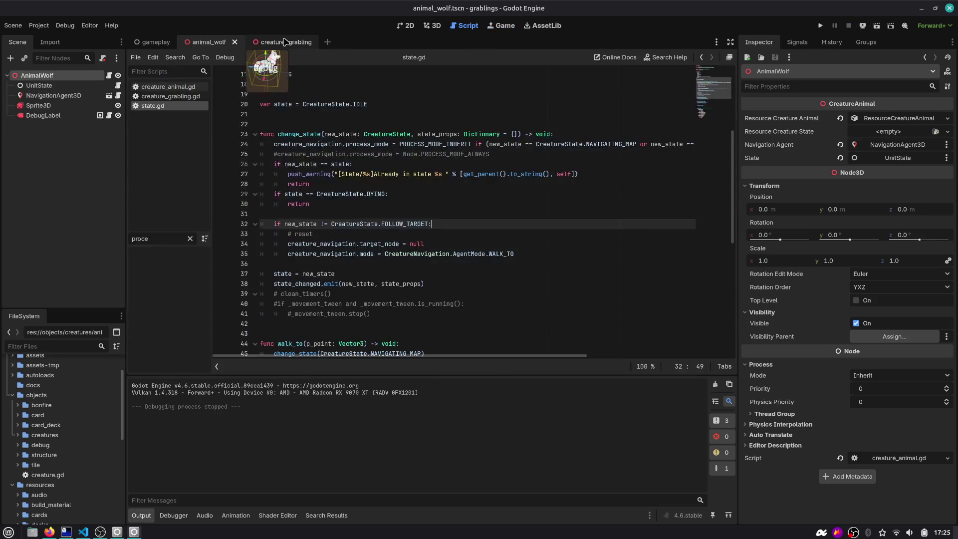
left_click_drag(125, 279, 180, 279)
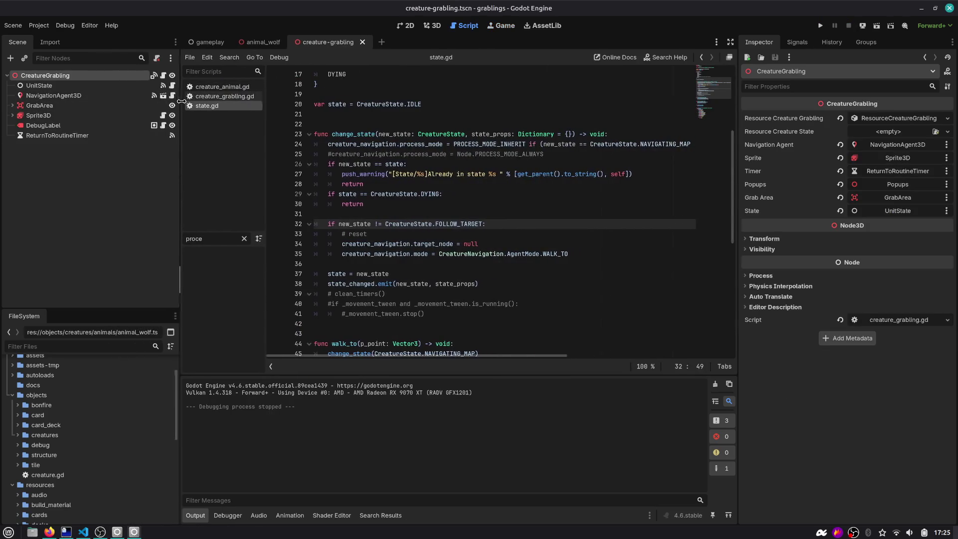
left_click(441, 25)
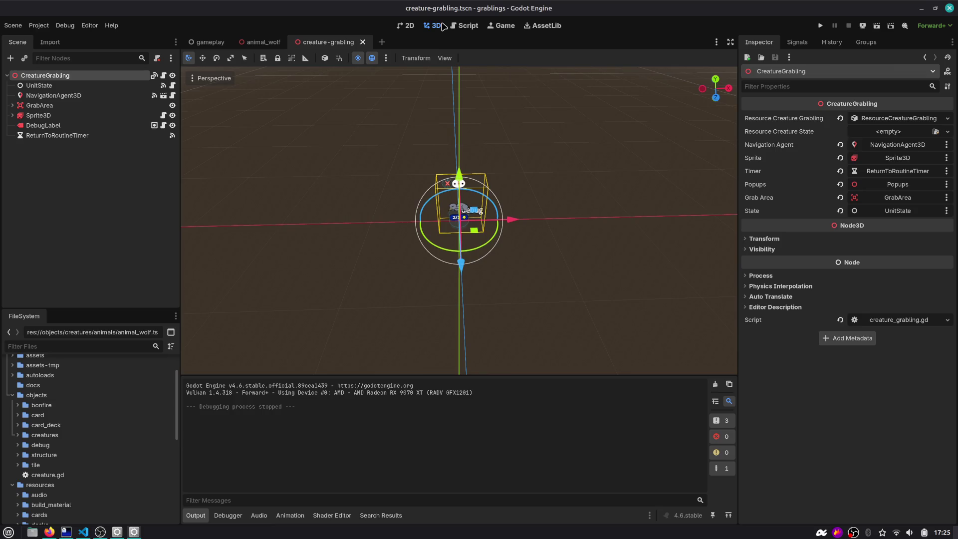
left_click(35, 106)
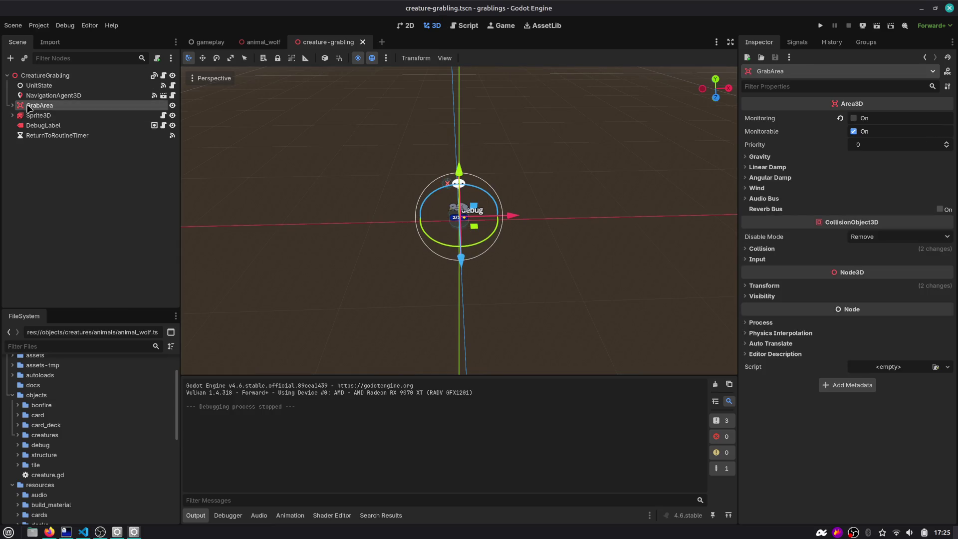
left_click(12, 105)
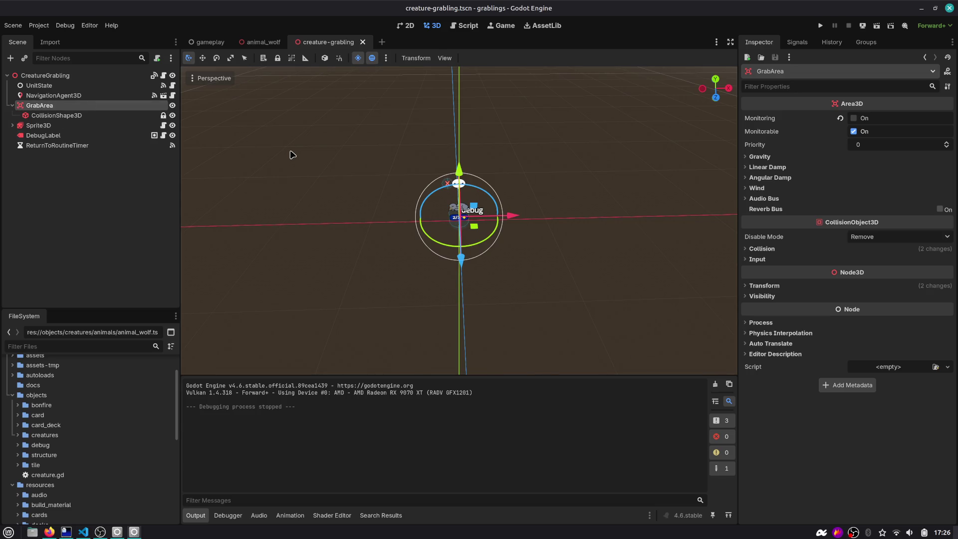
scroll(291, 149, "up", 3)
mouse_move(291, 150)
left_mouse_down()
mouse_move(314, 156)
mouse_move(329, 139)
mouse_move(316, 149)
mouse_move(263, 150)
left_mouse_up()
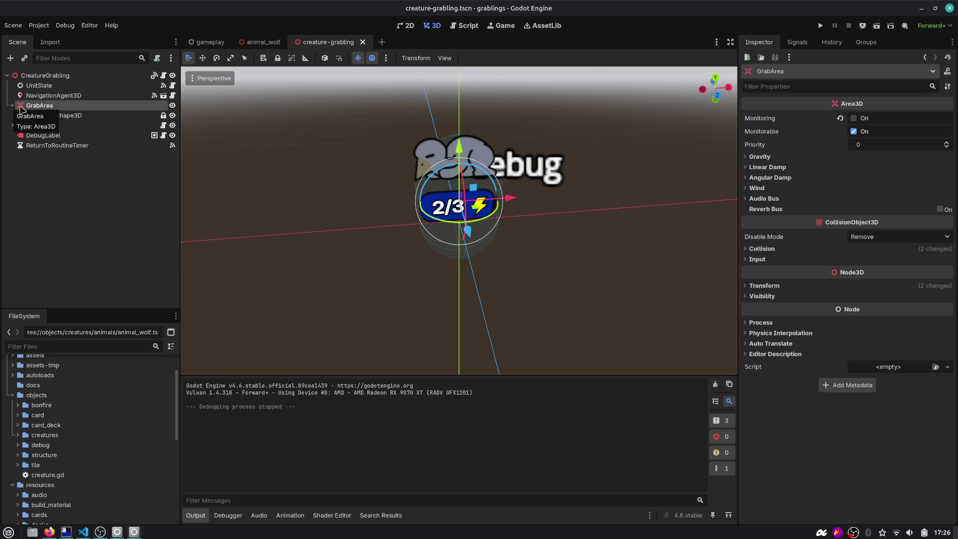
Browse the Signals, History and Groups docks, check GrabArea's collision layers, and open creature_grabling.gd.
left_click(796, 42)
left_click(832, 42)
left_click(866, 42)
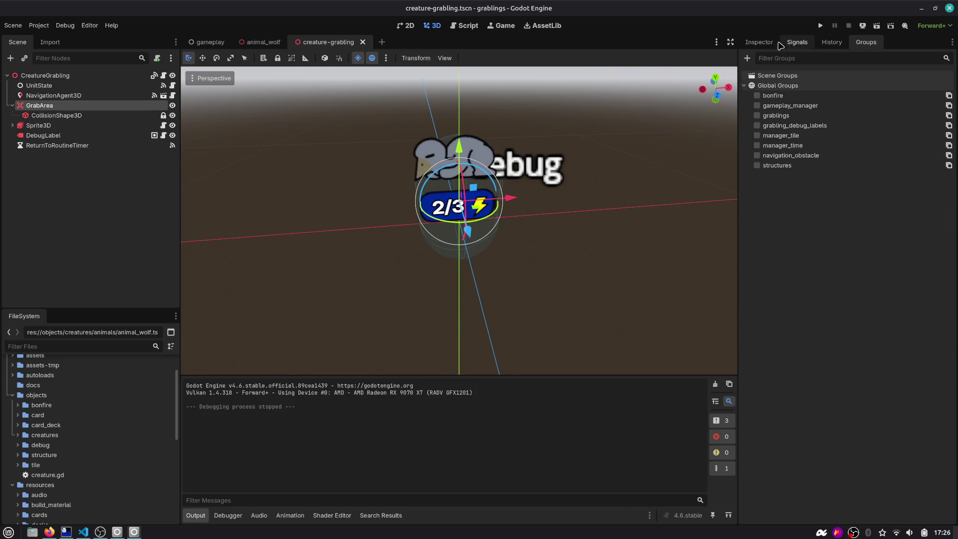
left_click(768, 44)
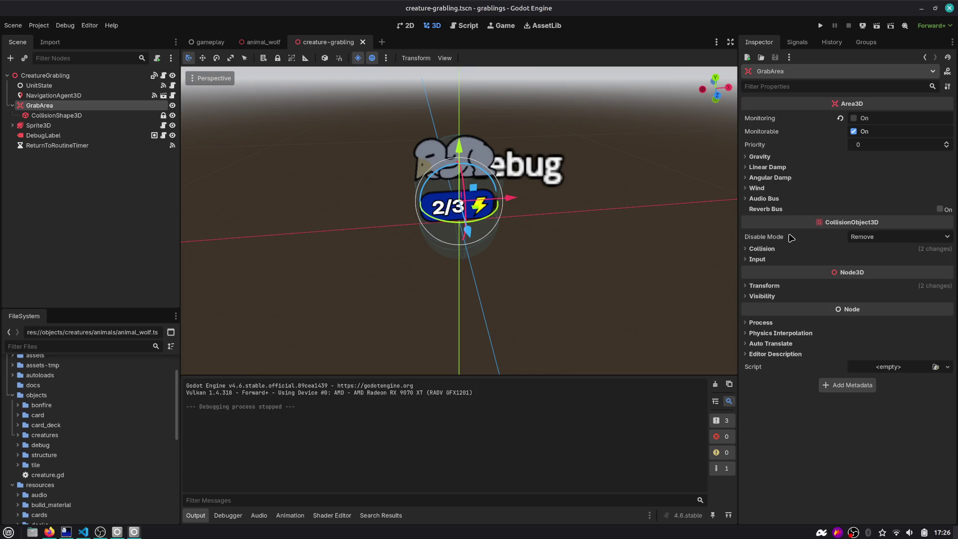
left_click(761, 248)
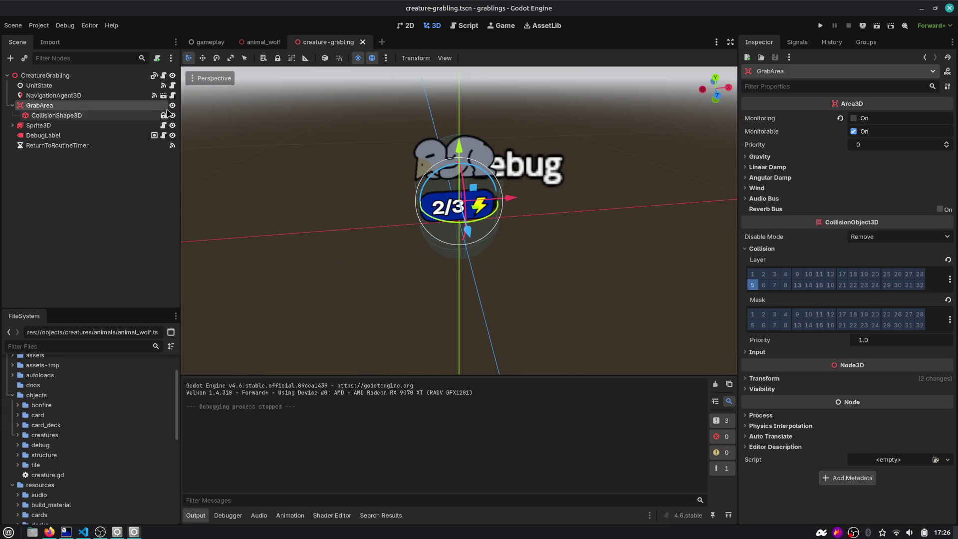
left_click(163, 75)
scroll(699, 121, "up", 10)
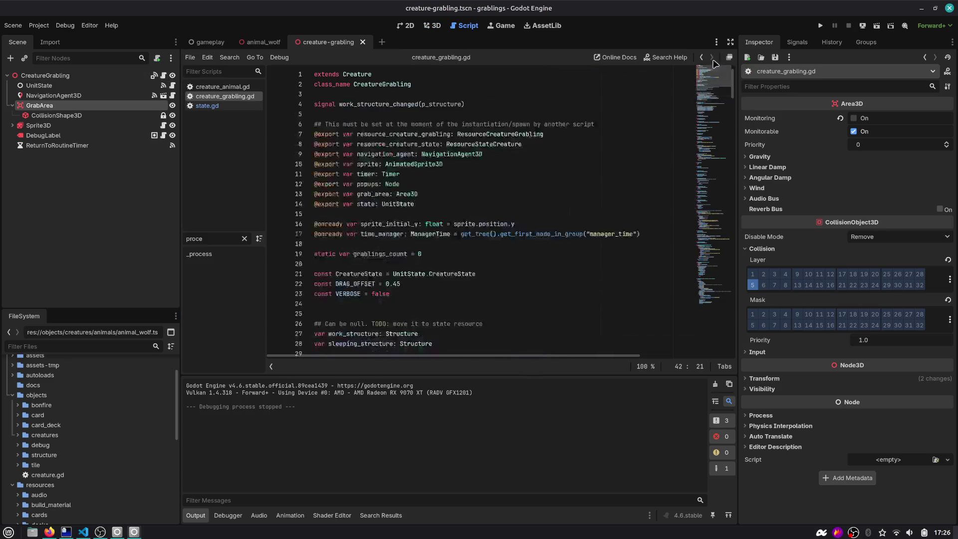
Filter methods by 'grab' to reach is_grabbable, inspect resource_creature_grabling, then return to 3D view.
left_click(244, 239)
type("grab")
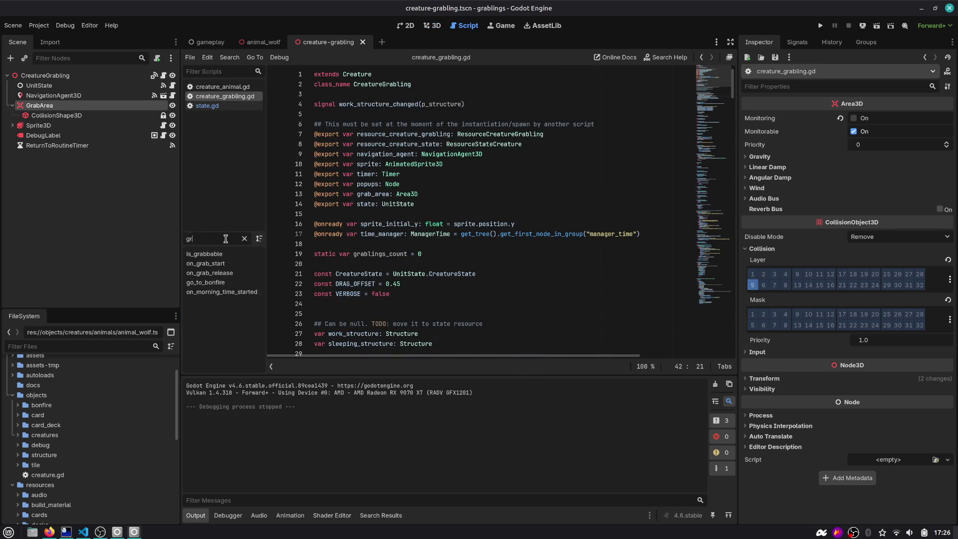
key("Return")
double_click(417, 226)
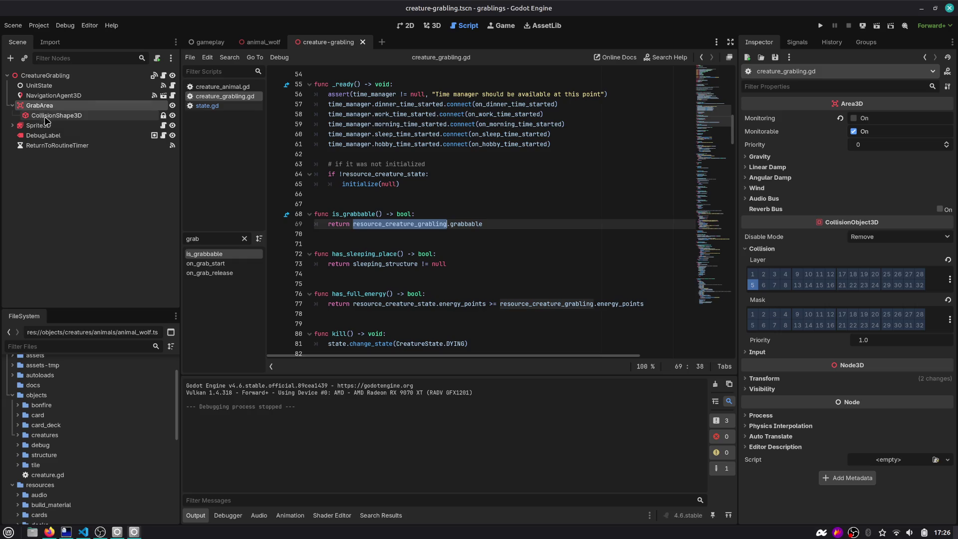
left_click(434, 26)
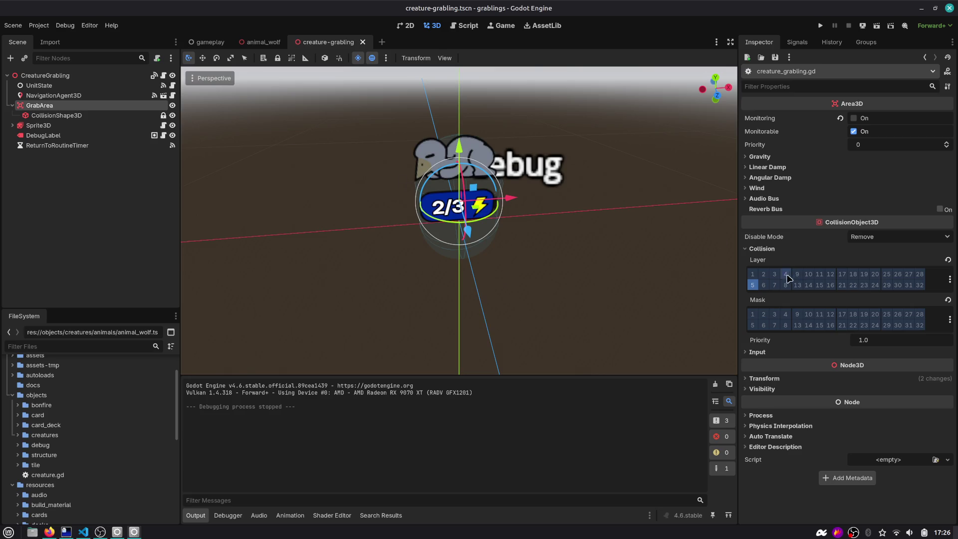
Collapse GrabArea and add an Area3D child under the CreatureGrabling root.
left_click(11, 105)
left_click(51, 144)
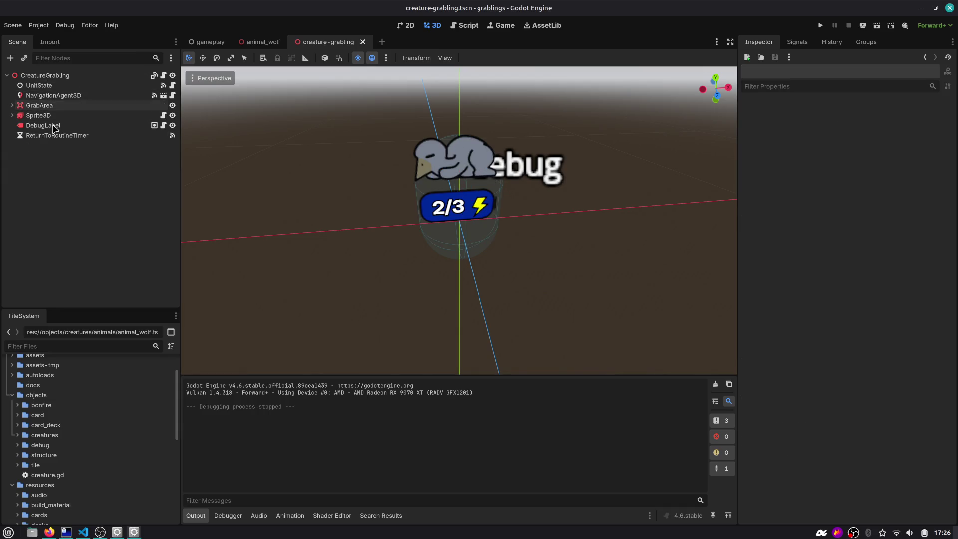
left_click(63, 75)
key("ctrl+a")
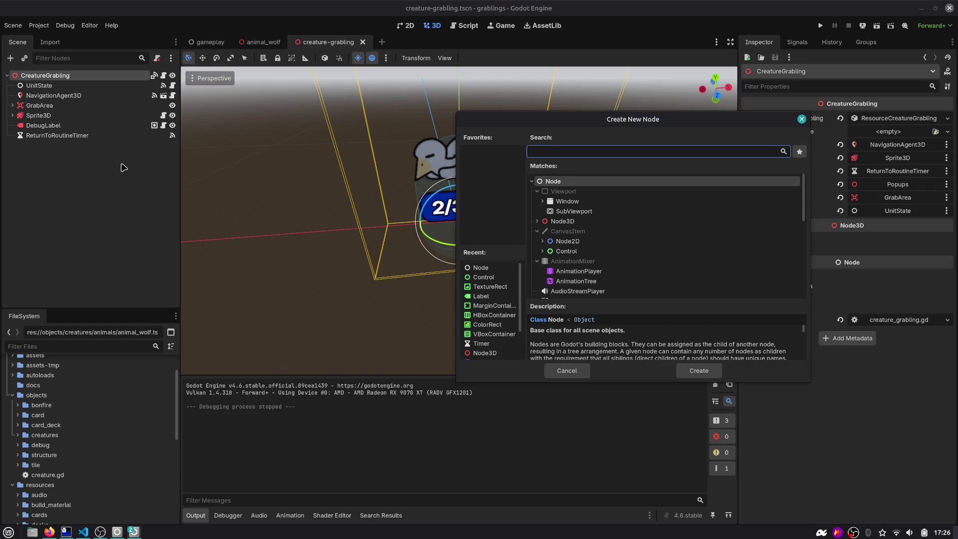
type("area")
key("Return")
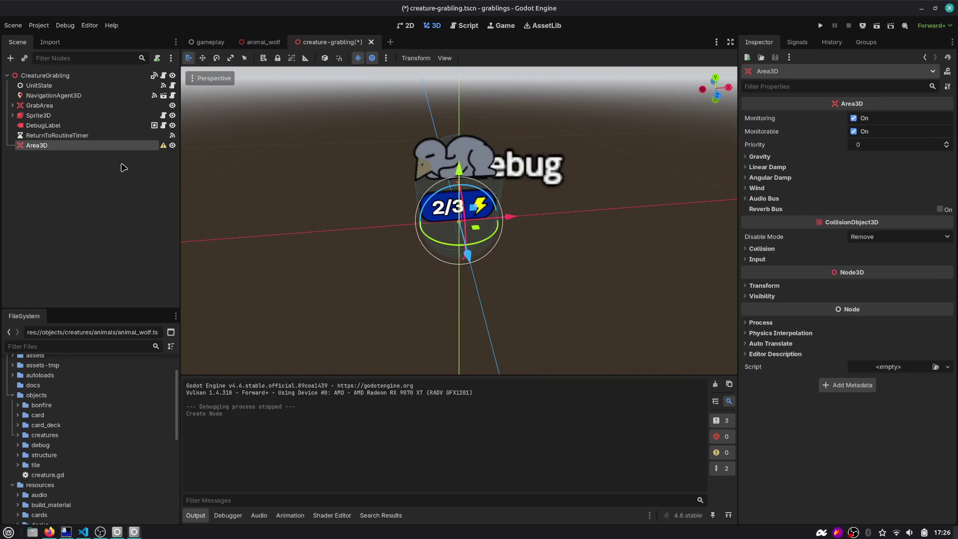
Add a CollisionShape3D inside the new Area3D, then start renaming the Area3D.
key("ctrl+a")
type("collisi")
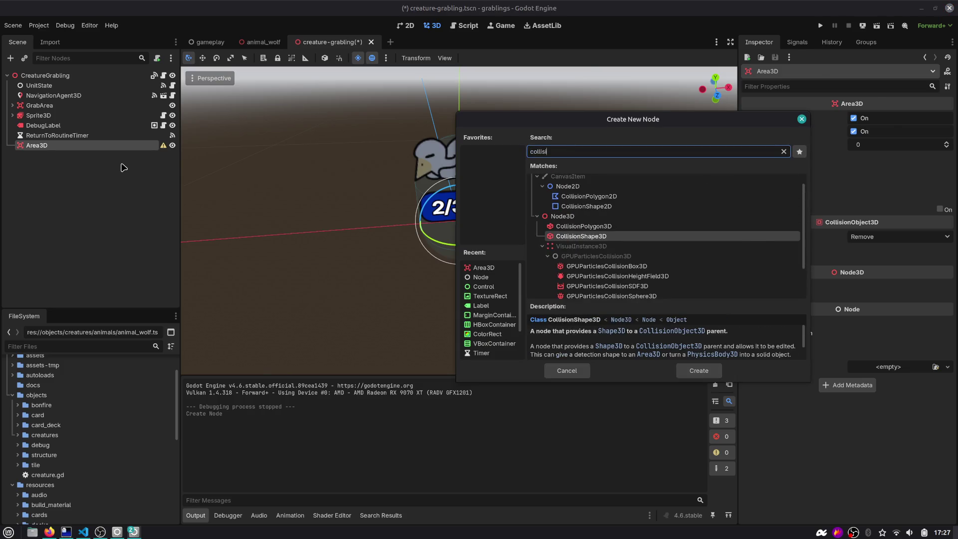
key("Return")
key("Up")
key("F2")
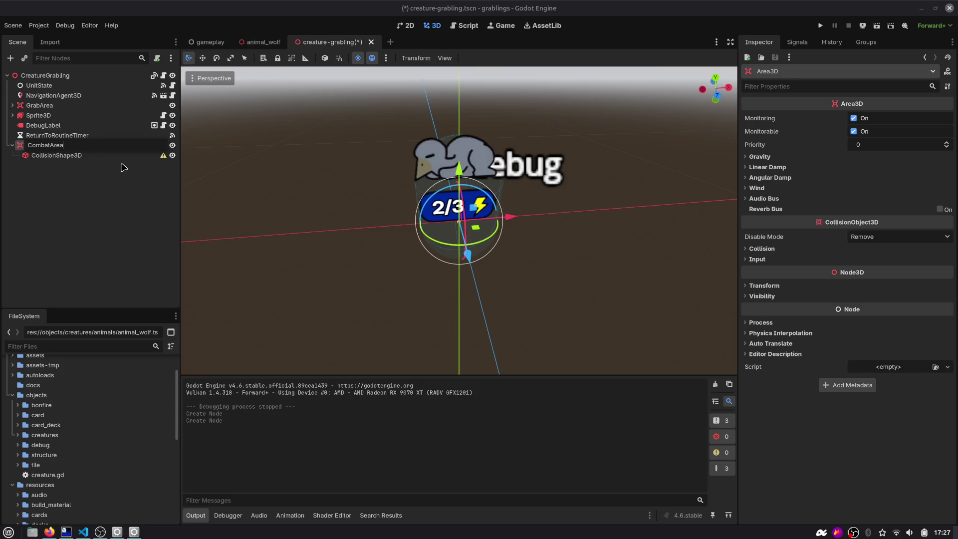
Name the area CombatArea and give its CollisionShape3D a new SphereShape3D.
key("Return")
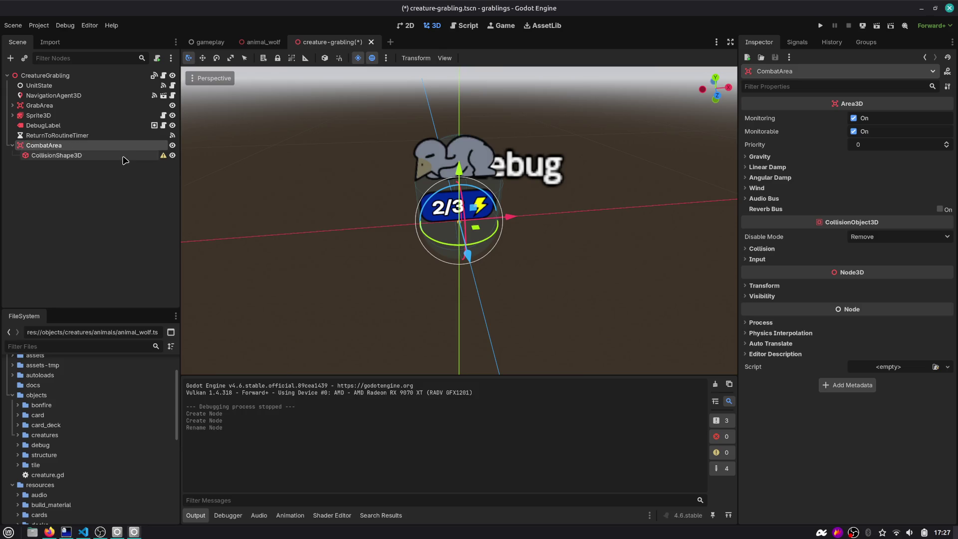
left_click(123, 157)
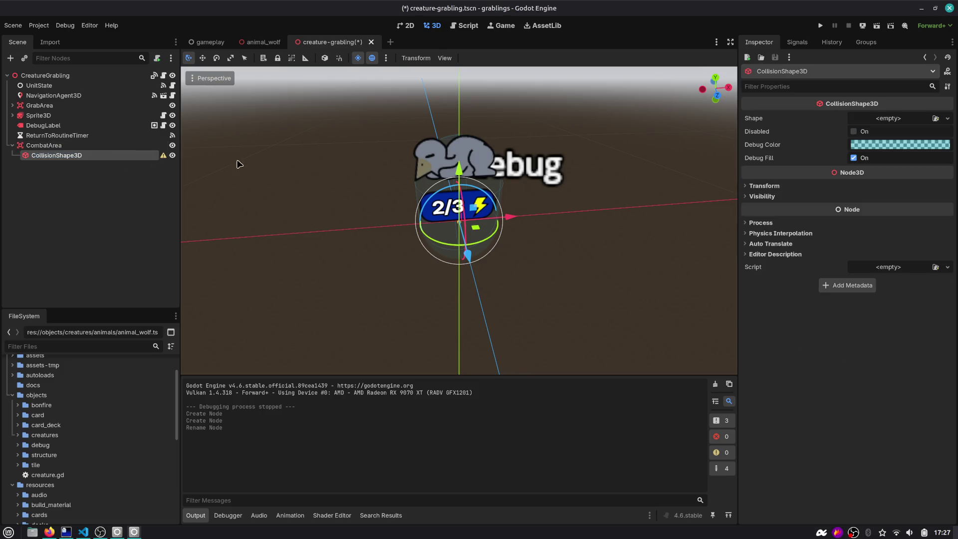
left_click(900, 118)
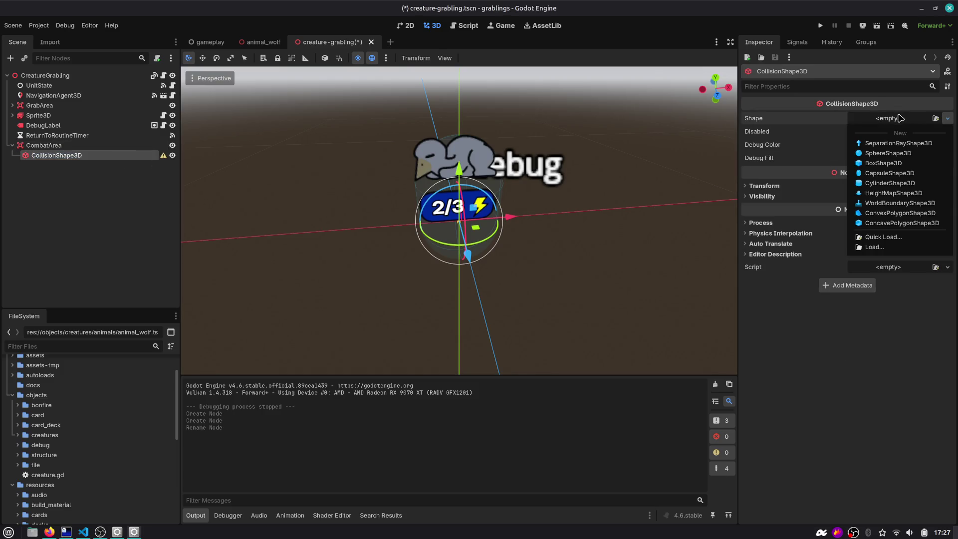
left_click(899, 158)
Lock the collision shape node, undoing an accidental move and a trial radius change.
left_click_drag(538, 216, 543, 212)
key("ctrl+z")
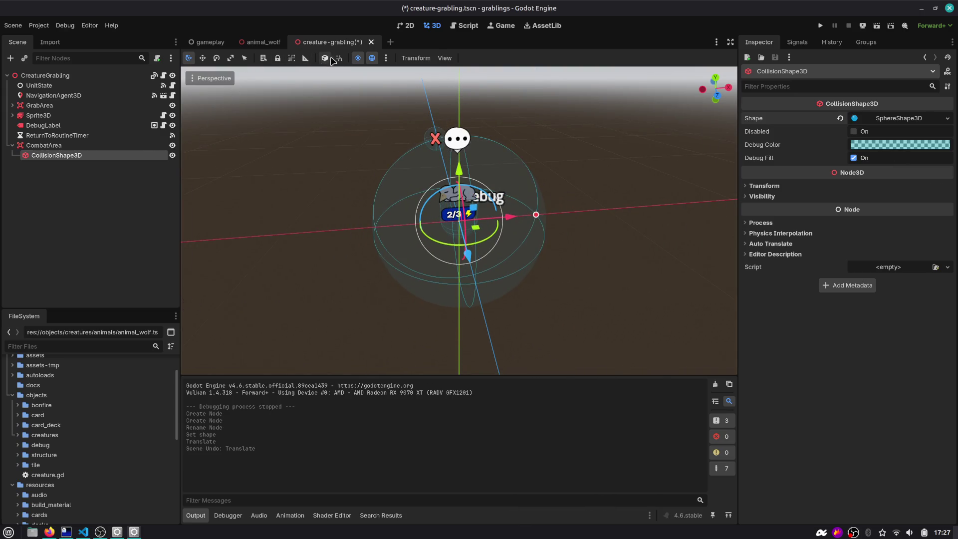
key("ctrl+l")
left_click_drag(536, 216, 492, 219)
scroll(531, 172, "up", 2)
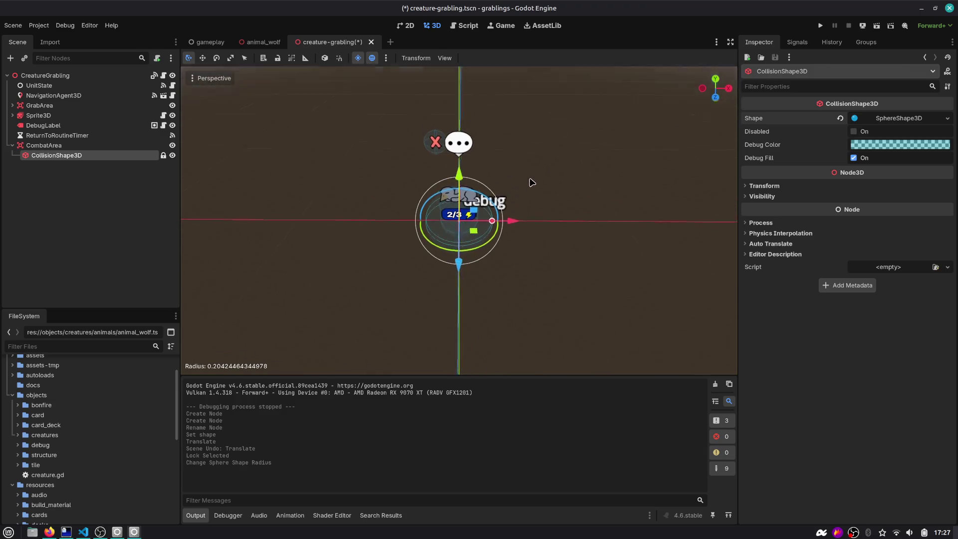
scroll(531, 171, "up", 3)
key("ctrl+z")
left_click(897, 118)
right_click(888, 123)
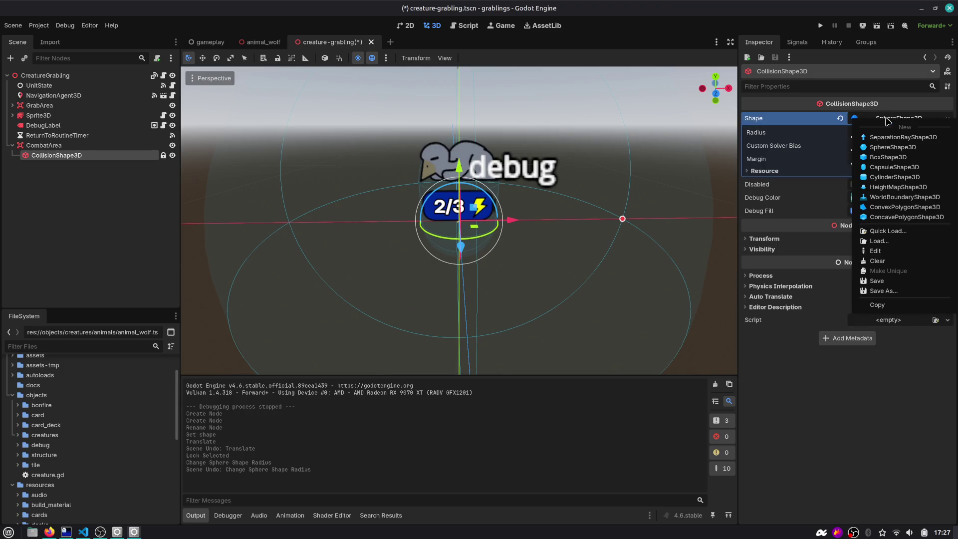
Replace the sphere with a CapsuleShape3D of radius 0.138 and height 0.533.
left_click(893, 167)
scroll(564, 221, "down", 3)
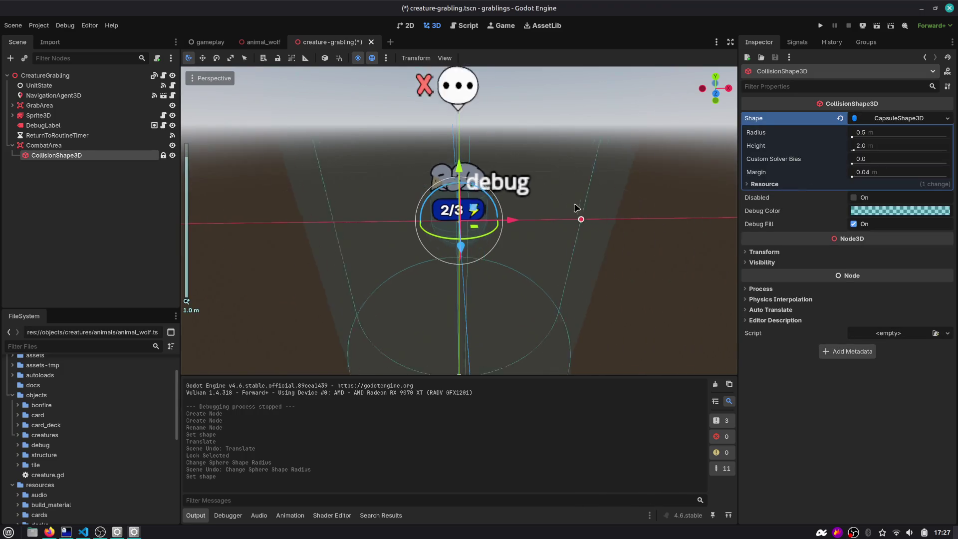
left_click_drag(564, 220, 481, 220)
scroll(489, 177, "down", 3)
left_click_drag(461, 160, 467, 193)
left_click_drag(466, 204, 458, 193)
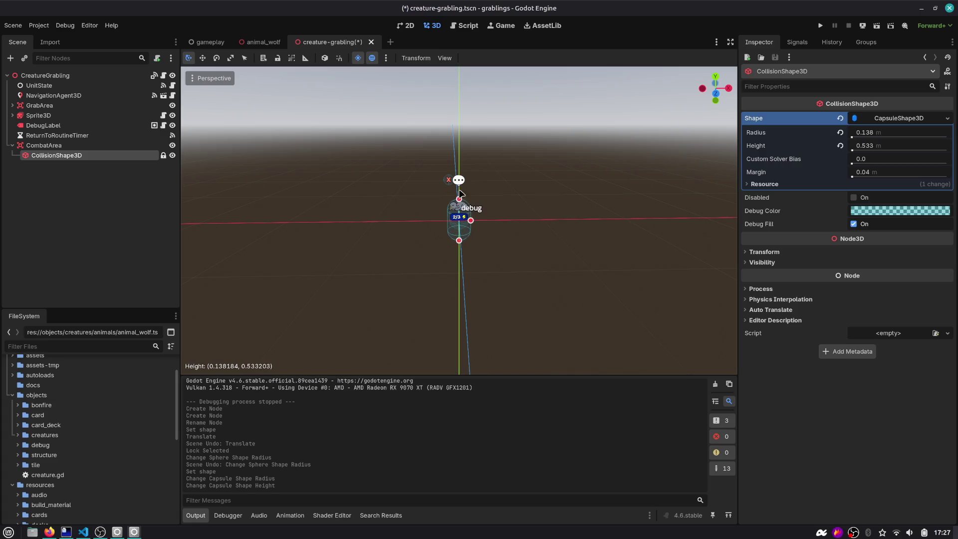
scroll(462, 187, "up", 8)
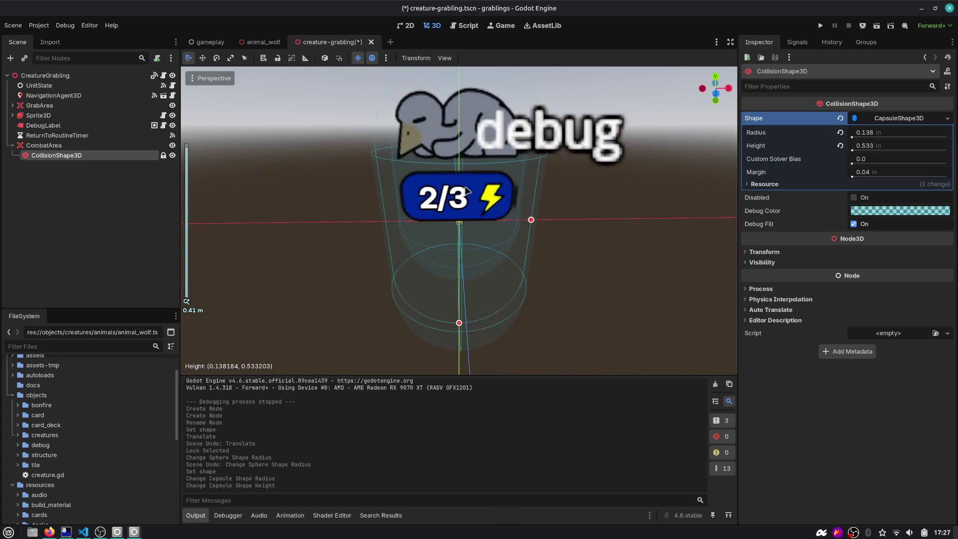
scroll(477, 181, "down", 5)
Move CombatArea up the creature by 0.122 along the Y axis.
key("w")
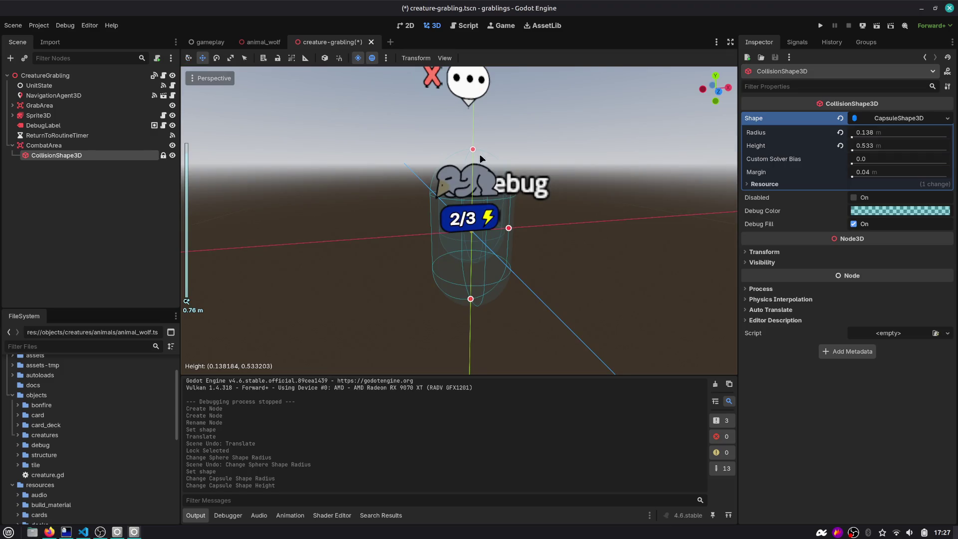
left_click(454, 154)
left_click_drag(476, 172, 475, 133)
scroll(581, 148, "down", 3)
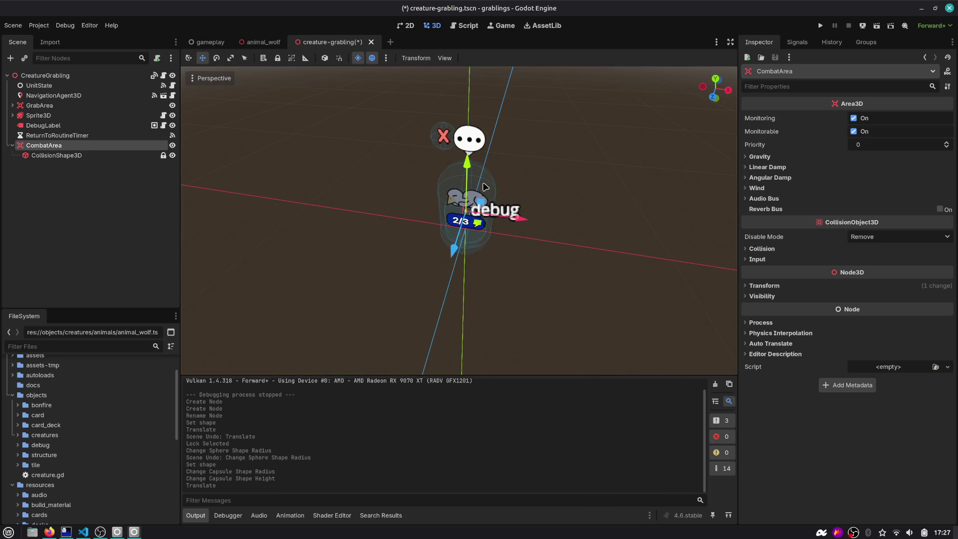
scroll(423, 139, "up", 3)
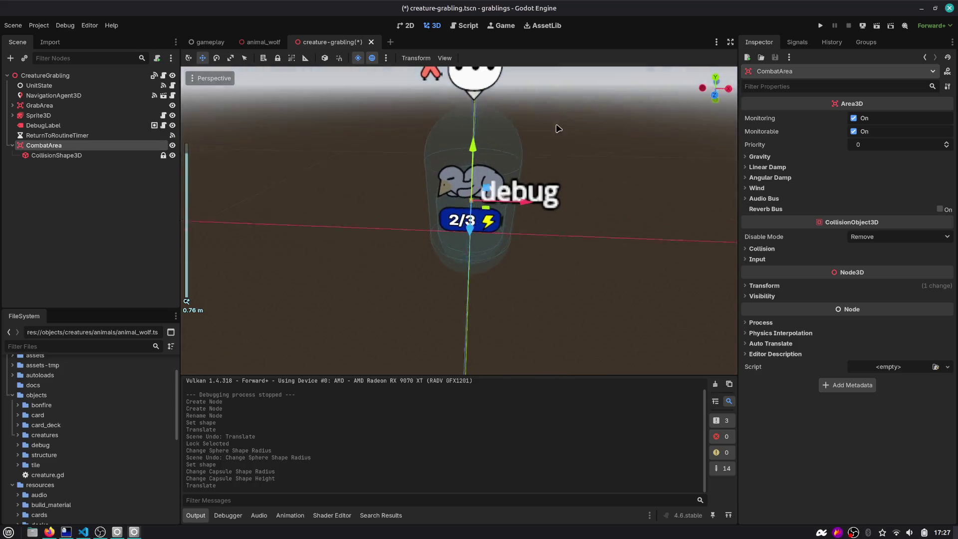
left_click(66, 165)
Save the scene and open the 3D physics layer names from CombatArea's collision layer list.
key("ctrl+s")
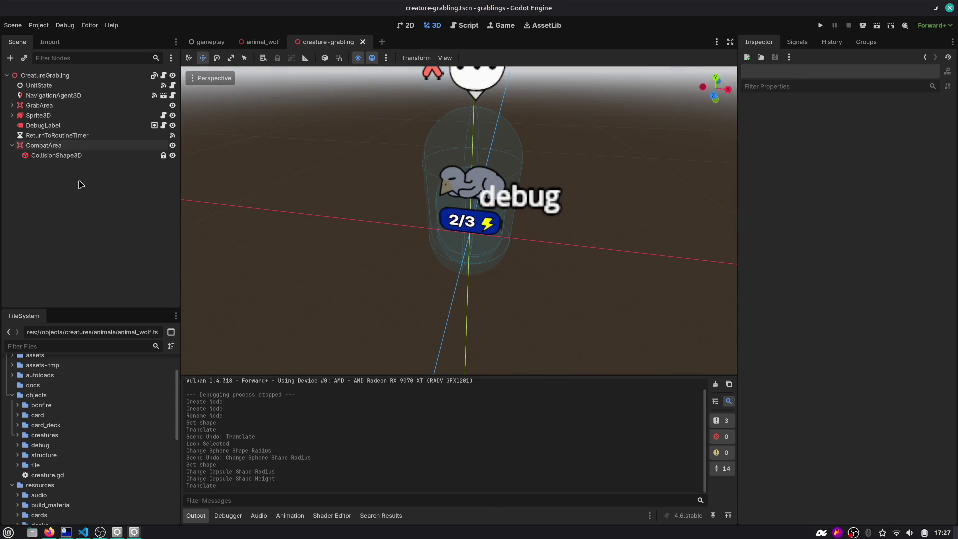
left_click(18, 148)
left_click(949, 320)
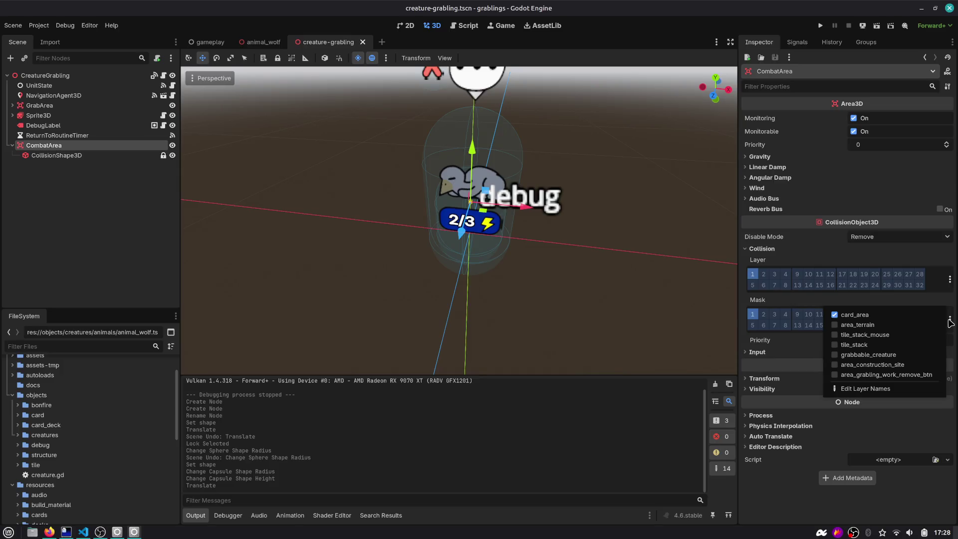
left_click(949, 279)
left_click(949, 279)
left_click(865, 348)
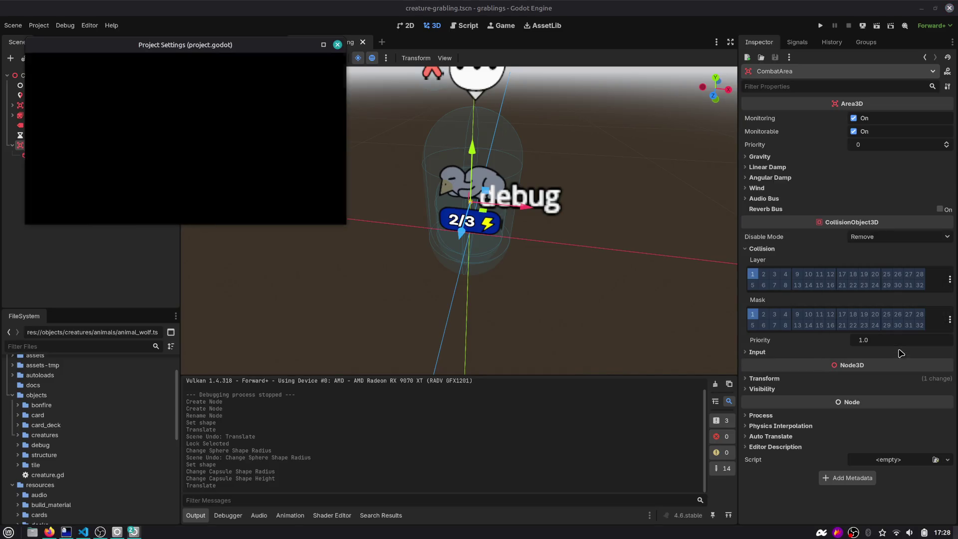
left_click_drag(309, 52, 631, 222)
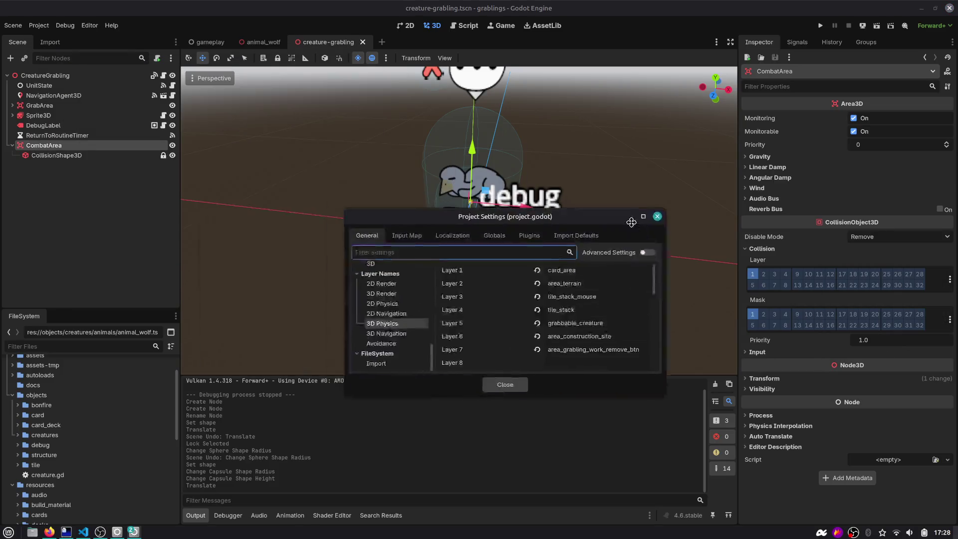
double_click(419, 216)
Rename 3D physics layer 8 from creature_body to creature_combat_area and close Project Settings.
left_click(596, 230)
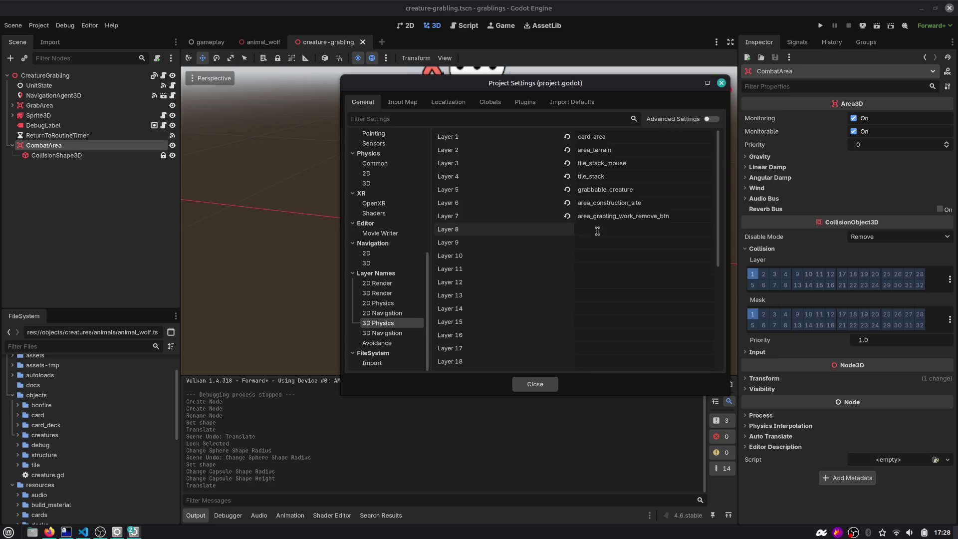
type("creature_")
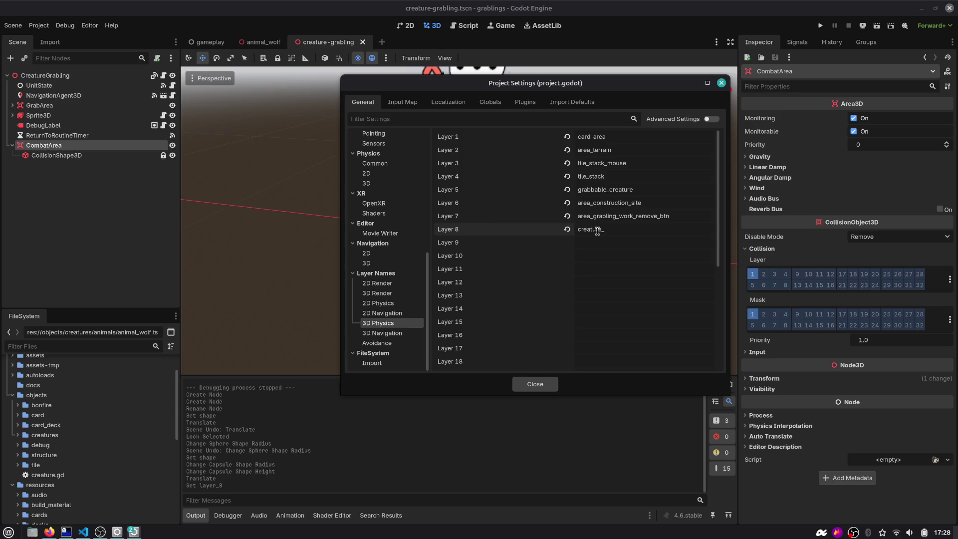
type("body")
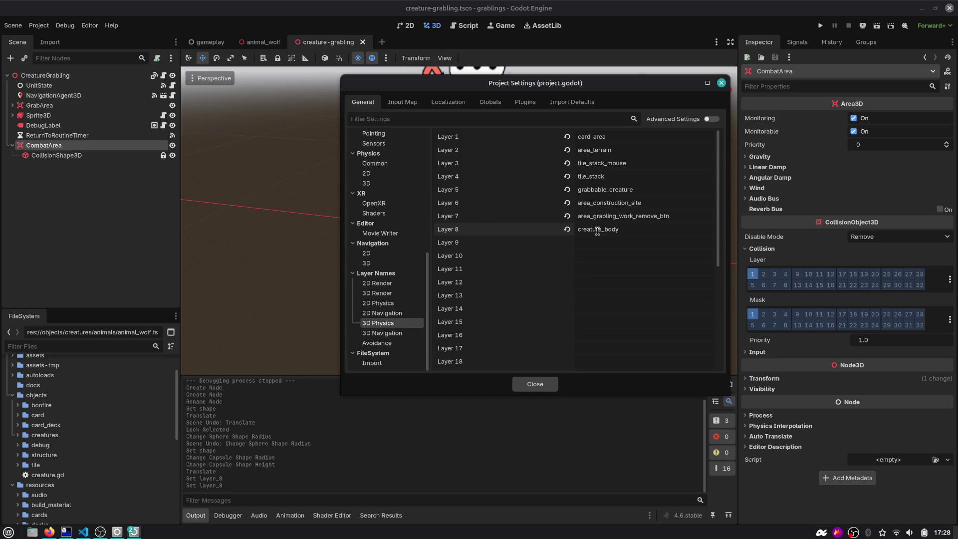
double_click(623, 230)
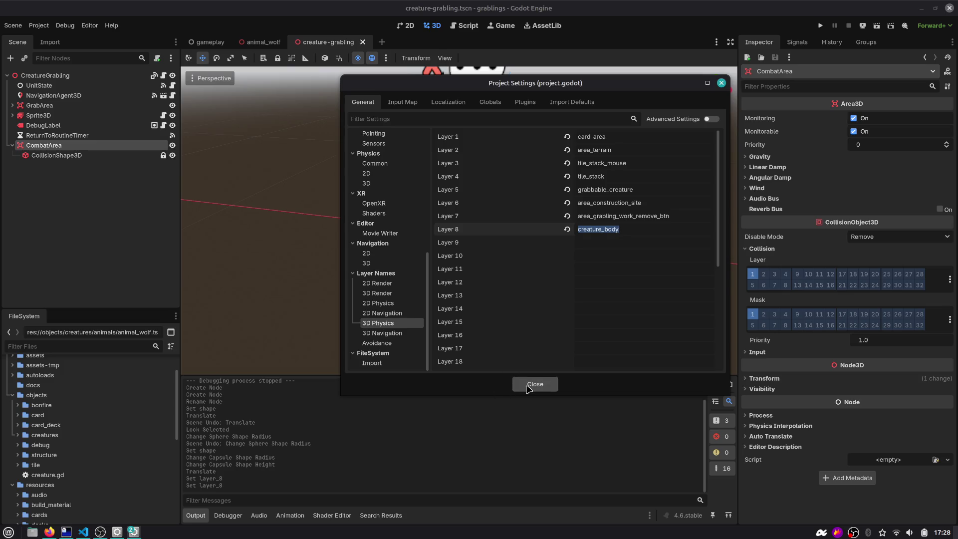
left_click(648, 227)
key("BackSpace")
key("BackSpace")
key("BackSpace")
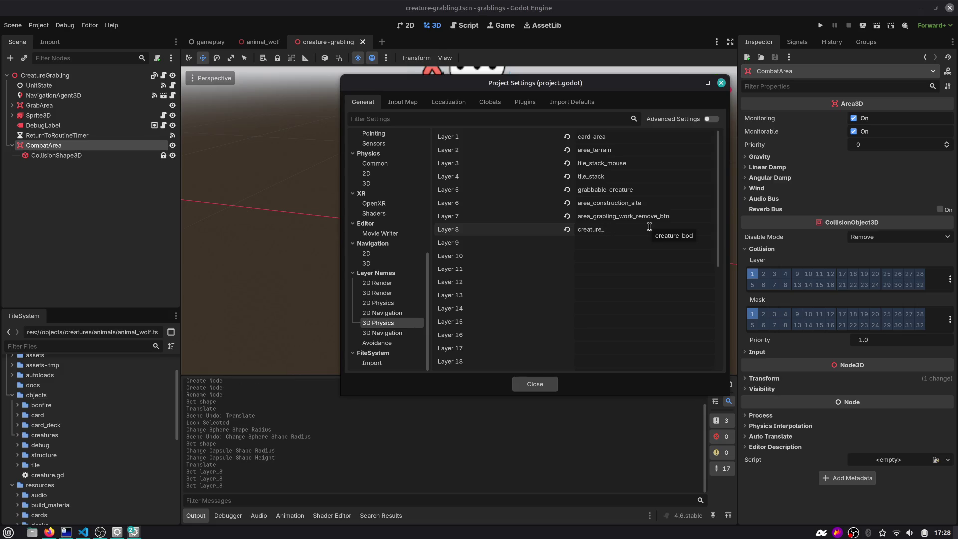
type("combat")
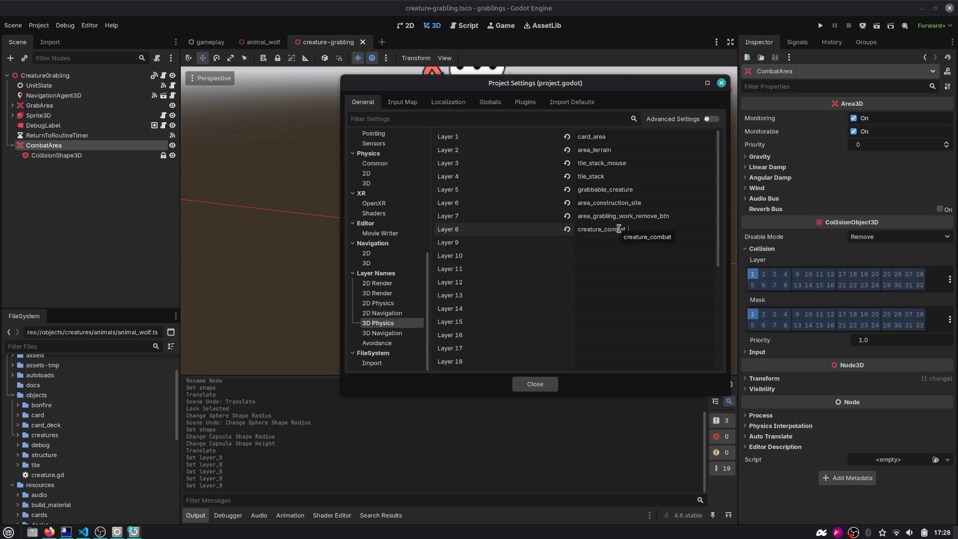
type("_area")
left_click(552, 387)
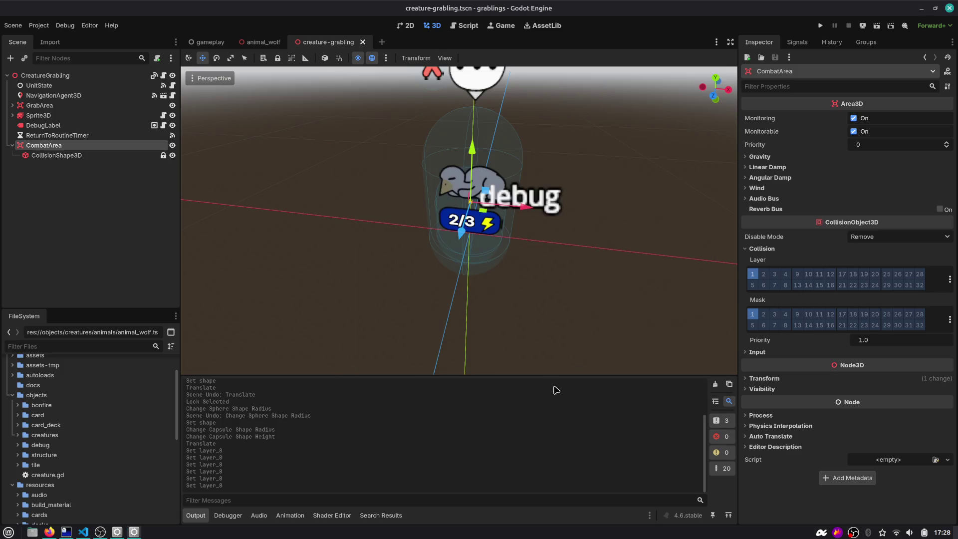
Set CombatArea's collision layer and mask to creature_combat_area only, dropping card_area, and save.
left_click(950, 280)
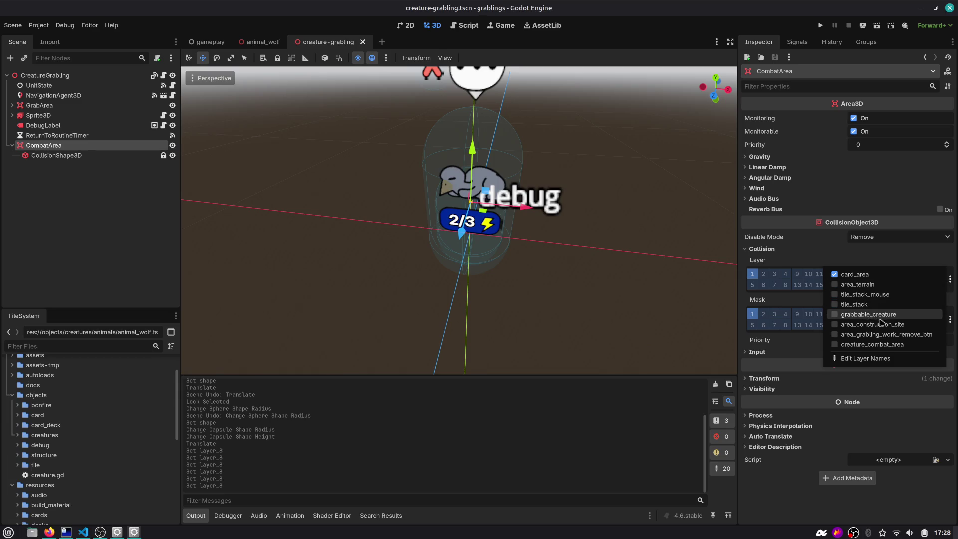
left_click(872, 344)
left_click(854, 274)
left_click(950, 322)
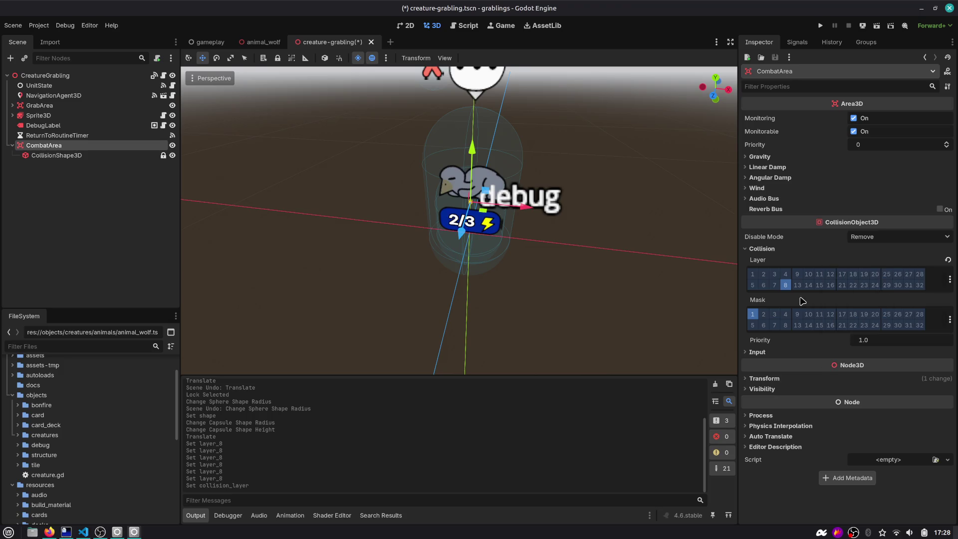
left_click(950, 320)
left_click(868, 315)
left_click(872, 385)
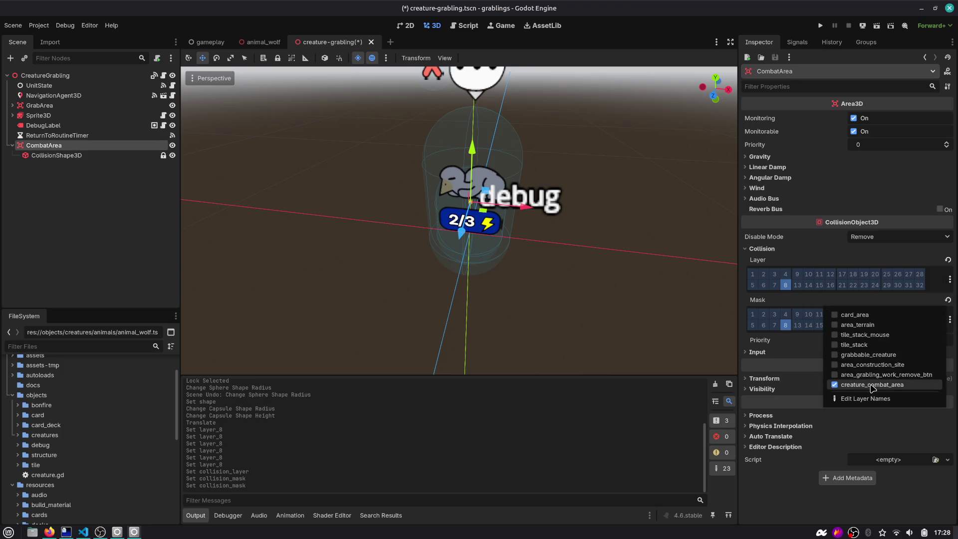
left_click(791, 300)
key("ctrl+s")
Copy CombatArea and paste it under AnimalWolf in the animal_wolf scene.
right_click(59, 149)
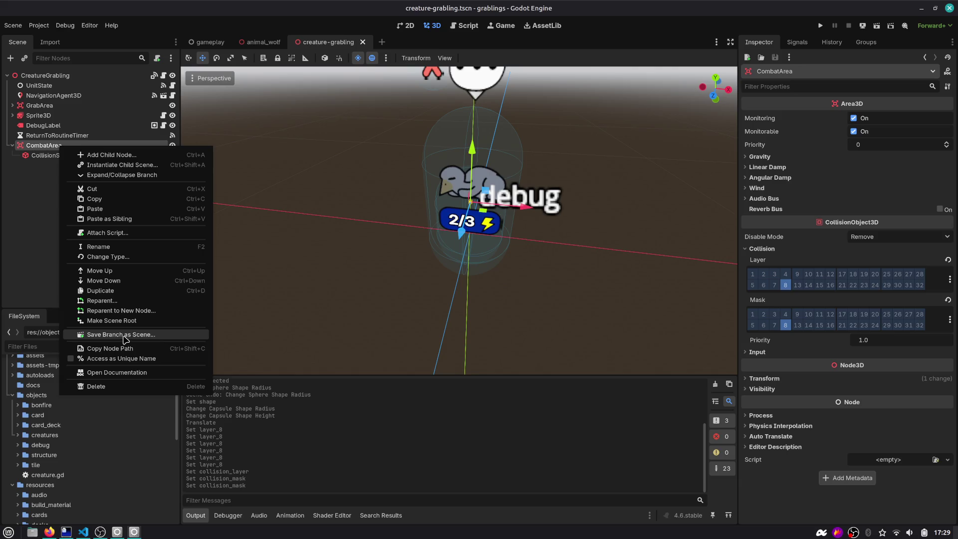
key("Escape")
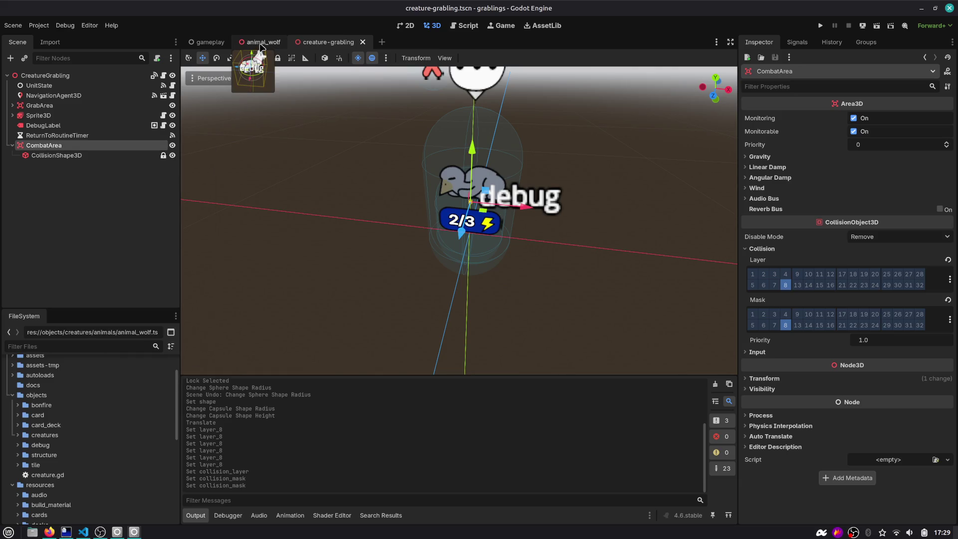
left_click(261, 43)
key("ctrl+v")
left_click(66, 148)
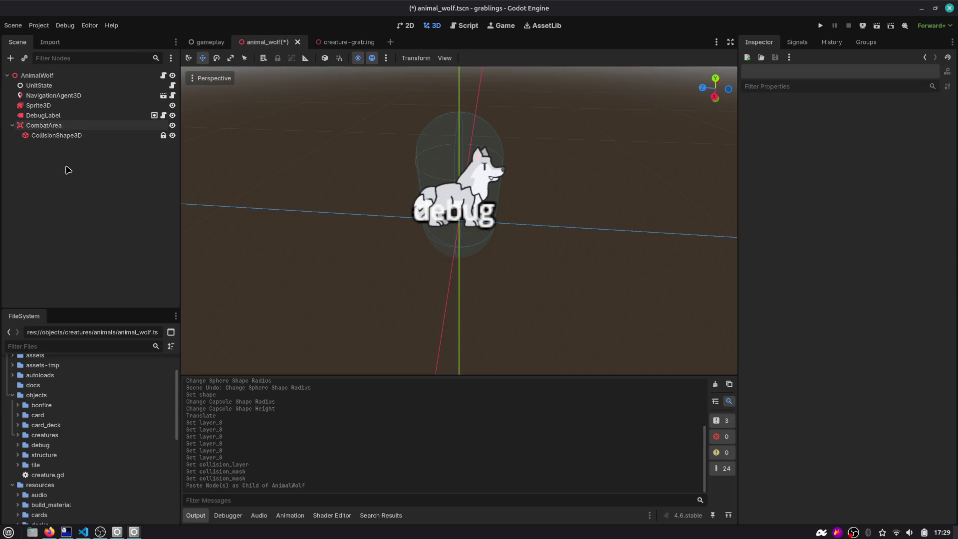
left_click(75, 136)
scroll(304, 238, "down", 3)
scroll(332, 214, "up", 3)
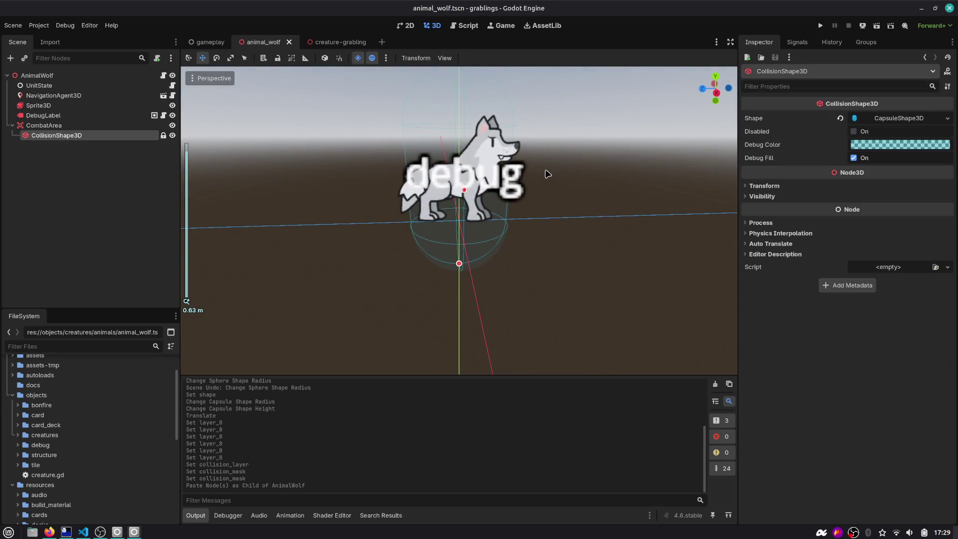
scroll(544, 179, "down", 2)
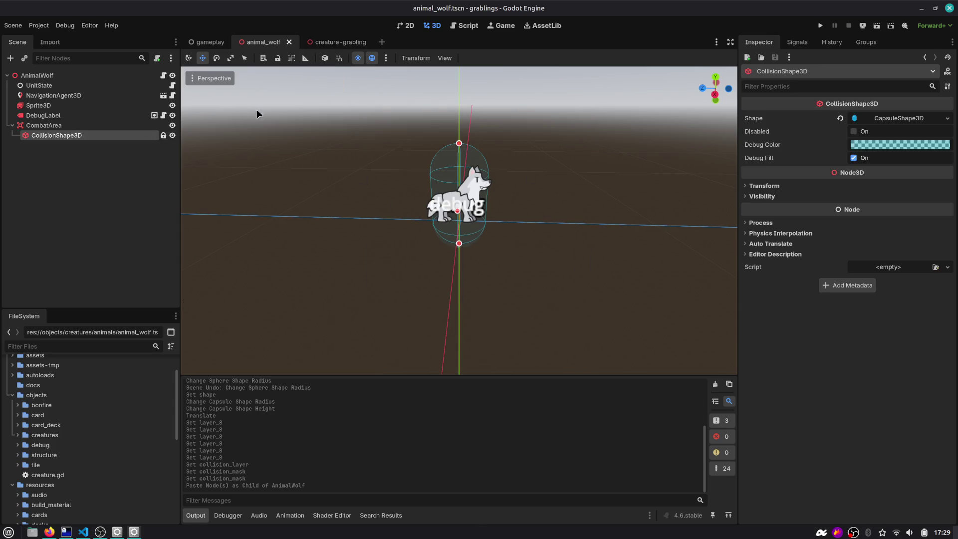
left_click(338, 44)
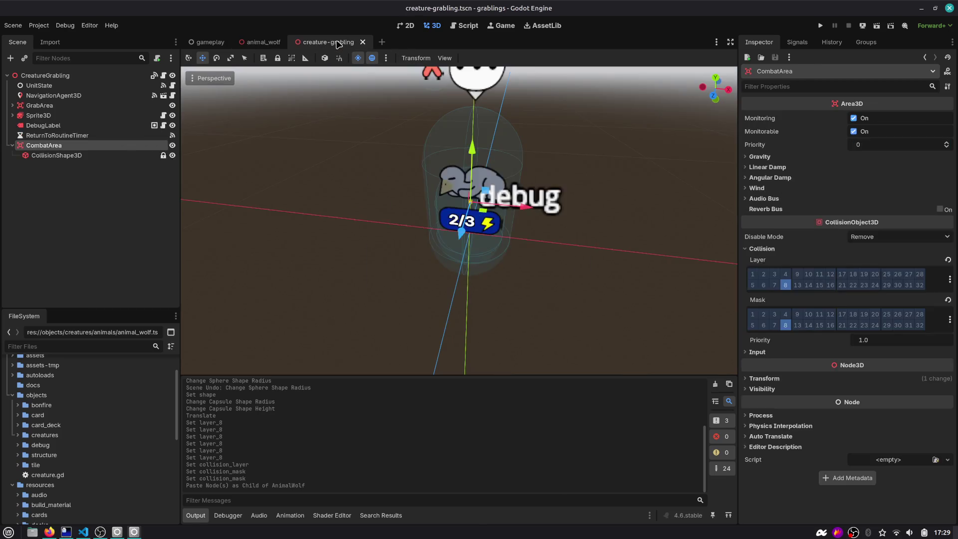
Review the signals CombatArea can emit in the Node dock.
left_click(797, 42)
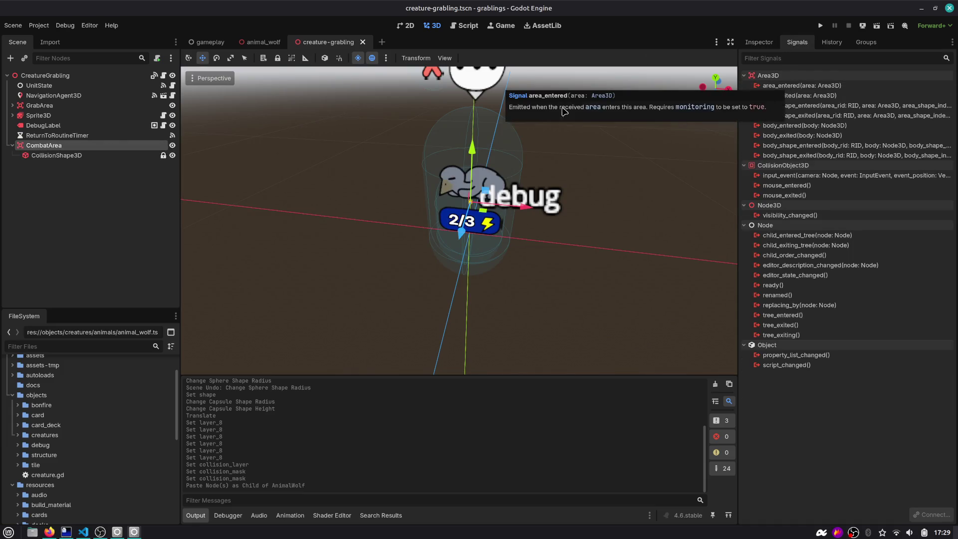
left_click(50, 155)
left_click(49, 145)
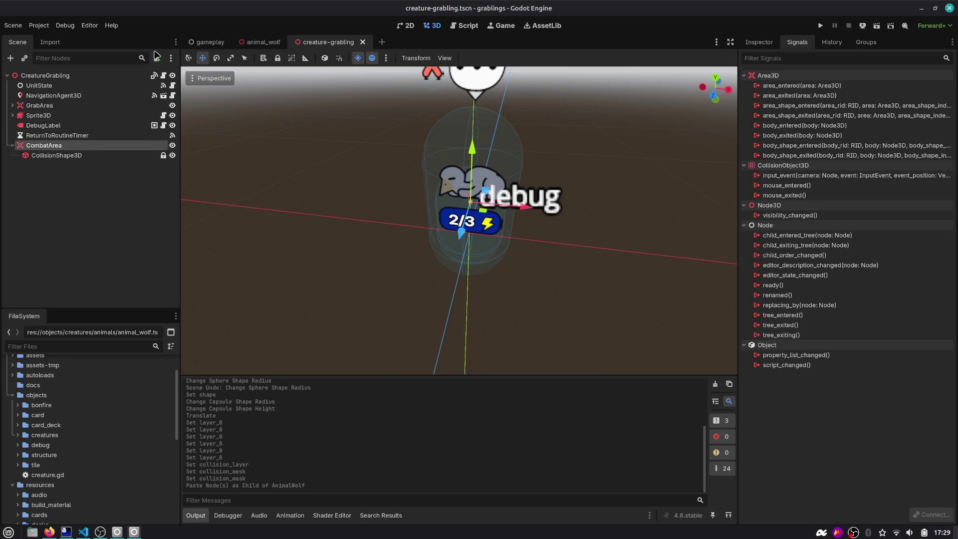
scroll(489, 170, "down", 2)
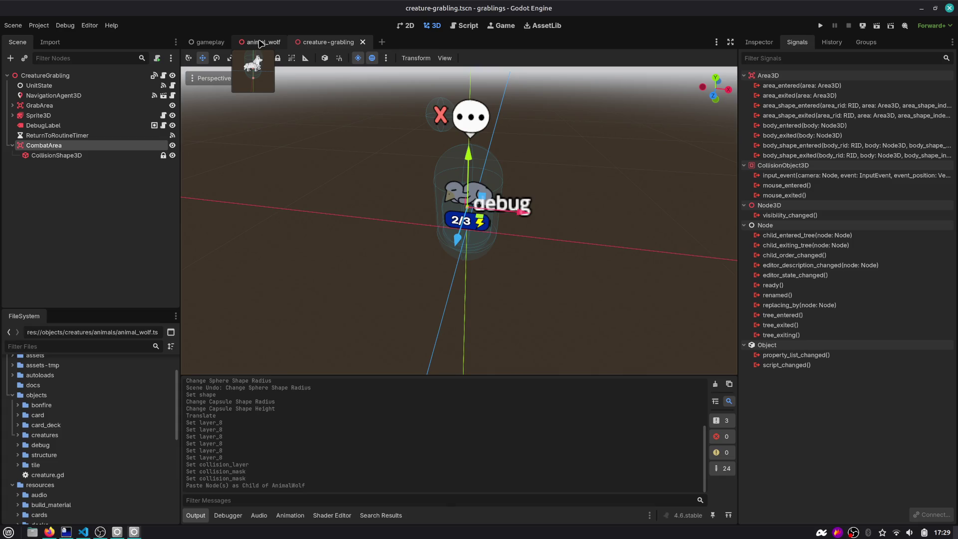
Select the wolf's CombatArea and begin attaching a new script, combat_area.gd.
left_click(260, 43)
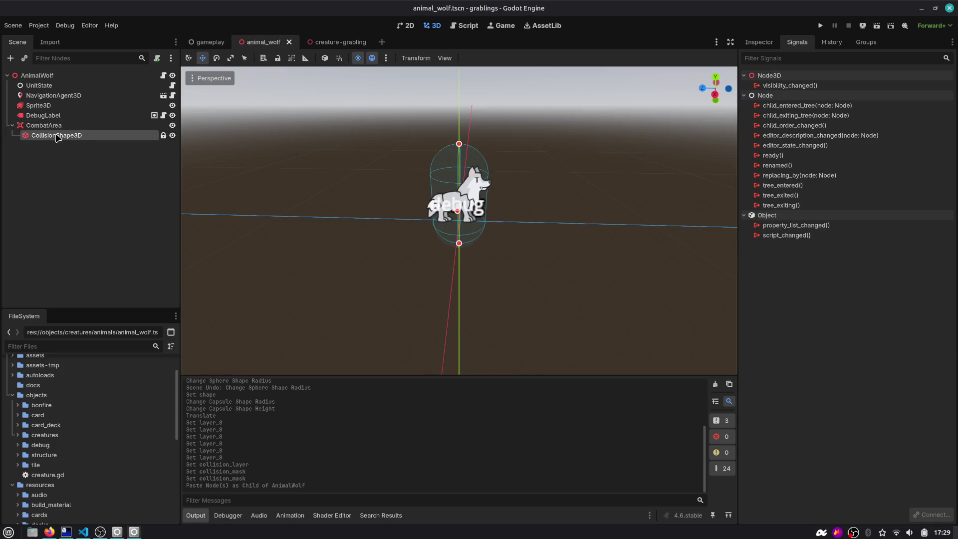
left_click(100, 125)
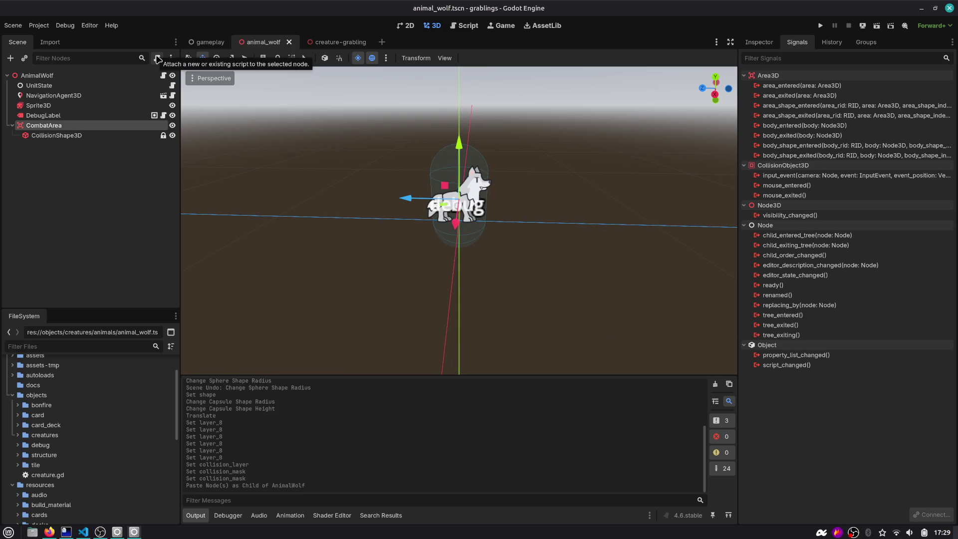
left_click(333, 43)
left_click(74, 157)
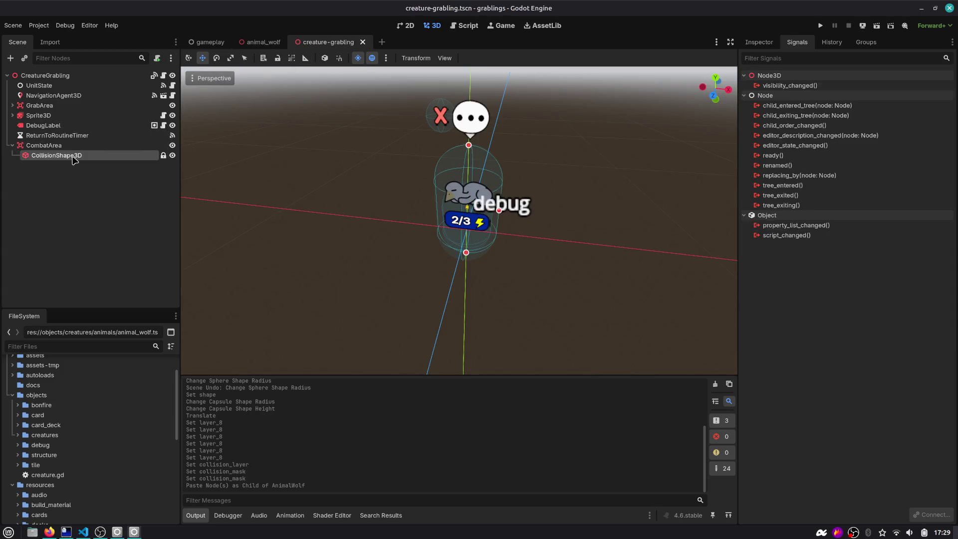
left_click(260, 42)
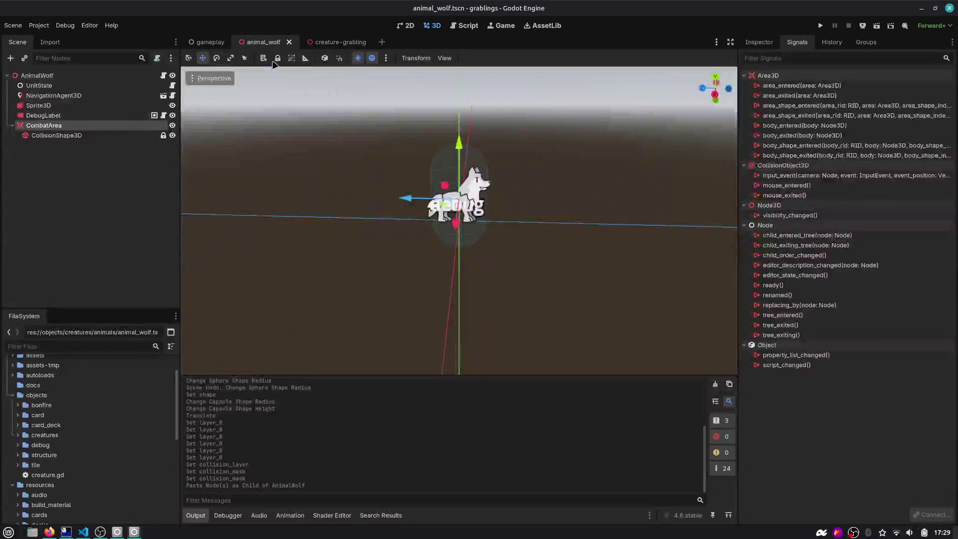
left_click(158, 59)
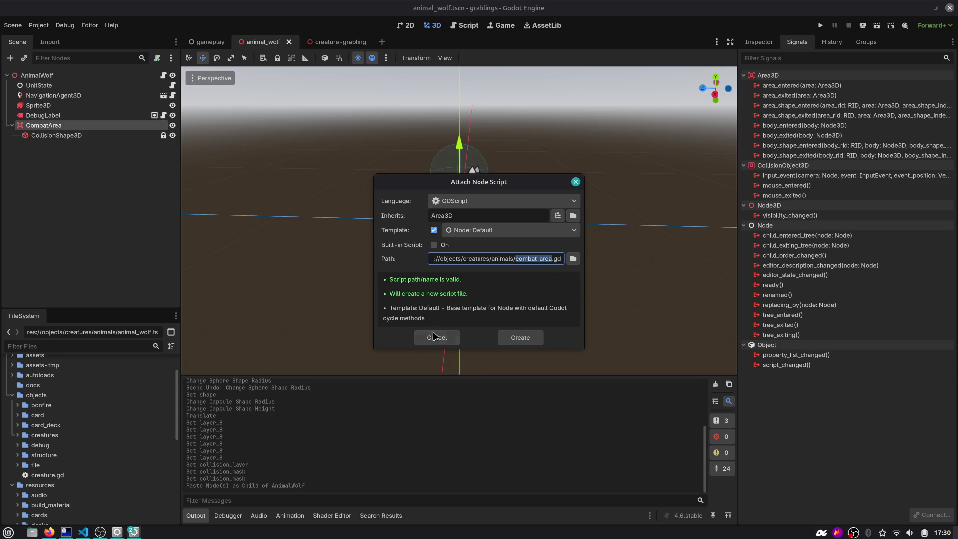
Attach the new combat_area.gd script, then start and cancel a Save Branch as Scene.
left_click(520, 338)
right_click(108, 125)
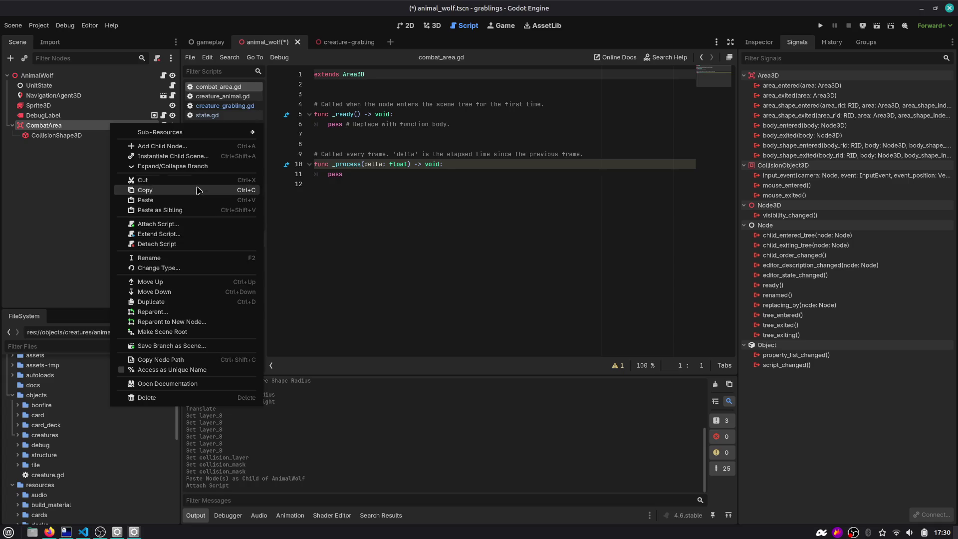
left_click(183, 346)
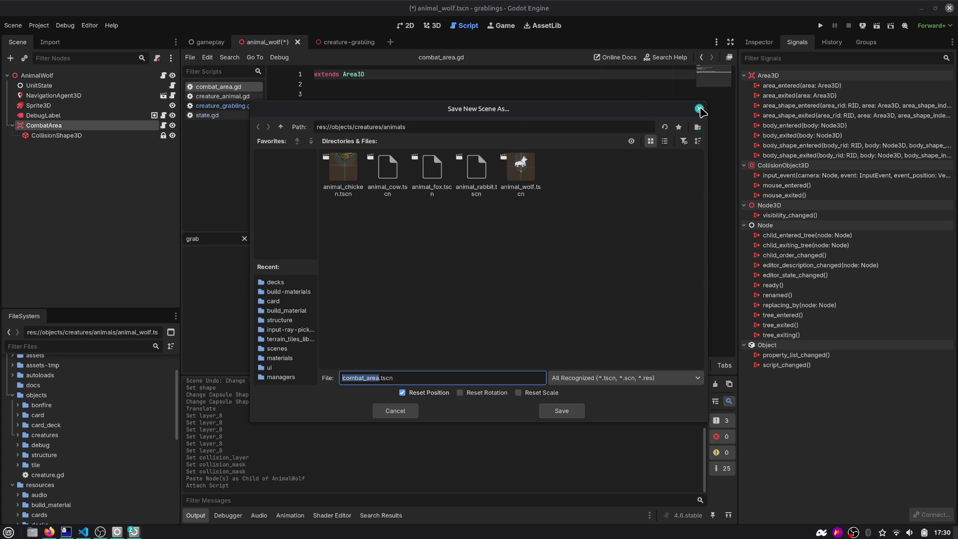
left_click(699, 108)
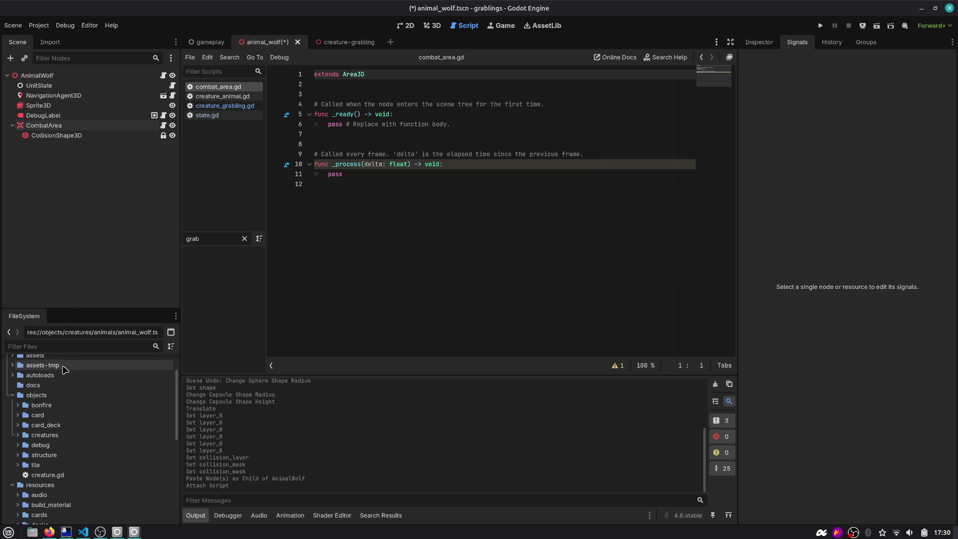
Browse the creatures, animals and grablings folders in the FileSystem dock.
scroll(14, 397, "up", 3)
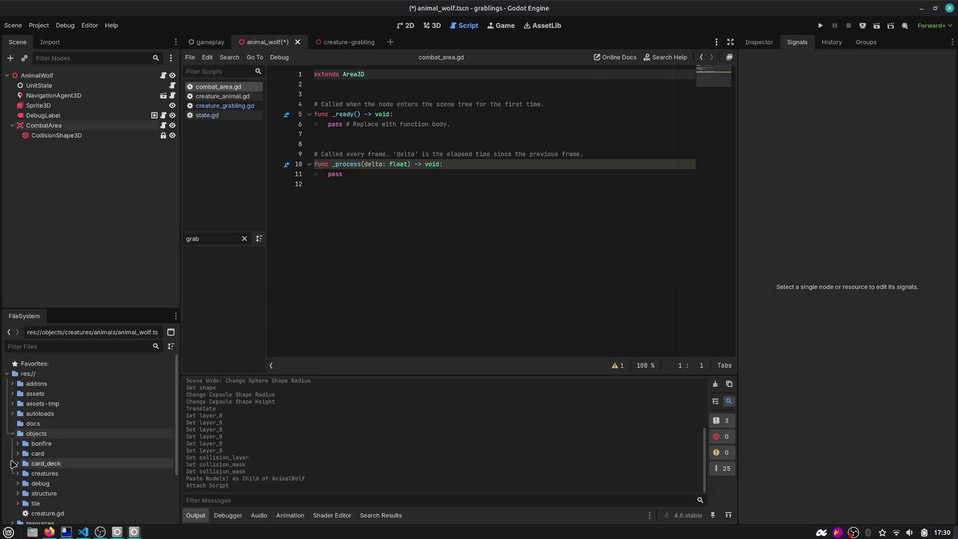
scroll(17, 449, "down", 3)
left_click(18, 433)
left_click(22, 443)
left_click(22, 443)
scroll(23, 442, "down", 1)
left_click(23, 433)
left_click(23, 434)
left_click(23, 424)
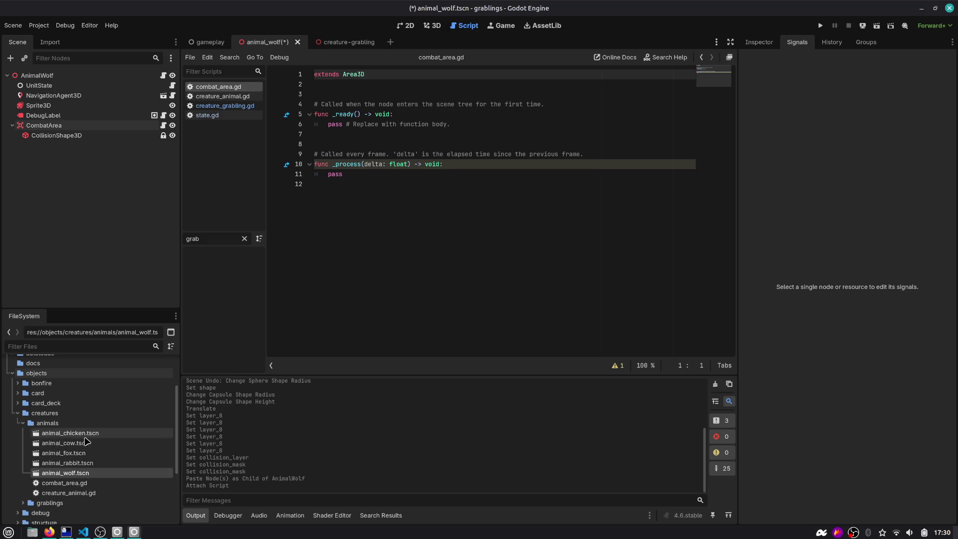
Collapse and select the CombatArea node, then save the animal_wolf scene.
left_click(12, 125)
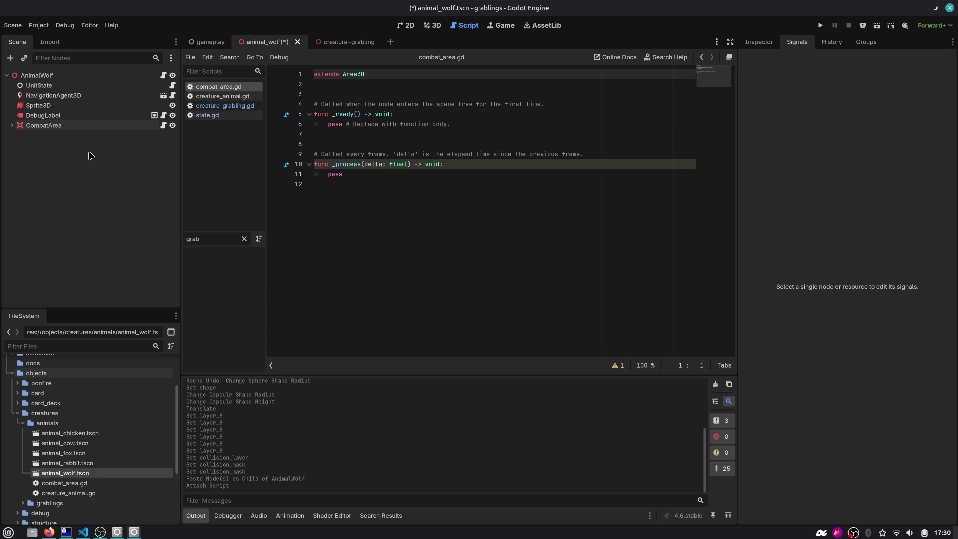
left_click(79, 126)
key("ctrl+s")
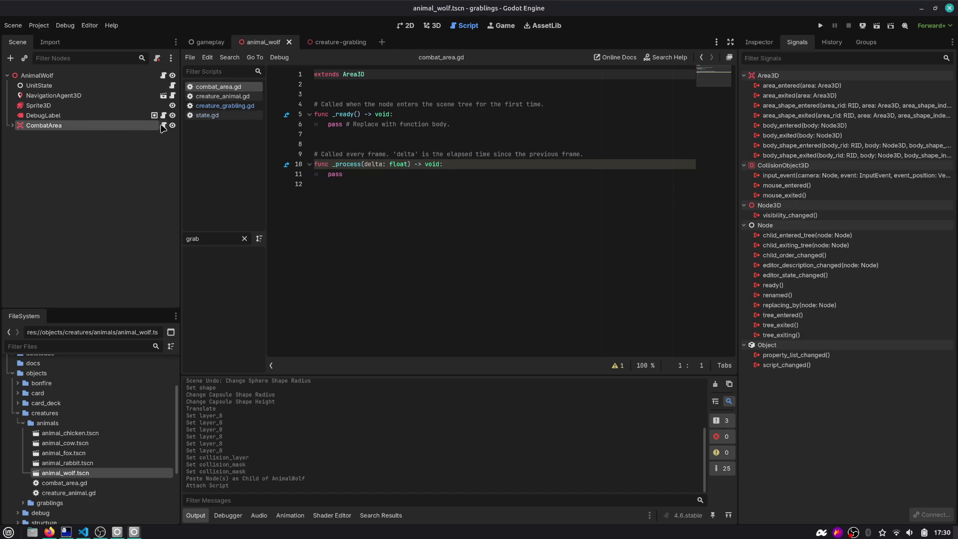
Delete the _ready boilerplate and the pass placeholder from combat_area.gd.
left_click(12, 126)
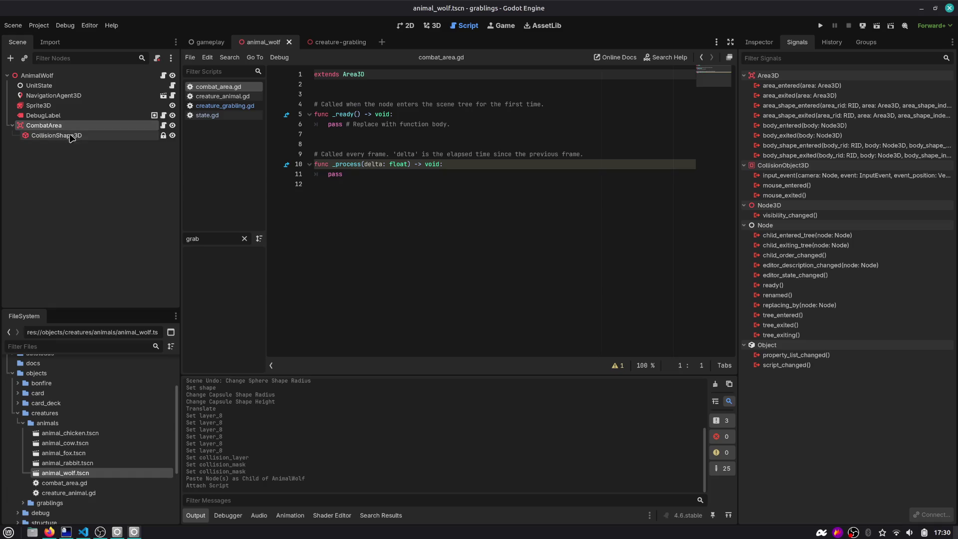
left_click(74, 136)
left_click_drag(389, 144, 319, 85)
key("BackSpace")
key("ctrl+shift+k")
left_click(370, 109)
key("shift+Home")
key("BackSpace")
key("BackSpace")
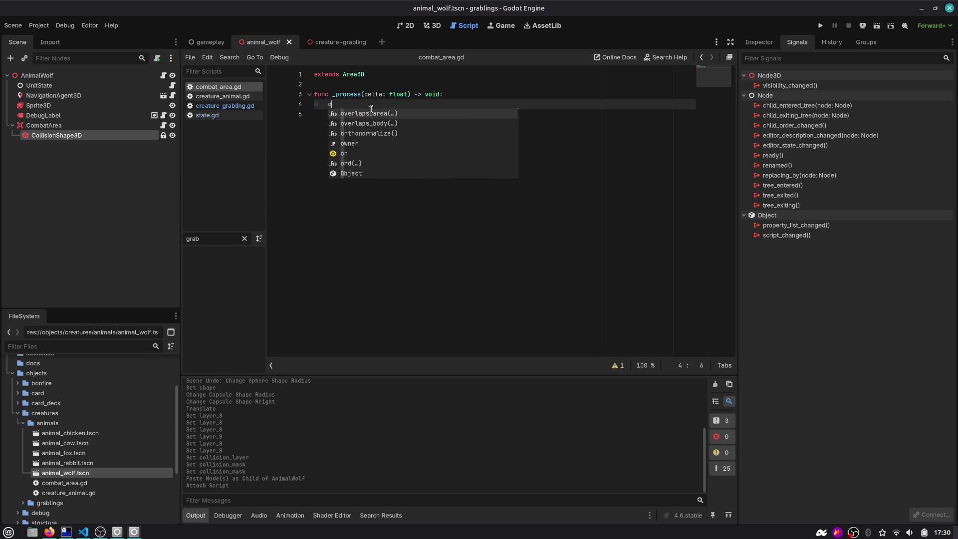
Open dinner_area.gd with the quick script picker.
key("ctrl+alt+f")
type("dinner")
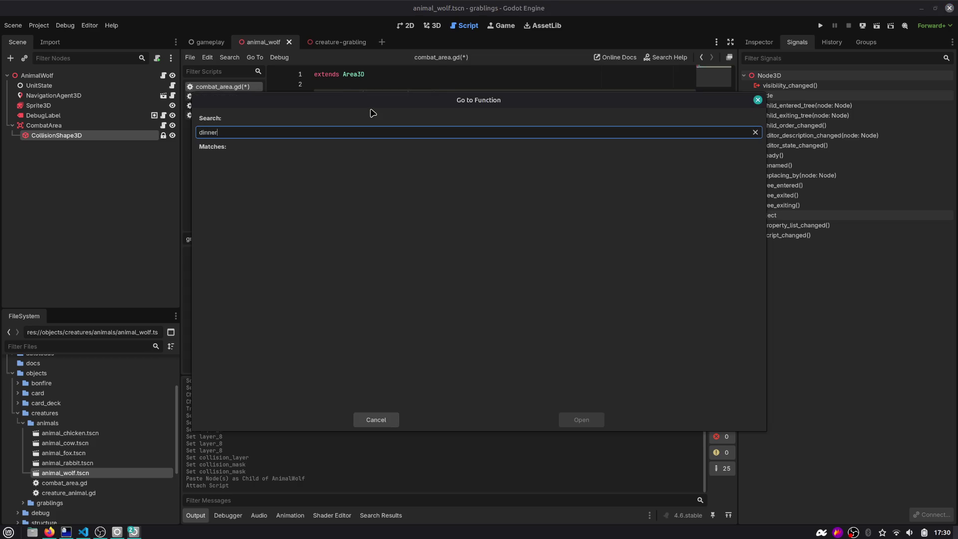
key("Escape")
key("ctrl+alt+o")
type("din")
key("Return")
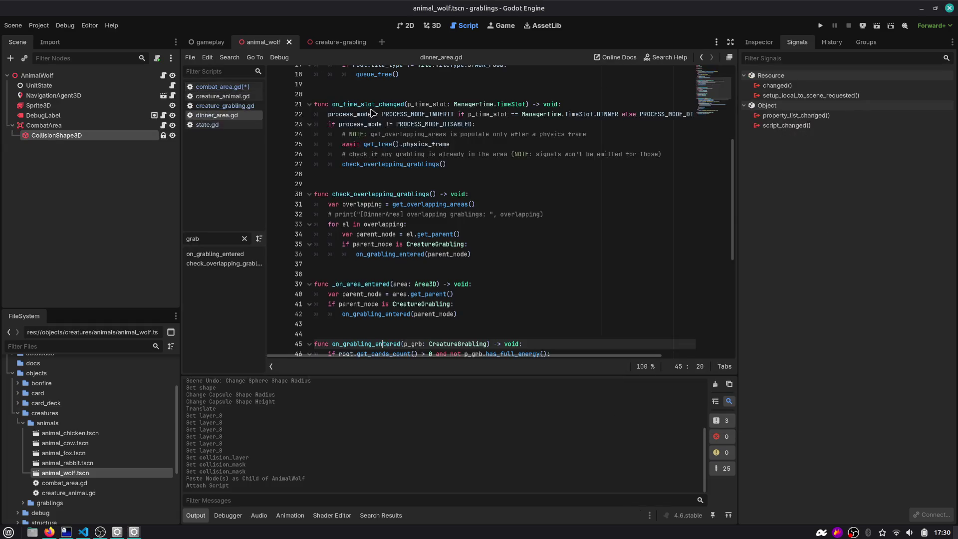
Locate check_overlapping_grablings in dinner_area.gd and select its get_overlapping_areas loop body.
key("ctrl+alt+f")
type("pro")
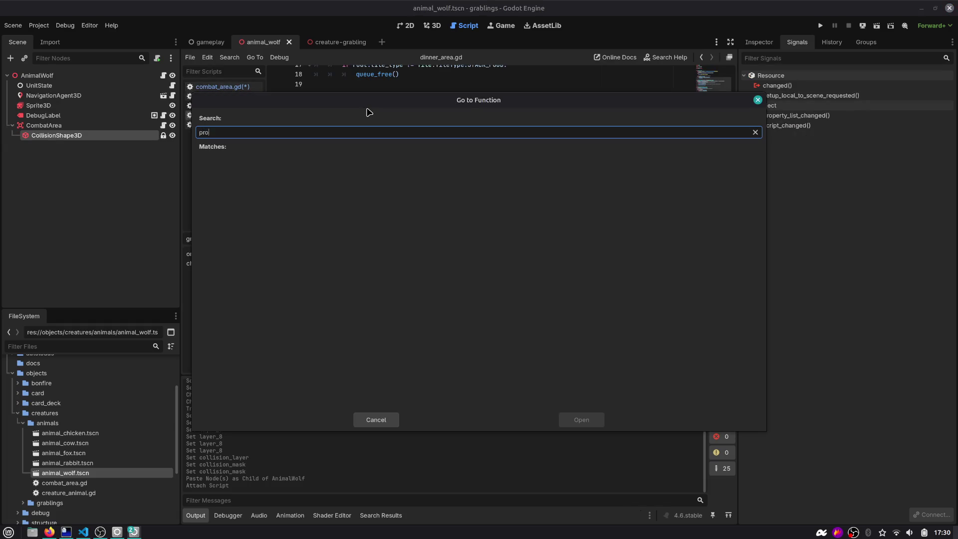
key("Escape")
scroll(379, 159, "down", 6)
double_click(381, 164)
key("ctrl+f")
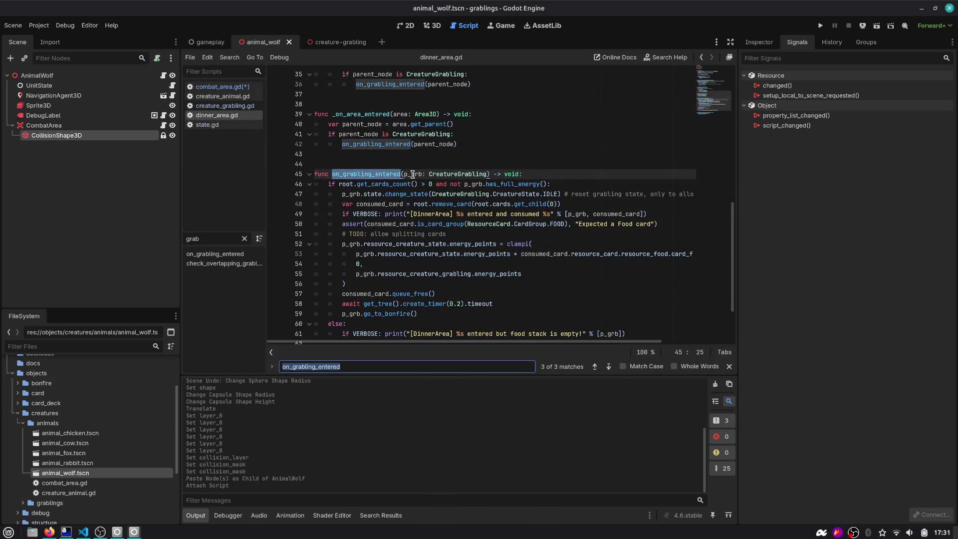
scroll(412, 174, "up", 3)
double_click(369, 114)
key("Escape")
scroll(372, 116, "up", 4)
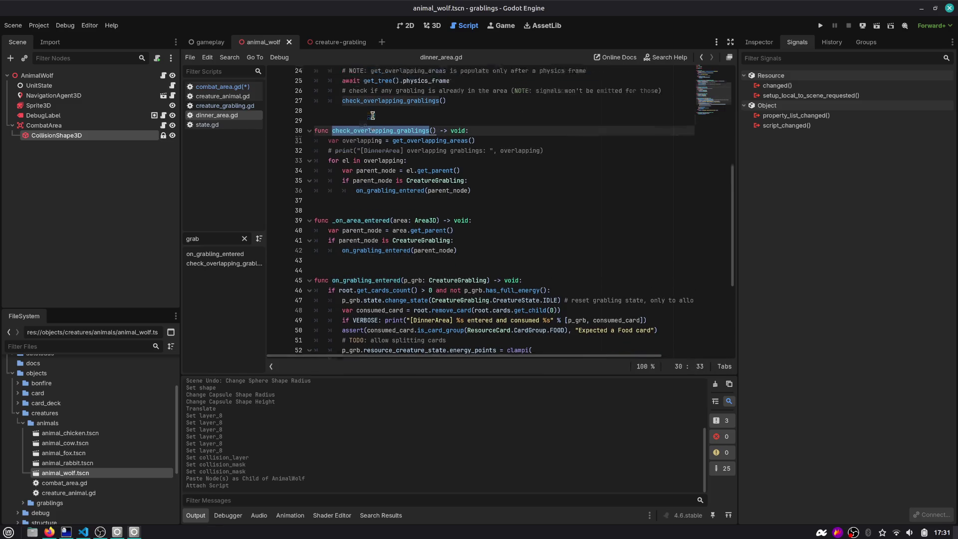
left_click(384, 203)
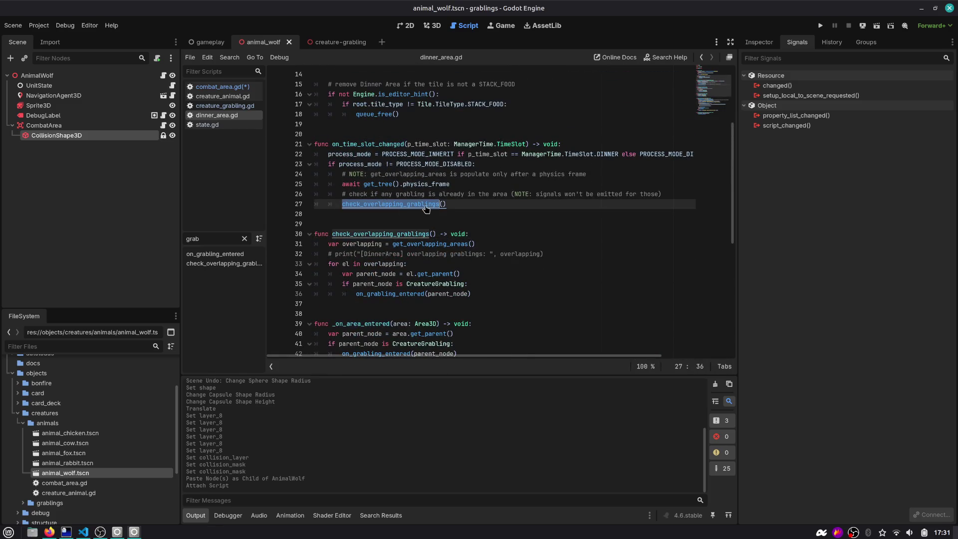
scroll(424, 212, "down", 1)
double_click(426, 213)
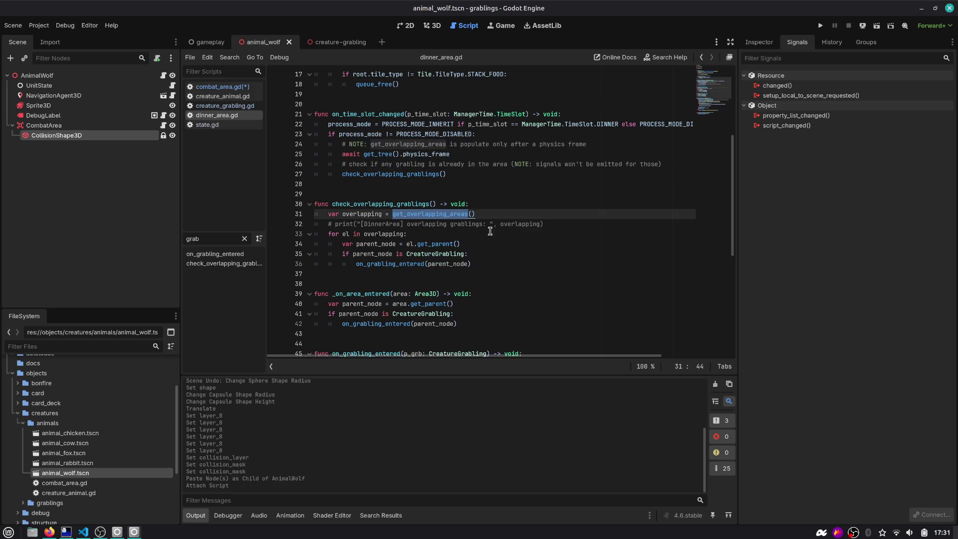
mouse_move(475, 265)
left_mouse_down()
mouse_move(379, 252)
mouse_move(290, 218)
left_mouse_up()
key("ctrl+c")
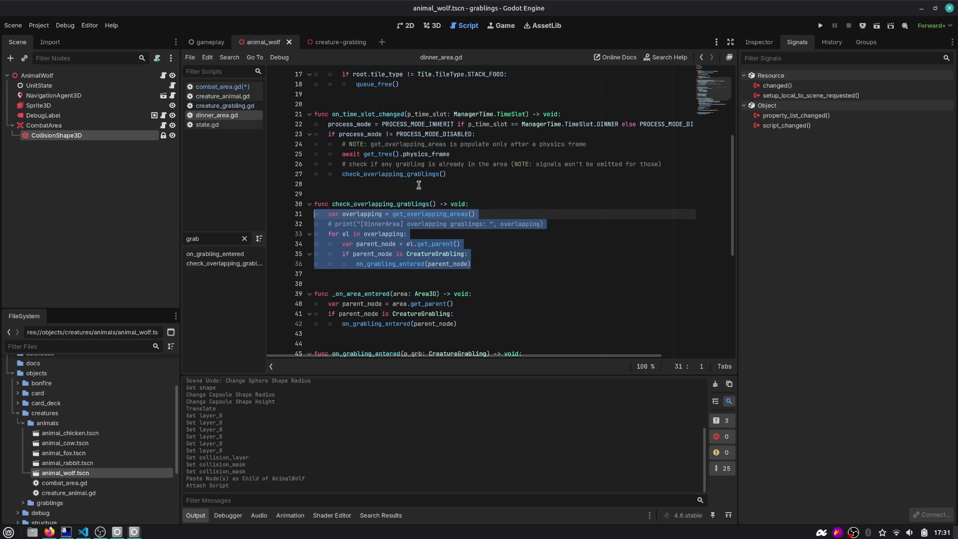
Paste the overlap loop into combat_area.gd's _process, then open a new Firefox tab.
left_click(700, 57)
left_click(700, 58)
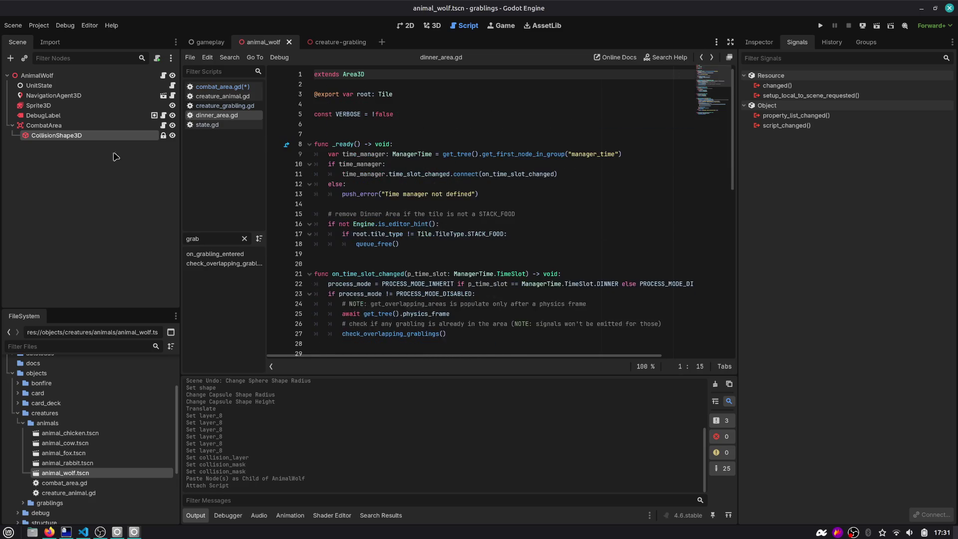
left_click(163, 125)
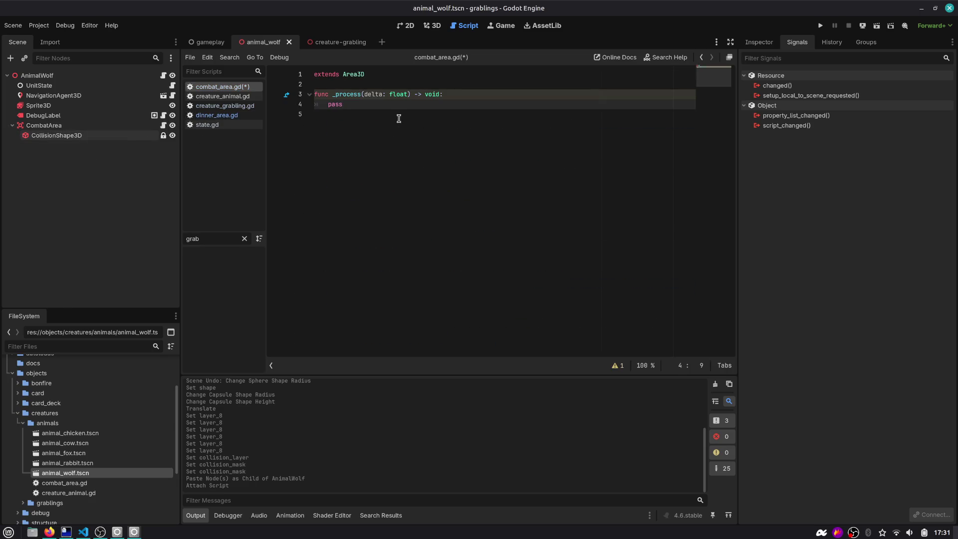
key("shift+Home")
key("ctrl+v")
key("Up")
key("Up")
key("Up")
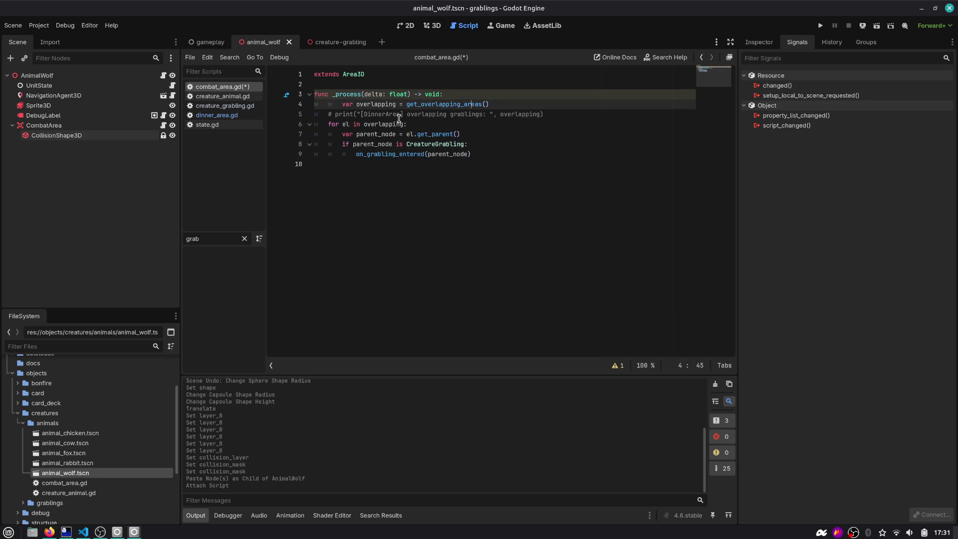
key("Return")
key("alt+Tab")
key("alt+Tab")
key("alt+Tab")
key("ctrl+t")
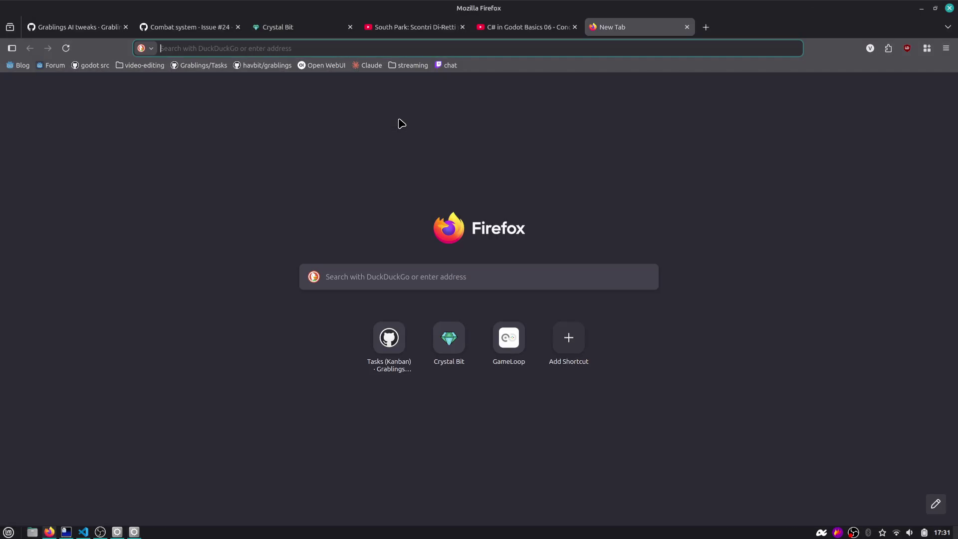
Search for 'nier automata ost', scroll the results, and return to the Godot script.
type("nier auto")
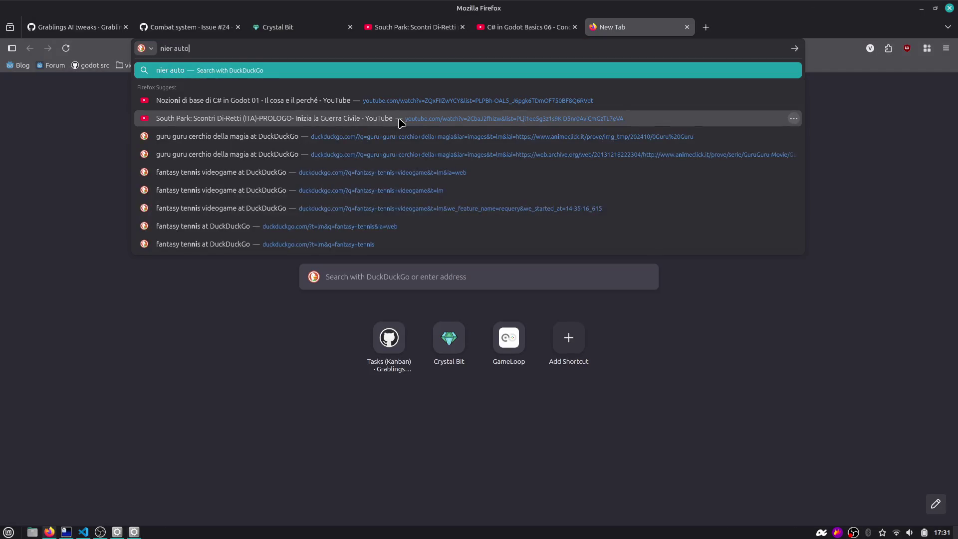
type("mata ost")
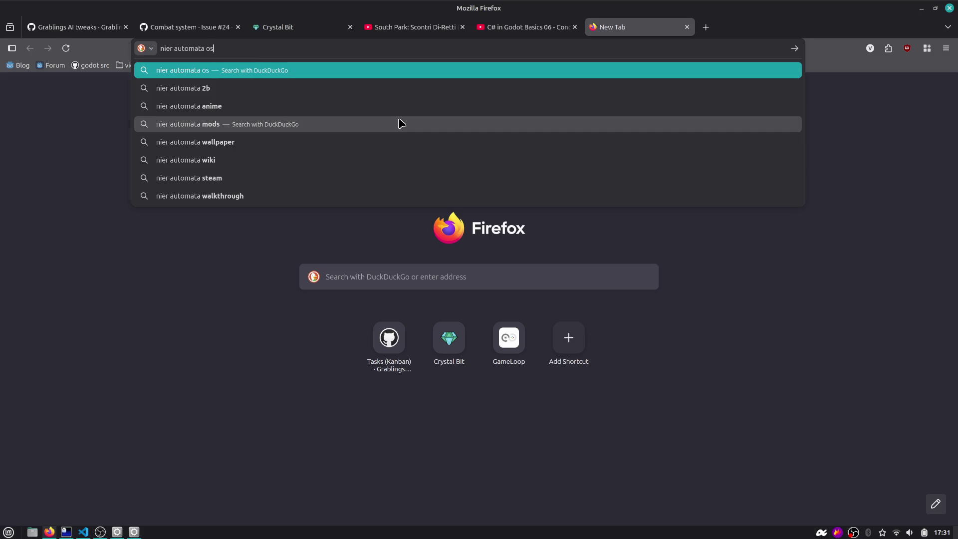
key("Return")
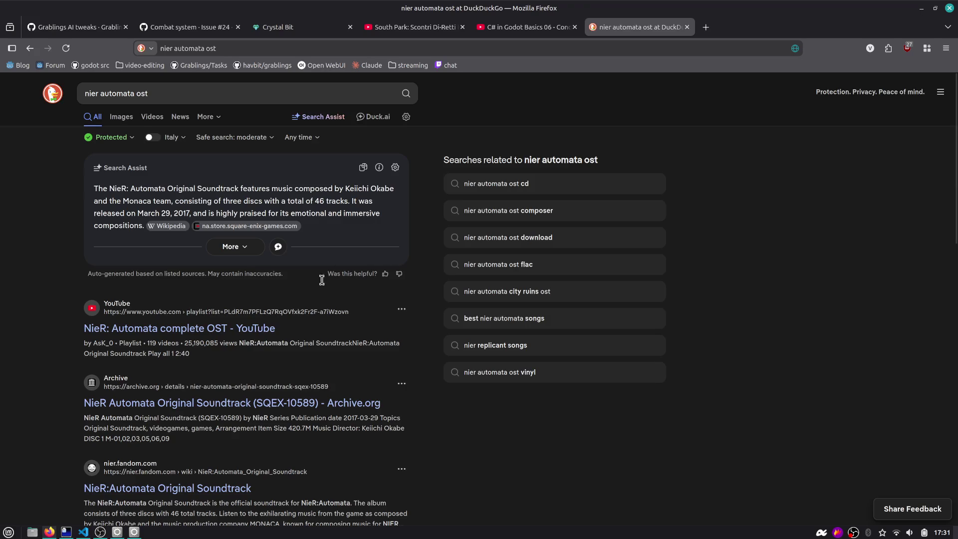
scroll(301, 289, "down", 3)
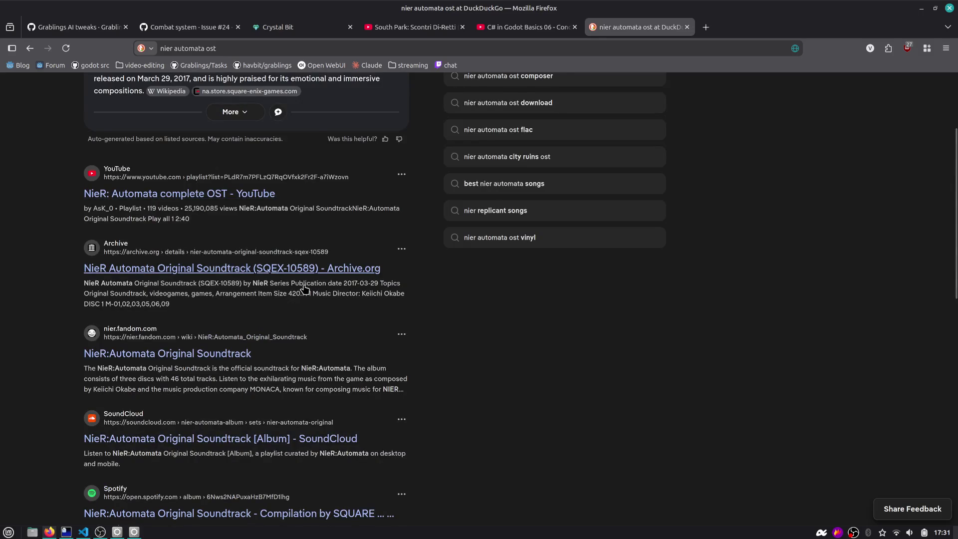
scroll(304, 288, "down", 2)
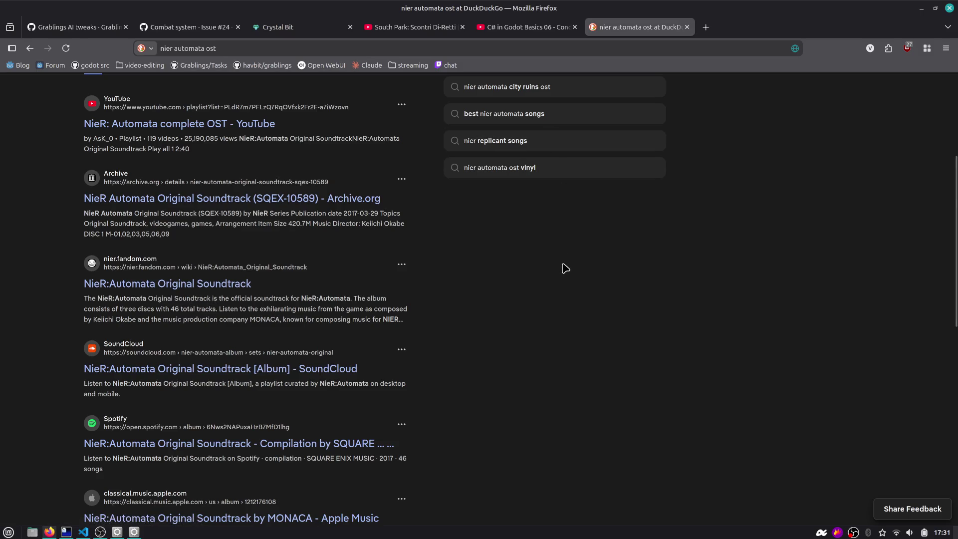
key("ctrl+shift+Tab")
key("alt+Tab")
left_click(389, 164)
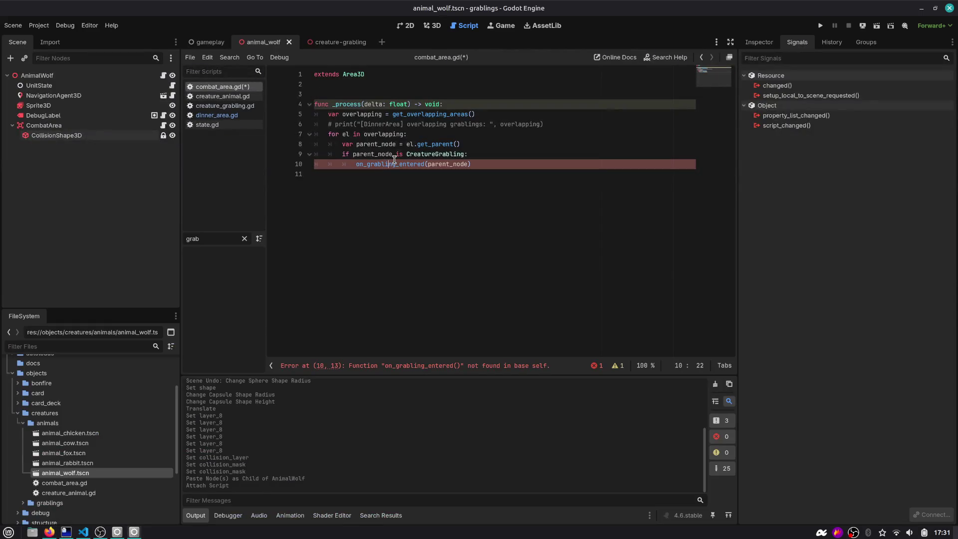
Review the overlap loop's variables down to the on_grabling_entered call.
double_click(394, 164)
double_click(448, 165)
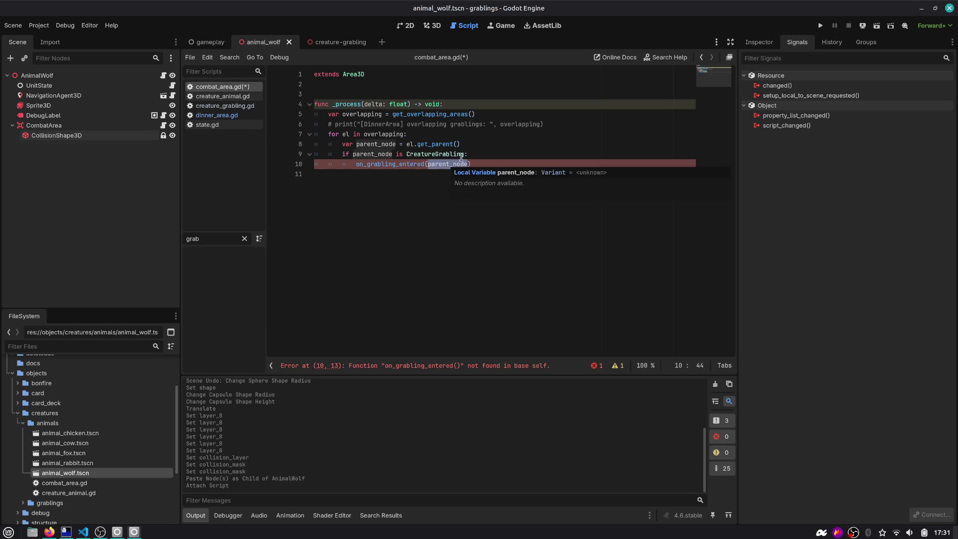
double_click(362, 113)
double_click(383, 134)
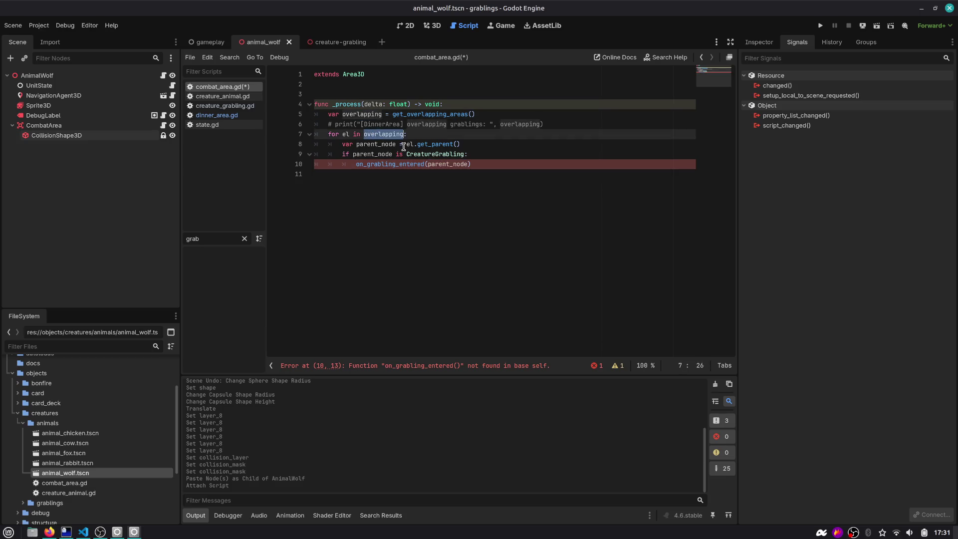
left_click(399, 143)
left_click(480, 143)
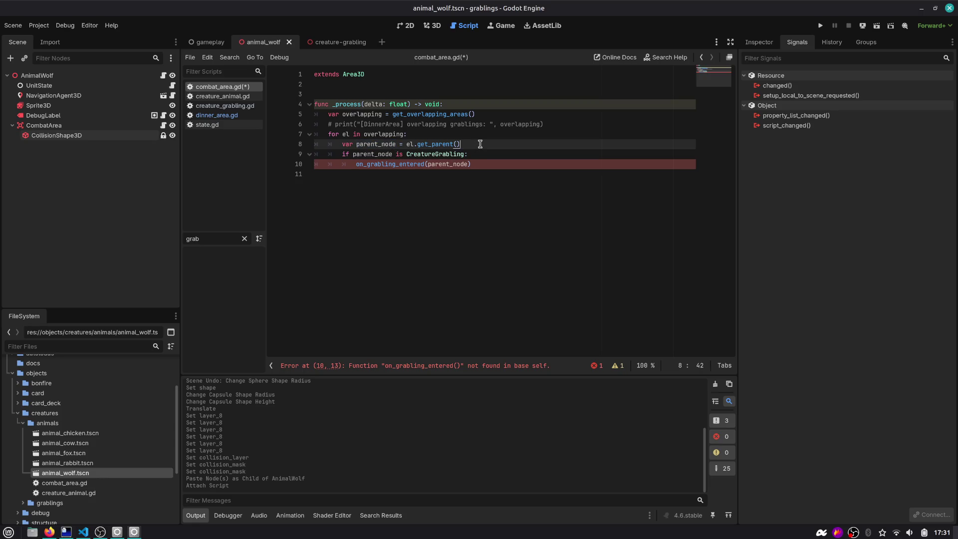
key("Down")
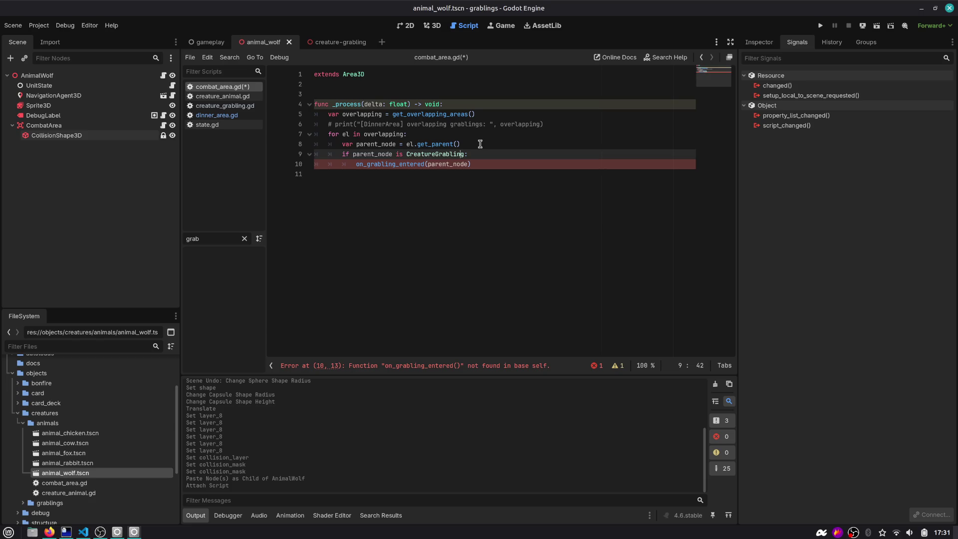
key("Down")
key("Down")
Add func on_grabling_entered(grb: CreatureGrabling) printing "grabling overlapped! ", grb, and save.
key("Return")
key("Return")
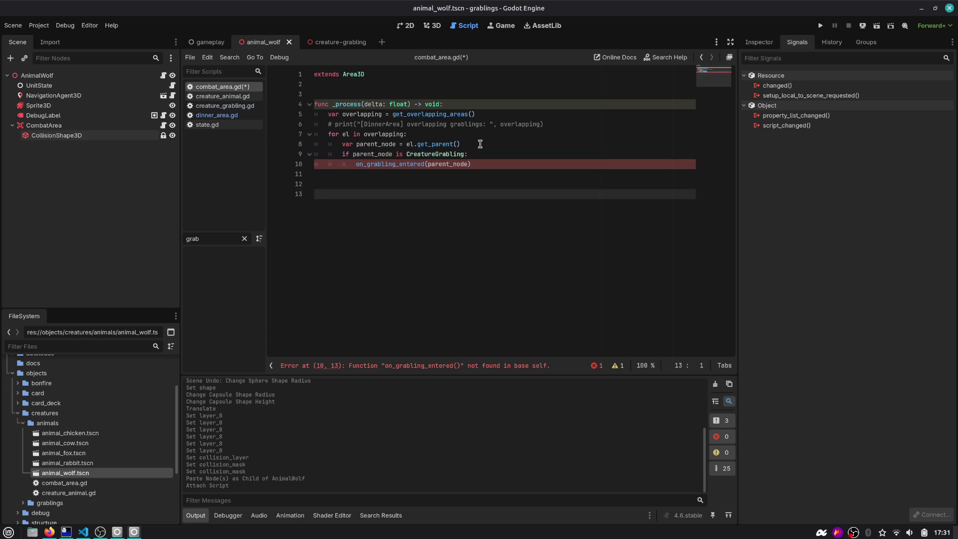
type("fonc")
key("BackSpace")
key("BackSpace")
key("BackSpace")
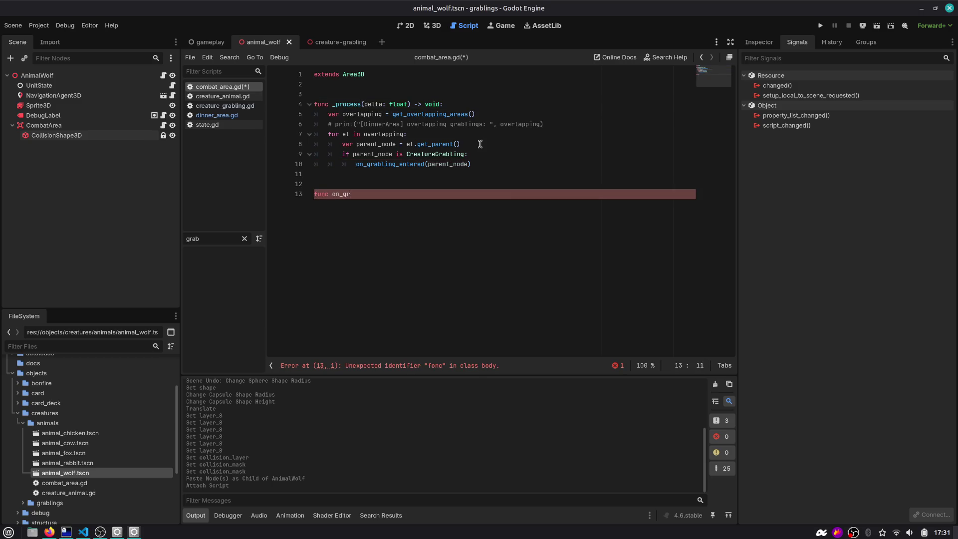
type("*")
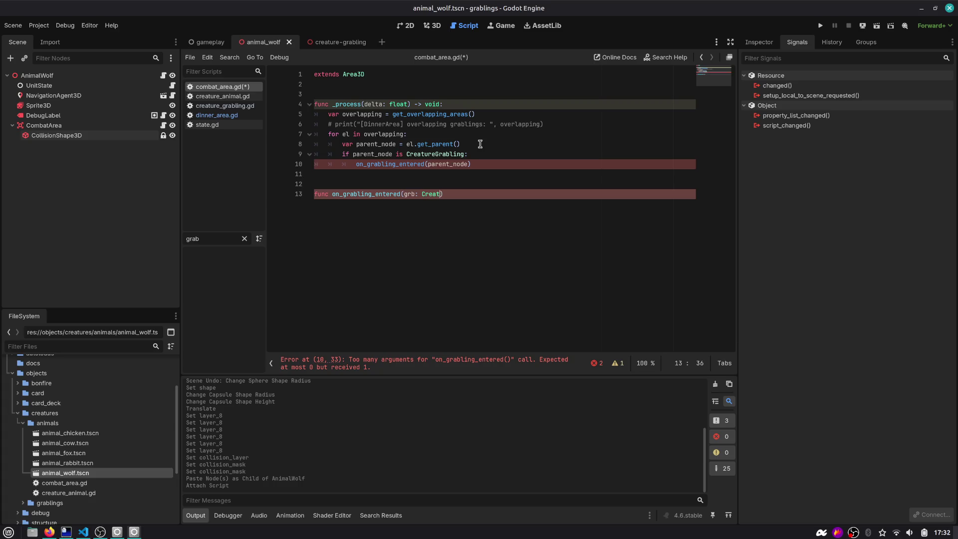
type("ure")
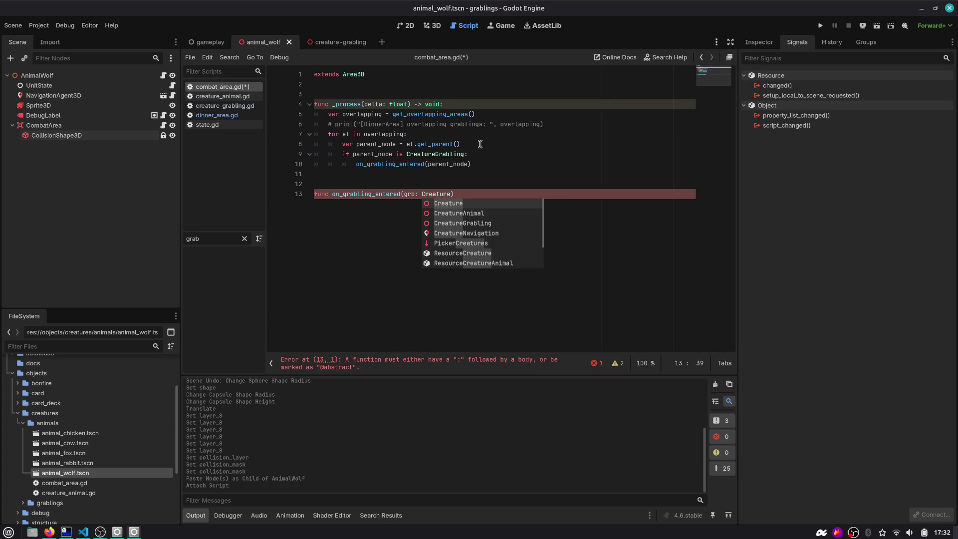
type("Grabling")
key("Return")
type("pri")
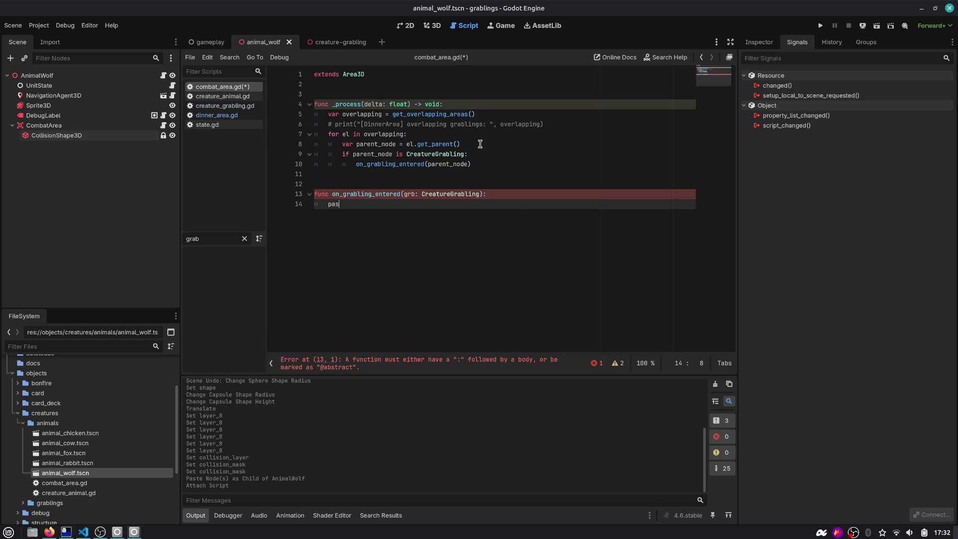
key("Return")
type("(\"grabling overlapped! \", g")
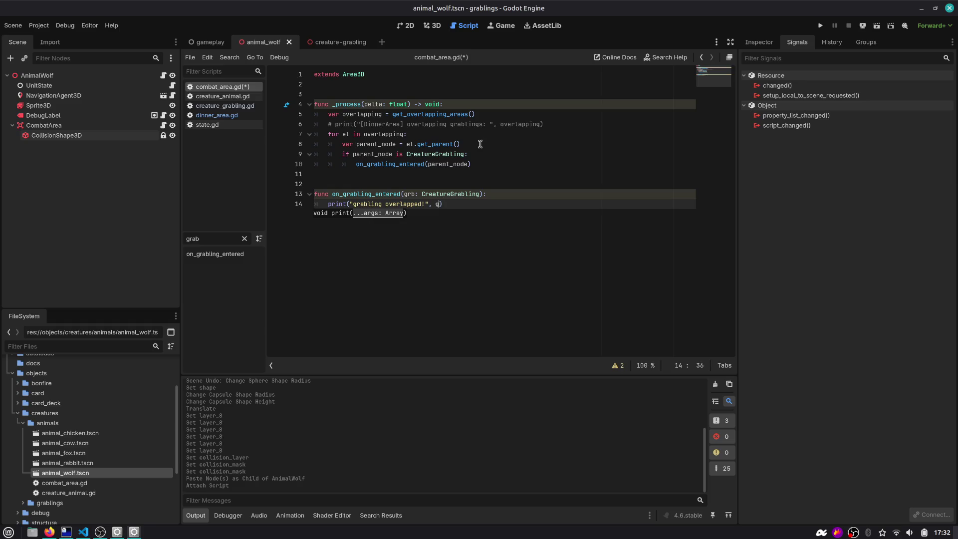
type("rb")
key("Return")
key("ctrl+s")
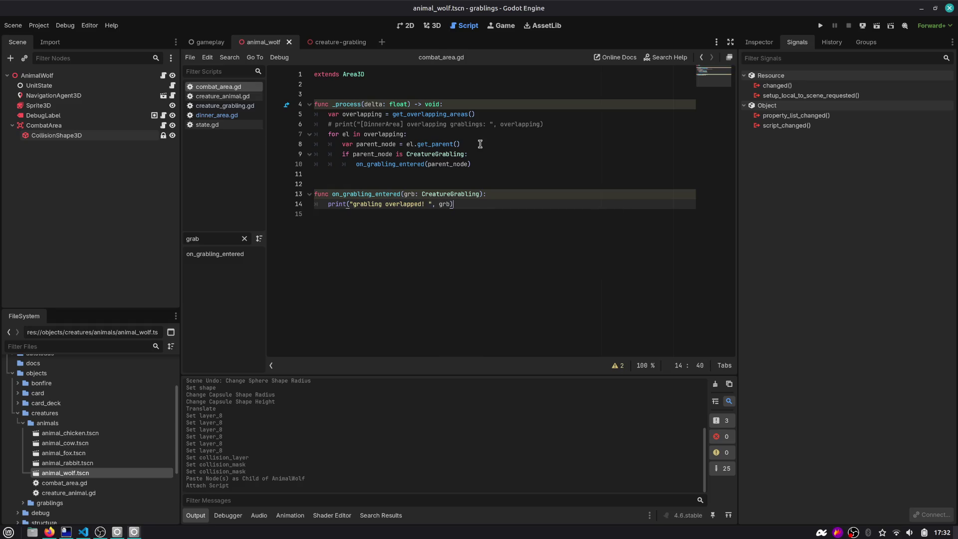
Rename _process's unused delta parameter to _delta.
left_click(452, 135)
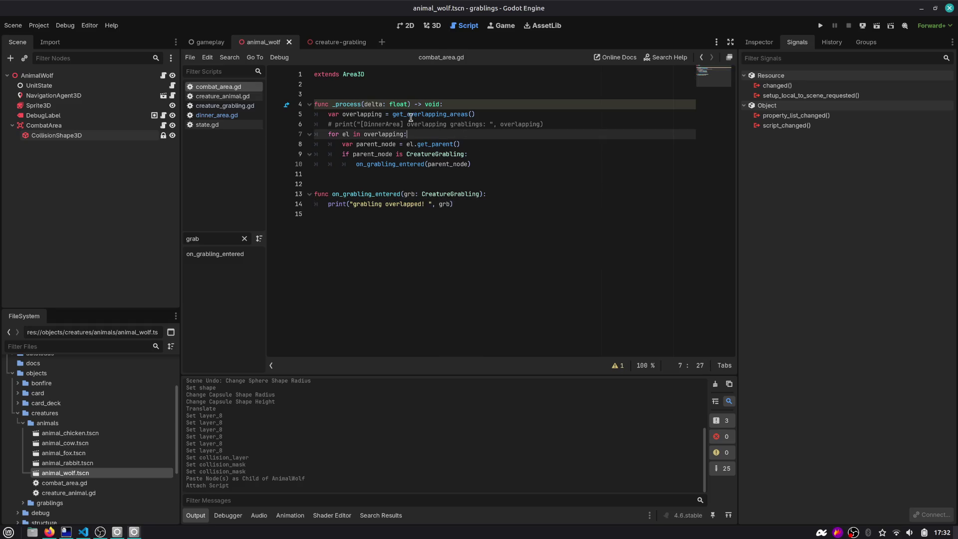
left_click(363, 104)
type("_")
left_click(394, 87)
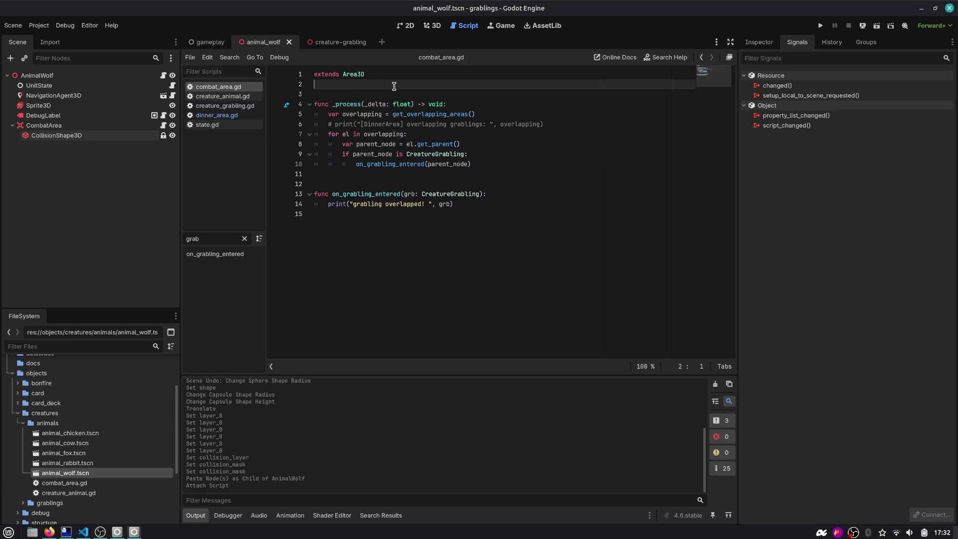
left_click(371, 212)
Open state.gd and add FIGHTING after FOLLOW_TARGET in the CreatureState enum.
double_click(378, 194)
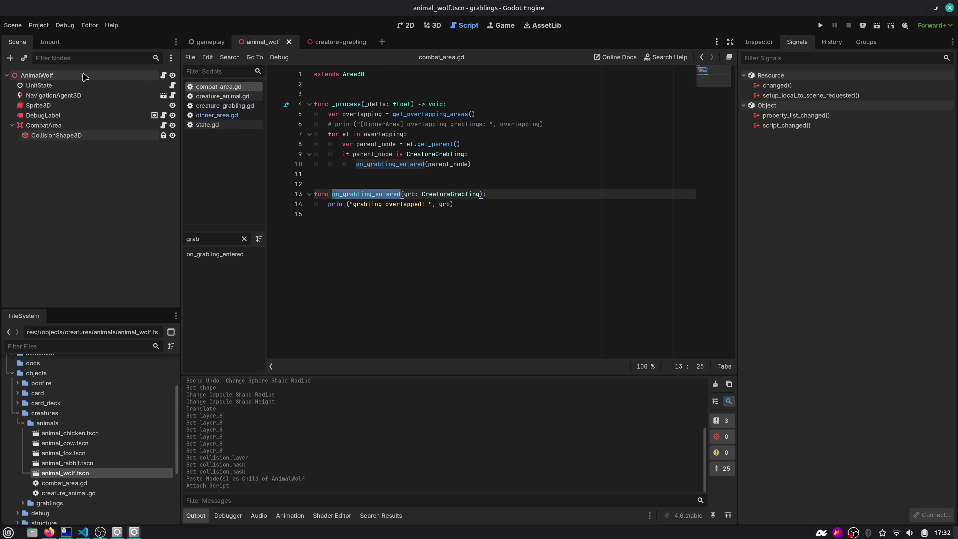
left_click(163, 75)
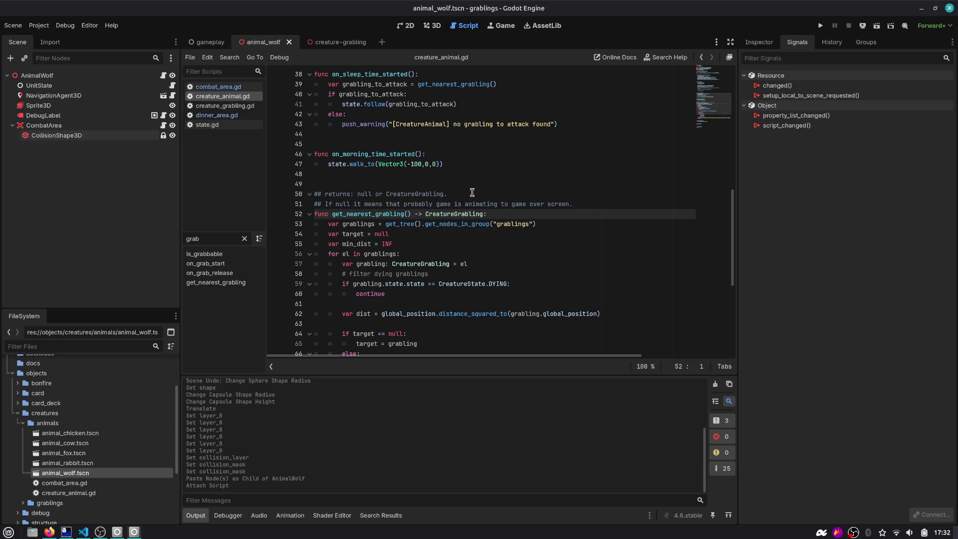
scroll(472, 192, "up", 12)
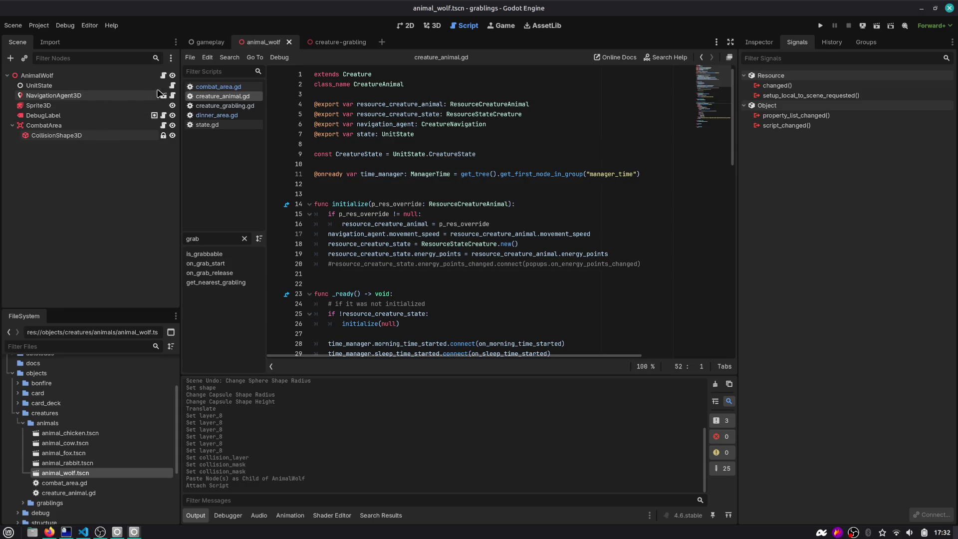
left_click(172, 85)
scroll(377, 173, "up", 5)
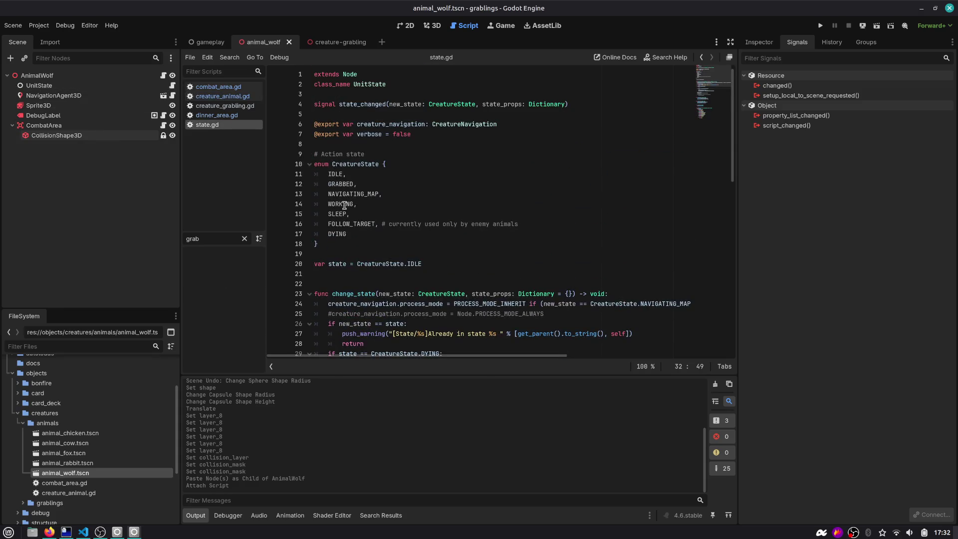
left_click_drag(353, 233, 311, 174)
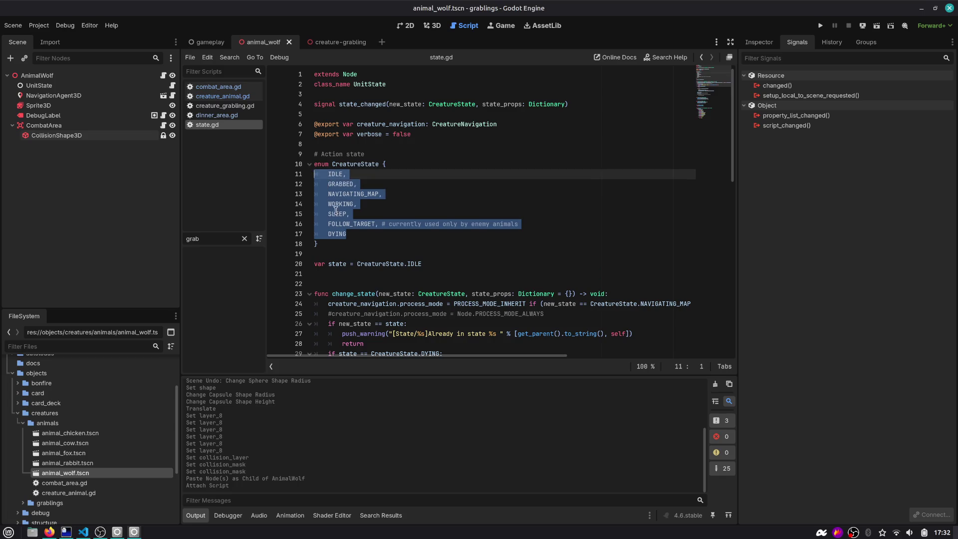
left_click(349, 228)
left_click(554, 226)
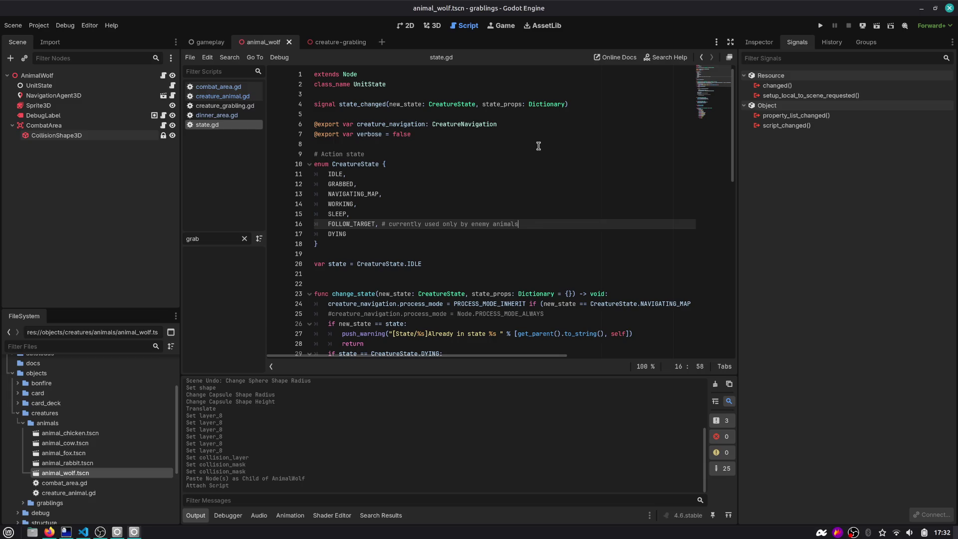
key("Return")
type("FIGHTING,")
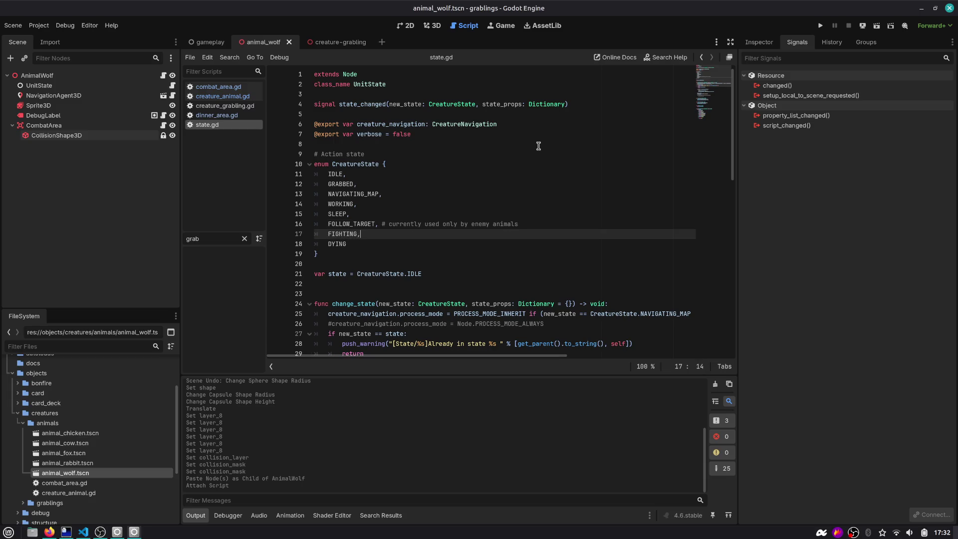
Add a CreatureState.FIGHTING case to state_to_string returning &"fighting".
scroll(538, 146, "down", 15)
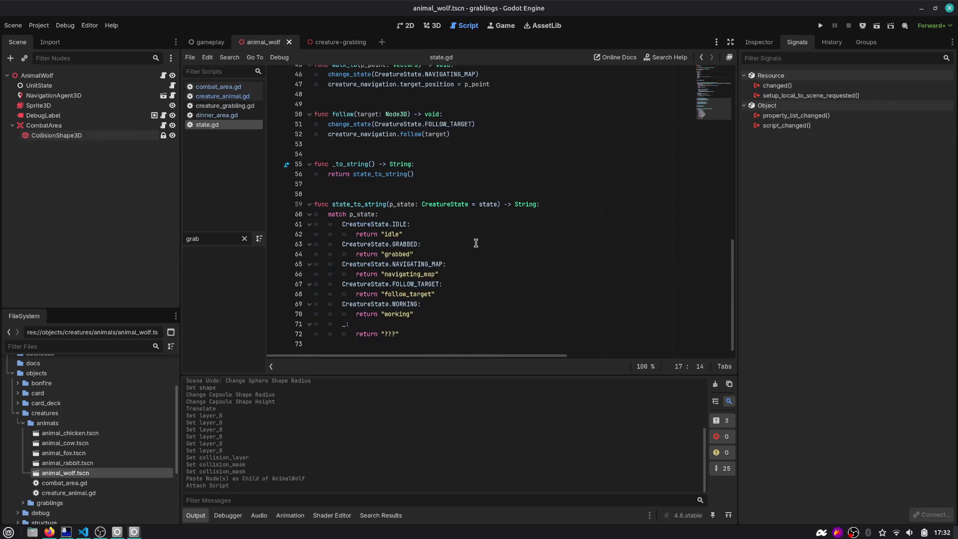
left_click(452, 294)
key("Return")
type("Crea")
key("Return")
type(".")
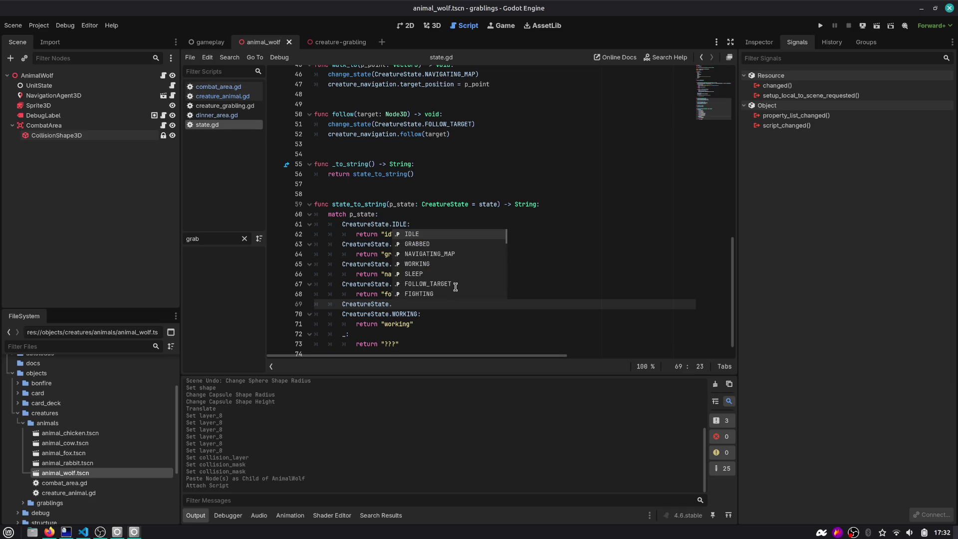
type("FI")
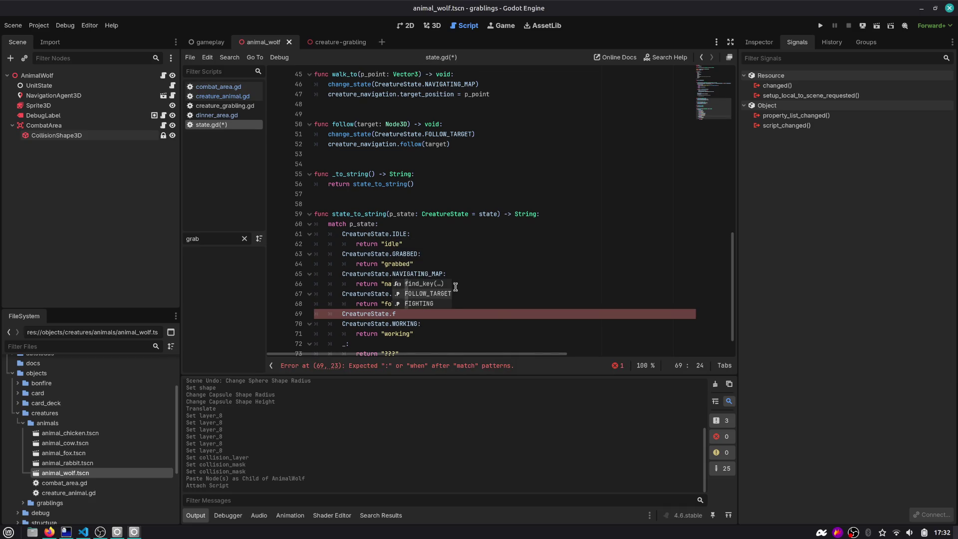
key("Return")
key("Return")
type("return \"")
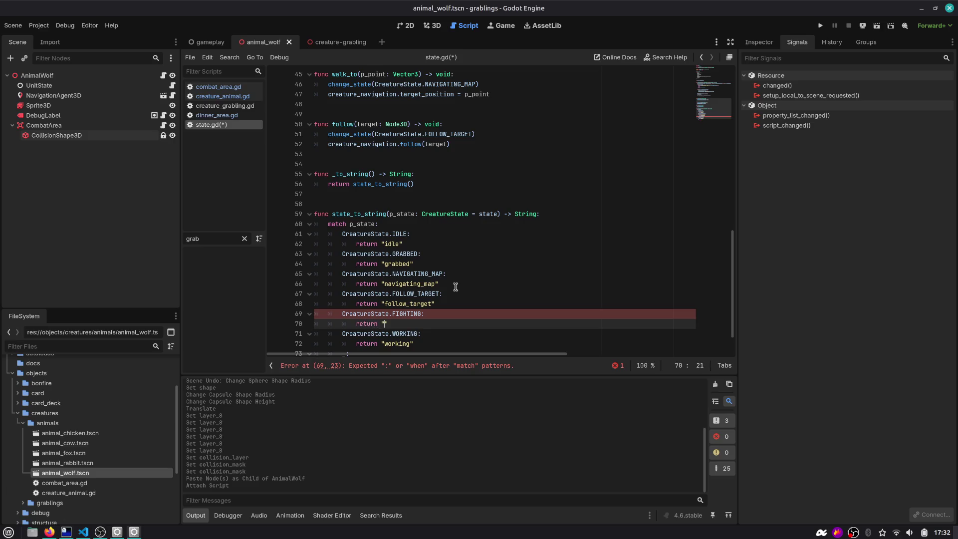
type("fighting")
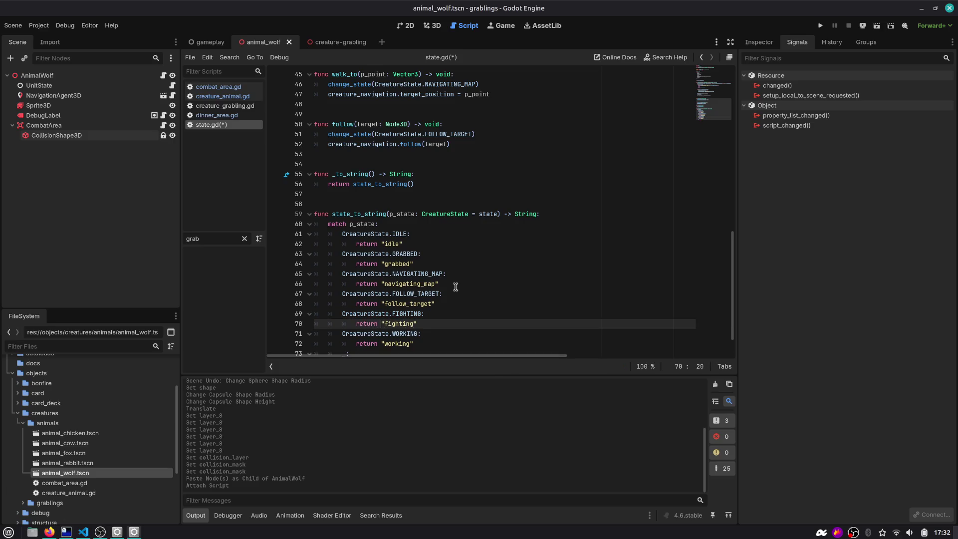
type("^")
key("BackSpace")
type("%")
key("Escape")
key("BackSpace")
type("&")
Prefix every other state_to_string return, including "???", with & and save state.gd.
key("Up")
key("Up")
type("&")
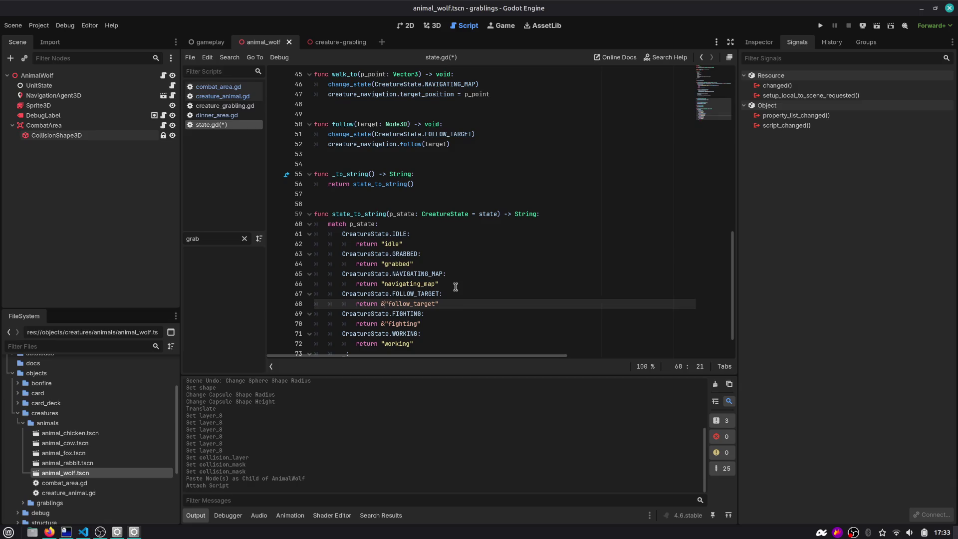
key("Up")
key("Up")
type("&")
key("Up")
key("Up")
type("&")
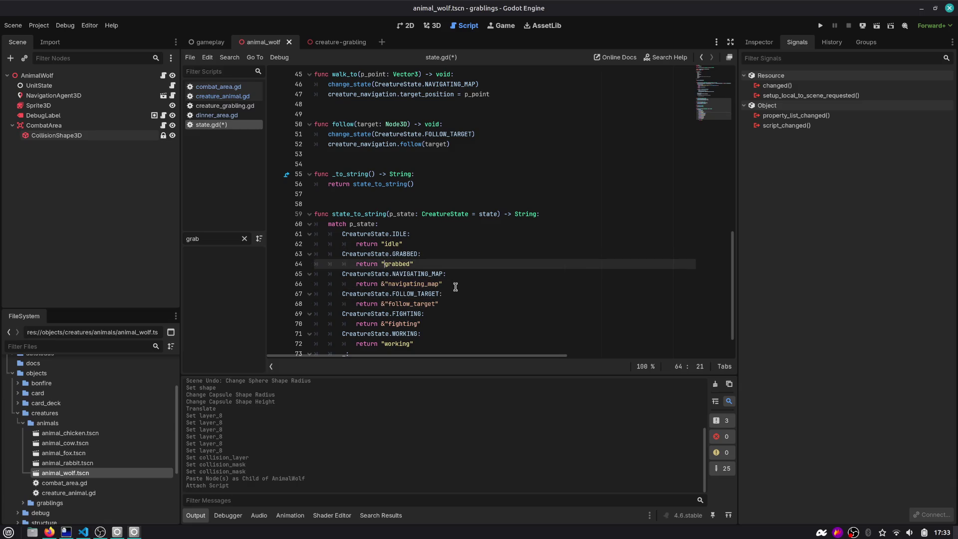
key("Up")
key("Up")
type("&")
key("Down")
key("Down")
key("Down")
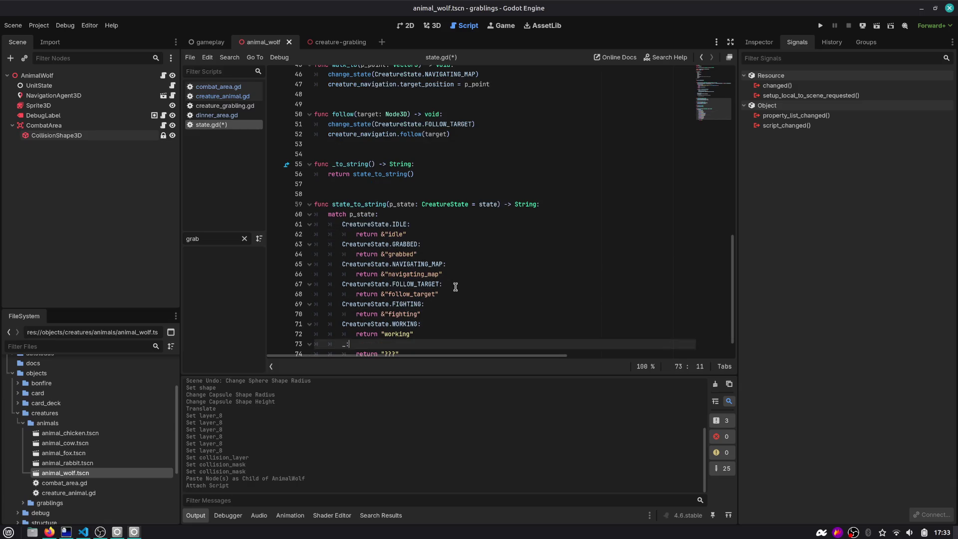
key("Left")
type("&")
key("Down")
key("Down")
type("&")
key("ctrl+s")
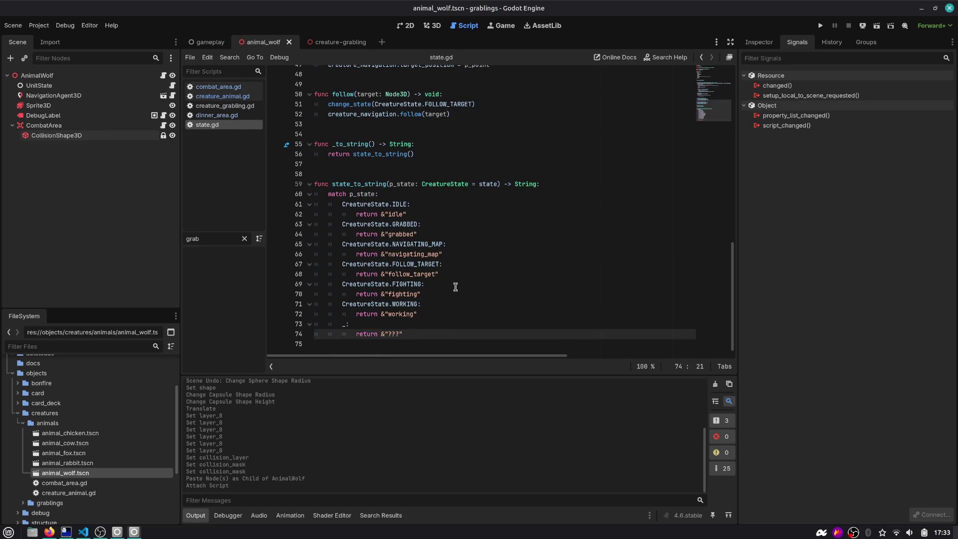
scroll(555, 193, "up", 15)
scroll(555, 193, "down", 15)
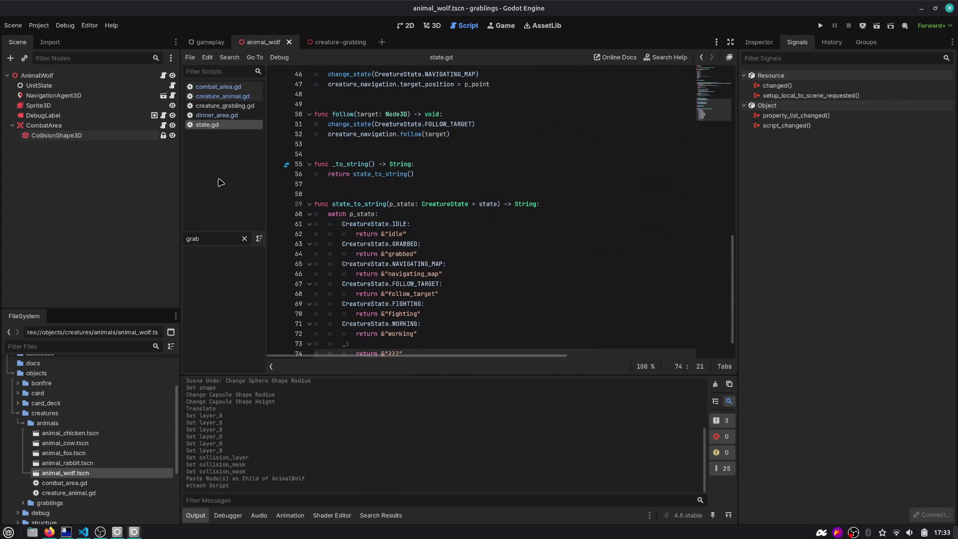
left_click(165, 125)
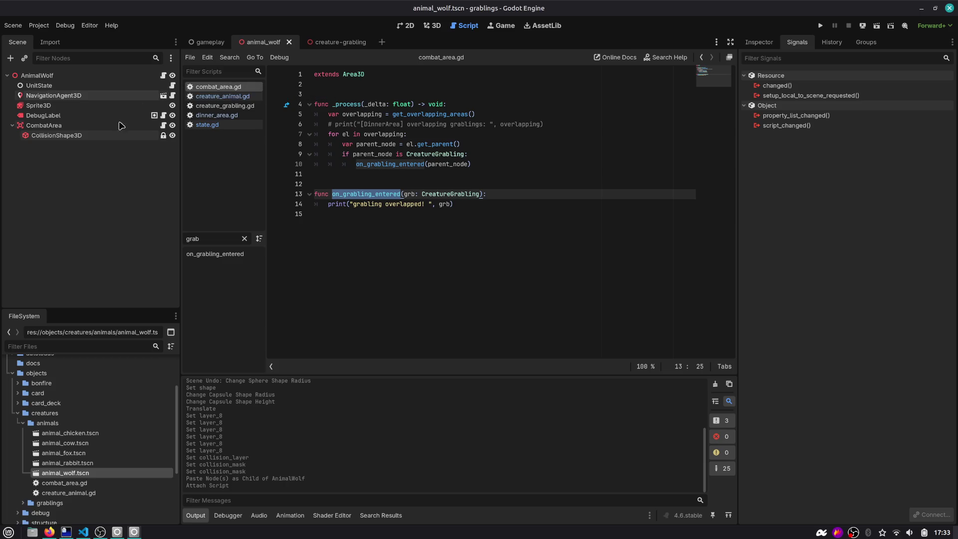
Type signal grabling_entered(grb: Creature) on line 4 of combat_area.gd using autocomplete.
left_click(162, 127)
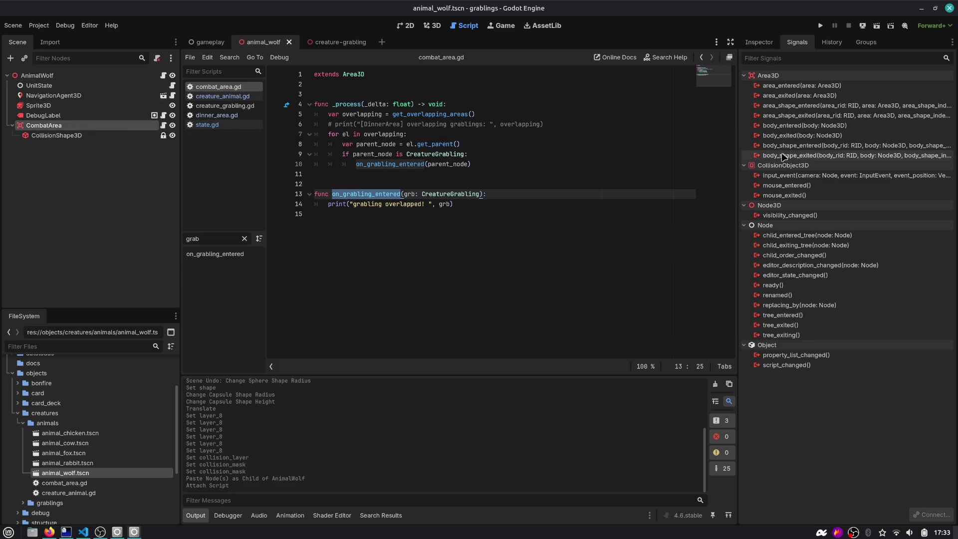
left_click(356, 84)
key("Return")
key("Return")
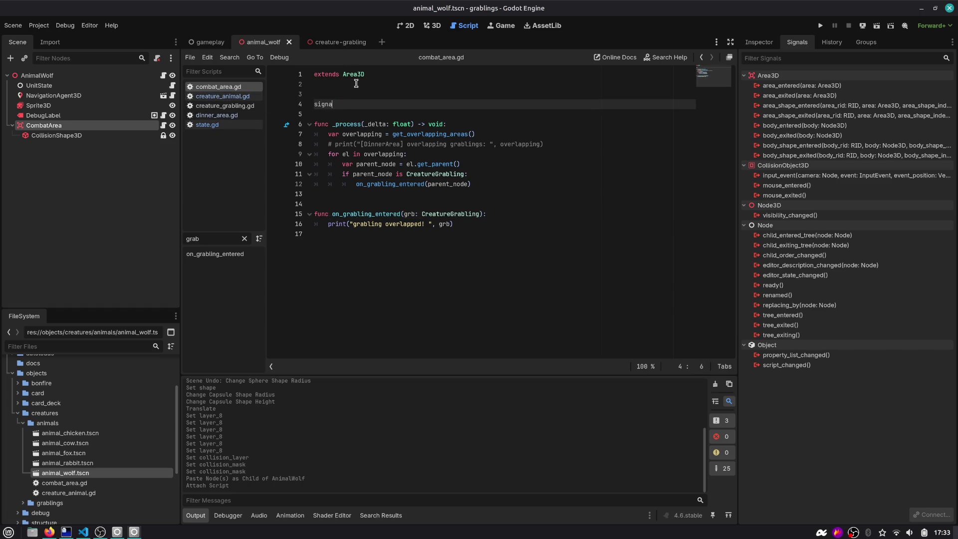
type("l grabling_entered(grb: C")
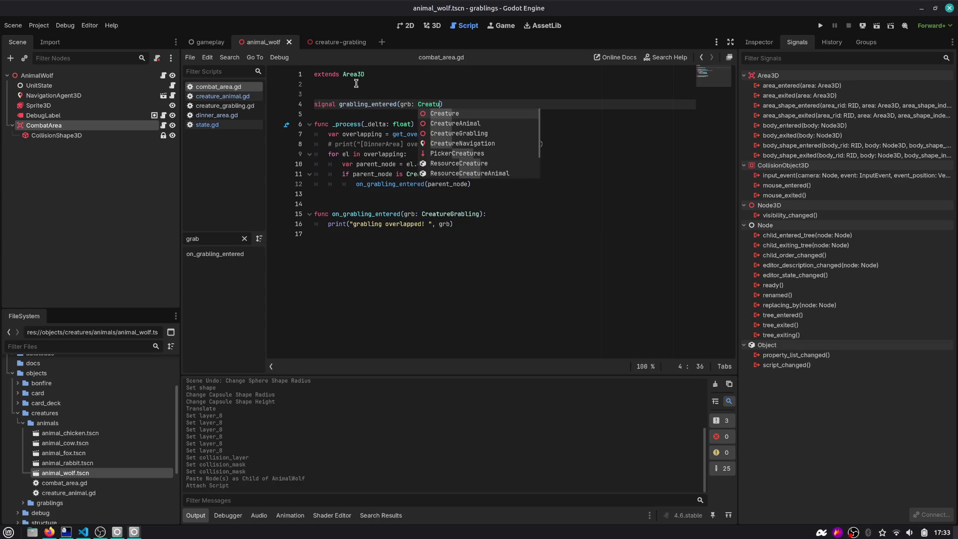
type(" re")
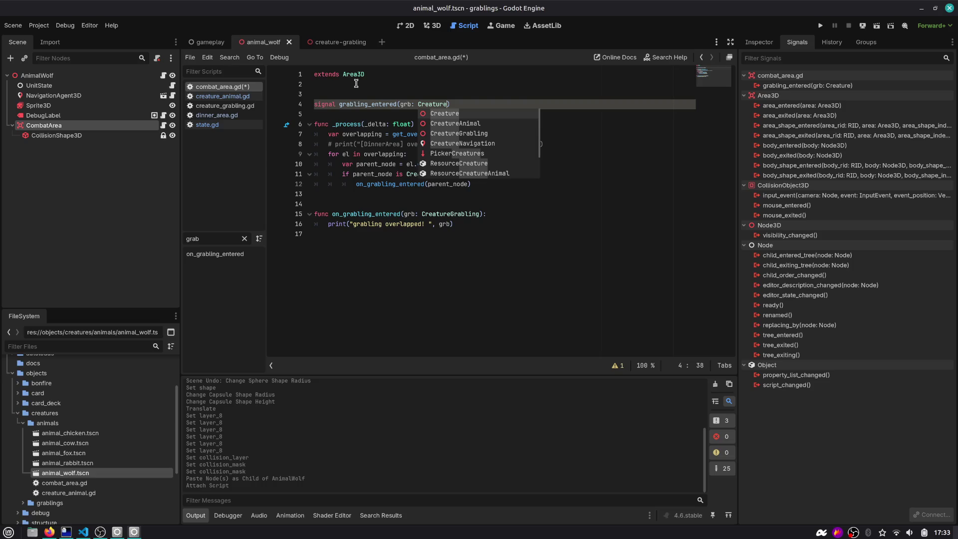
key("Escape")
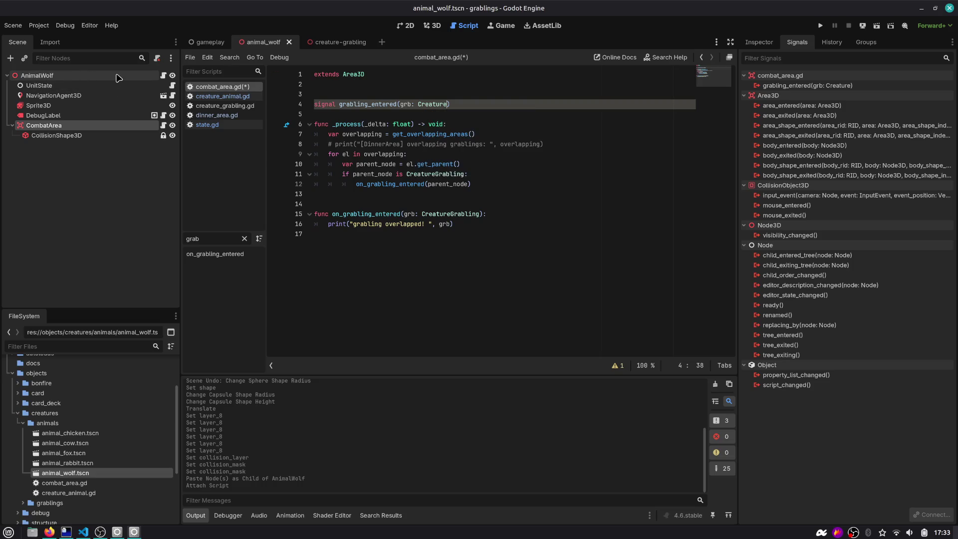
left_click(163, 76)
Inspect the navigation_agent variable near the top of the script.
left_click(713, 93)
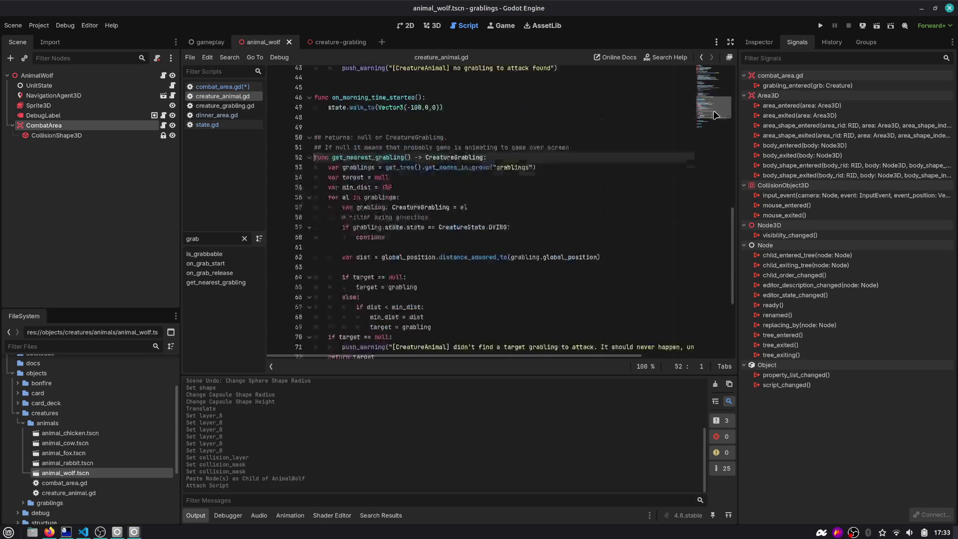
scroll(418, 102, "up", 10)
double_click(380, 124)
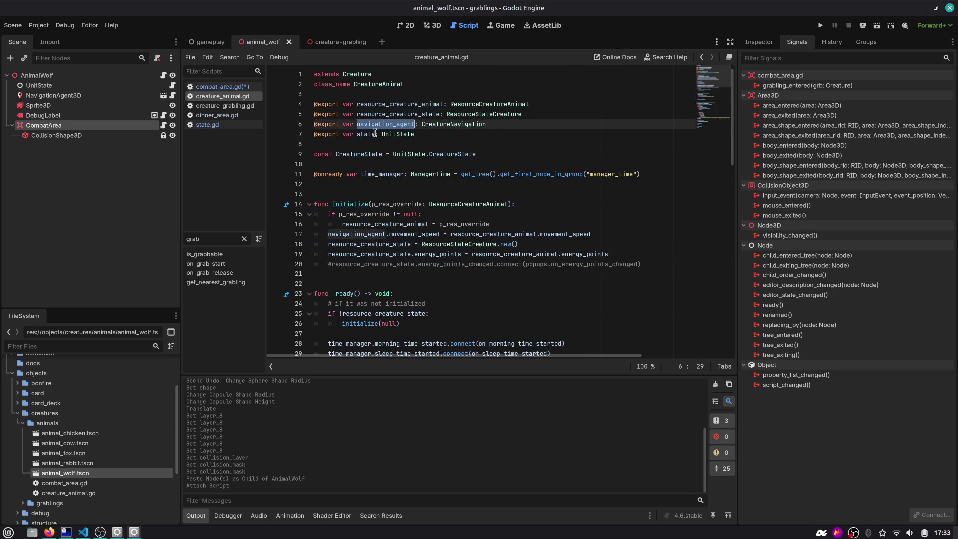
left_click(396, 100)
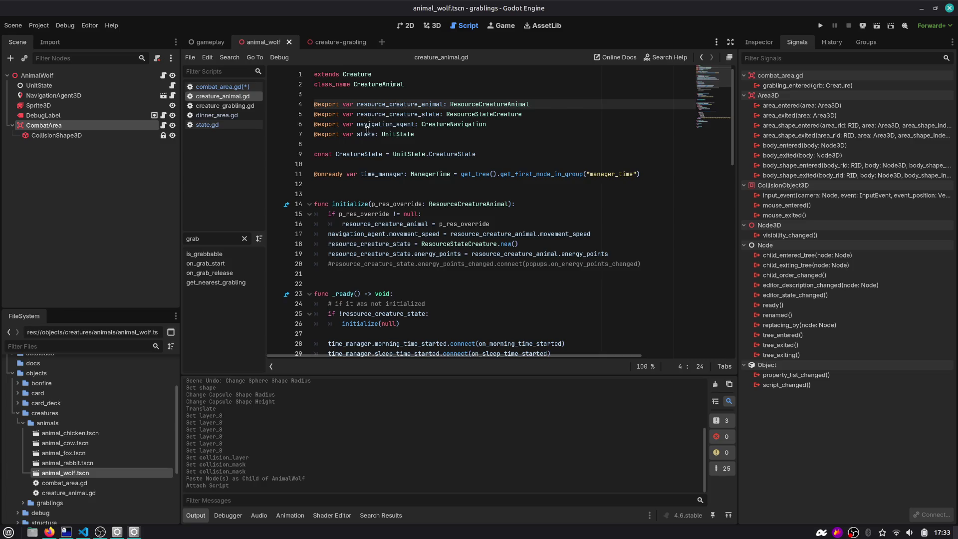
Add grabling_entered.emit(parent_node) below line 12 of combat_area.gd.
left_click(164, 126)
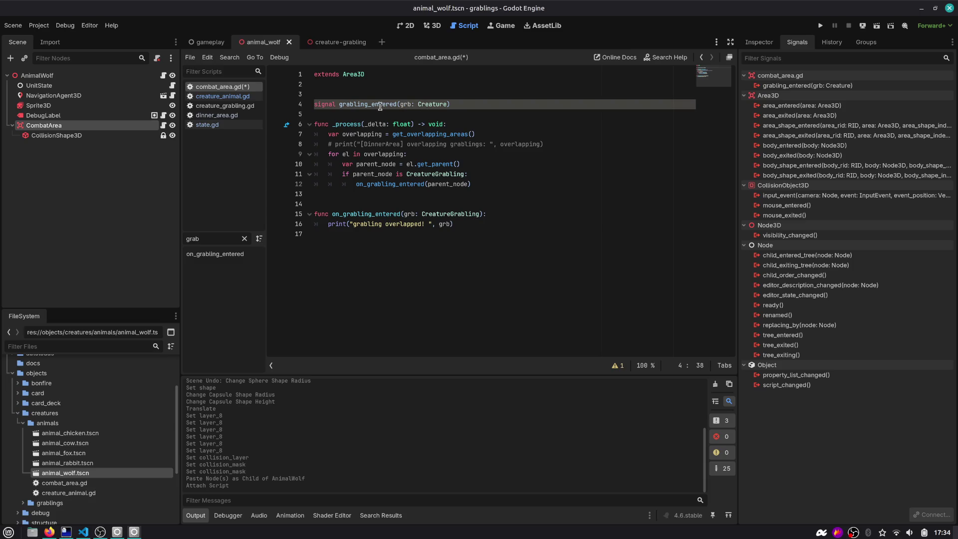
double_click(379, 106)
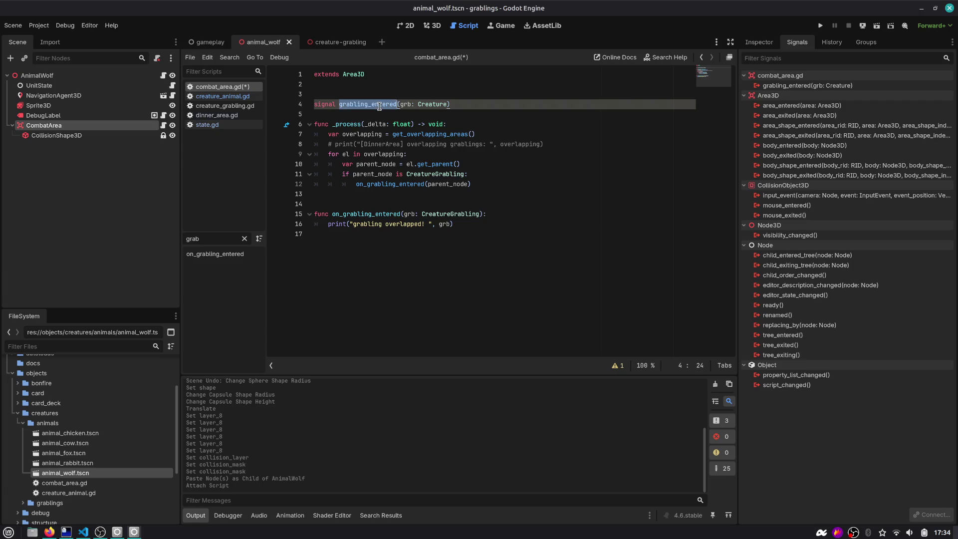
left_click(492, 183)
key("Return")
type("grabl")
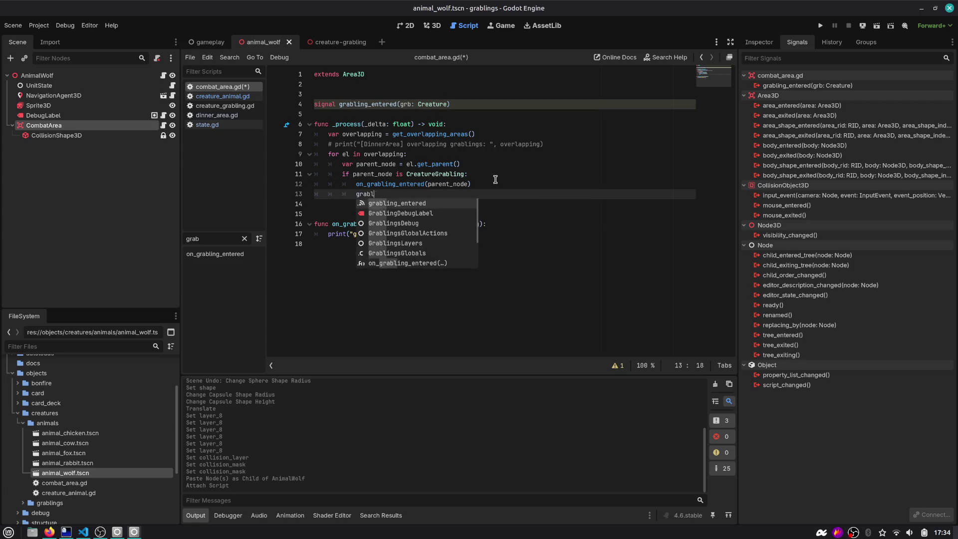
key("Return")
type(".e")
key("Return")
type("parent_node")
key("Down")
key("Down")
key("Down")
key("Down")
Delete the old print line and the on_grabling_entered stub, then save combat_area.gd.
key("End")
key("shift+Up")
key("shift+End")
key("BackSpace")
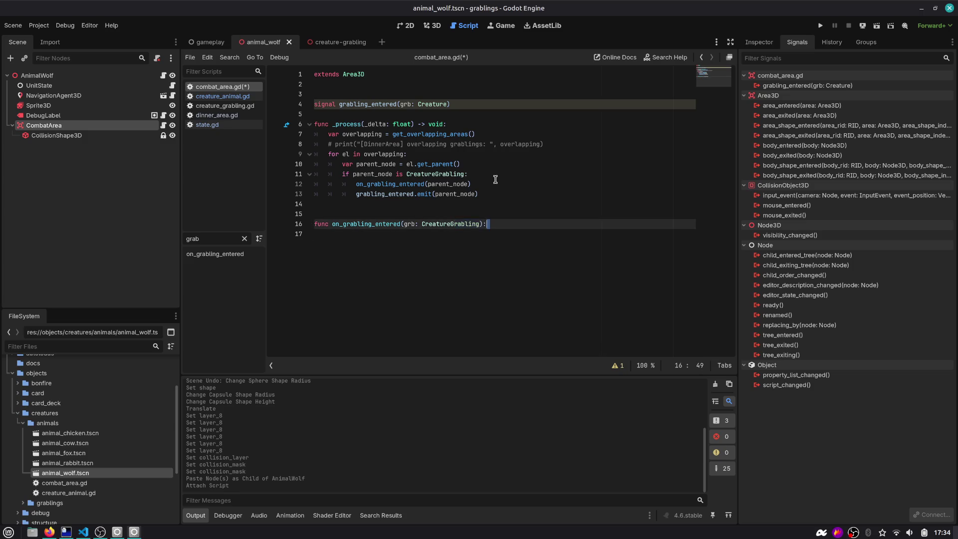
key("shift+Up")
key("shift+Up")
key("BackSpace")
key("ctrl+s")
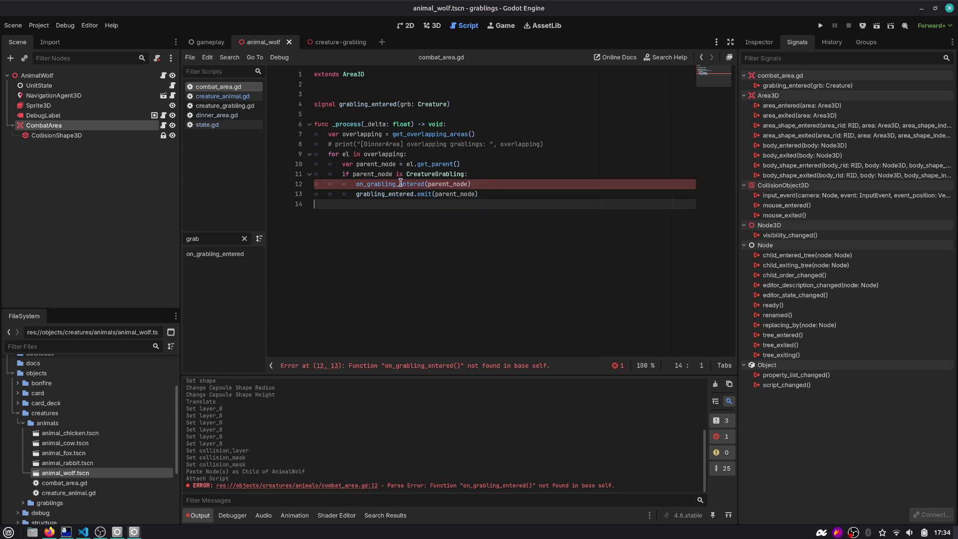
Connect the grabling_entered signal to a handler in the creature animal script.
left_click(397, 183)
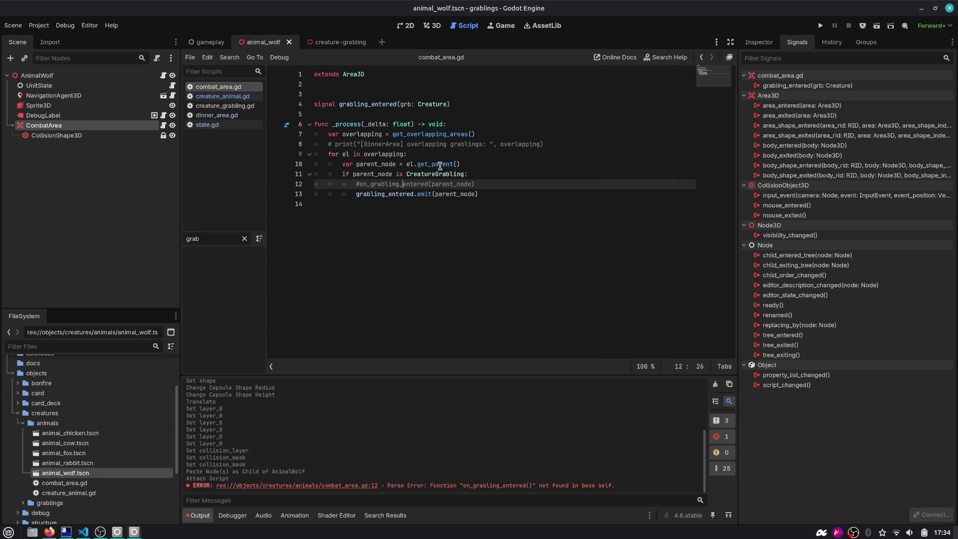
double_click(807, 85)
double_click(392, 231)
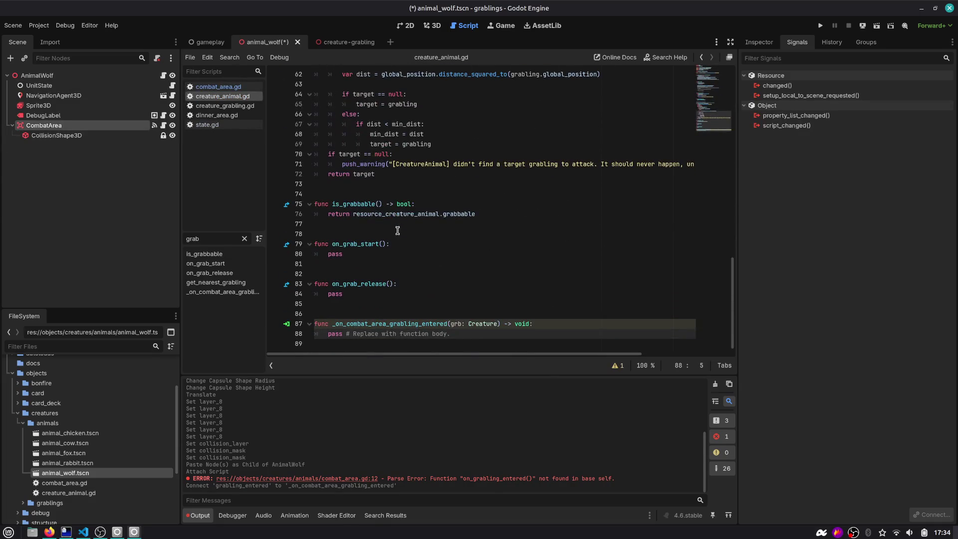
Replace the handler's pass with the overlap print statement and save creature_animal.gd.
key("shift+End")
type("print(\"grabling overlapped! \", grb)")
key("ctrl+s")
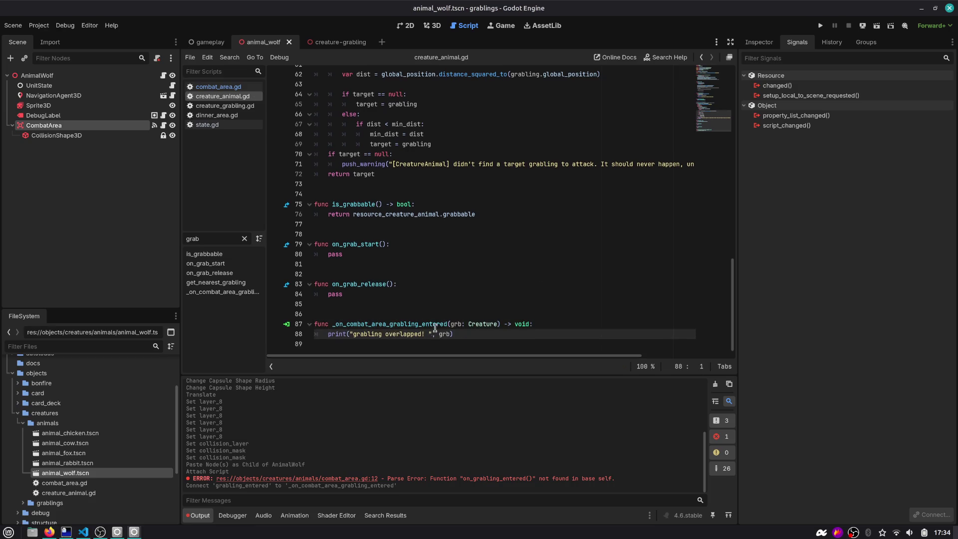
Add state.change_state(CreatureState.FIGHTING) below the print in the overlap handler.
left_click(468, 329)
key("Return")
type("chan")
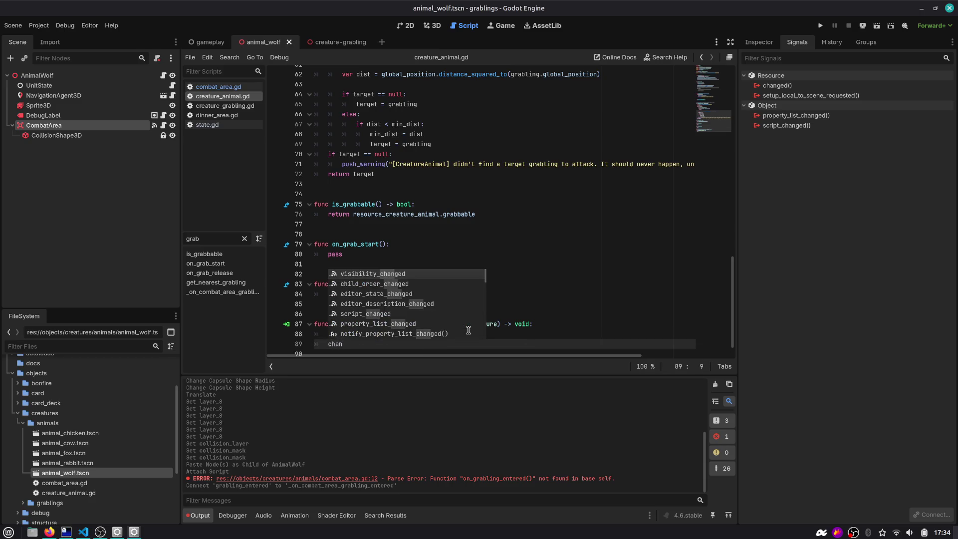
key("BackSpace")
key("BackSpace")
key("BackSpace")
type("state.chan")
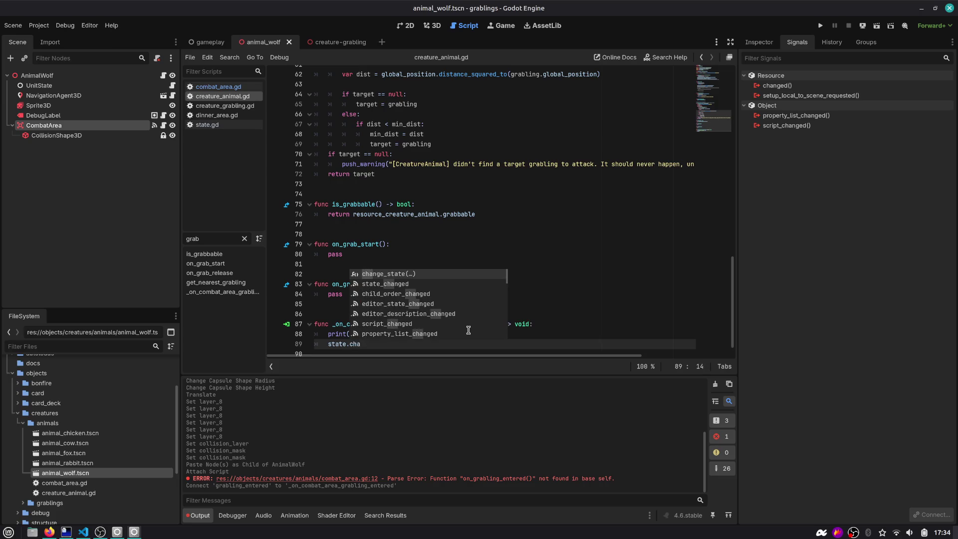
key("Return")
type("a")
key("Return")
type(".")
type("FI")
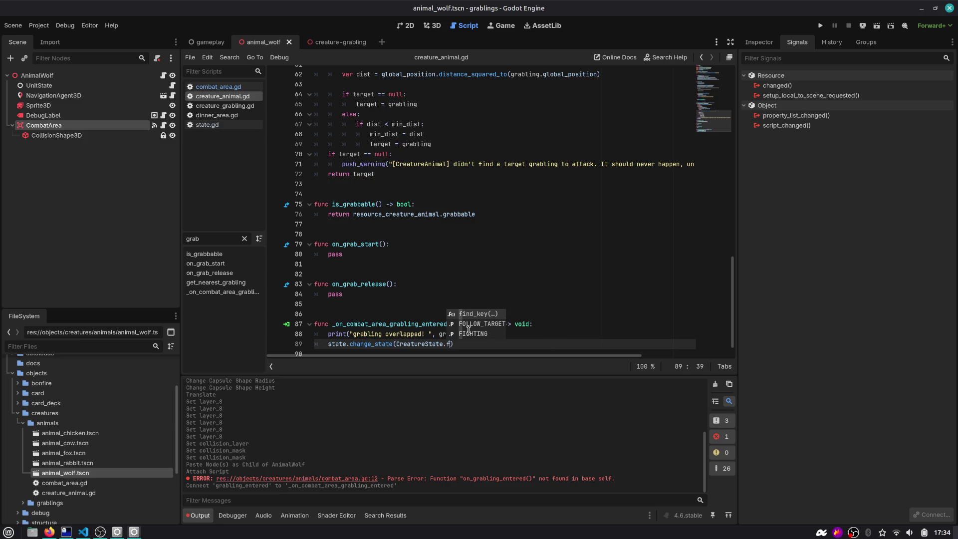
key("Return")
scroll(468, 330, "down", 1)
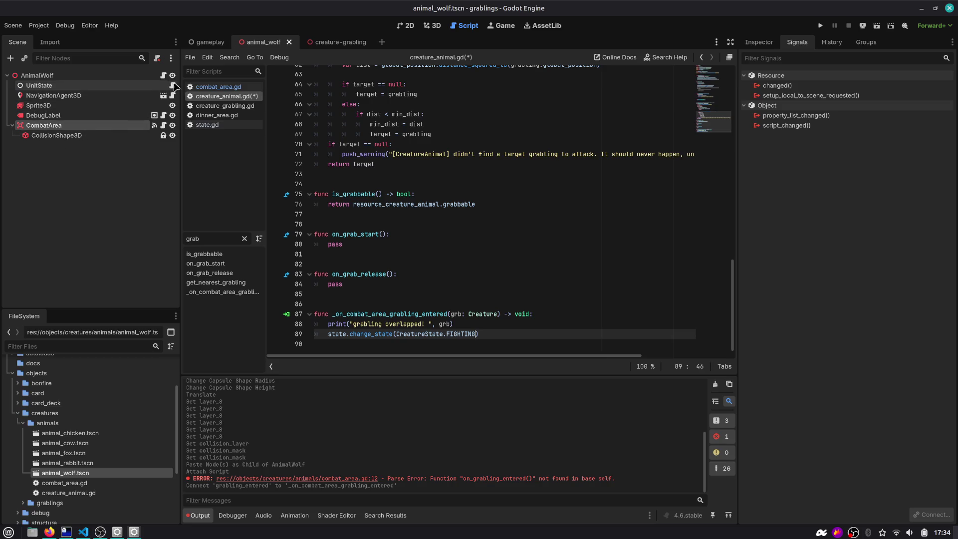
left_click(207, 124)
scroll(397, 185, "up", 2)
Declare func start_fight(target: Node3D) -> void below the follow function in state.gd.
scroll(396, 185, "up", 3)
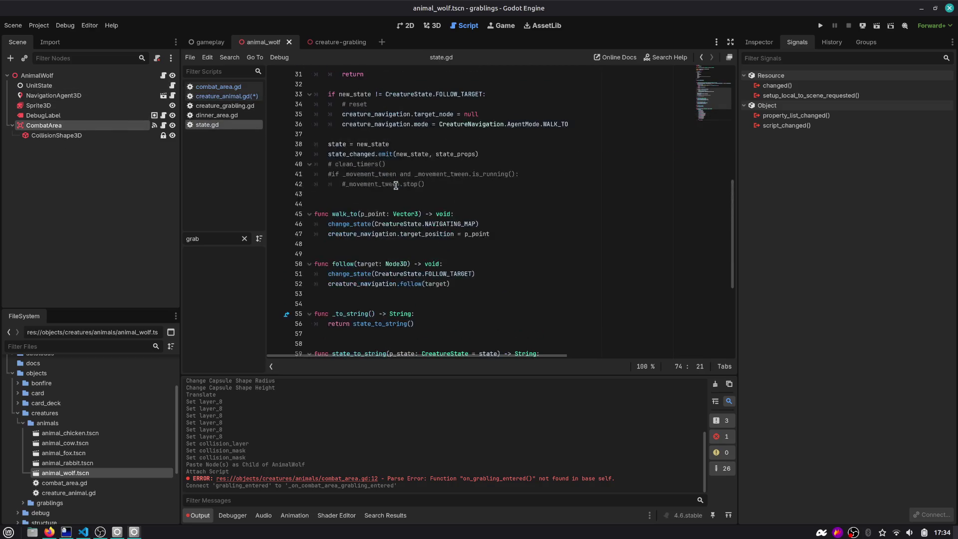
left_click(349, 214)
left_click(367, 243)
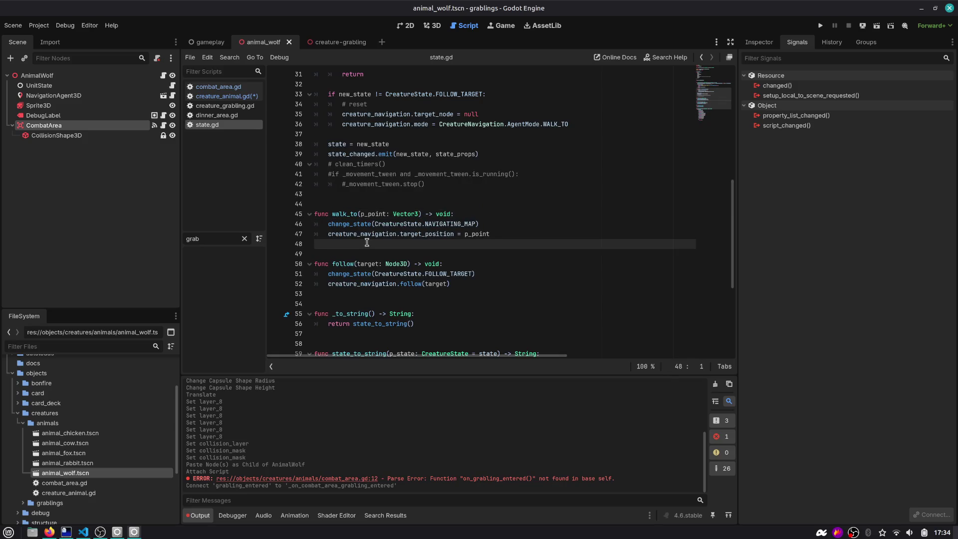
key("Down")
key("Down")
key("Down")
key("Return")
key("Return")
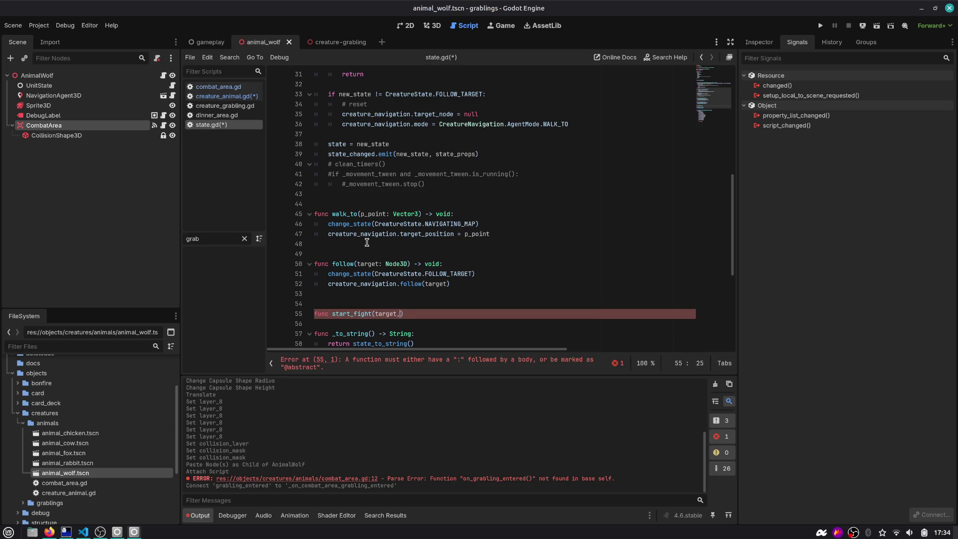
type("3D, )")
key("Return")
key("Left")
key("Left")
key("Left")
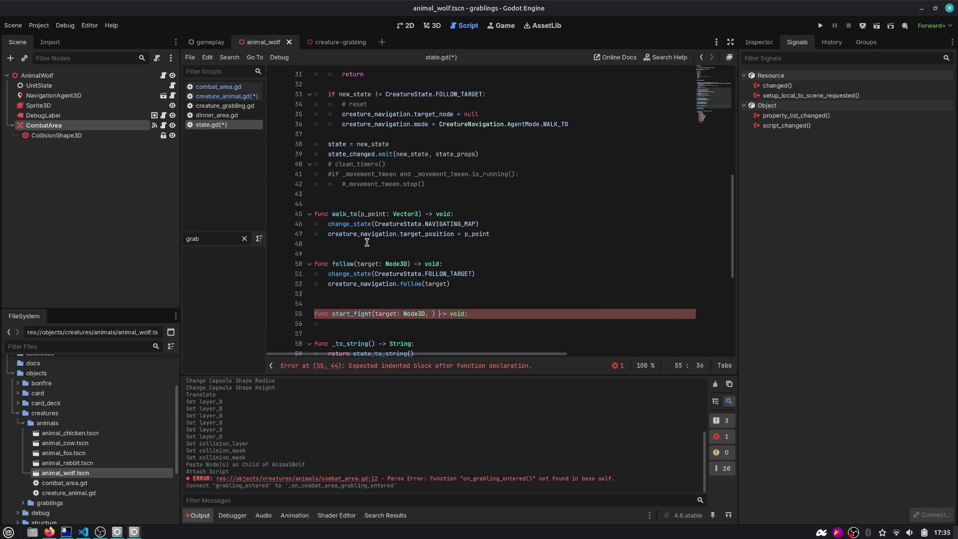
key("BackSpace")
key("BackSpace")
key("End")
key("Return")
Make start_fight call change_state(CreatureState.FIGHTING).
type("cha")
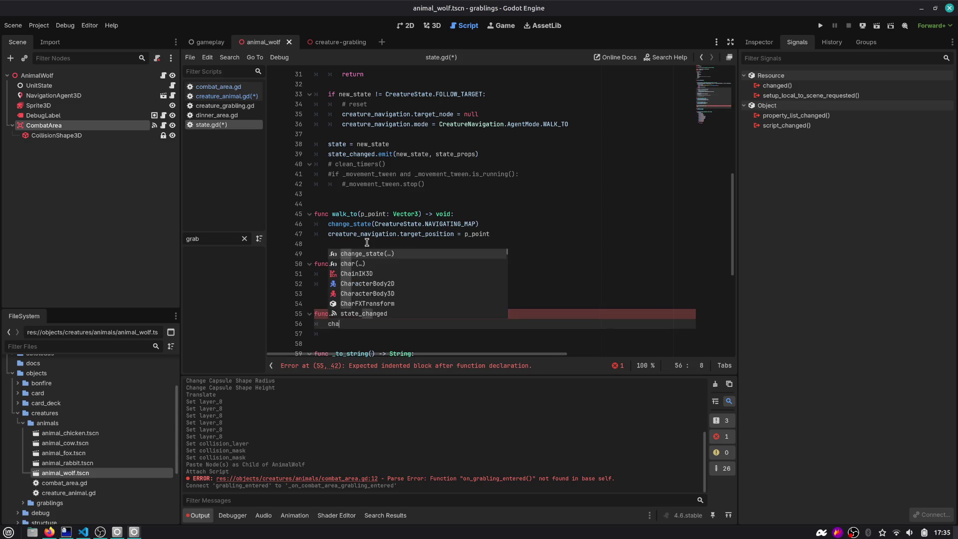
key("Return")
type("re)")
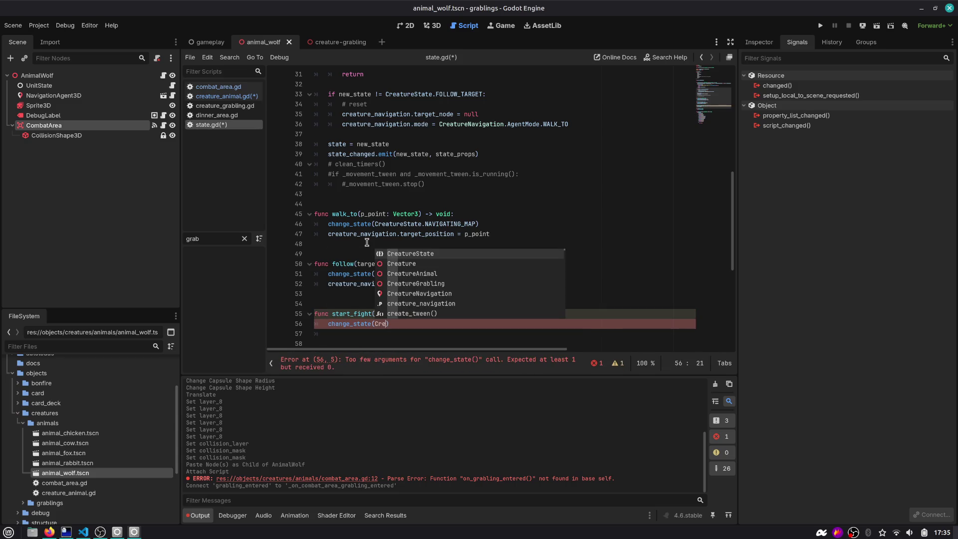
key("Return")
type(".F")
key("Return")
key("Return")
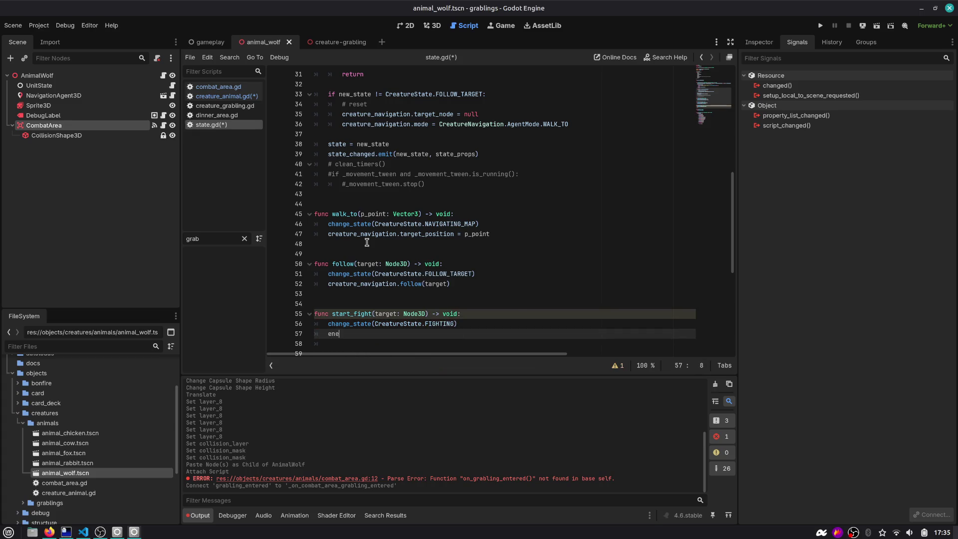
type("e")
Begin a new var declaration on a line below the state variable.
scroll(358, 235, "up", 10)
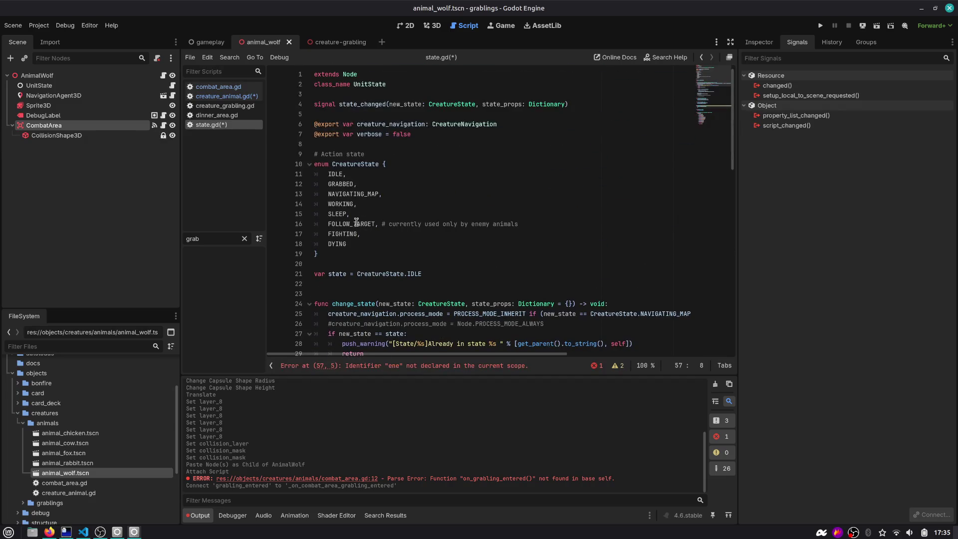
left_click(421, 138)
key("Return")
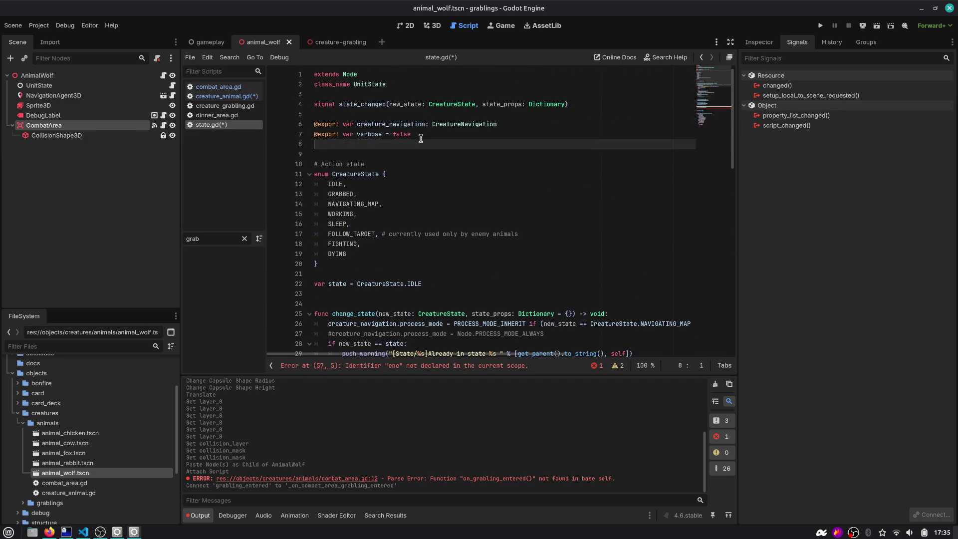
key("Down")
key("Down")
key("Down")
key("Up")
key("Up")
key("Up")
key("Up")
type("va")
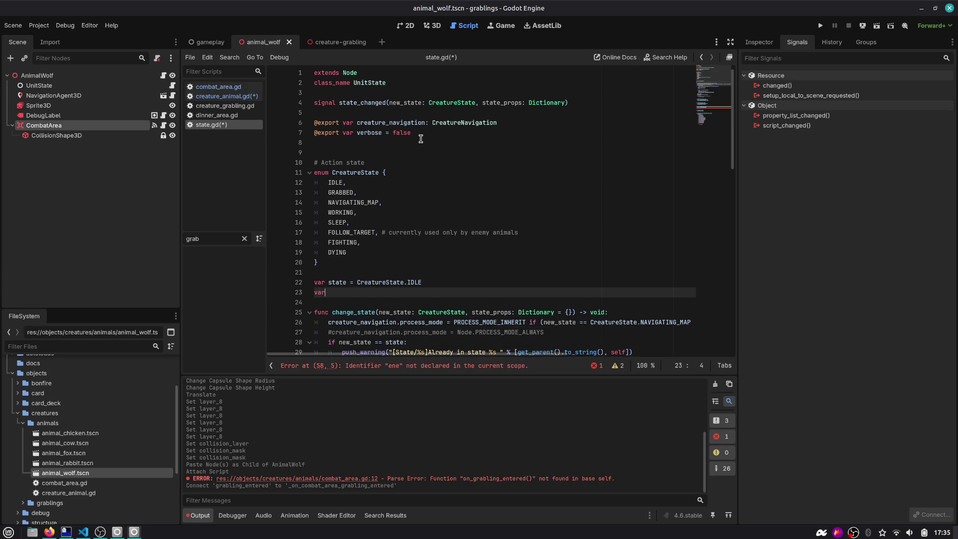
key("Return")
key("Up")
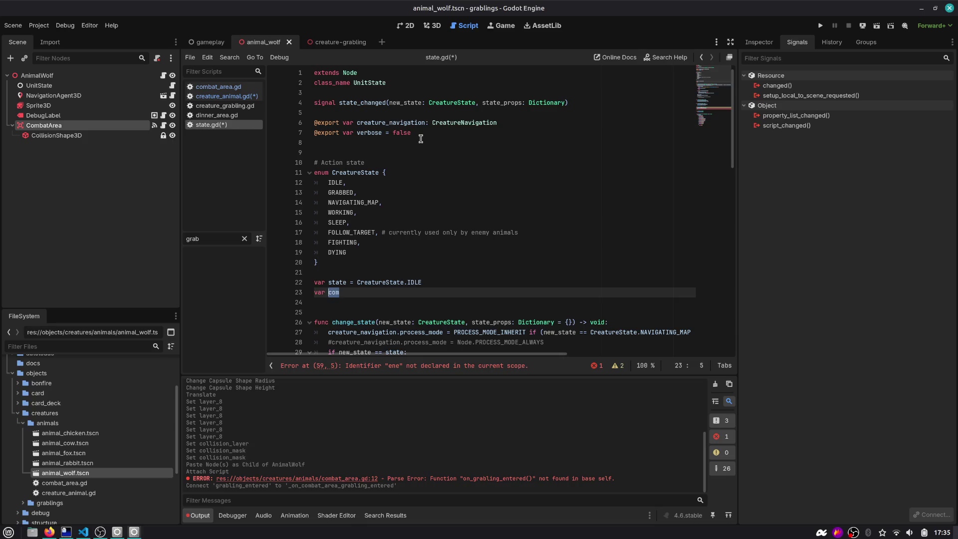
key("alt+Tab")
Try loading the WordReference Italian–English page for combattente by typing its address.
key("ctrl+t")
type("en")
key("ctrl+a")
type("wo")
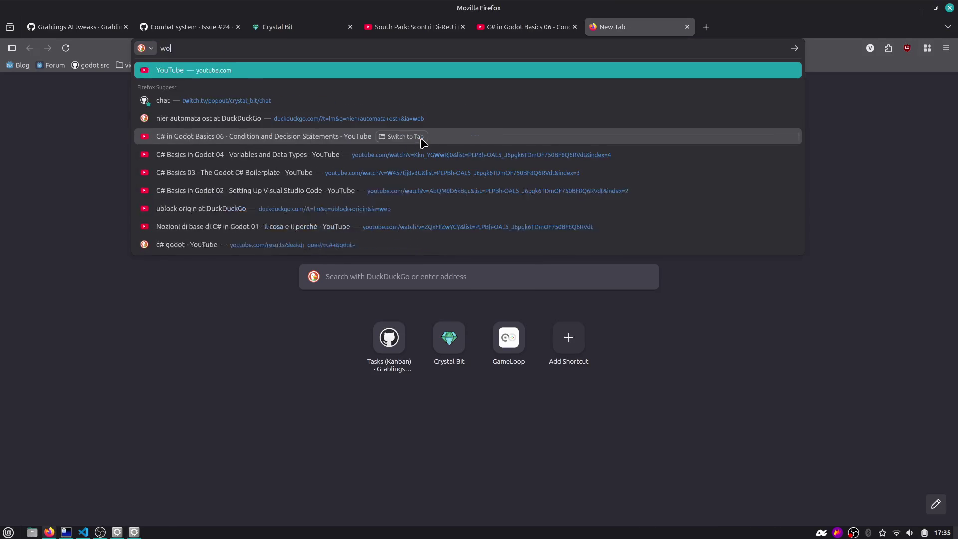
type("rderence.")
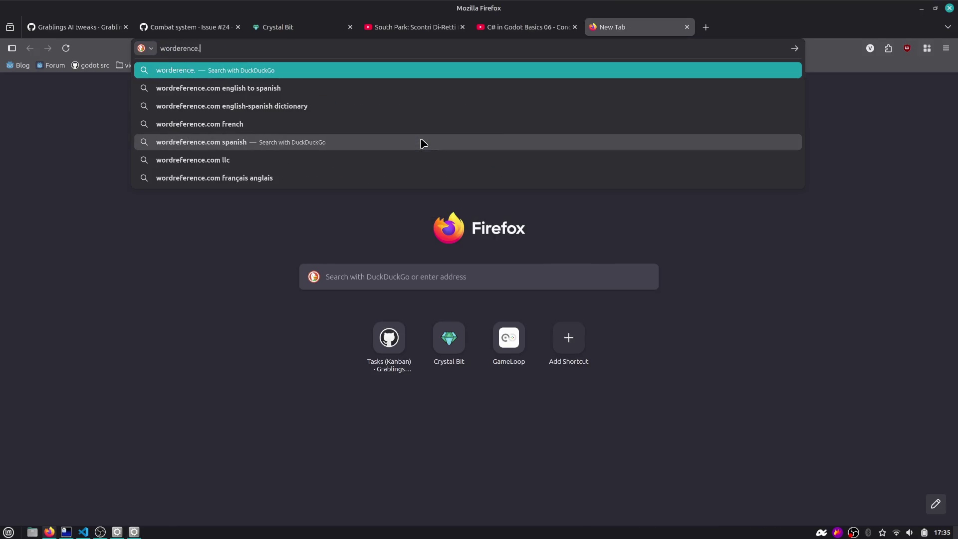
type("com/enit/")
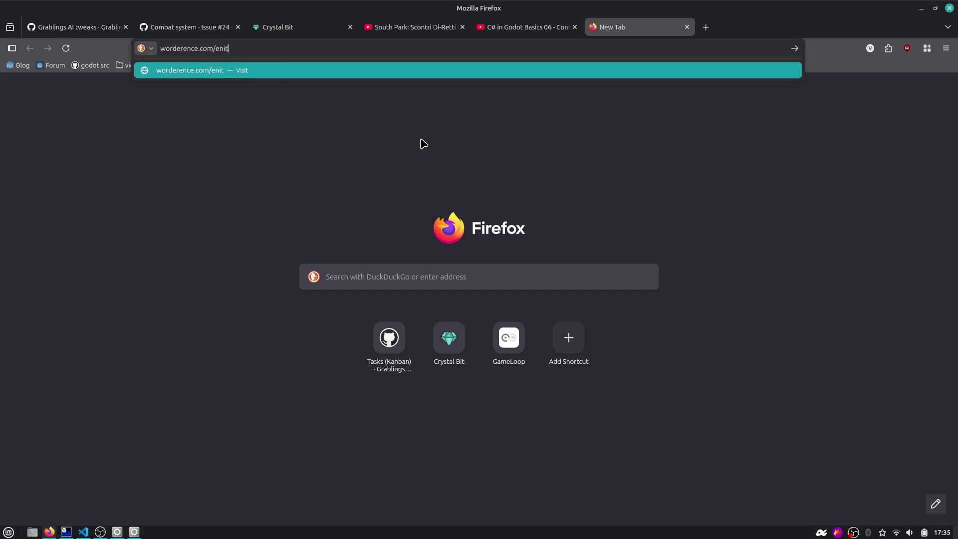
key("BackSpace")
key("BackSpace")
key("BackSpace")
type("it")
type("en/combattenet")
key("BackSpace")
key("BackSpace")
type("te")
key("Return")
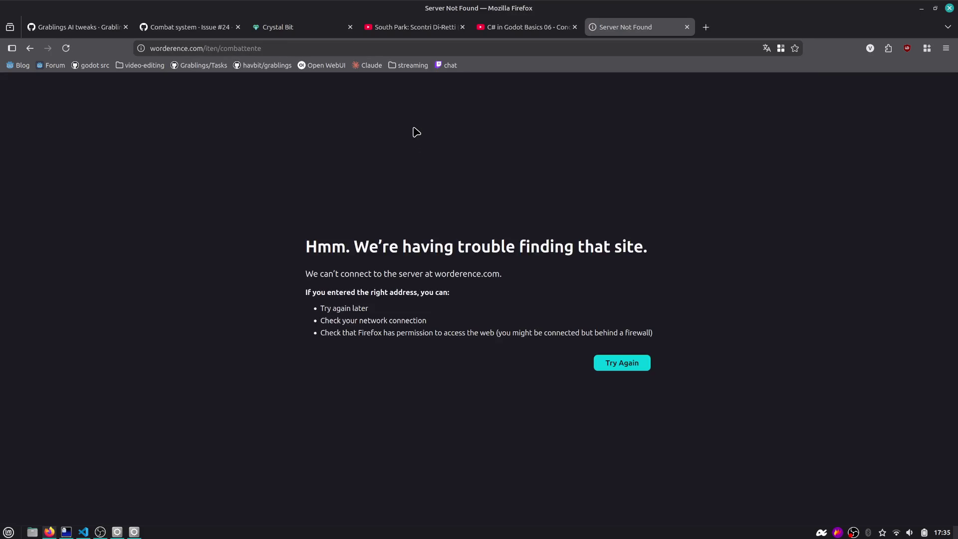
After the failed load, search the web for wordreference and open its home page.
left_click(177, 48)
left_click(180, 49)
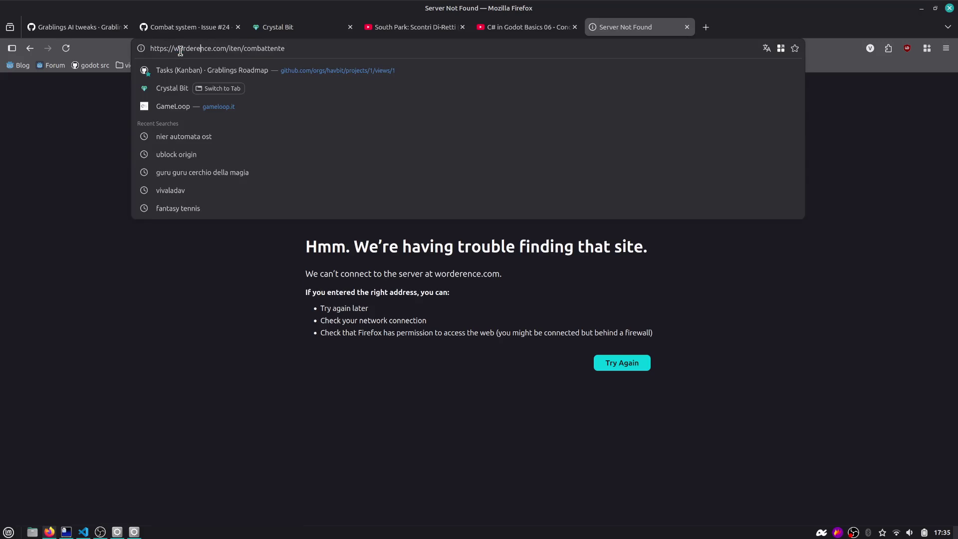
type("fere")
key("Return")
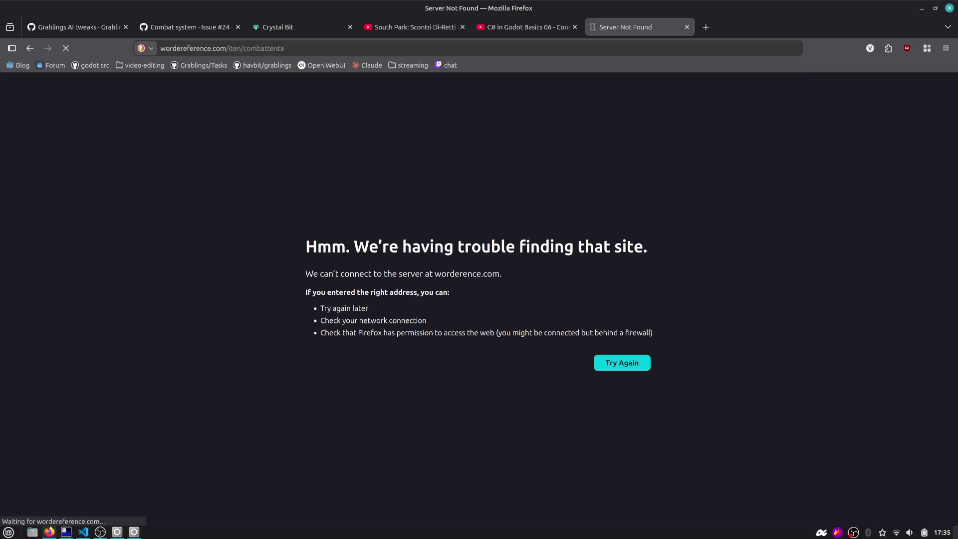
type("owor")
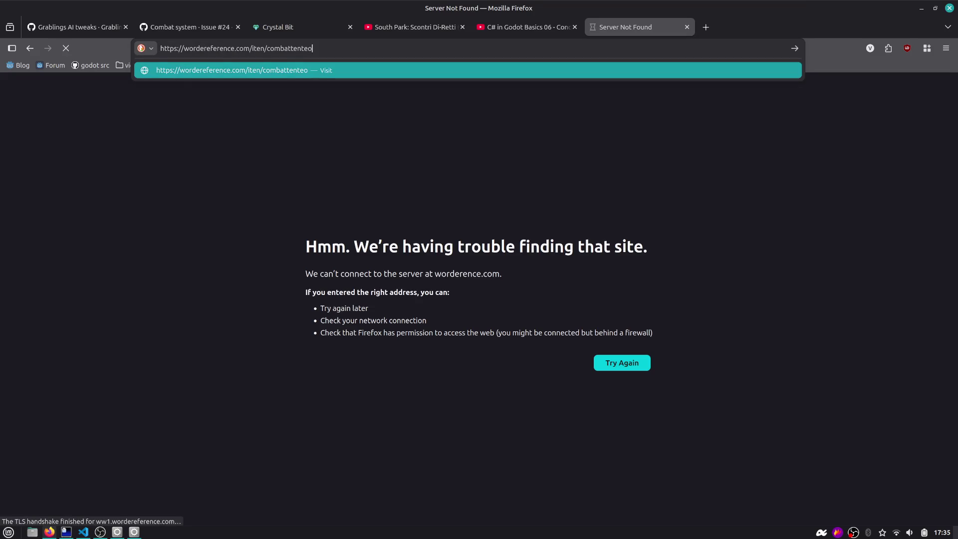
key("ctrl+a")
type("wordreference")
key("Return")
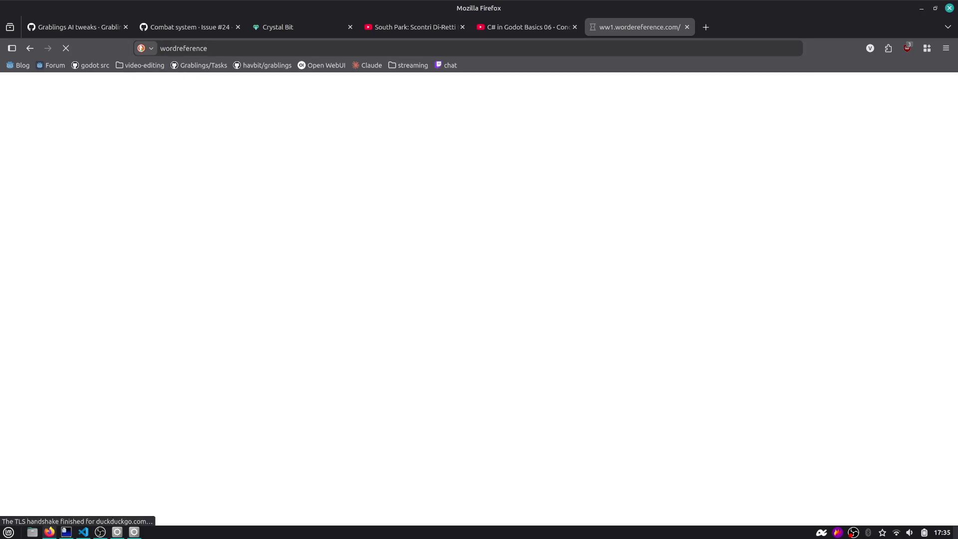
left_click(126, 179)
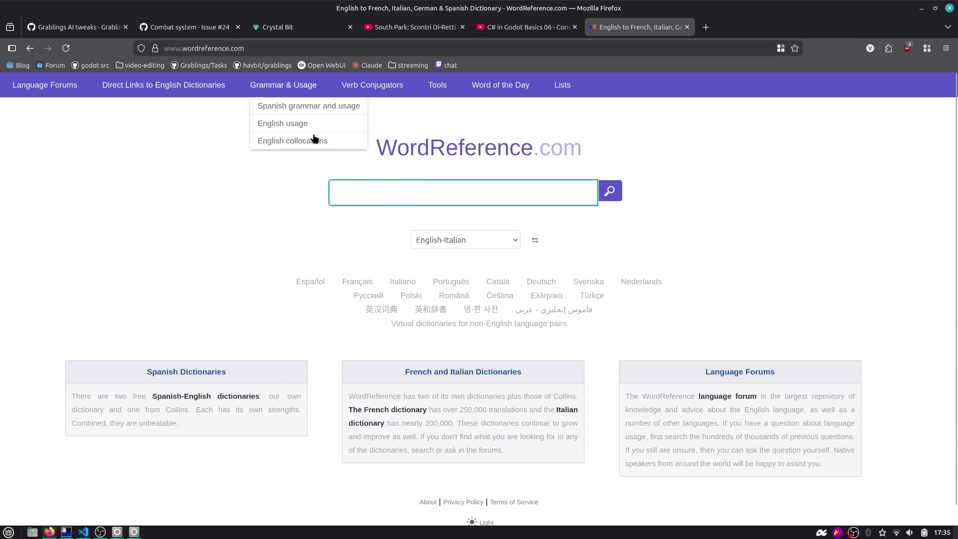
Look up combattente and then avversario in the WordReference dictionary.
left_click(394, 195)
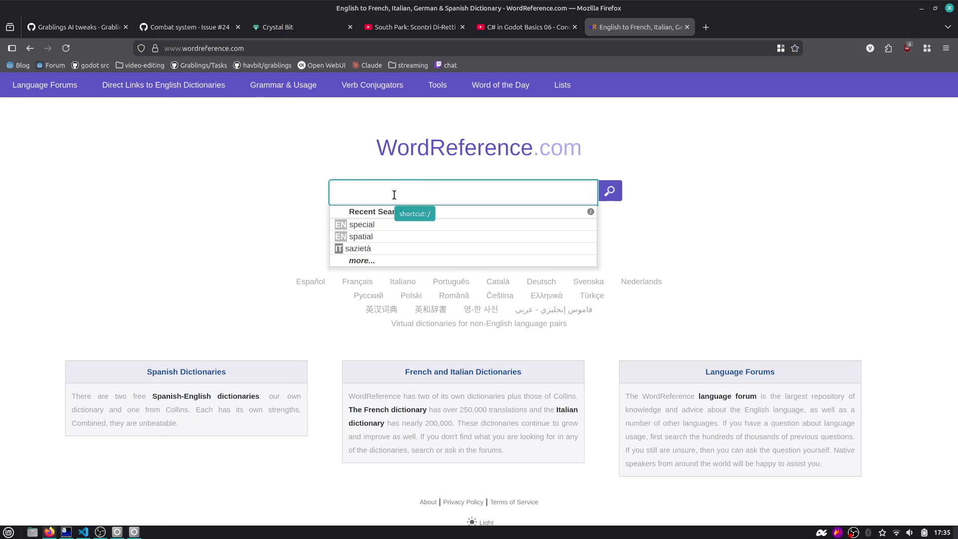
type("combattente")
key("Return")
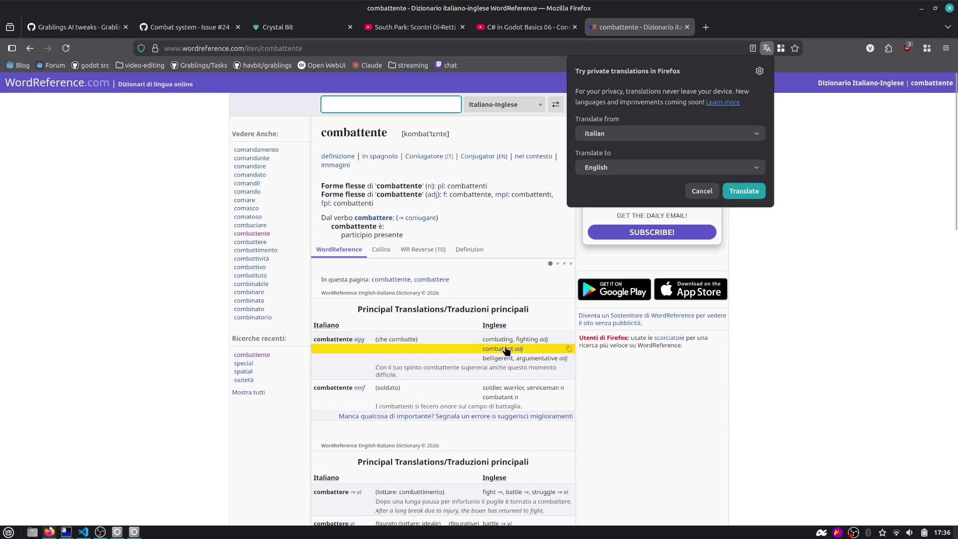
scroll(506, 351, "down", 3)
scroll(480, 296, "up", 3)
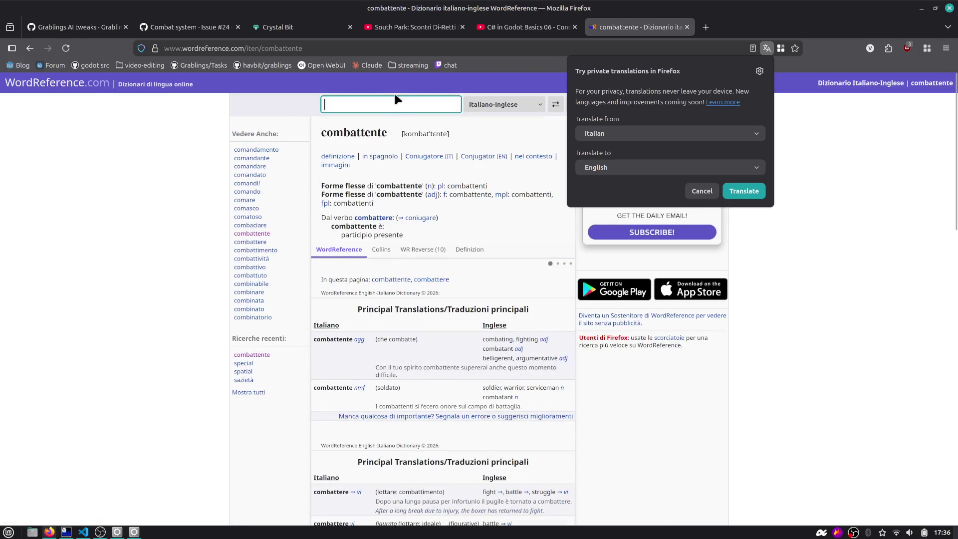
left_click(394, 104)
type("avversario")
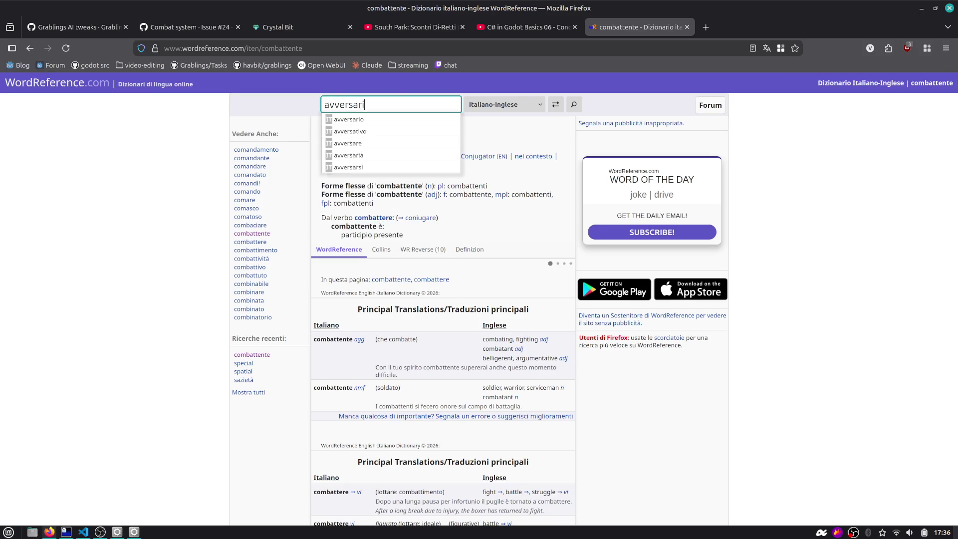
key("Return")
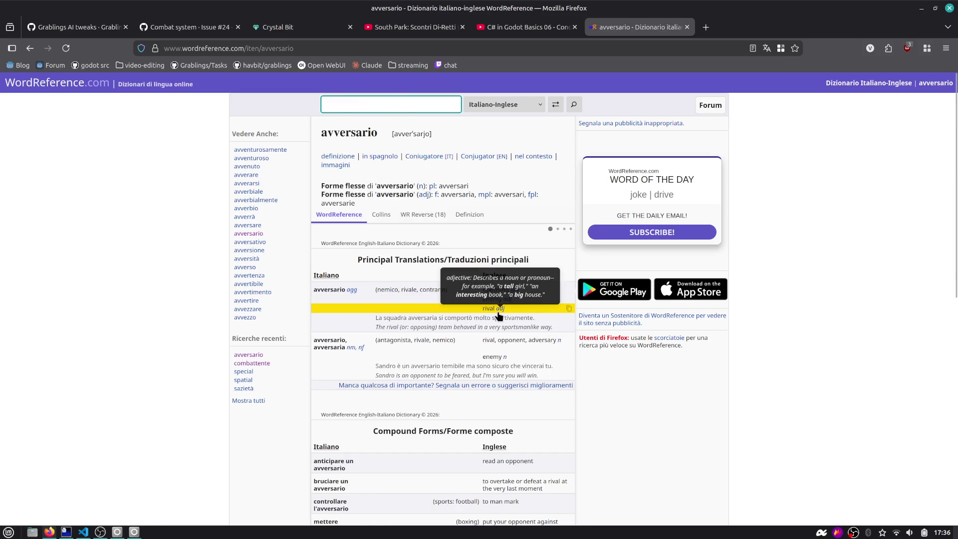
key("alt+Tab")
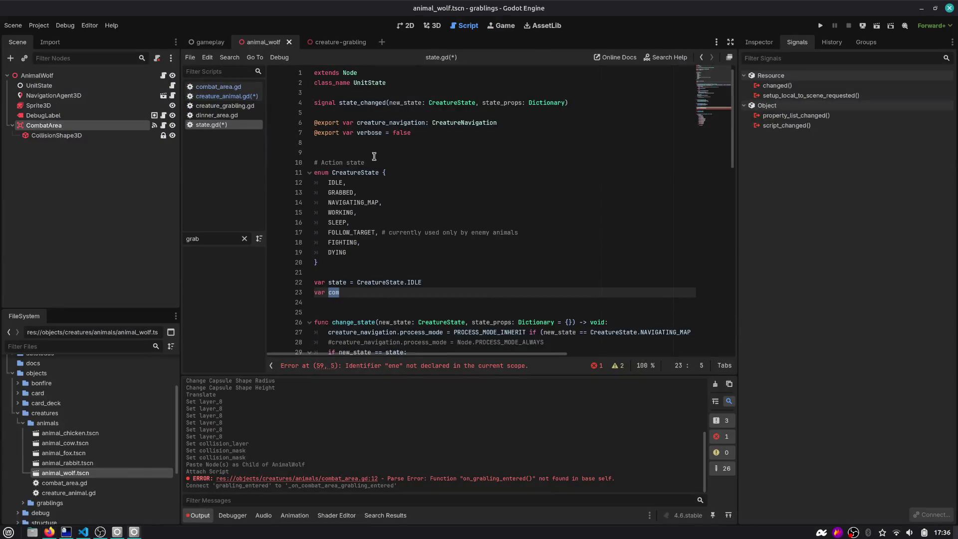
Declare the opponent variable and set opponent = target in start_fight, then save.
type("op")
type("D")
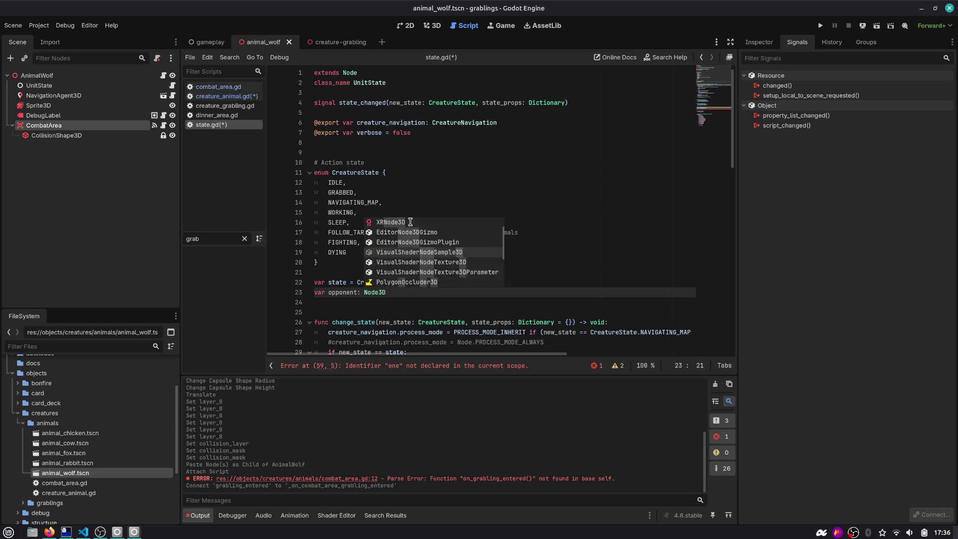
scroll(379, 234, "down", 10)
left_click(378, 203)
key("shift+Home")
type("on")
key("Return")
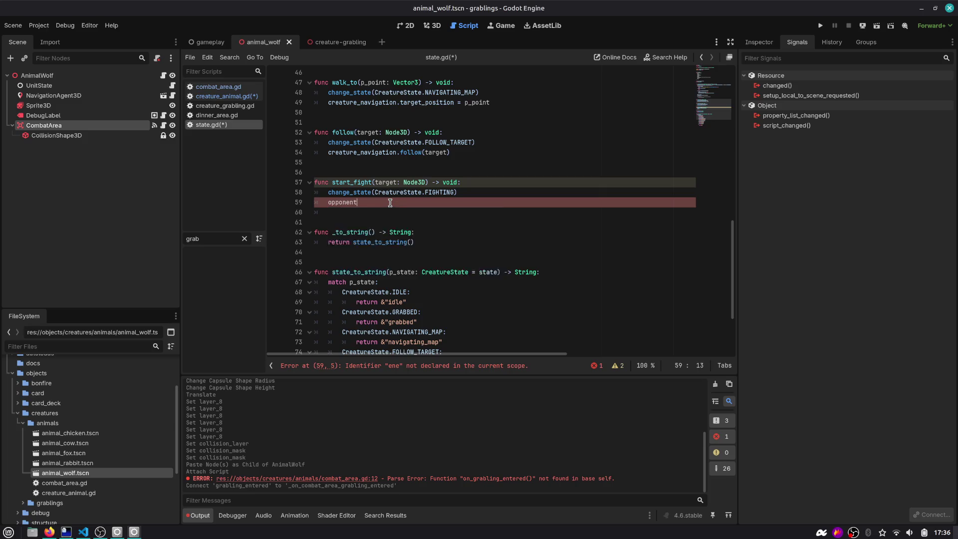
type(" = targ")
key("Return")
key("ctrl+s")
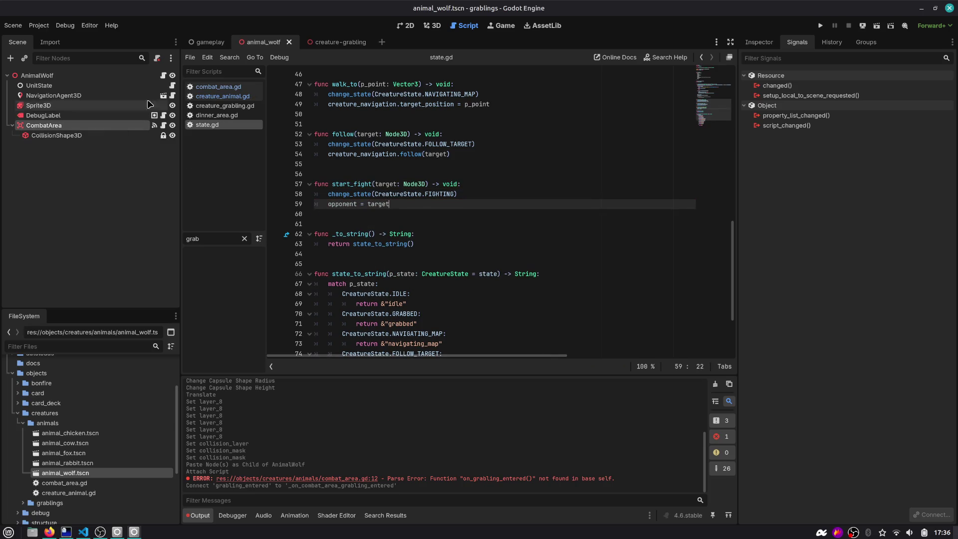
In creature_animal.gd, replace the change_state(...) call with state.start_fight(grb) and save.
left_click(220, 96)
scroll(390, 233, "down", 1)
left_click(359, 333)
double_click(357, 333)
type("st")
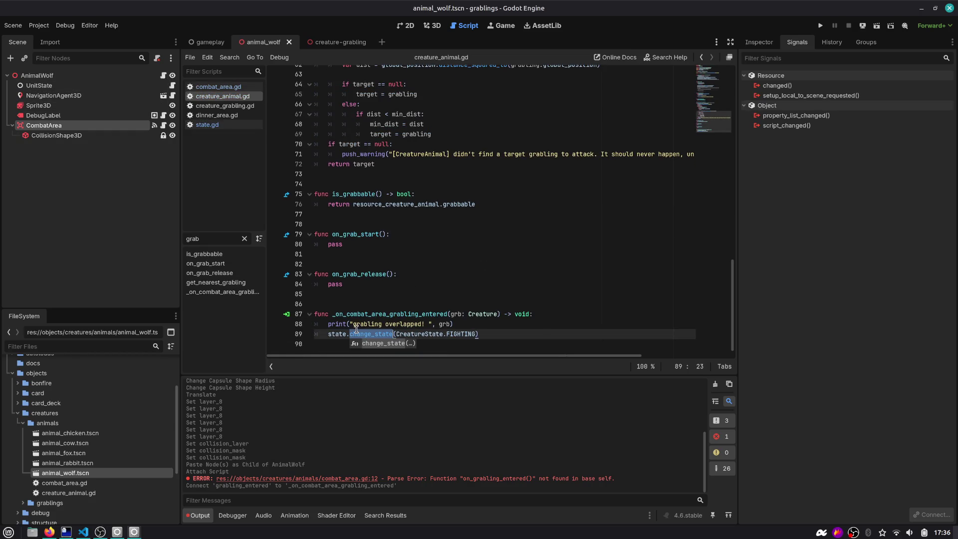
key("Return")
key("ctrl+shift+Right")
key("ctrl+shift+Right")
key("ctrl+shift+Right")
key("Delete")
type("b")
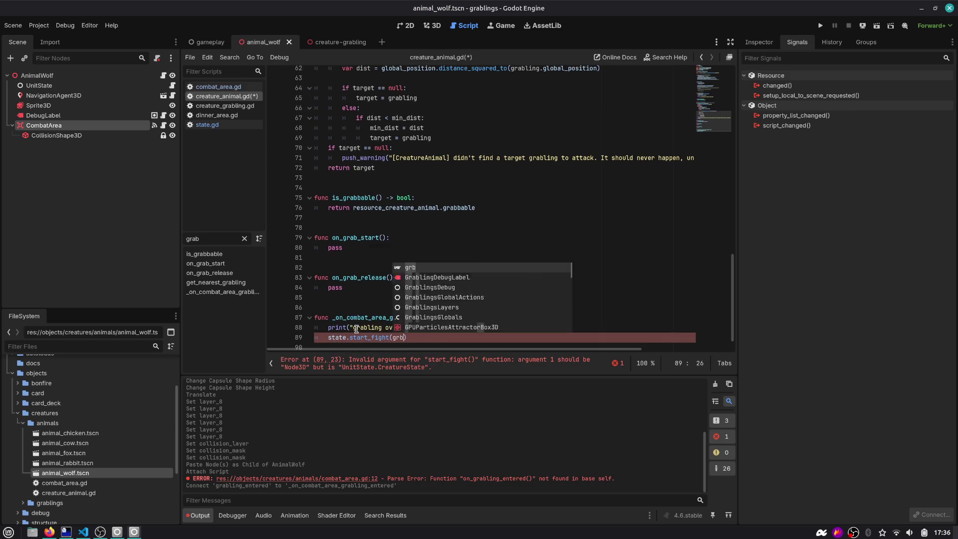
type(")")
key("ctrl+s")
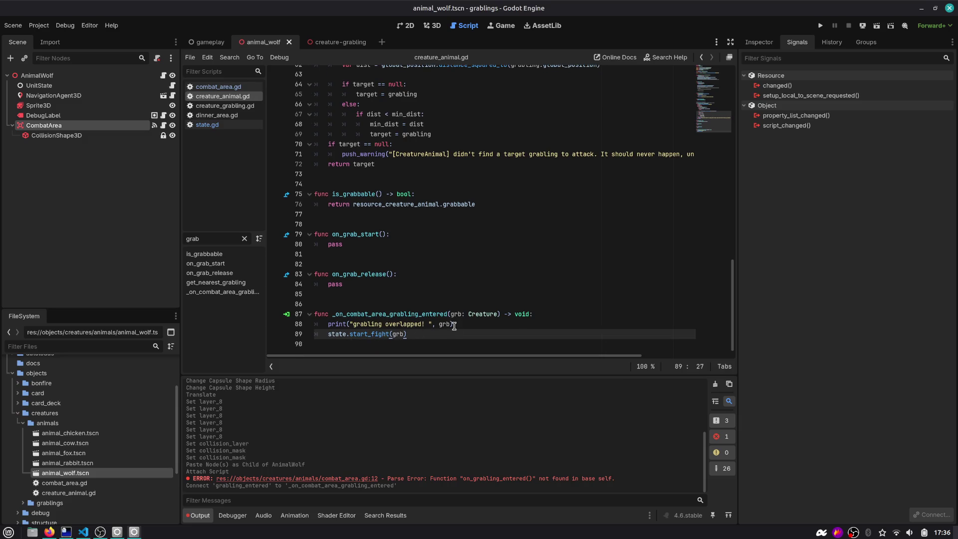
Check the opponent assignment in state.gd's start_fight.
left_click(374, 336, "ctrl")
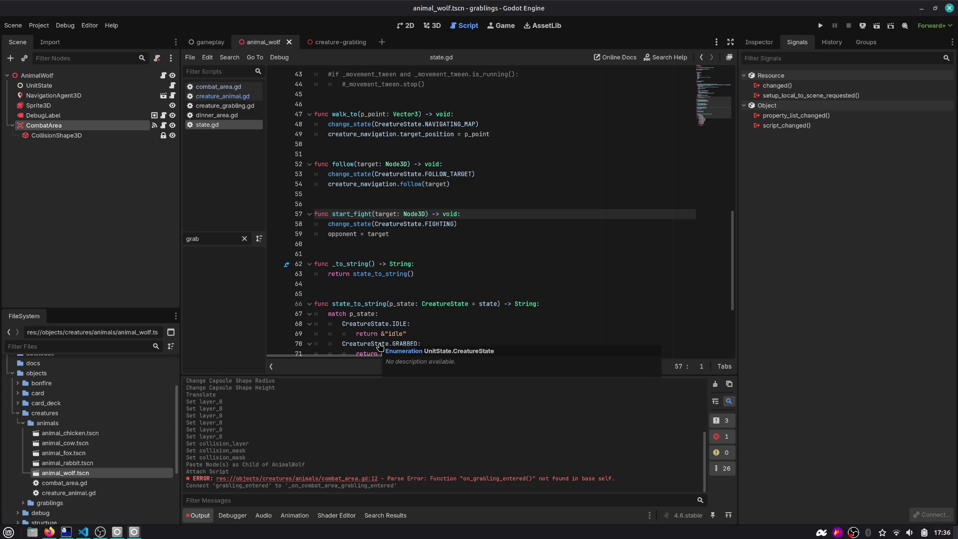
double_click(352, 235)
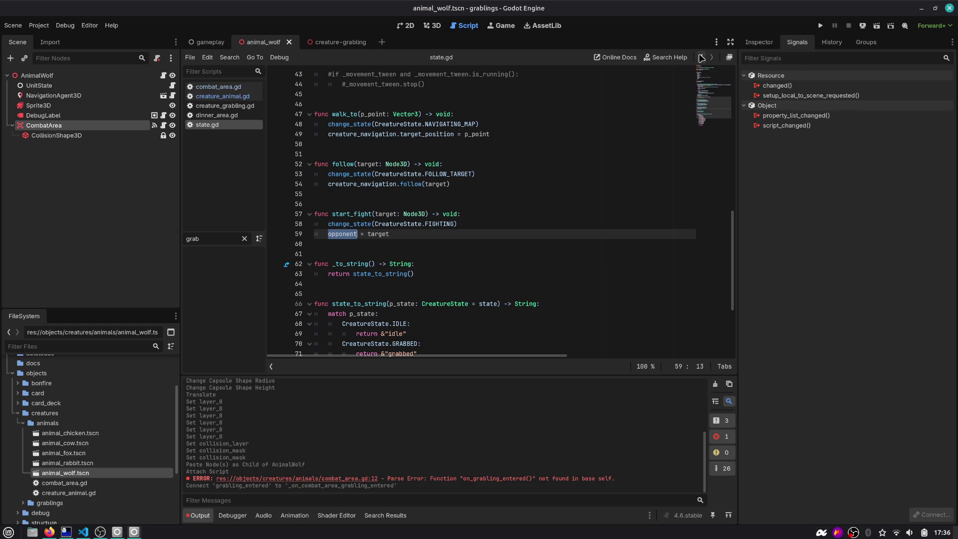
left_click(329, 42)
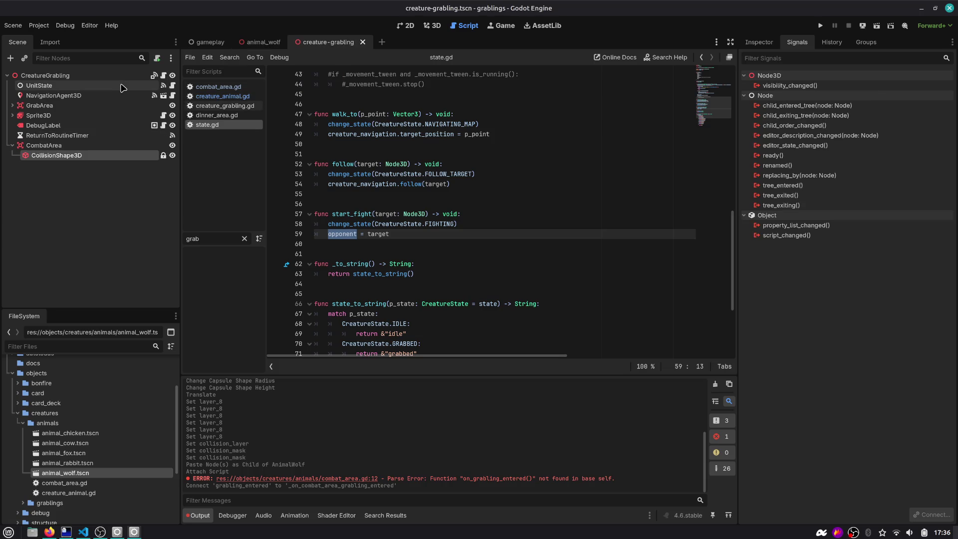
Add grb.state.start_fight(grb) below line 89 in the wolf's creature_animal.gd and save.
left_click(164, 77)
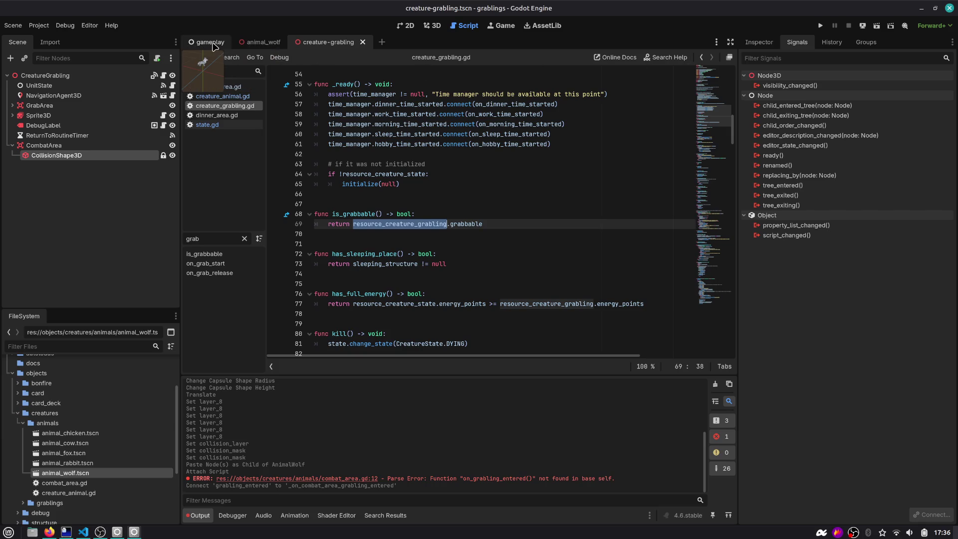
left_click(236, 45)
left_click(164, 75)
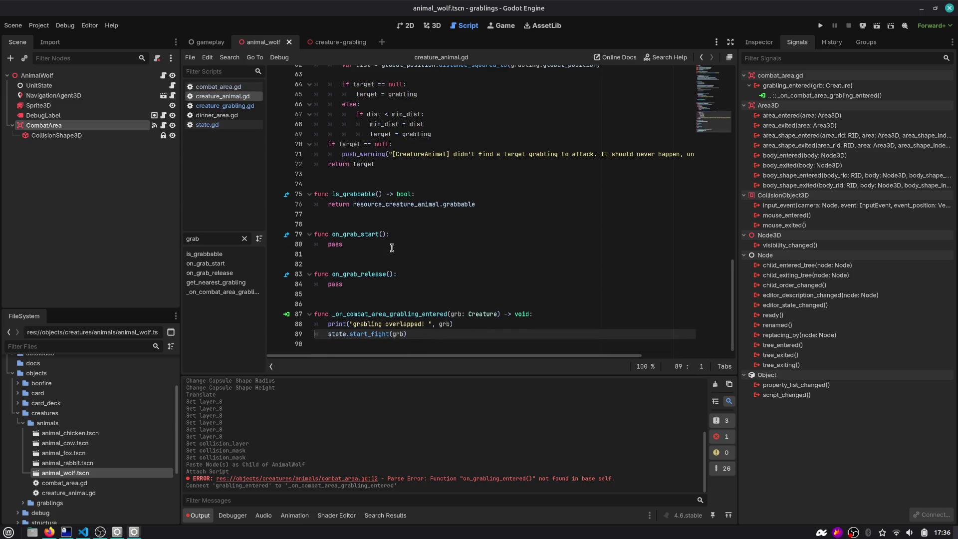
left_click(412, 334)
key("Return")
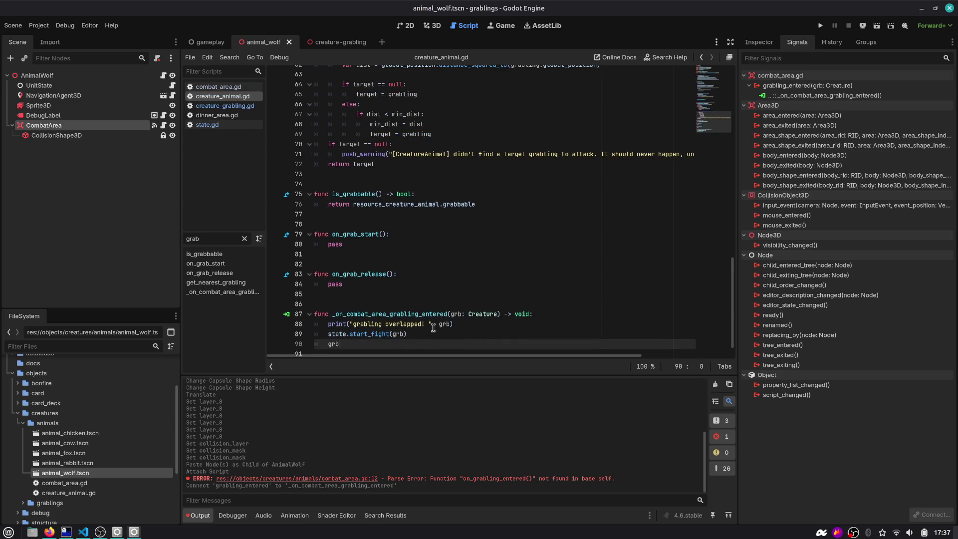
type(".state.")
type("s")
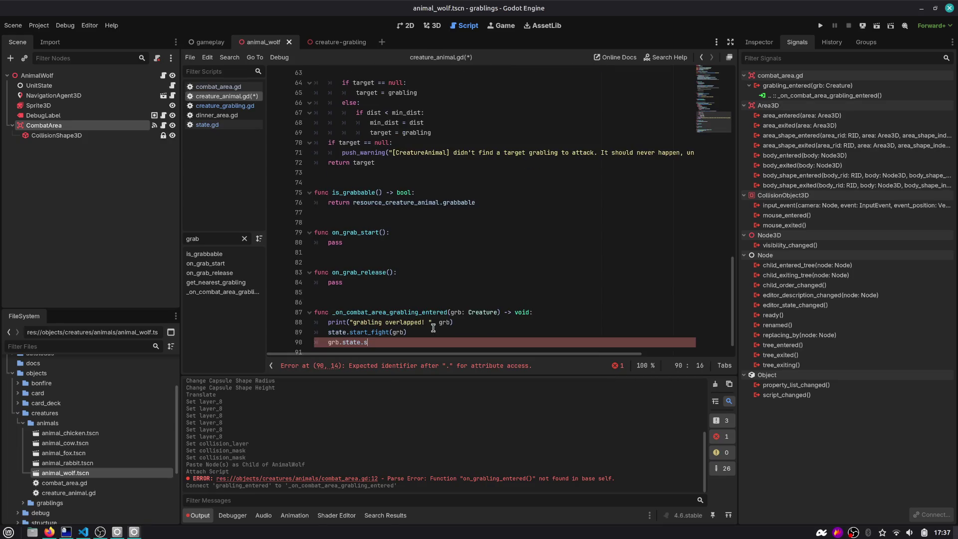
type("tart_fight(grb)")
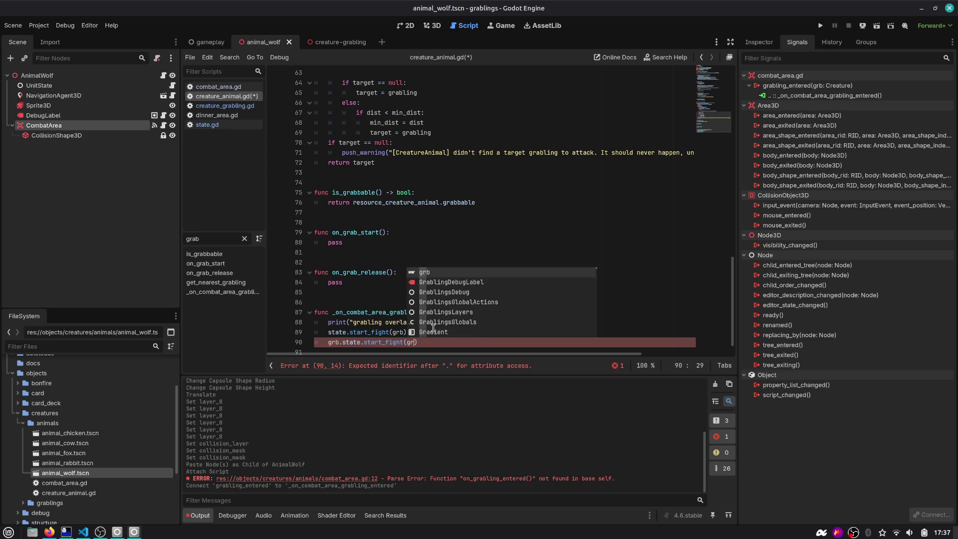
key("ctrl+s")
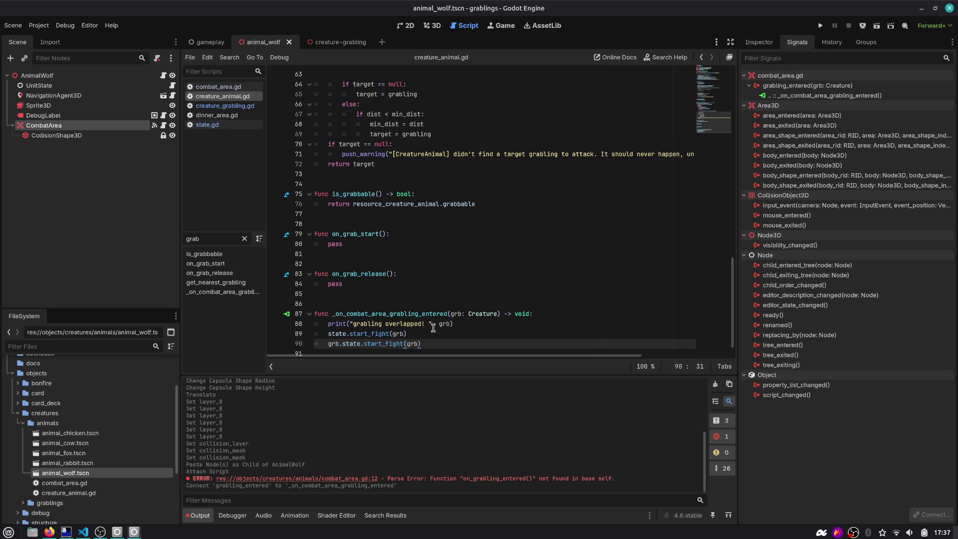
Type the handler's grb parameter as CreatureGrabling, then run the project.
scroll(433, 328, "down", 1)
double_click(471, 308)
type("CreatureGrab")
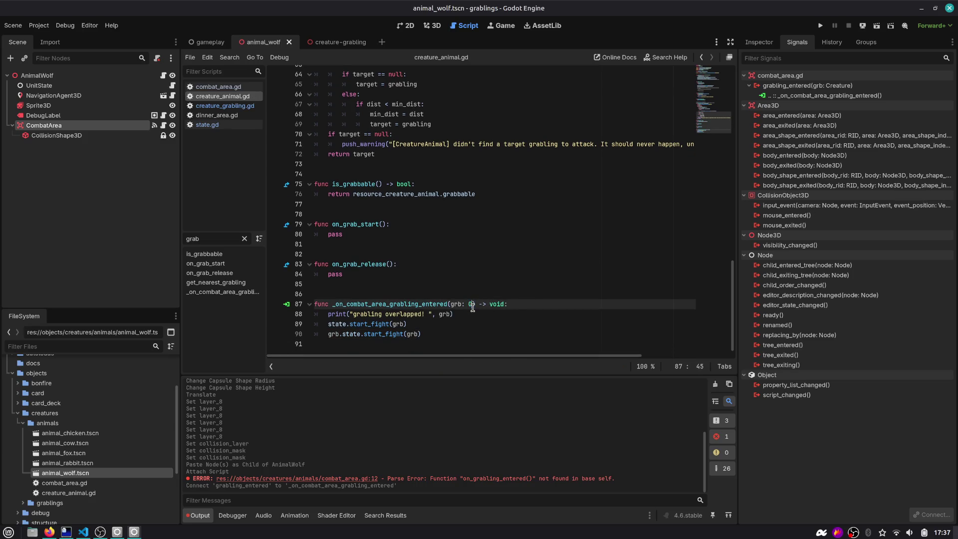
key("Return")
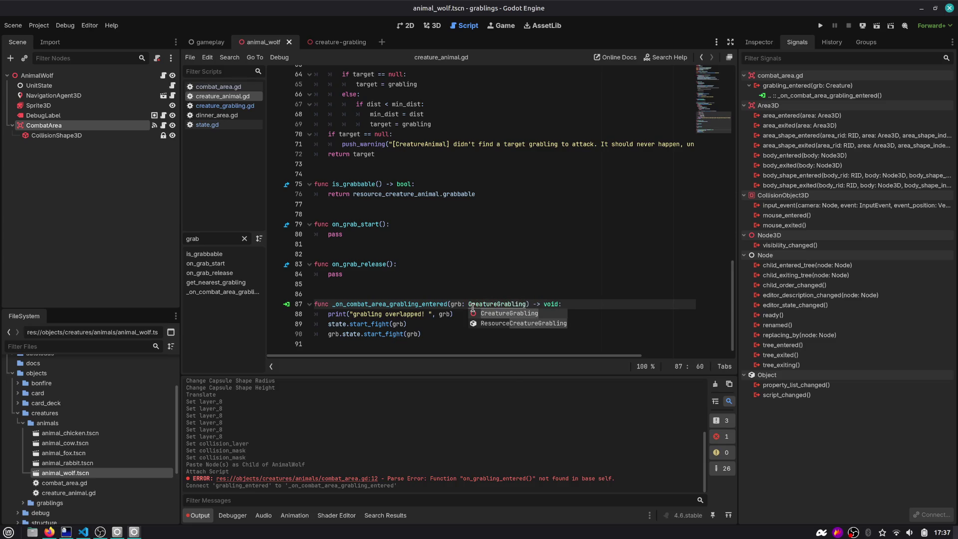
left_click(473, 308)
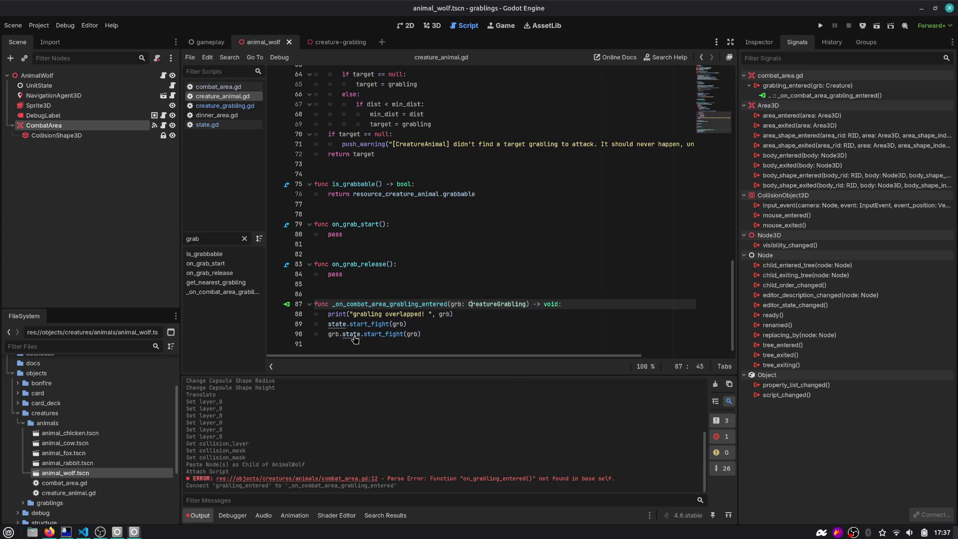
left_click(453, 332)
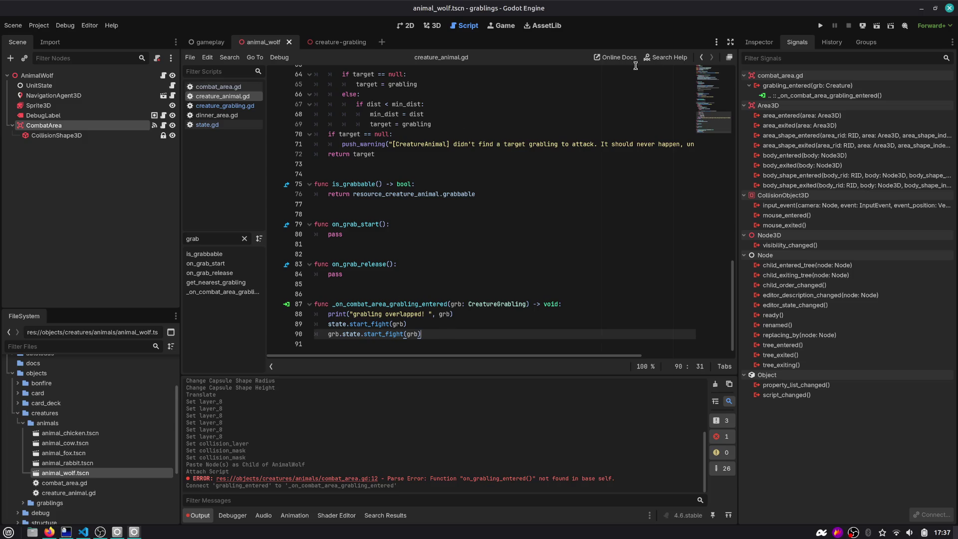
left_click(819, 25)
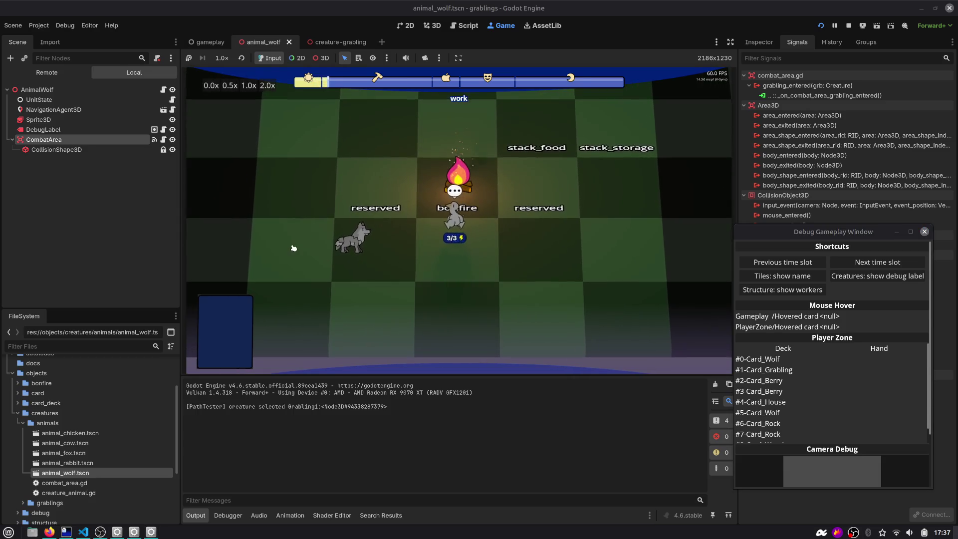
Walk the grabling onto the wolf's tile, check the 'grabling overlapped!' output, and stop the game.
left_click(293, 248)
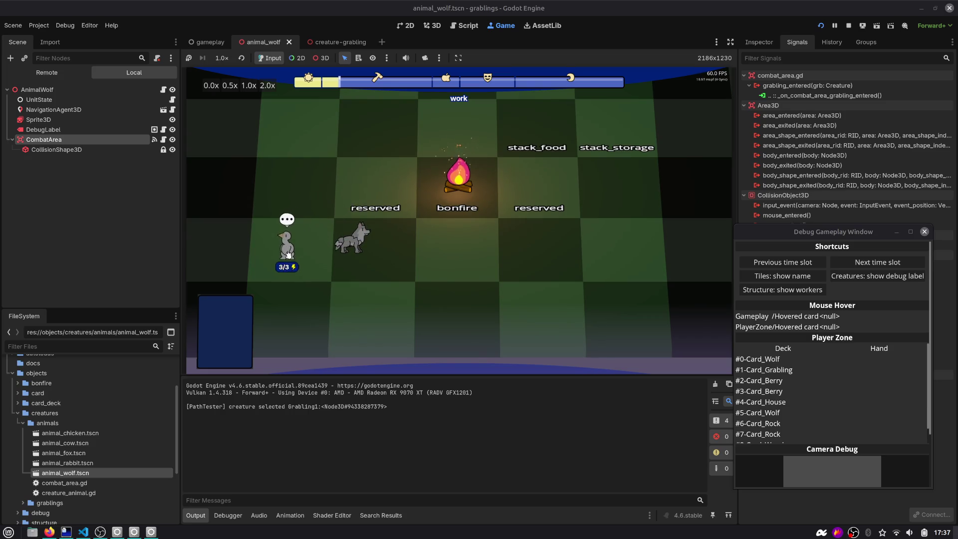
left_click(422, 248)
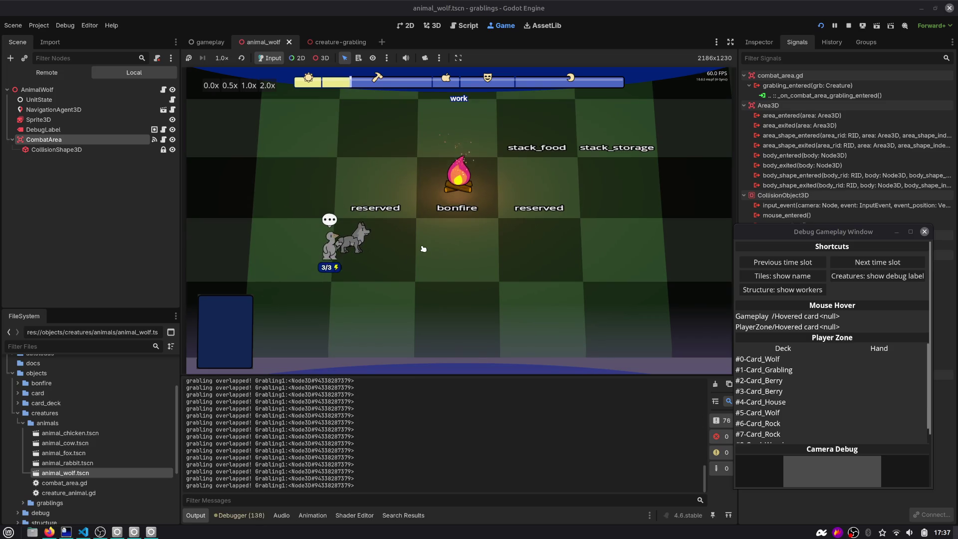
scroll(291, 395, "up", 5)
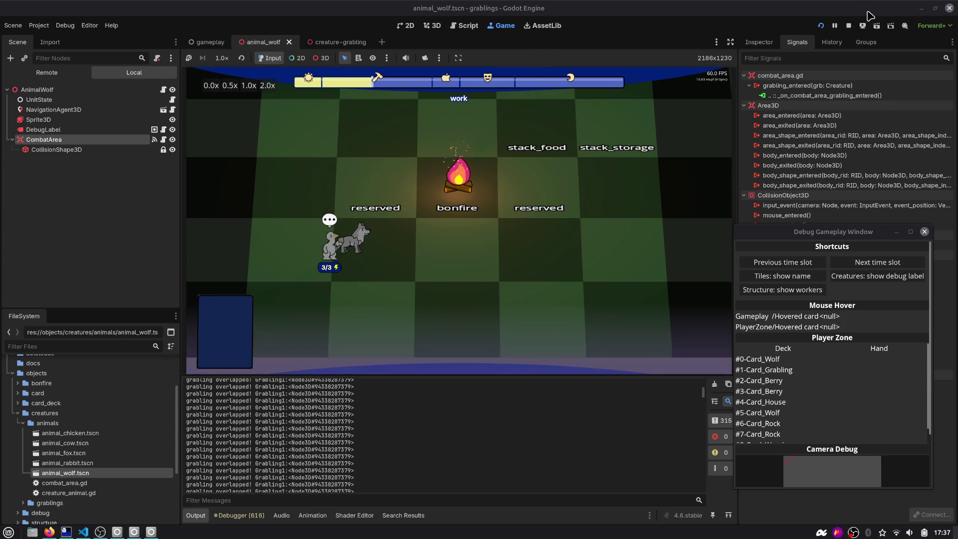
left_click(848, 25)
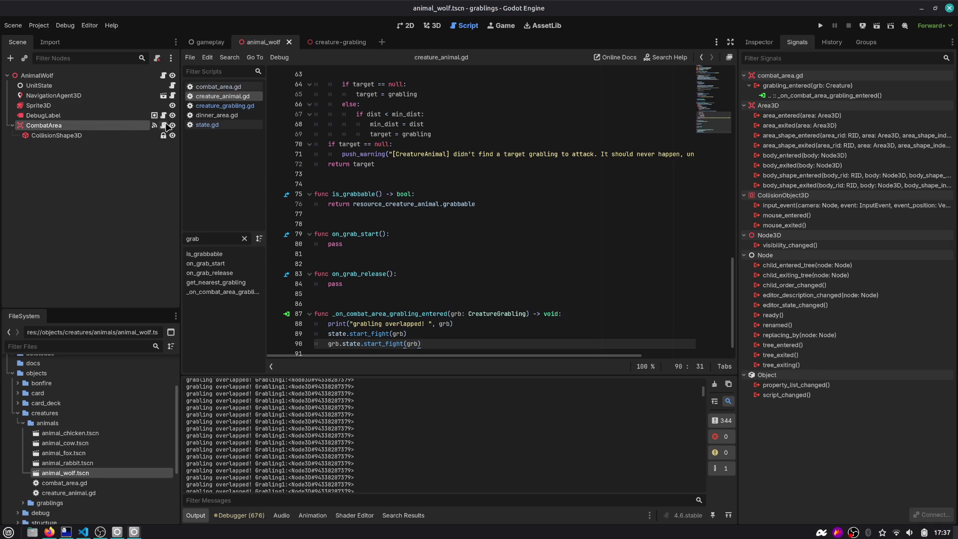
Review combat_area.gd, adding a blank line, and the overlap handler in creature_animal.gd.
left_click(164, 125)
left_click(388, 113)
key("Return")
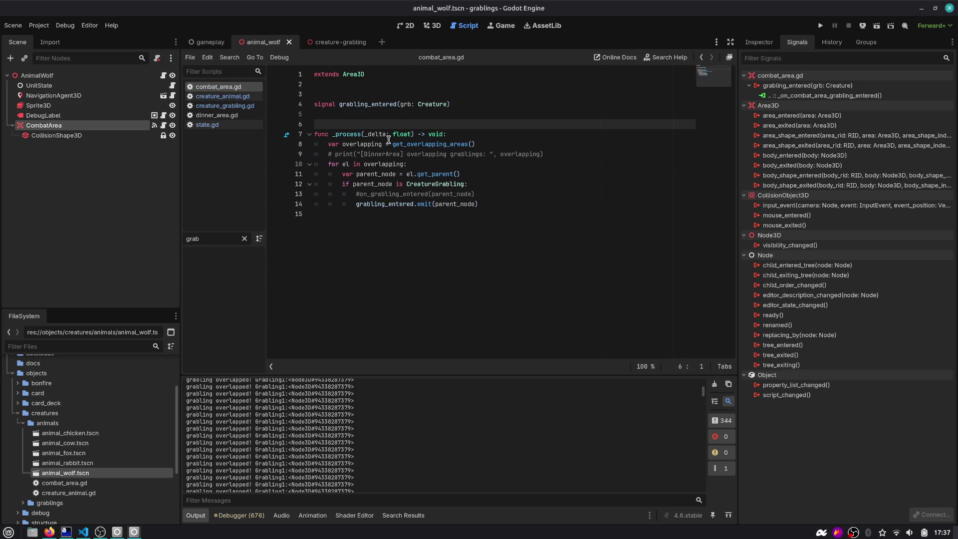
left_click(163, 74)
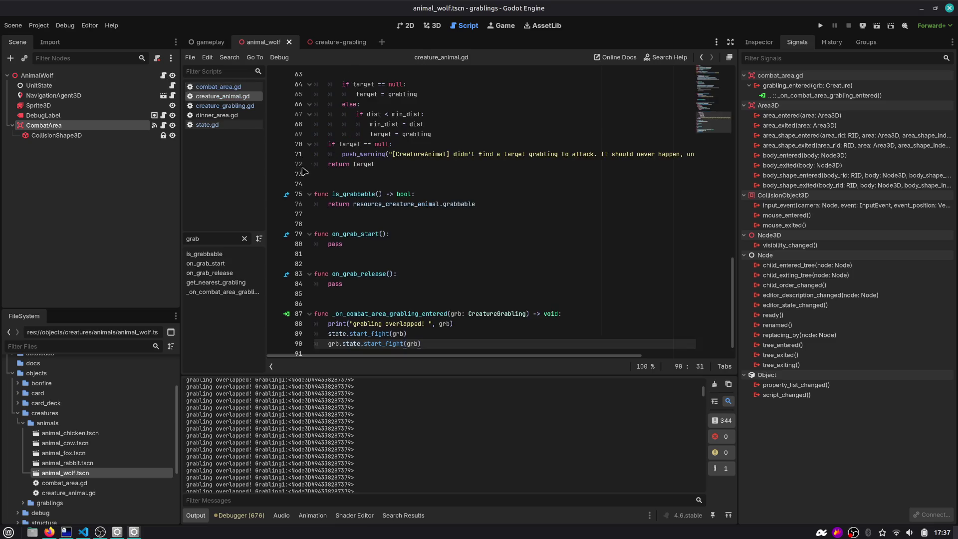
left_click(421, 325)
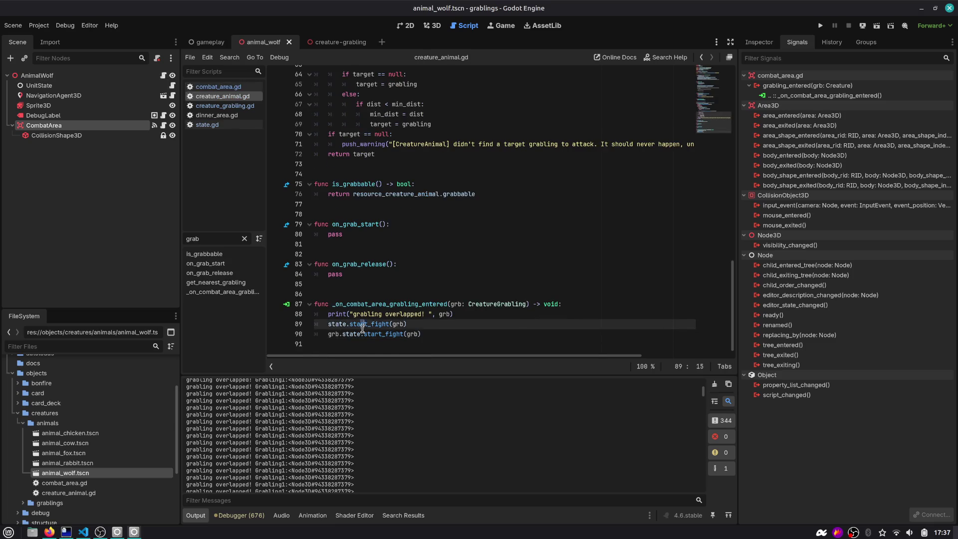
left_click(438, 333)
left_click_drag(453, 330, 288, 314)
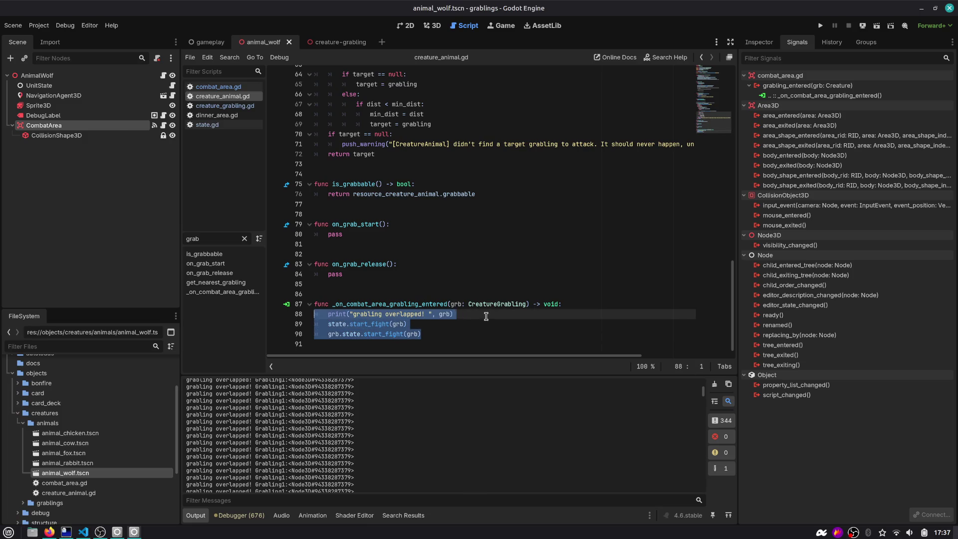
left_click(486, 316)
key("F1")
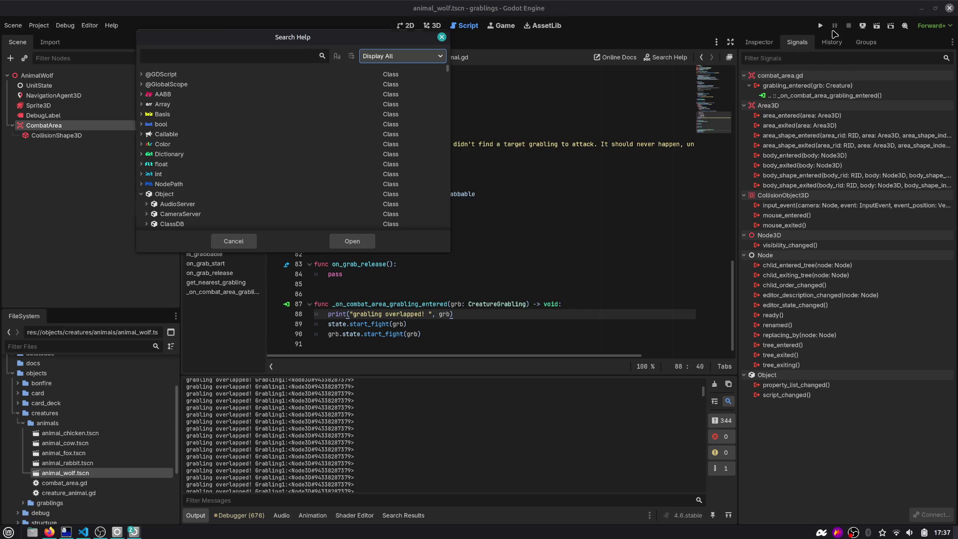
key("Escape")
left_click(538, 94)
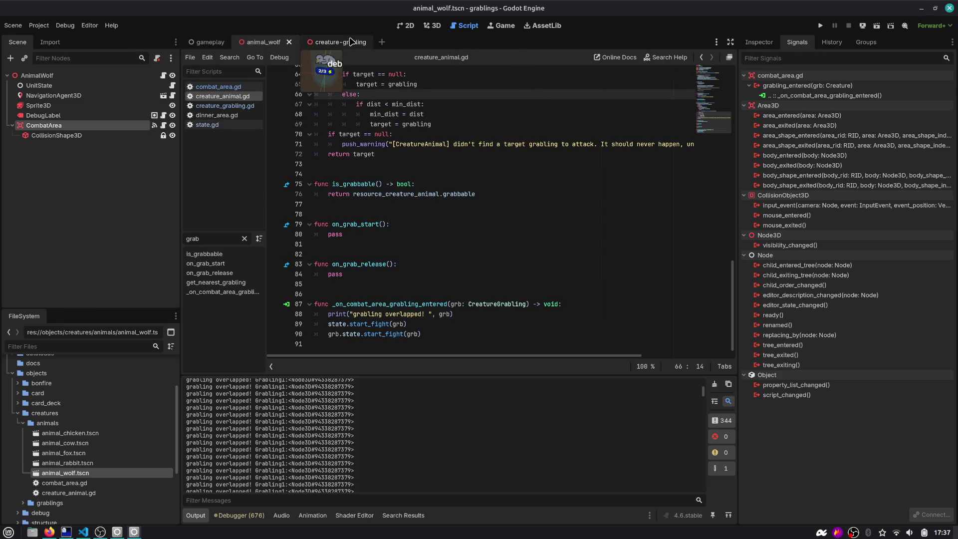
Open the creature-grabling scene and show its NavigationAgent3D's properties in the Inspector.
left_click(329, 42)
left_click(69, 156)
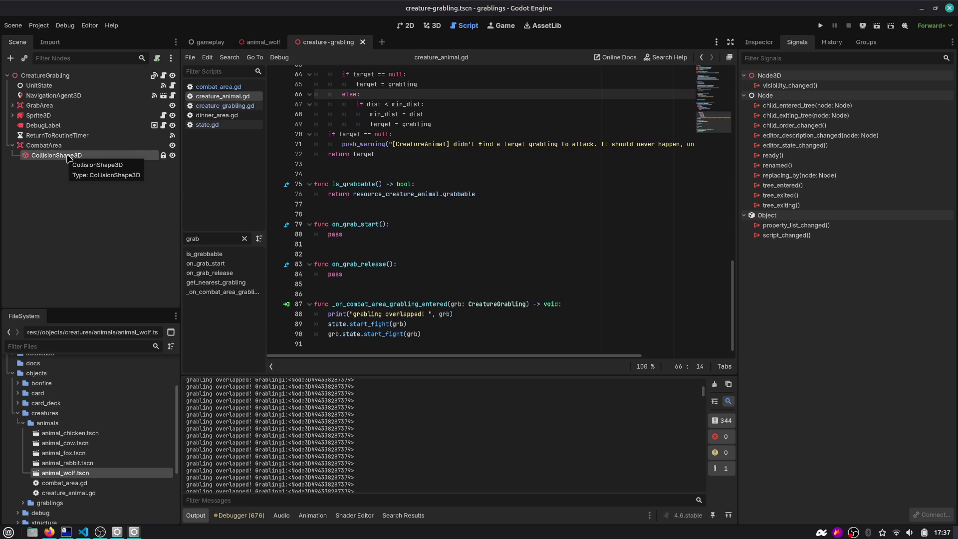
left_click(74, 96)
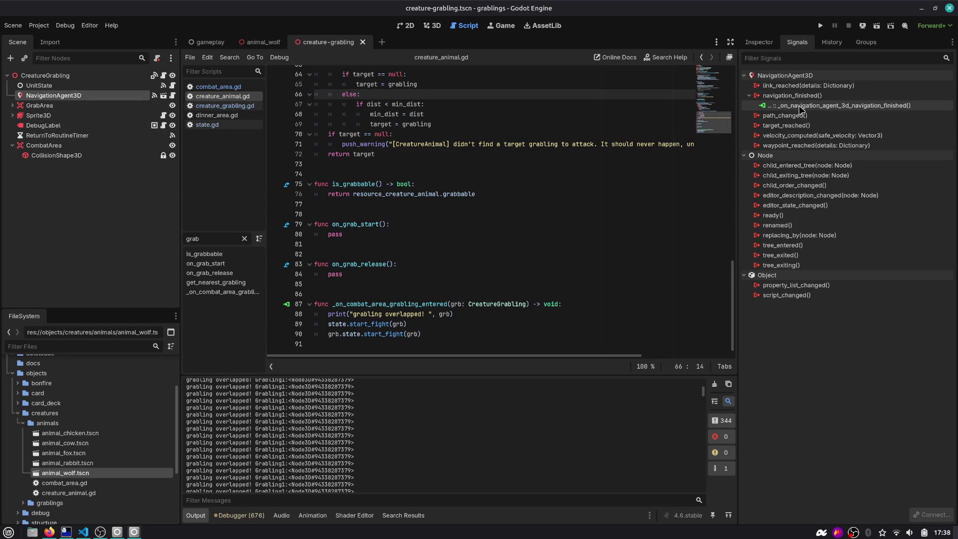
left_click(757, 42)
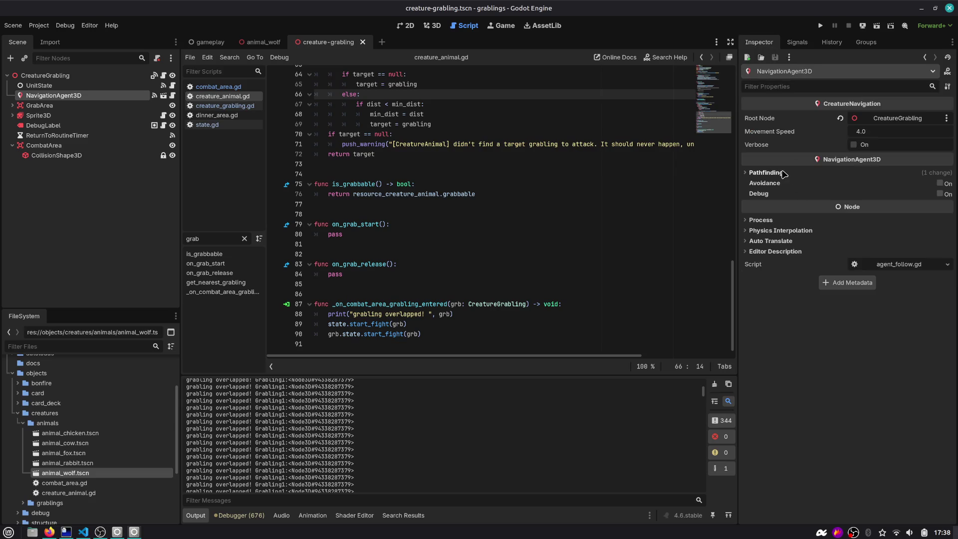
Enable Debug on the grabling's NavigationAgent3D and save the scene.
left_click(939, 194)
key("ctrl+s")
key("ctrl+F4")
Run the game with debug labels, send the grabling into the wolf, then stop.
left_click(820, 25)
left_click(876, 275)
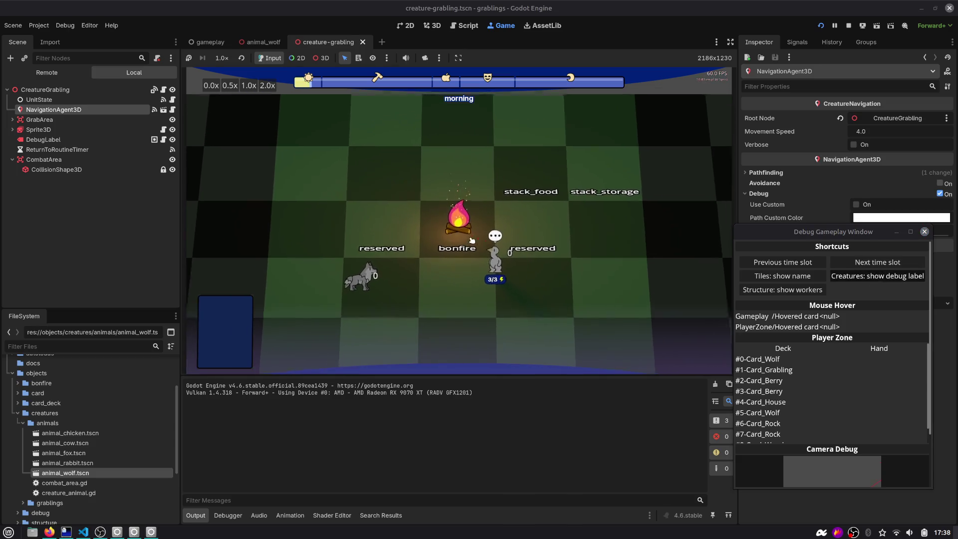
left_click(492, 257)
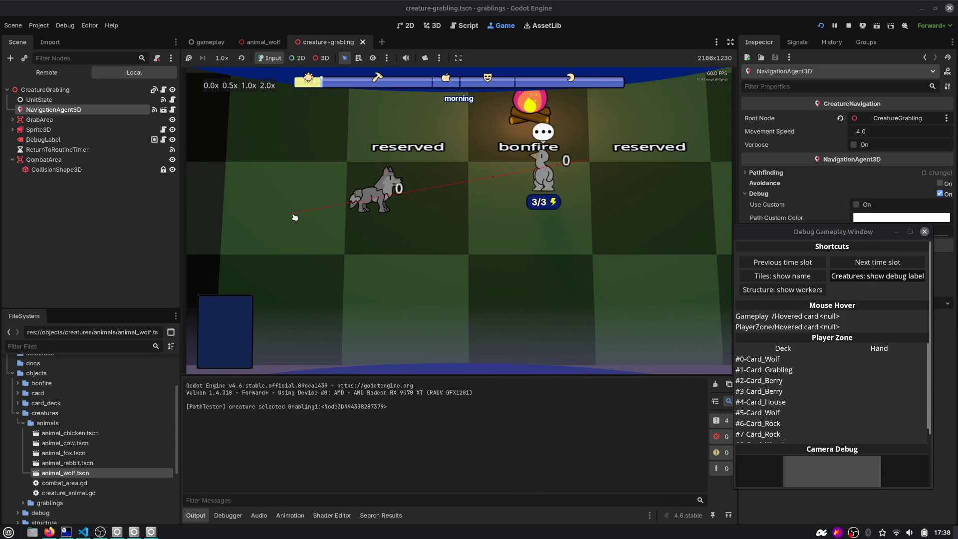
left_click(295, 216)
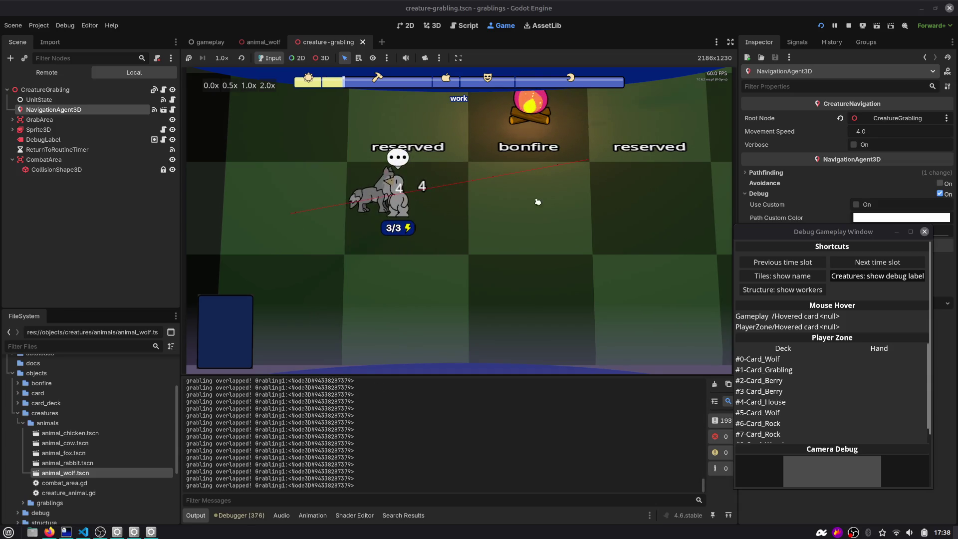
left_click(923, 231)
left_click(848, 26)
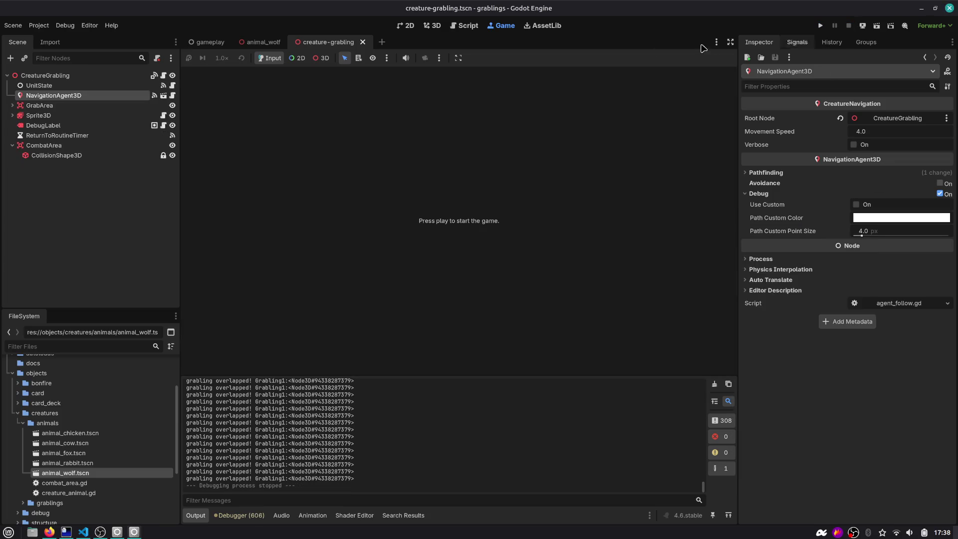
Open creature_grabling.gd from the scene tree and search it for change_state.
left_click(466, 25)
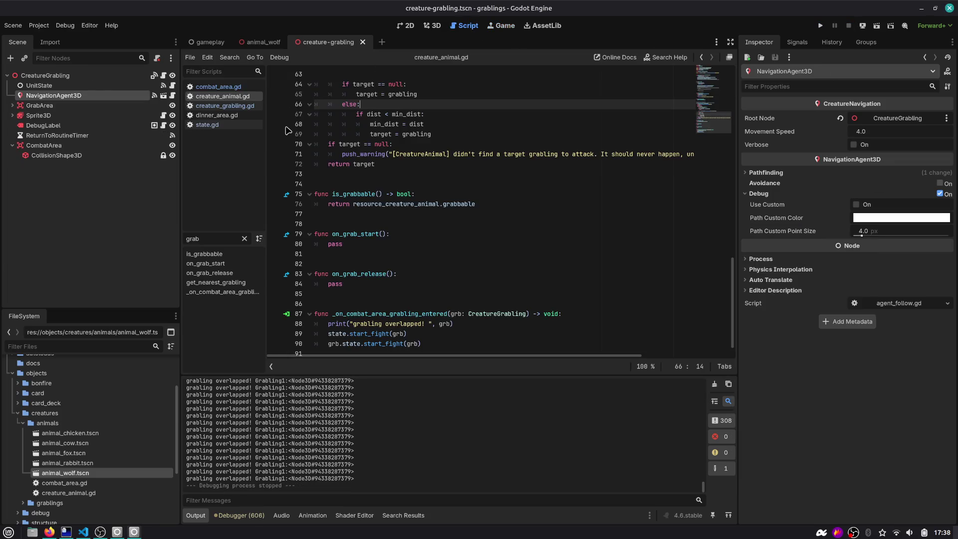
left_click(164, 76)
scroll(414, 187, "down", 19)
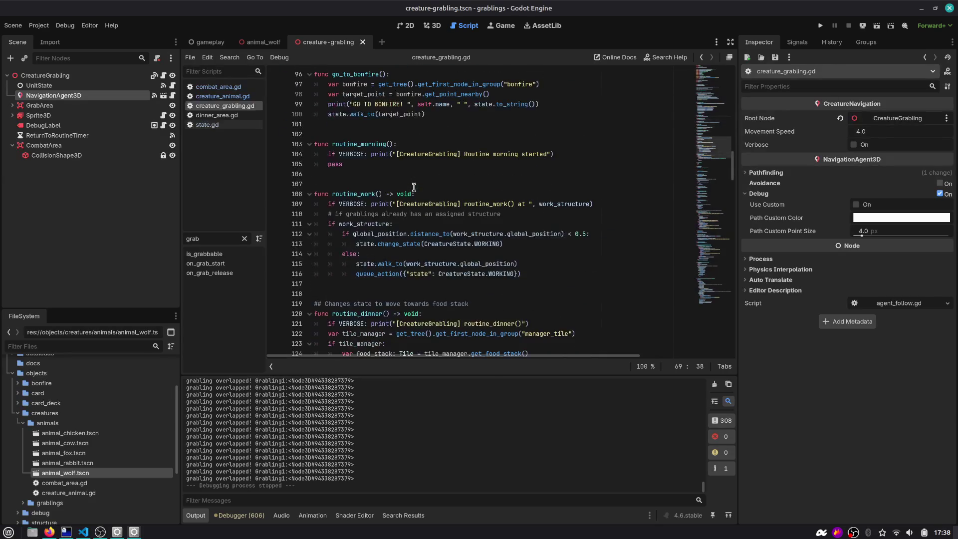
left_click(601, 166)
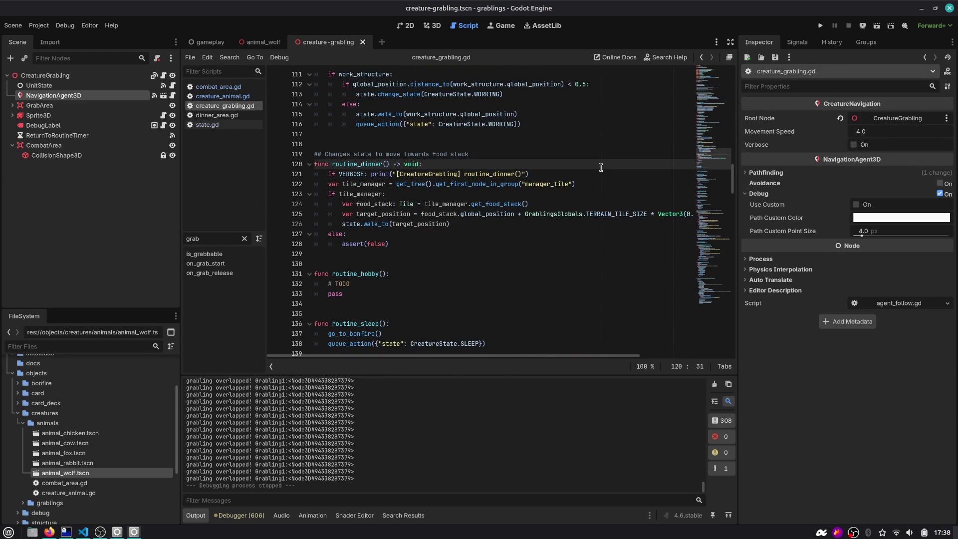
key("ctrl+f")
type("change_stae")
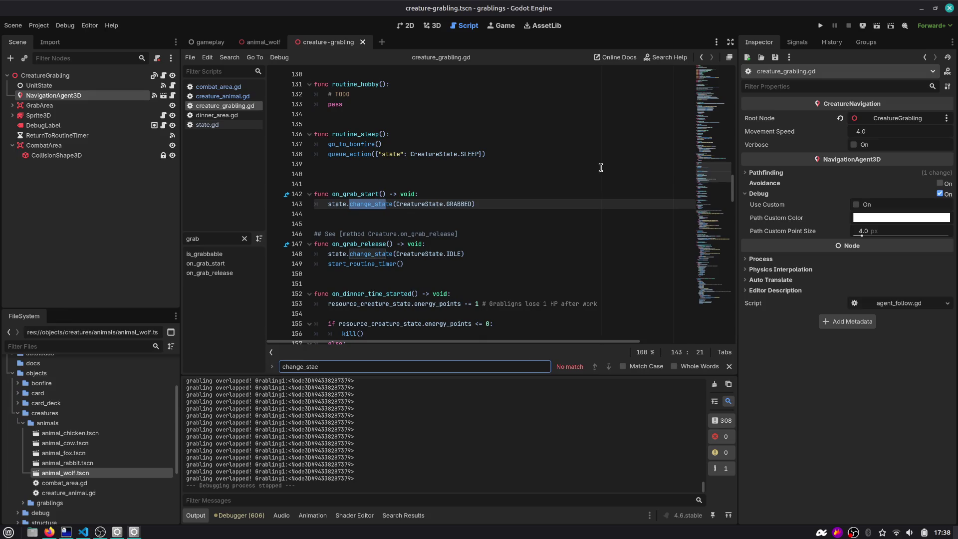
Add a CreatureState.FIGHTING case by duplicating the WORKING case line.
scroll(623, 142, "down", 20)
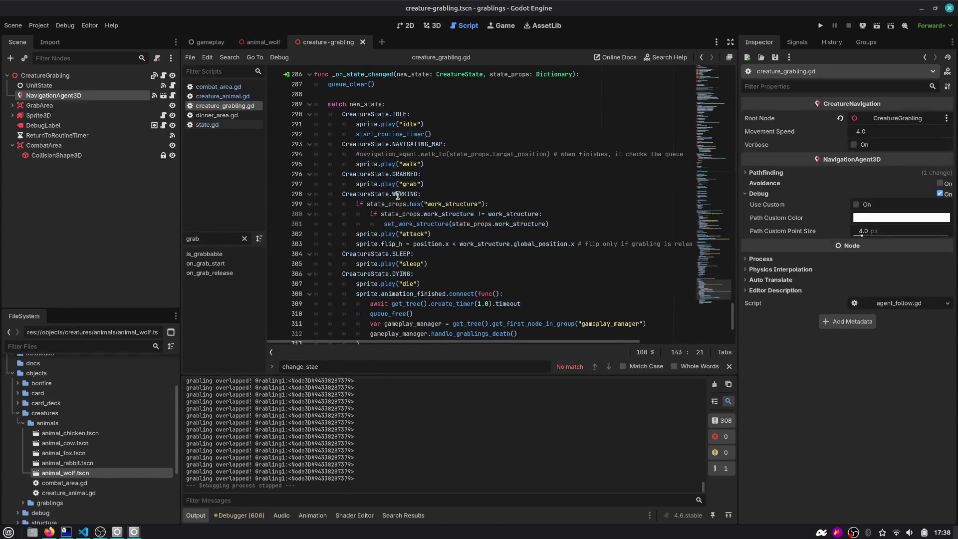
scroll(395, 123, "down", 3)
triple_click(396, 113)
key("ctrl+c")
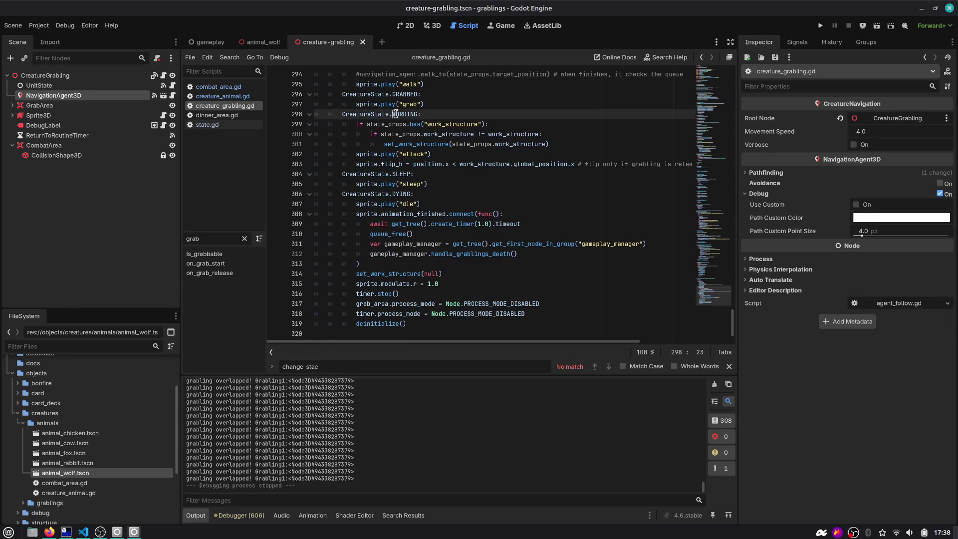
key("Down")
key("Down")
key("Down")
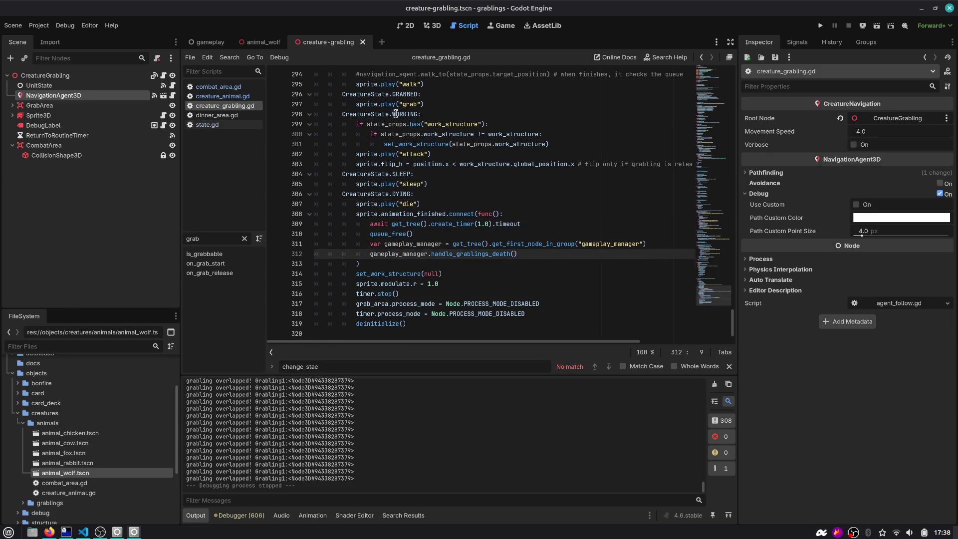
key("Down")
key("Down")
key("Down")
key("End")
key("Return")
key("ctrl+v")
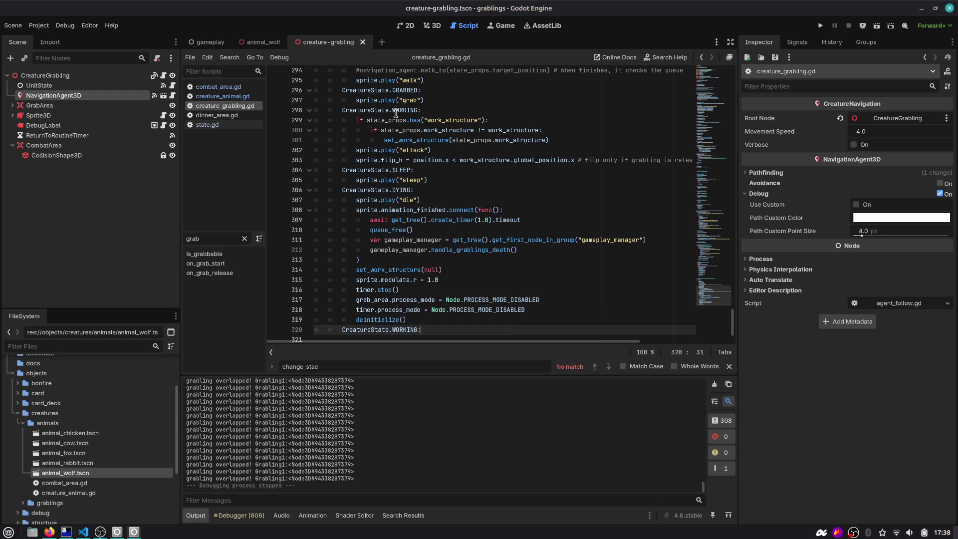
key("ctrl+shift+Left")
type("FIGHTING")
Make the FIGHTING case call sprite.play("idle") and save creature_grabling.gd.
key("End")
key("Return")
type("sprite.")
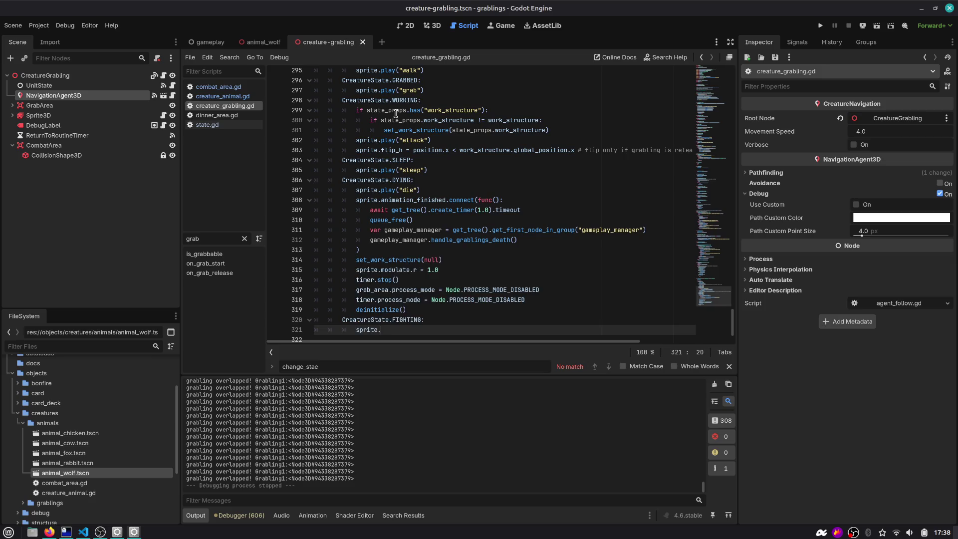
type("play(")
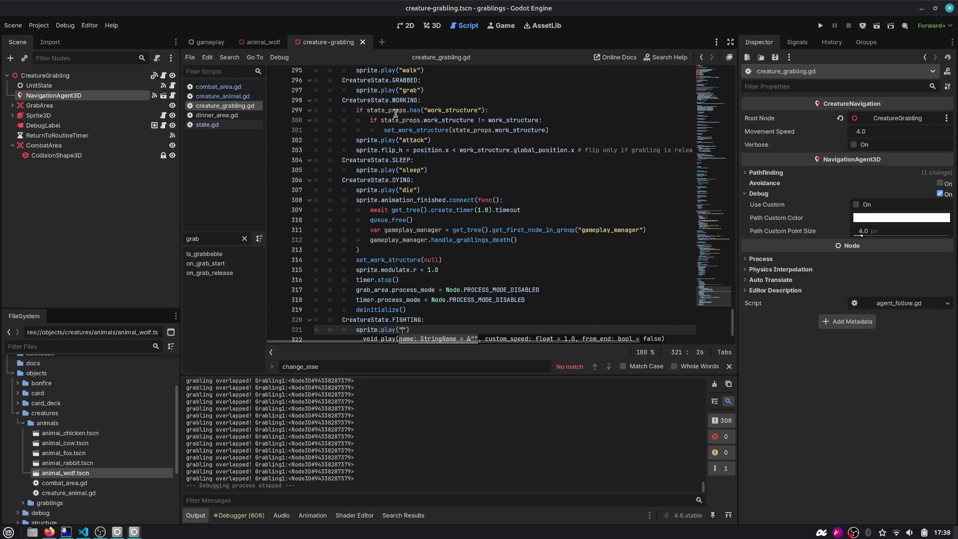
key("Up")
key("Up")
key("Up")
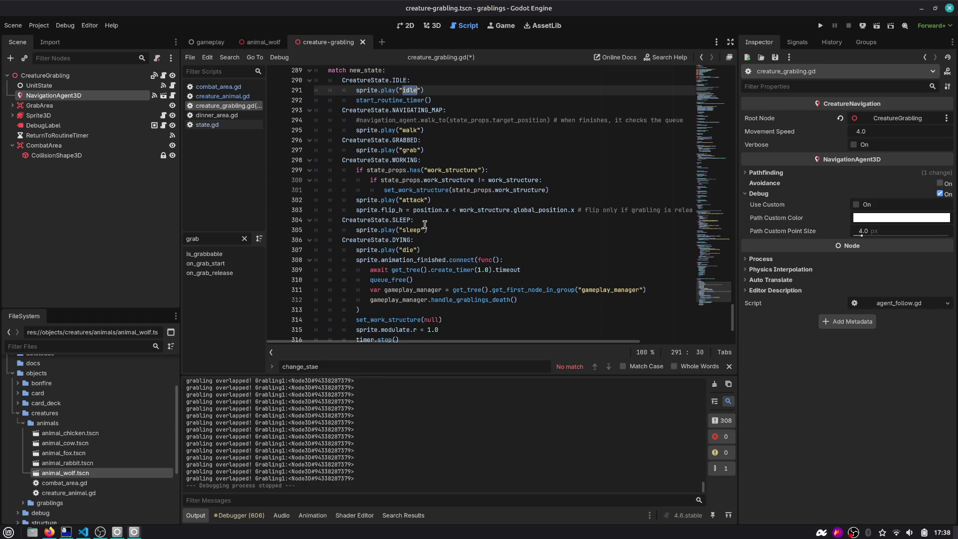
left_click(403, 323)
type("idle")
key("Escape")
key("ctrl+s")
scroll(437, 261, "up", 5)
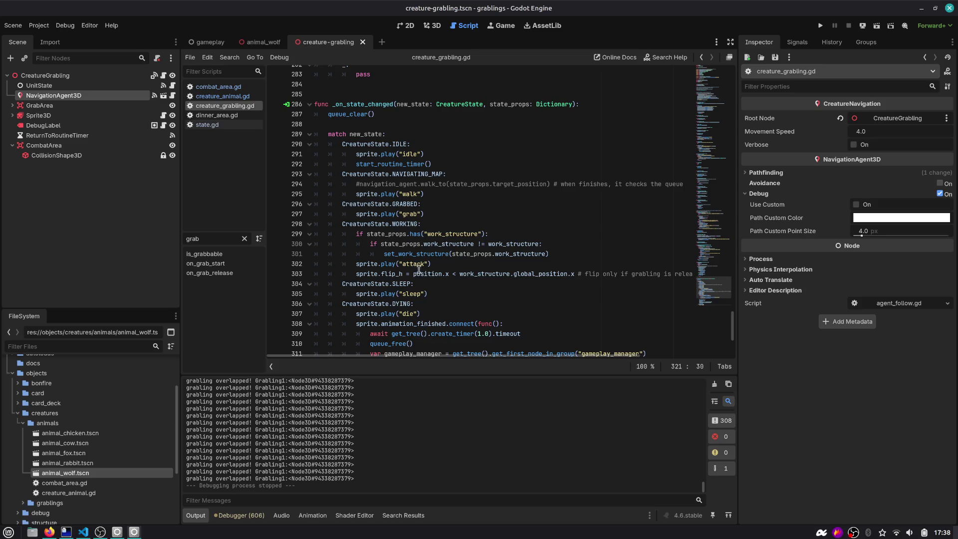
double_click(418, 264)
scroll(416, 267, "down", 3)
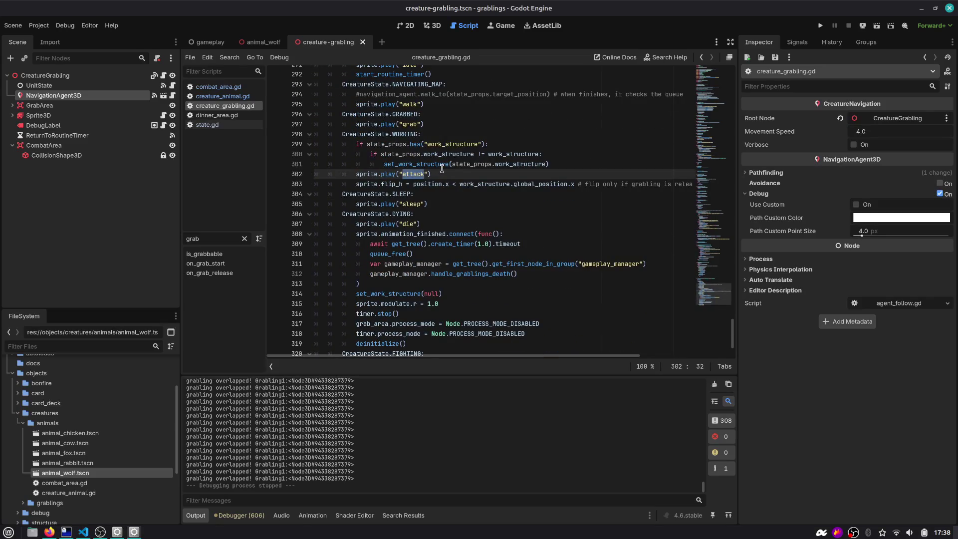
scroll(439, 169, "down", 1)
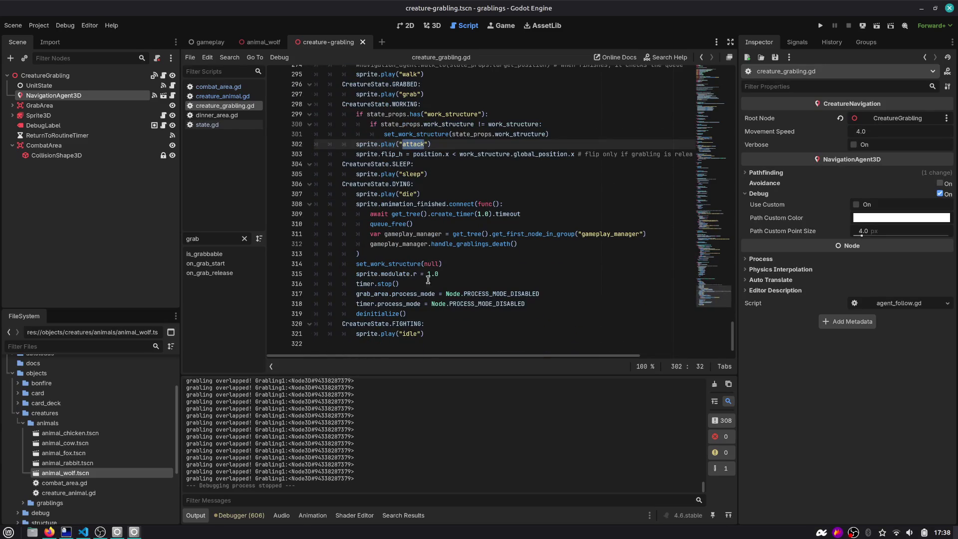
left_click(428, 333)
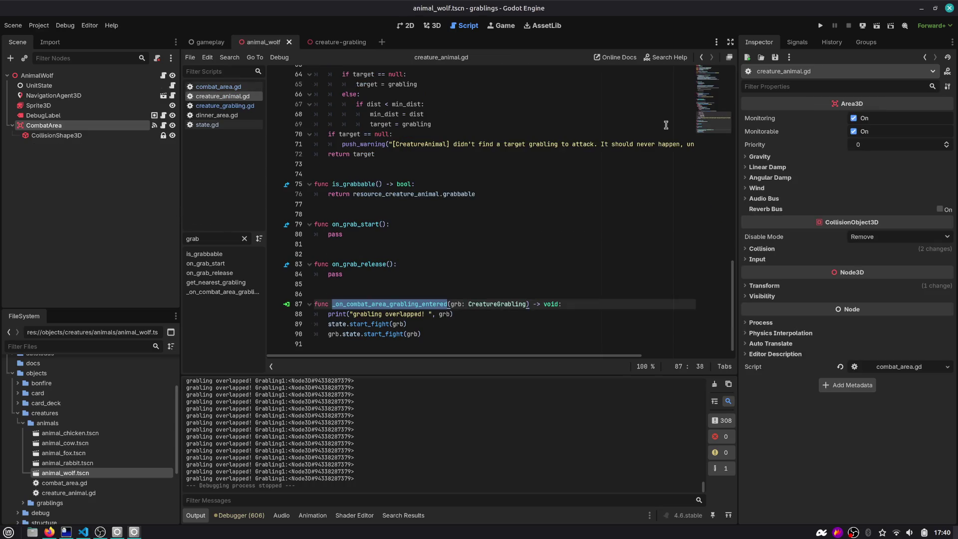
Open the grabling script and jump to the navigation-finished handler via the 'finis' method filter.
left_click(322, 40)
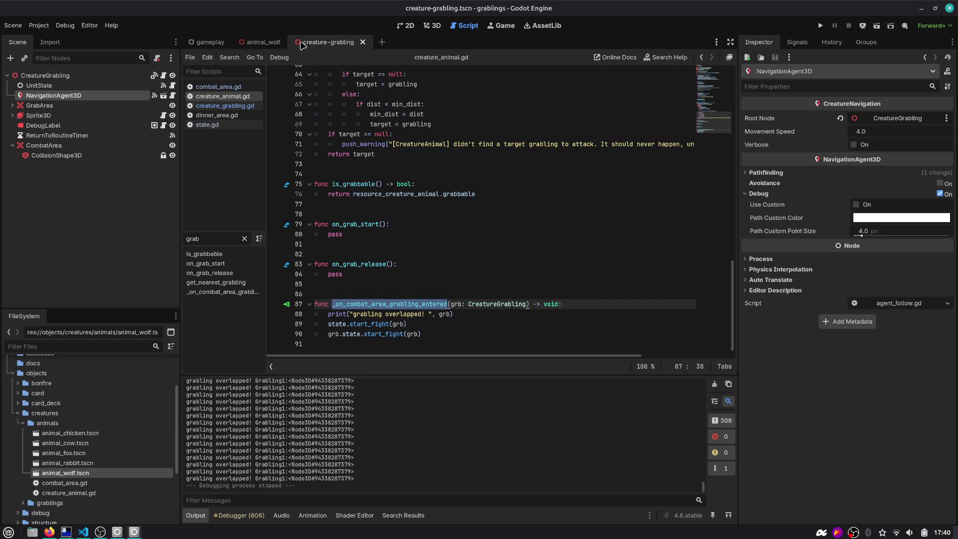
left_click(165, 75)
left_click(164, 76)
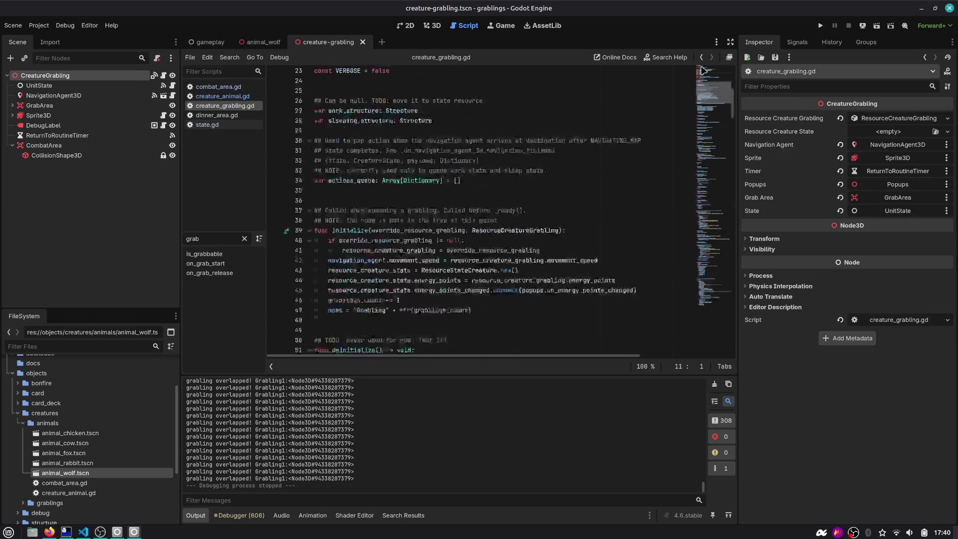
scroll(417, 118, "down", 3)
left_click(410, 175)
double_click(222, 239)
type("ani")
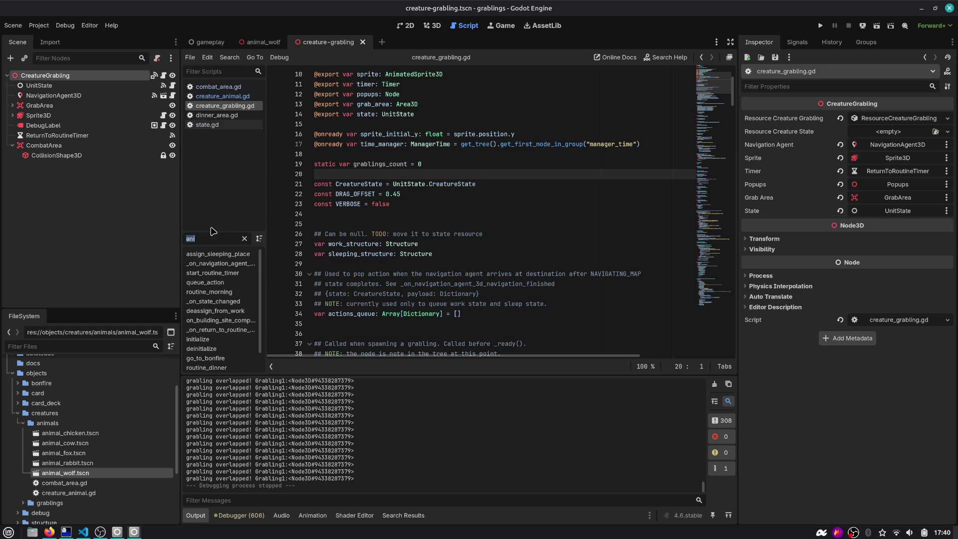
type("finis")
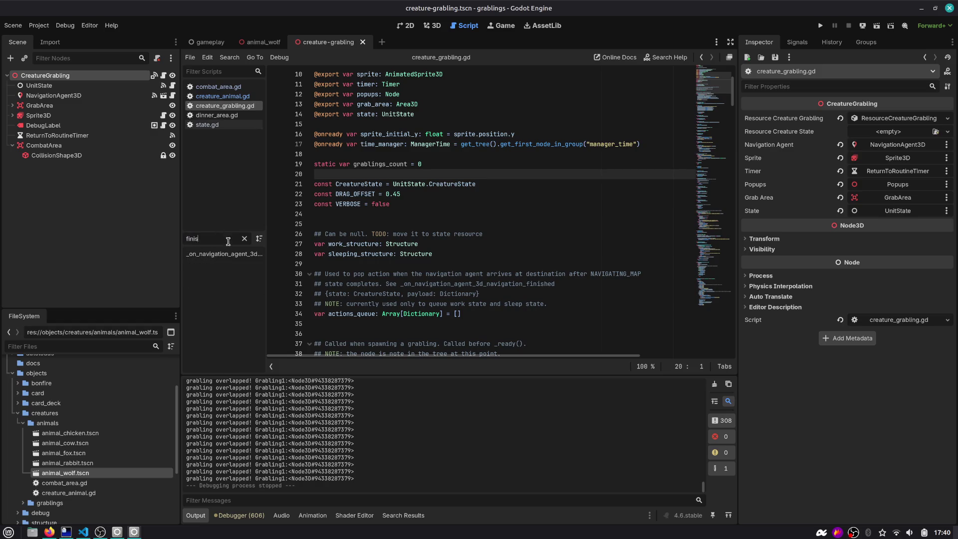
left_click(224, 254)
Start an assert(navigation_agent.mode) line at the top of the navigation-finished handler.
double_click(442, 213)
scroll(443, 213, "down", 2)
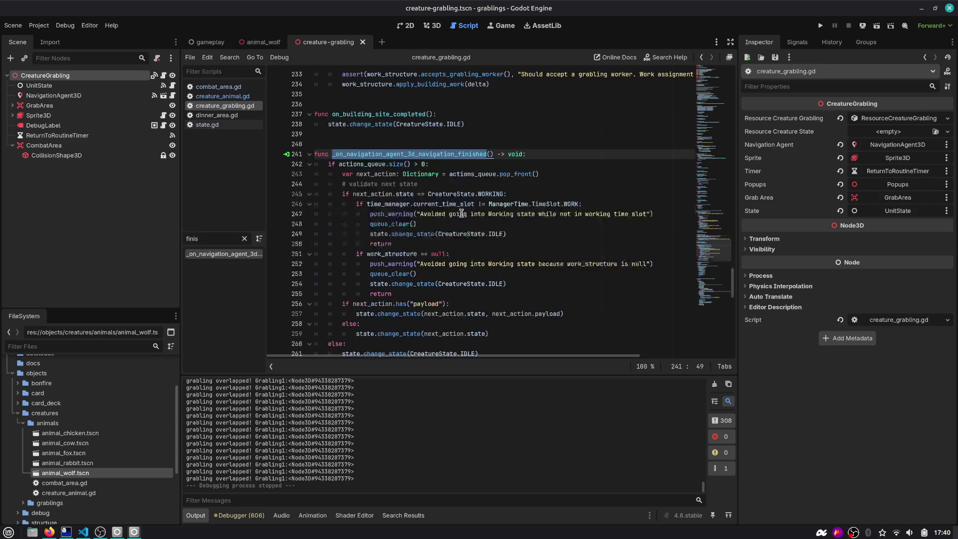
scroll(455, 153, "down", 1)
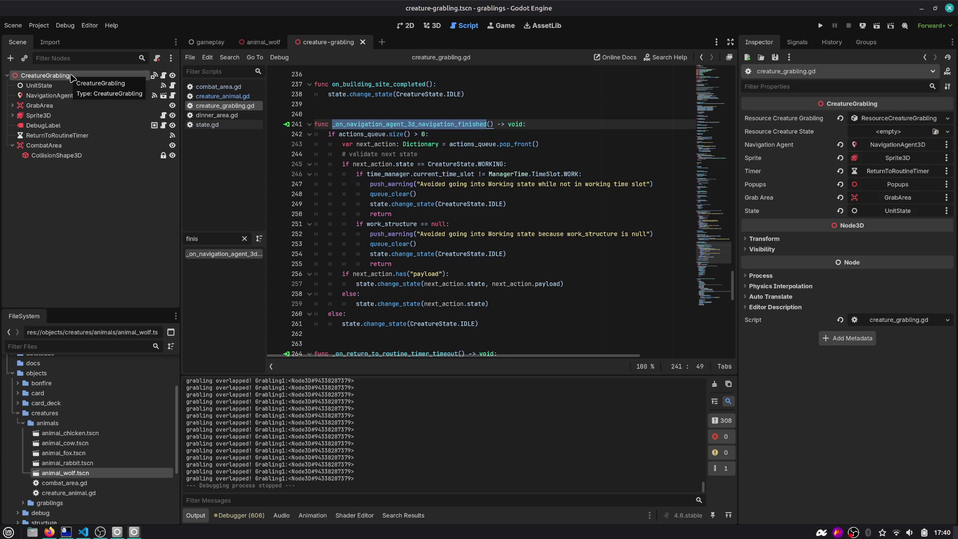
left_click(539, 127)
key("Return")
type("assert(n")
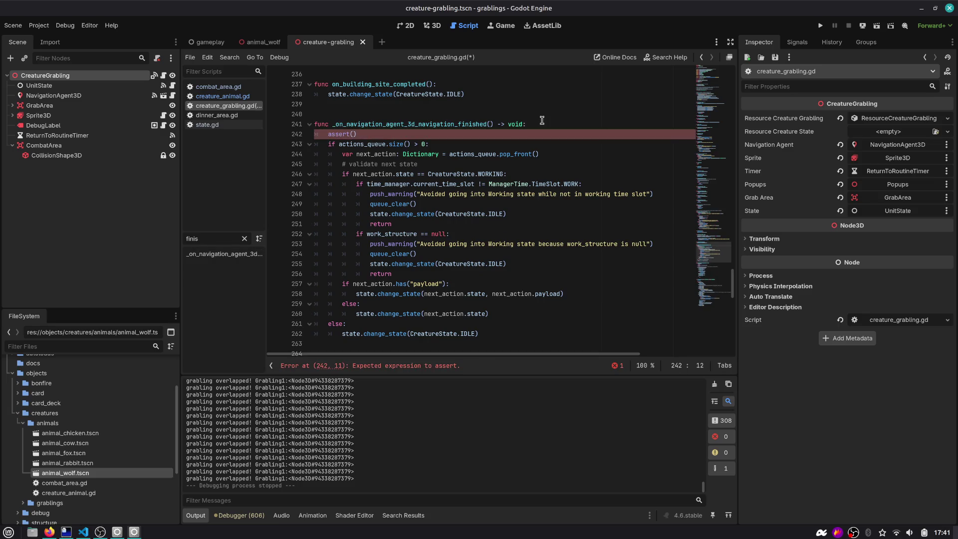
type("avigation_agent.")
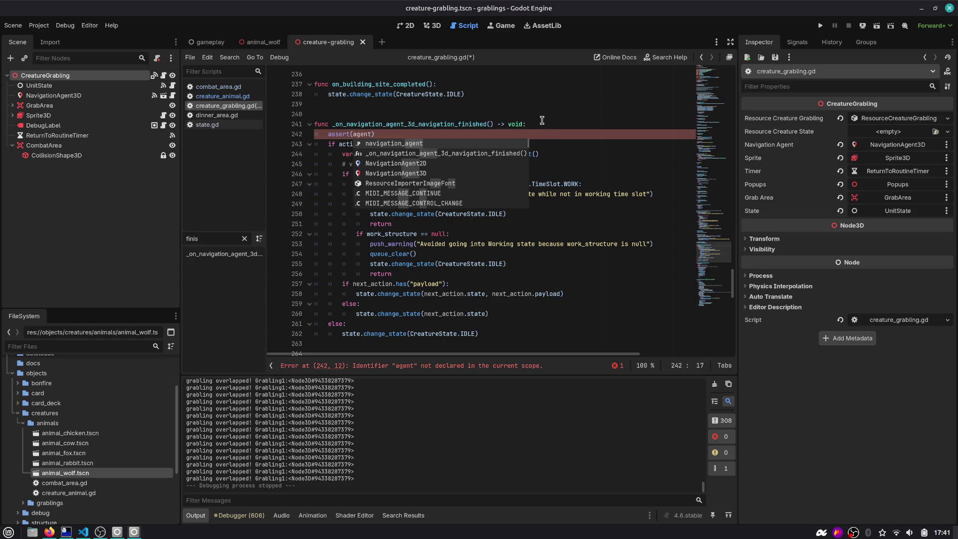
type("mode")
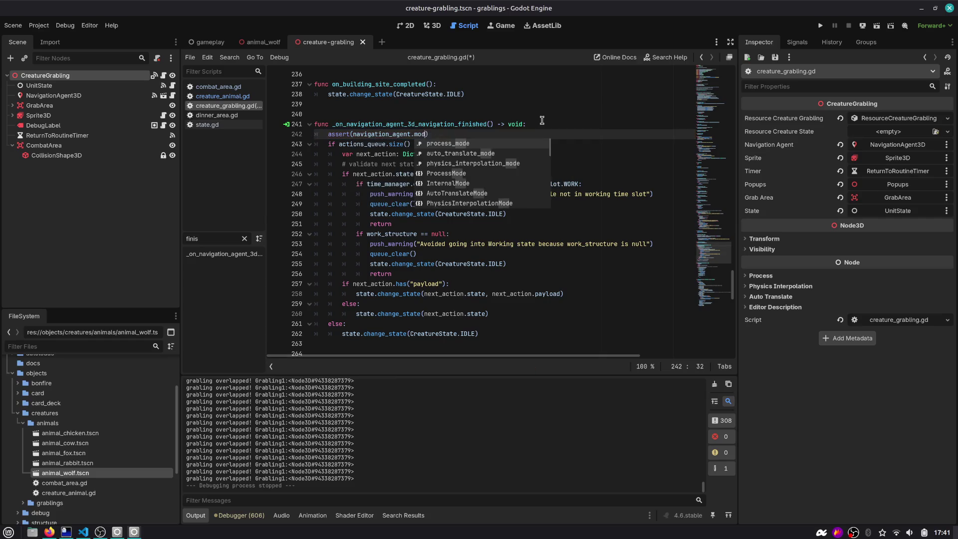
Change navigation_agent's type on line 9 from NavigationAgent3D to CreatureNavigation.
key("Escape")
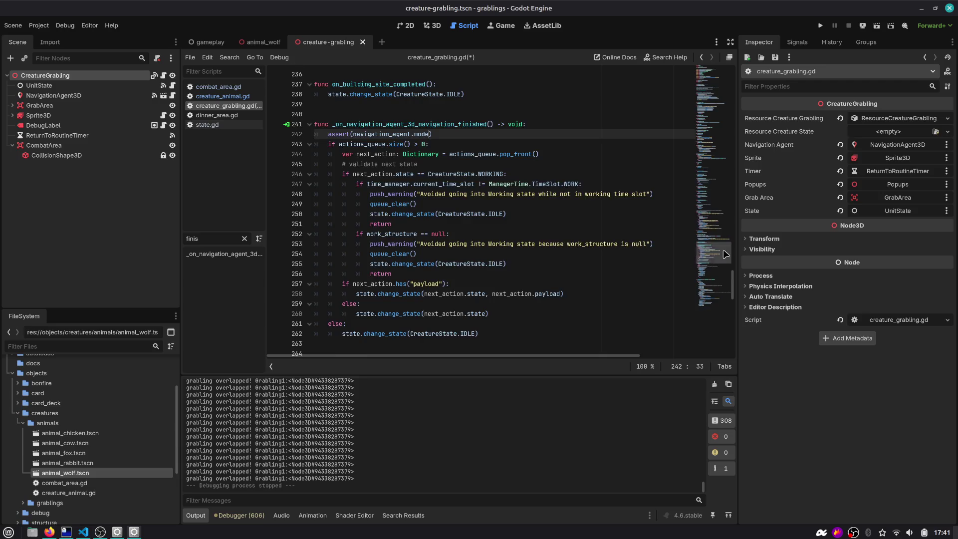
left_click_drag(714, 252, 464, 104)
double_click(380, 155)
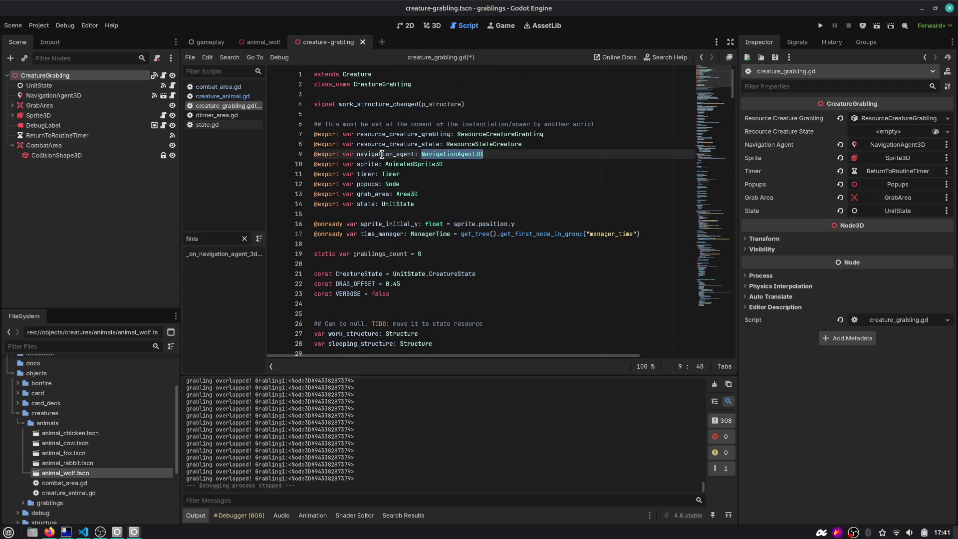
key("End")
key("ctrl+shift+Left")
type("Cre")
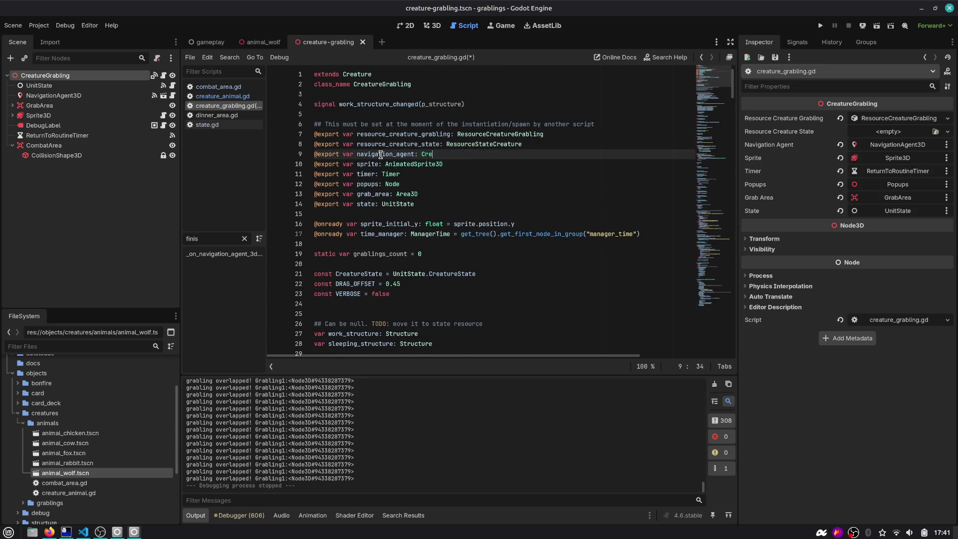
key("Return")
key("BackSpace")
key("BackSpace")
key("BackSpace")
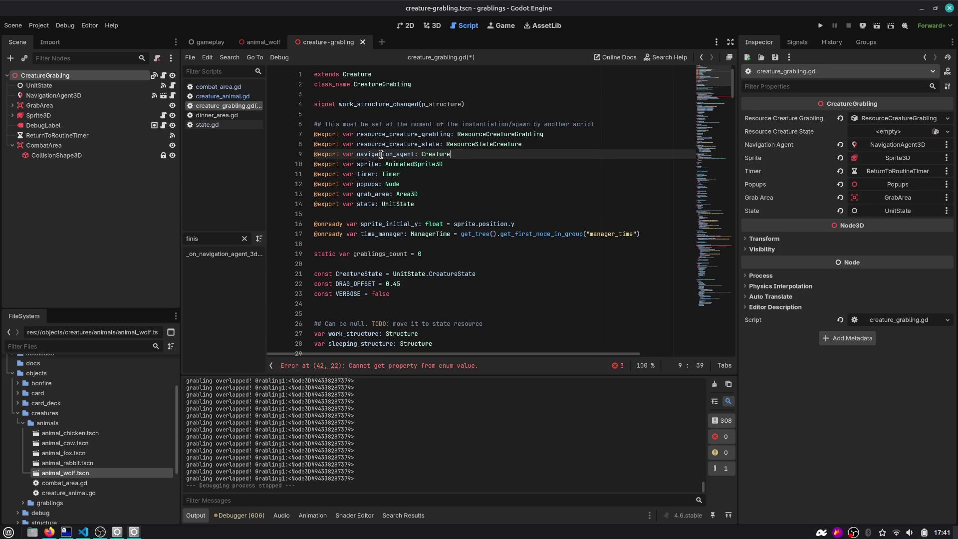
key("Down")
key("Down")
key("Down")
key("Return")
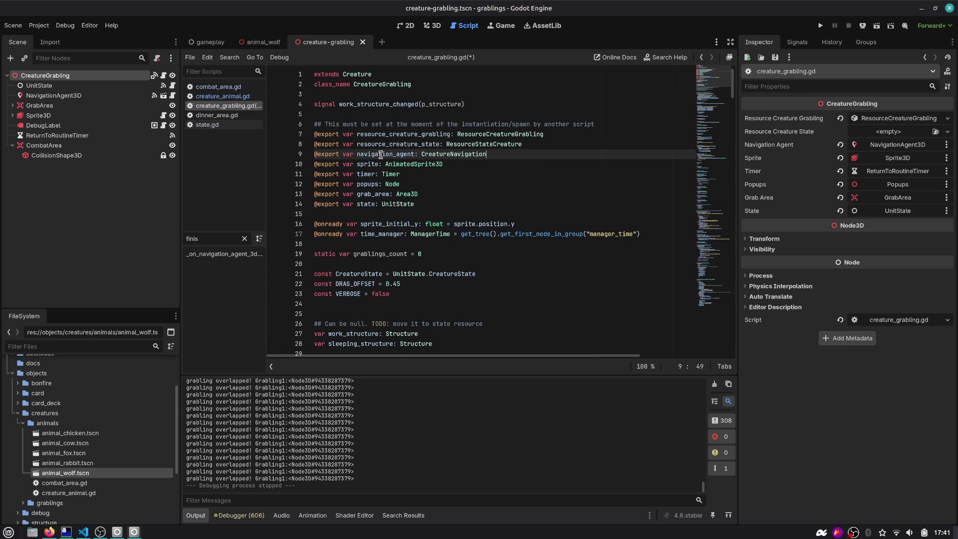
Search the script for usages of navigation_agent.
key("ctrl+f")
type(".")
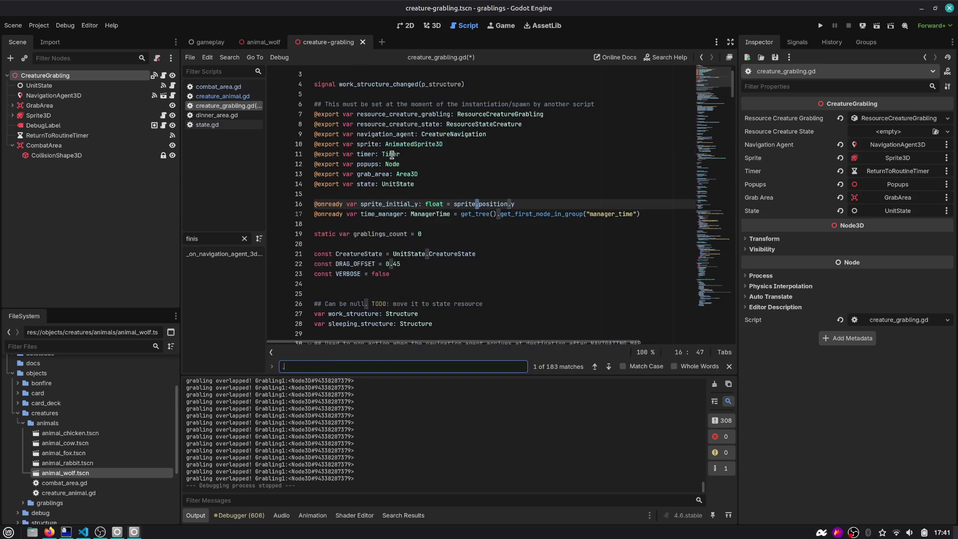
double_click(390, 134)
key("ctrl+f")
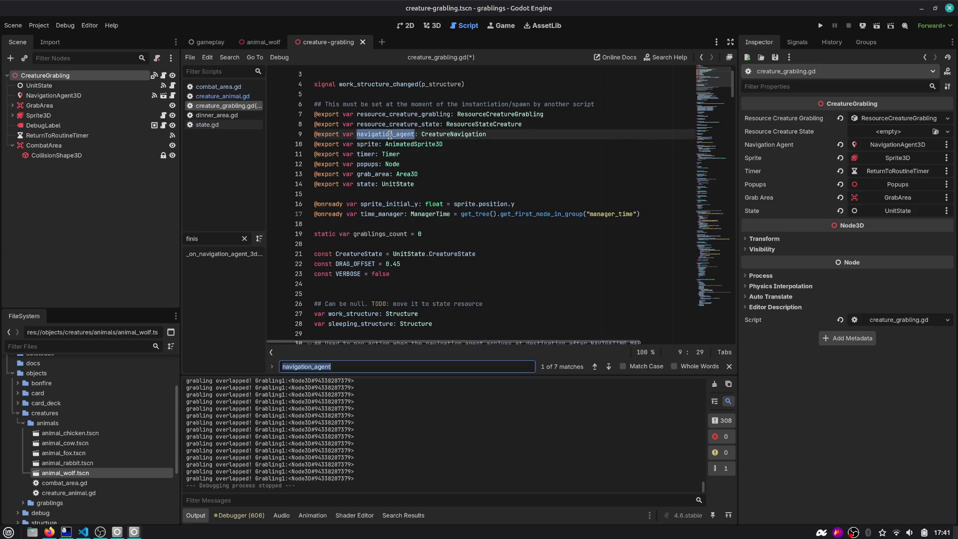
key("Return")
key("Return")
key("Return")
key("Return")
key("Return")
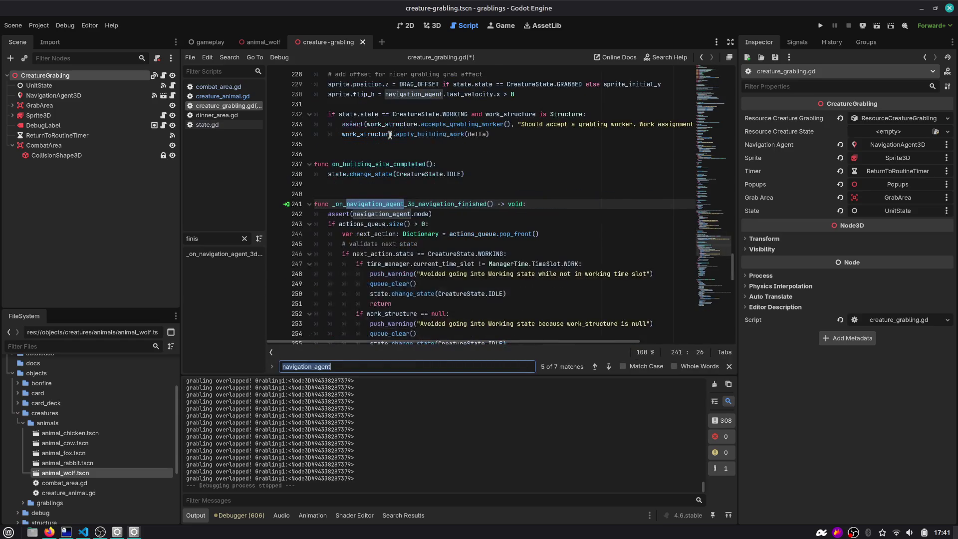
Make the assert check navigation_agent.mode against CreatureNavigation.AgentMode.WALK_TO.
key("Escape")
left_click(428, 203)
type("= Cre")
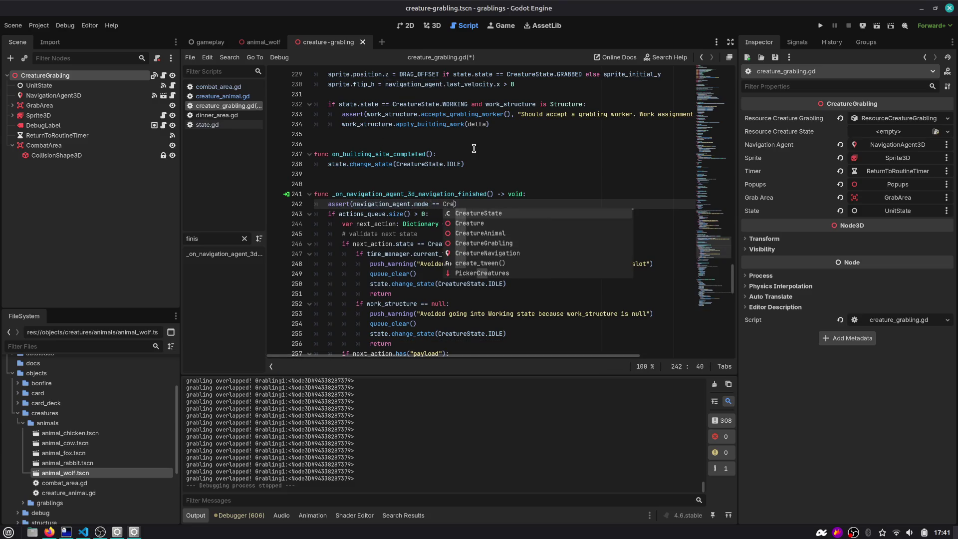
key("BackSpace")
key("BackSpace")
key("BackSpace")
type("Navi")
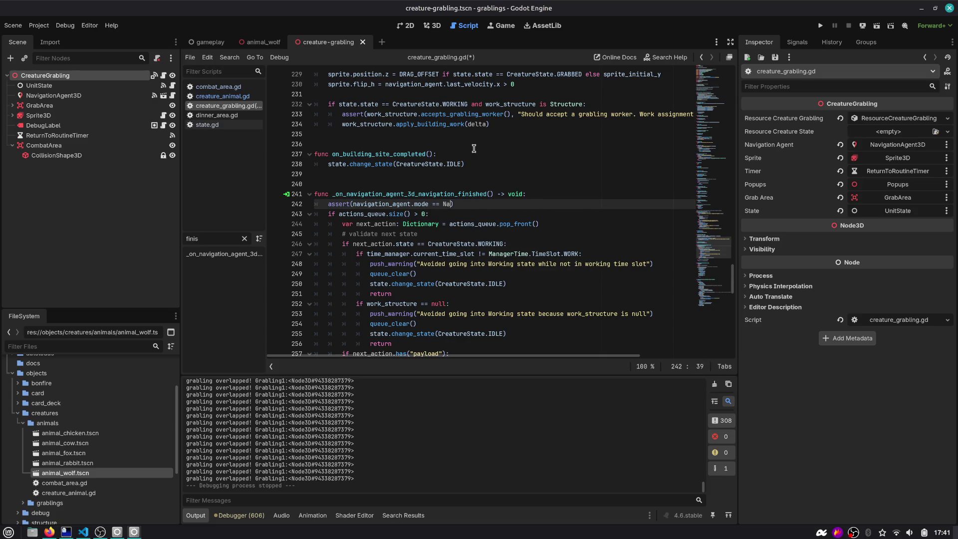
key("BackSpace")
key("BackSpace")
key("BackSpace")
type("CreatureNa")
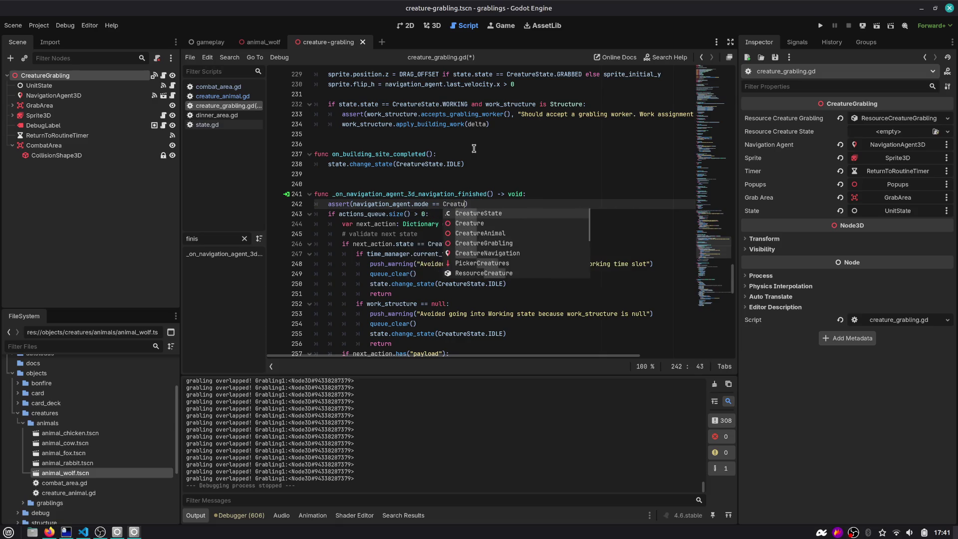
key("Return")
type(".")
key("Return")
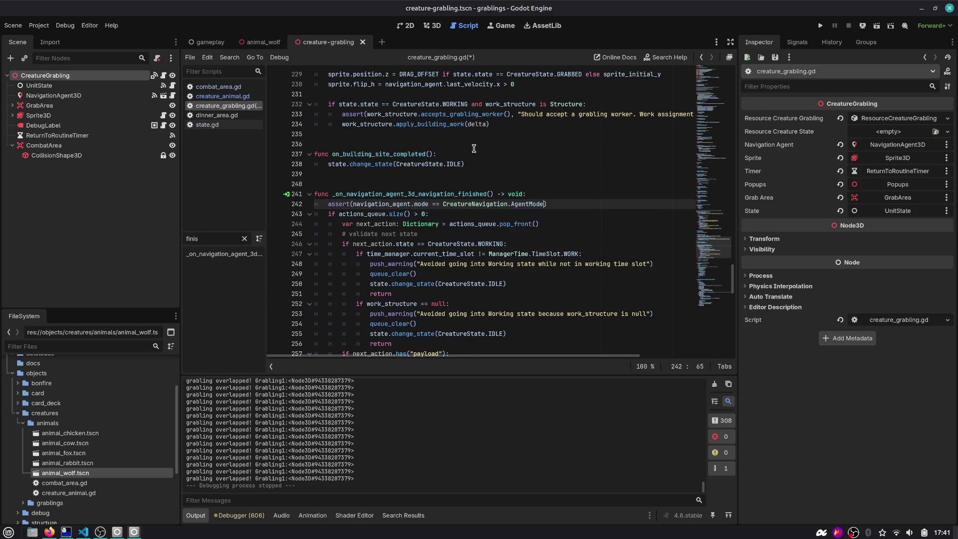
type(".")
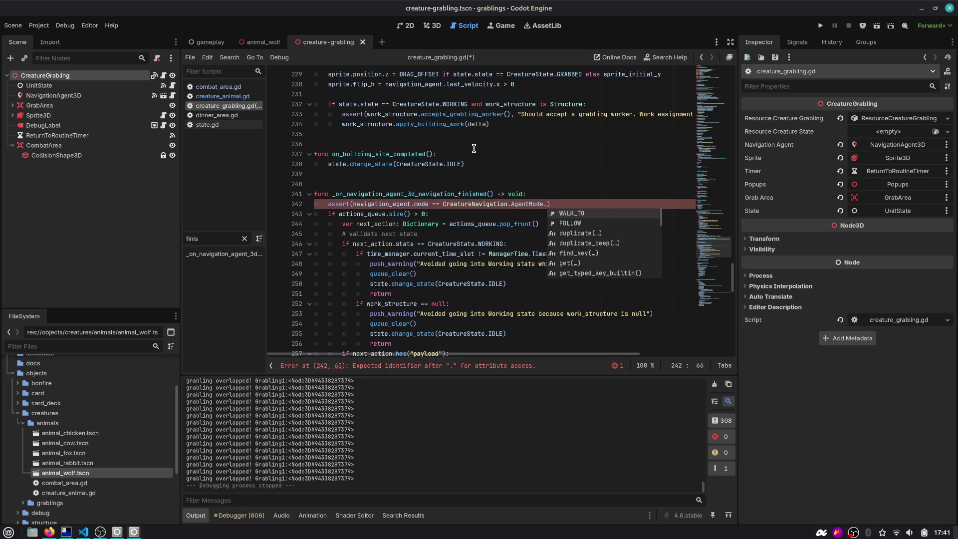
key("Down")
key("Up")
key("Return")
Give the assert the message 'Creature Grabling never follows for now.' and save the script.
key("BackSpace")
type("Creature Gr")
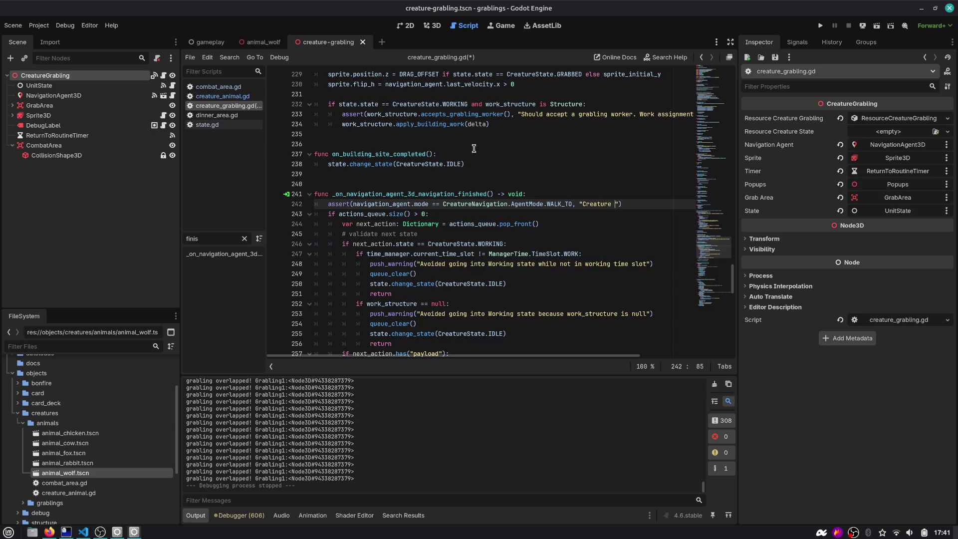
type("abling")
type("ever implemnent")
key("ctrl+shift+Left")
type("follows for now.")
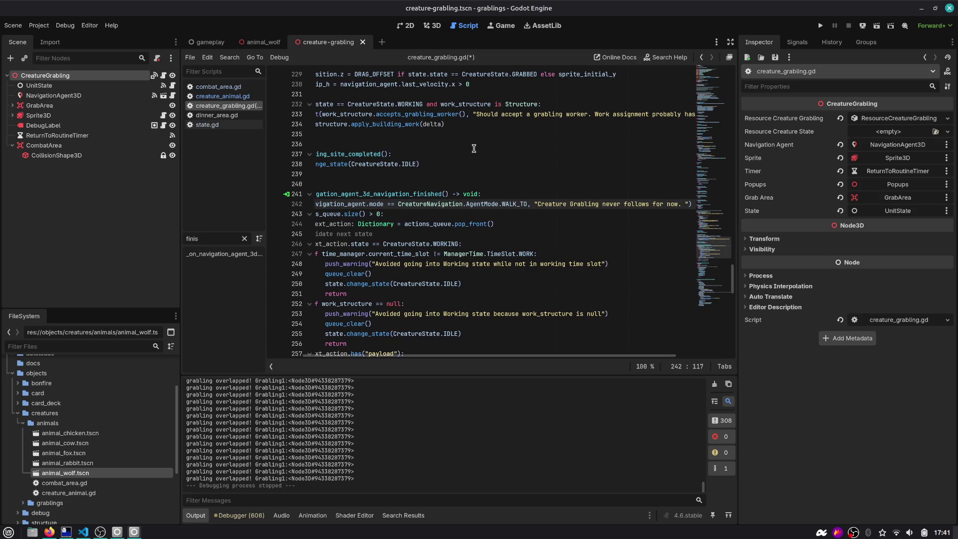
key("Home")
key("ctrl+s")
Check actions_queue's documentation, then switch to the animal_wolf scene's creature_animal.gd.
scroll(473, 148, "down", 2)
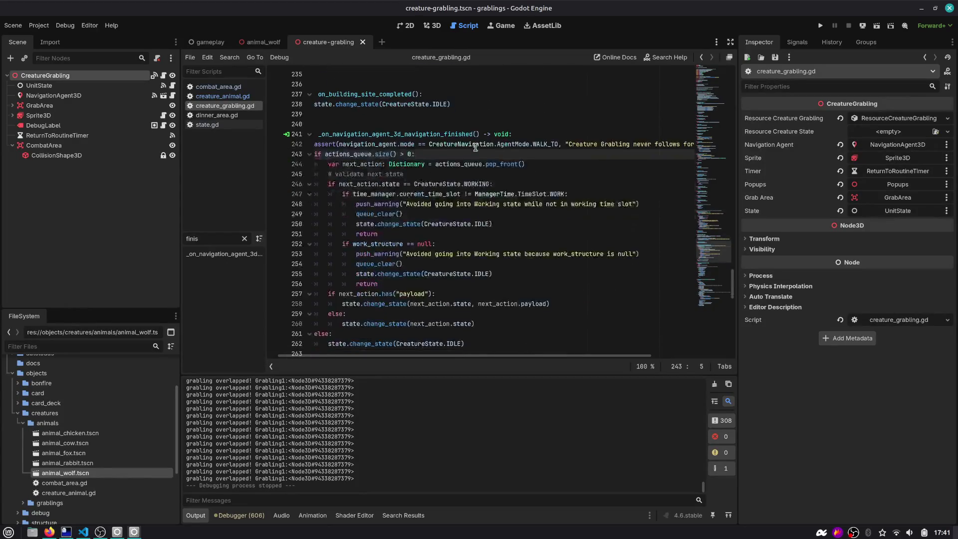
double_click(370, 153)
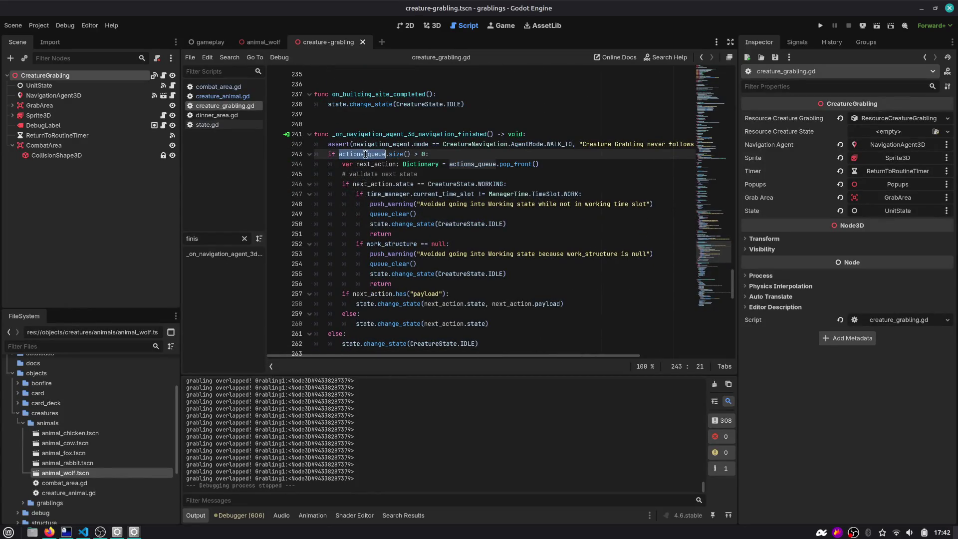
mouse_move(362, 155)
double_click(374, 135)
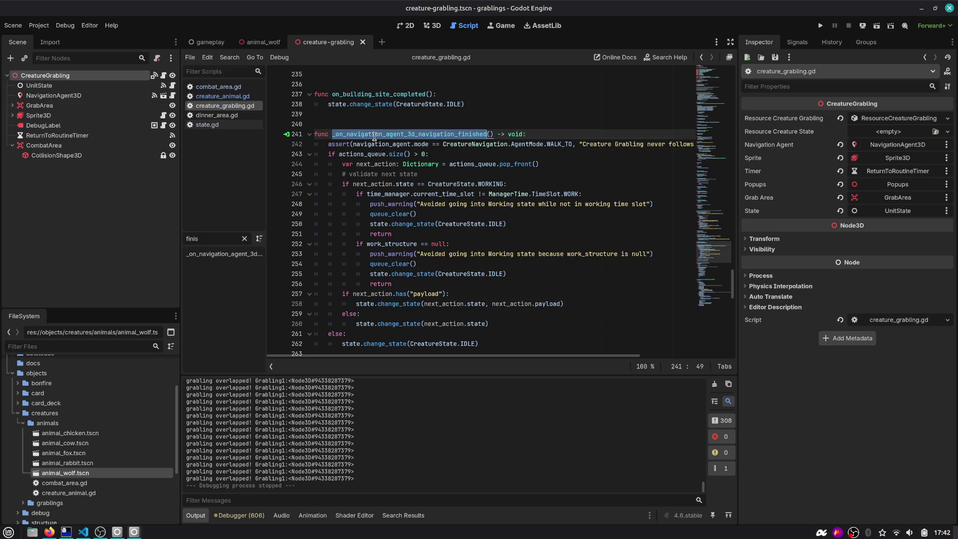
scroll(502, 148, "up", 1)
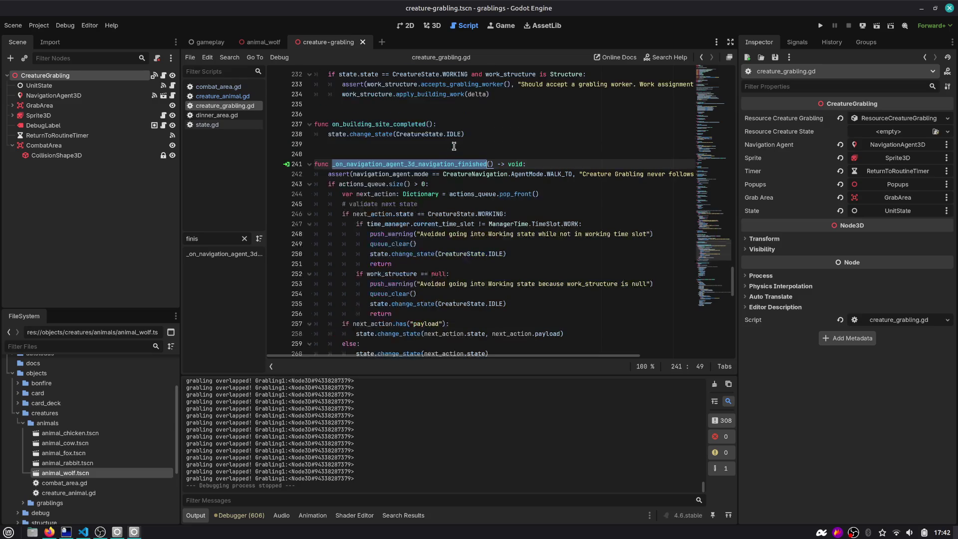
left_click(275, 43)
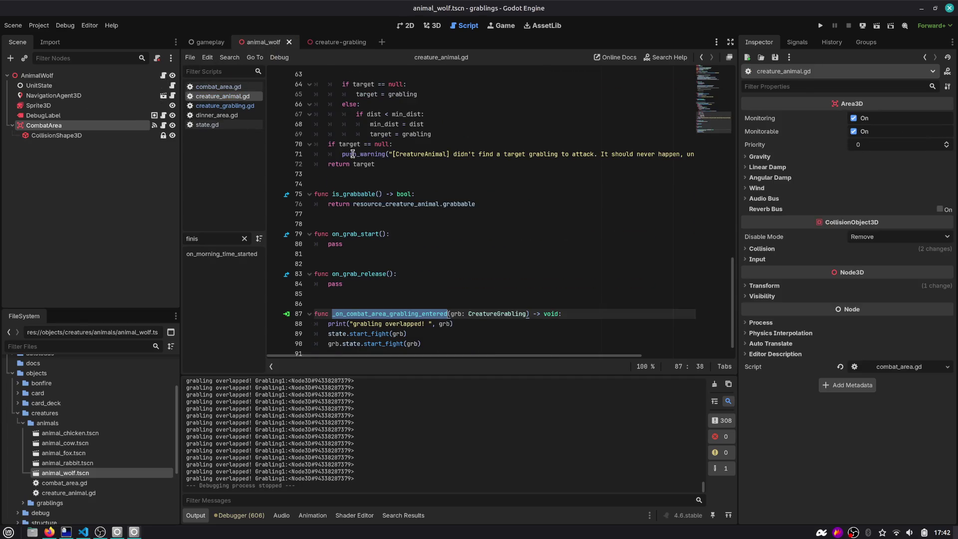
Review start_fight's documentation and the overlap print message in the wolf's handler.
scroll(354, 153, "down", 1)
left_click(427, 334)
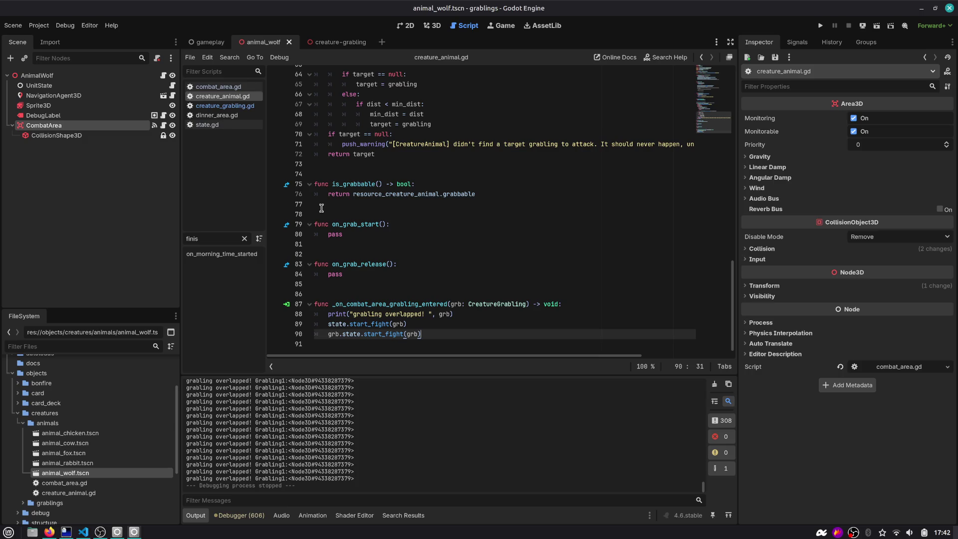
double_click(374, 329)
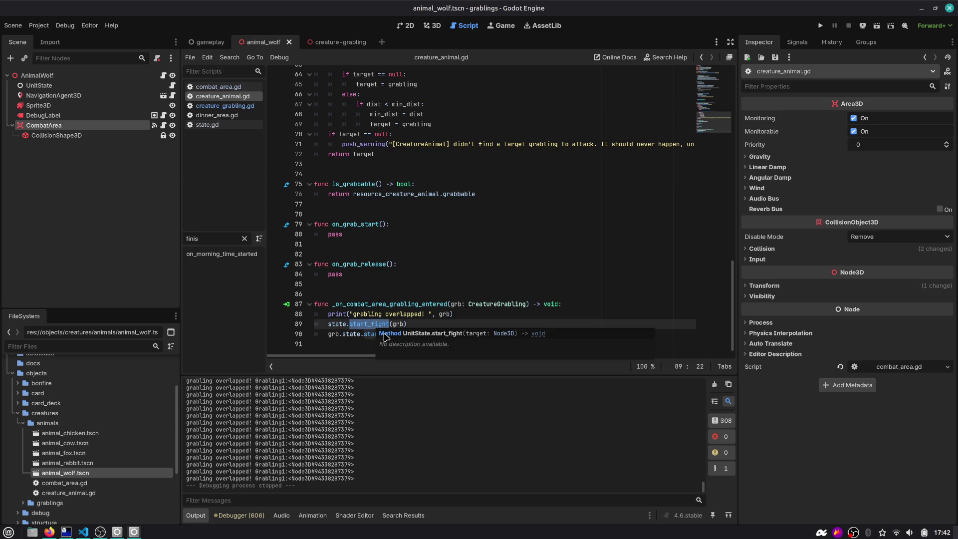
left_click(378, 334)
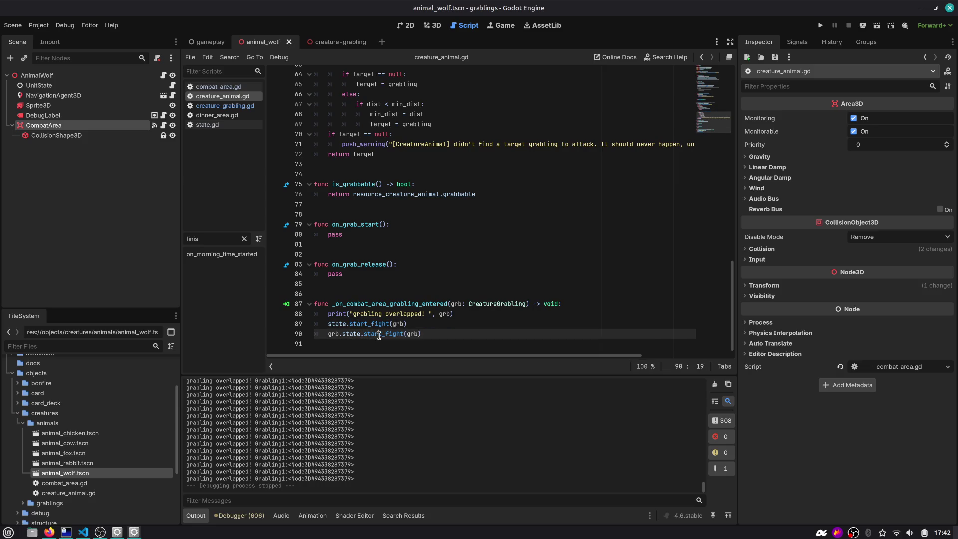
left_click(443, 332)
double_click(386, 313)
left_click(446, 333)
Add var combat_midpoint = grb.global_position after the start_fight calls, then nudge the sketch's wolf picture.
key("Return")
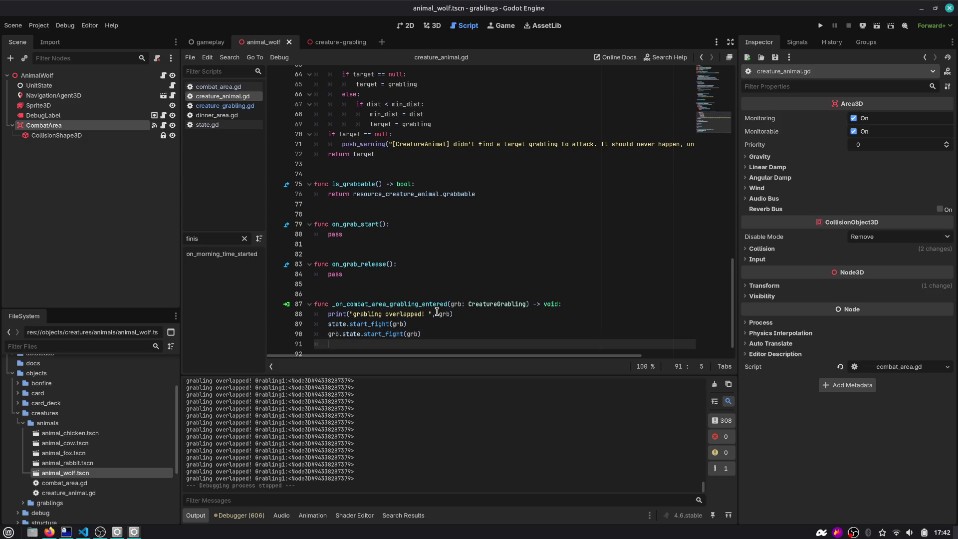
type("vr")
key("BackSpace")
type("ar")
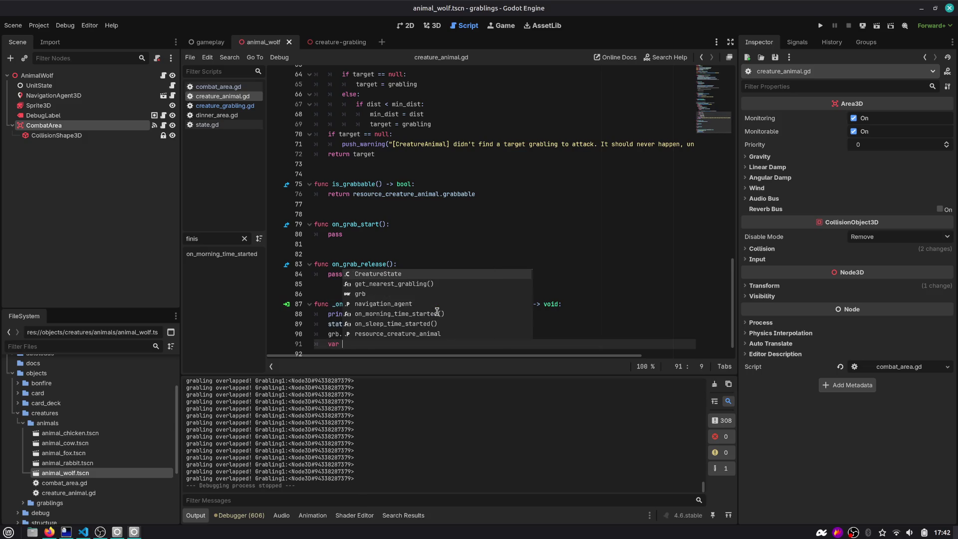
key("Escape")
scroll(437, 312, "up", 1)
scroll(437, 312, "down", 1)
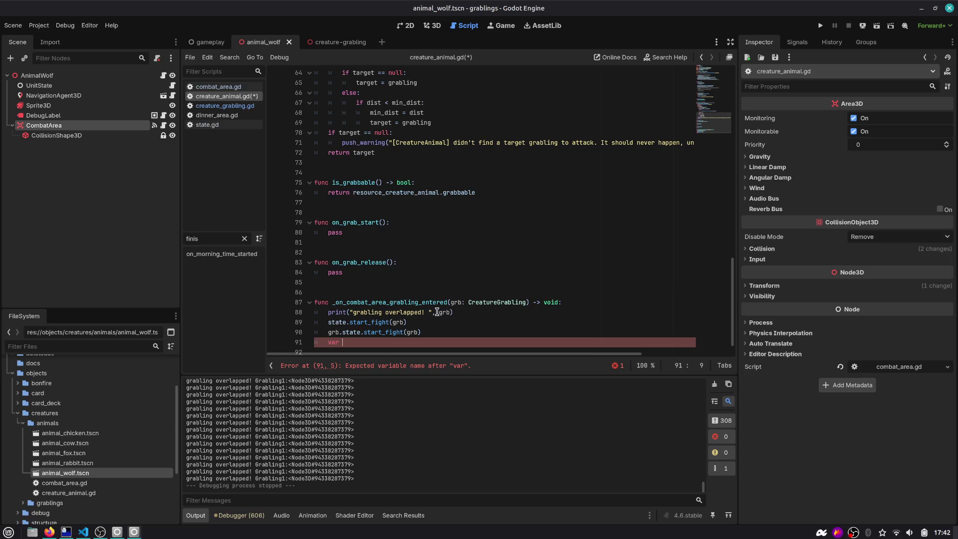
type("combat_")
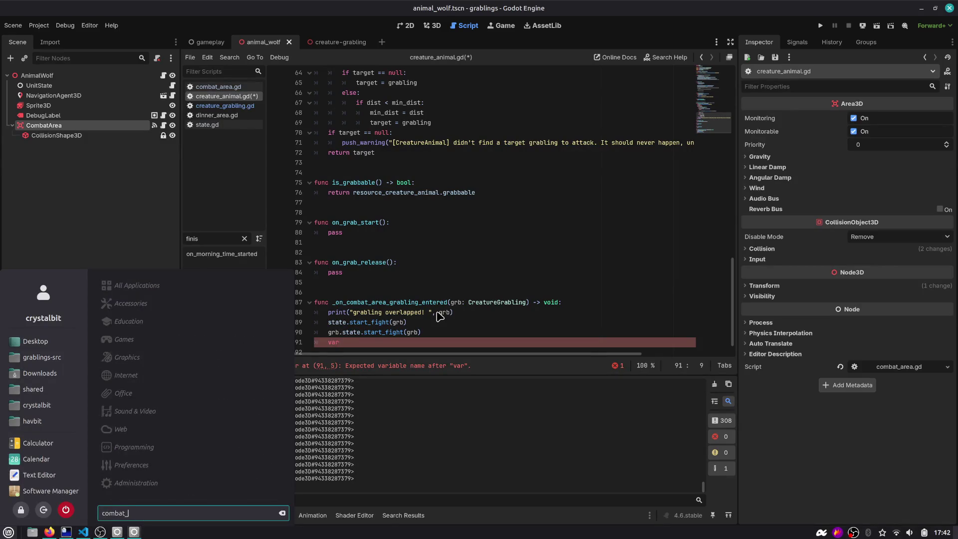
key("Escape")
type("combat_midpoint = grb.")
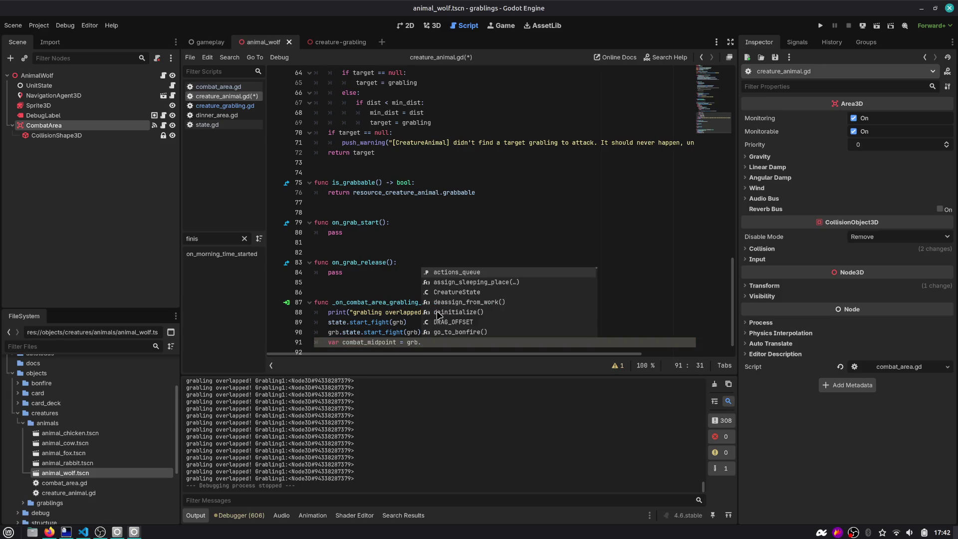
type("glo")
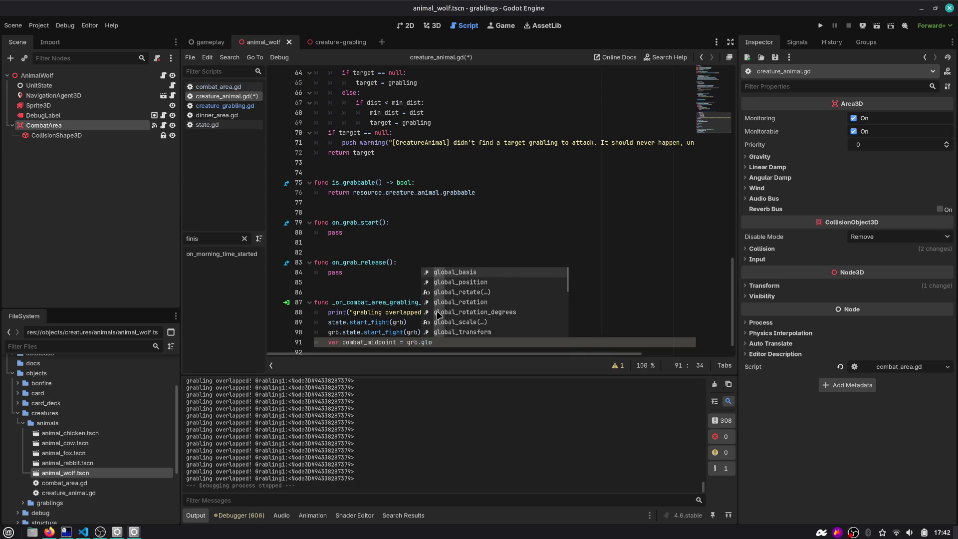
key("Down")
key("Return")
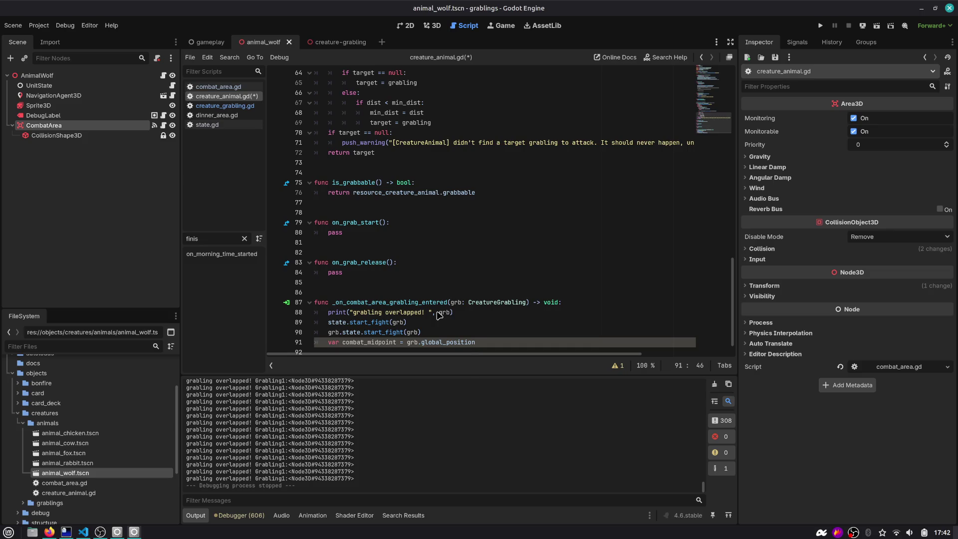
key("alt+Tab")
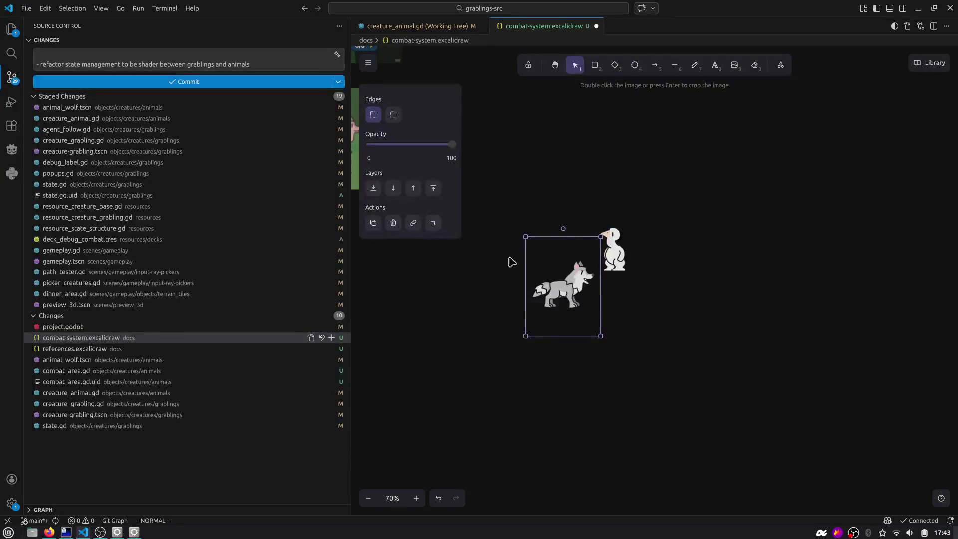
left_click_drag(583, 282, 566, 307)
Bring up the wolf scene in Godot's 3D view and check the avversario dictionary entry in Firefox.
left_click(621, 239)
key("alt+Tab")
key("alt+Tab")
key("Tab")
key("ctrl+F2")
scroll(530, 149, "down", 3)
Capture the 3D view's axis gizmo region and paste it into the combat-system sketch.
key("alt+Tab")
key("Tab")
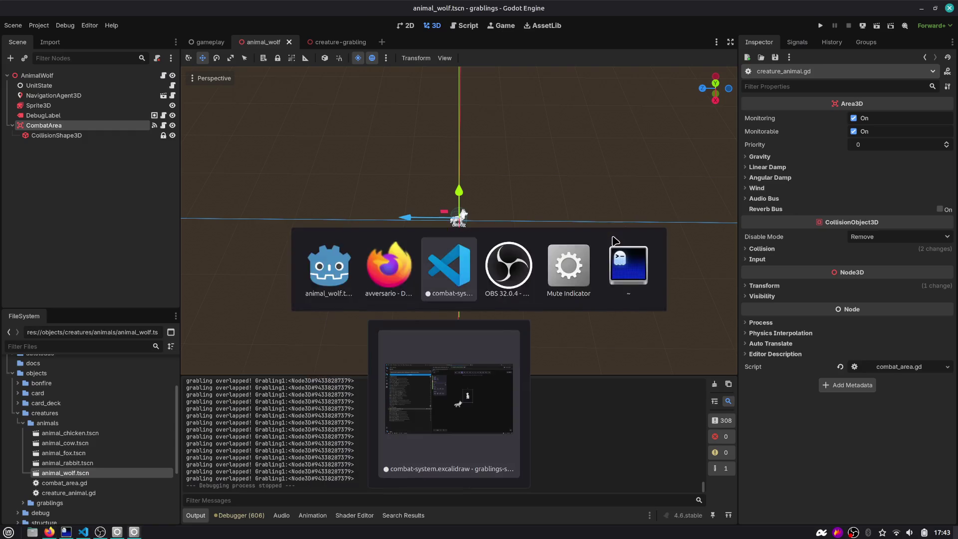
key("Escape")
key("Print")
left_click_drag(679, 66, 736, 109)
key("ctrl+c")
key("alt+Tab")
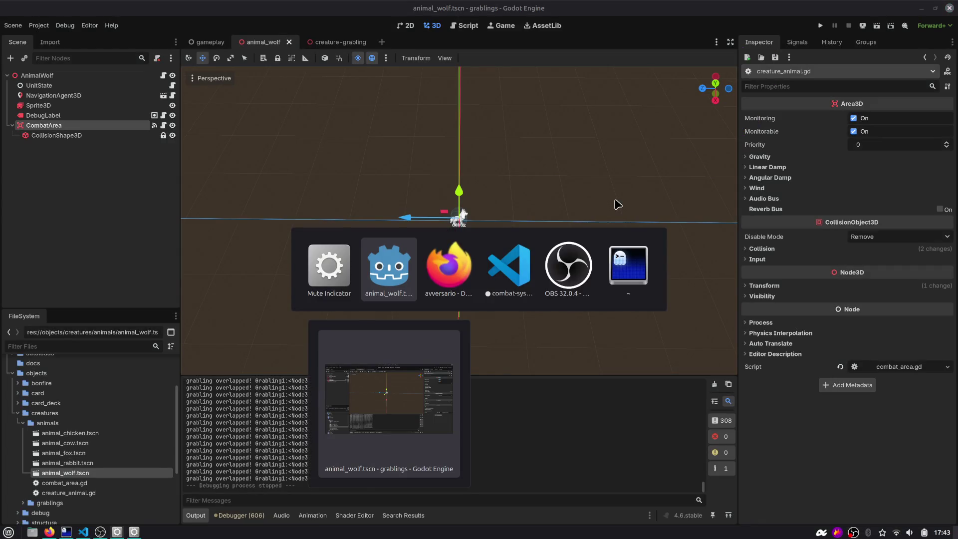
key("Tab")
key("Tab")
key("ctrl+v")
Move the pasted gizmo picture to the top right of the sketch, above the duck and wolf.
left_click_drag(752, 197, 752, 148)
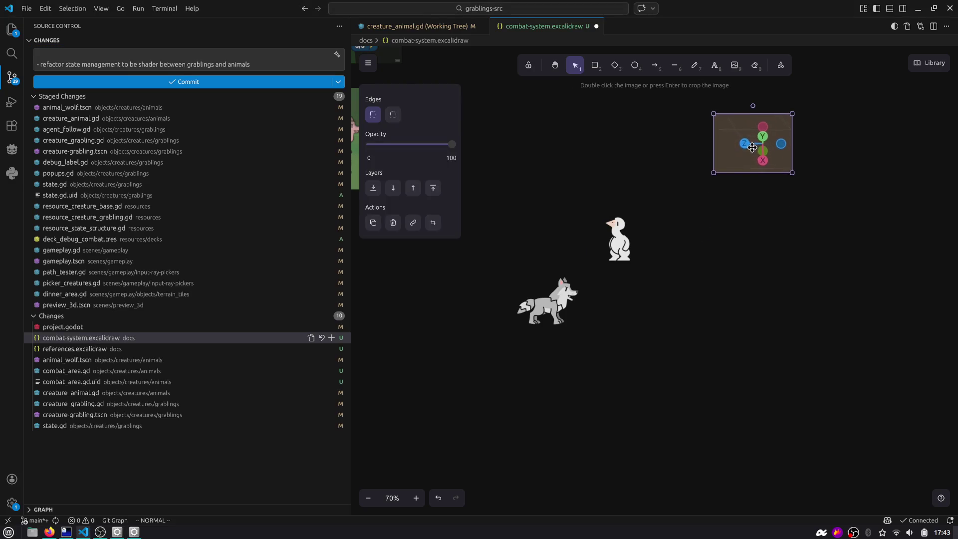
left_click(694, 65)
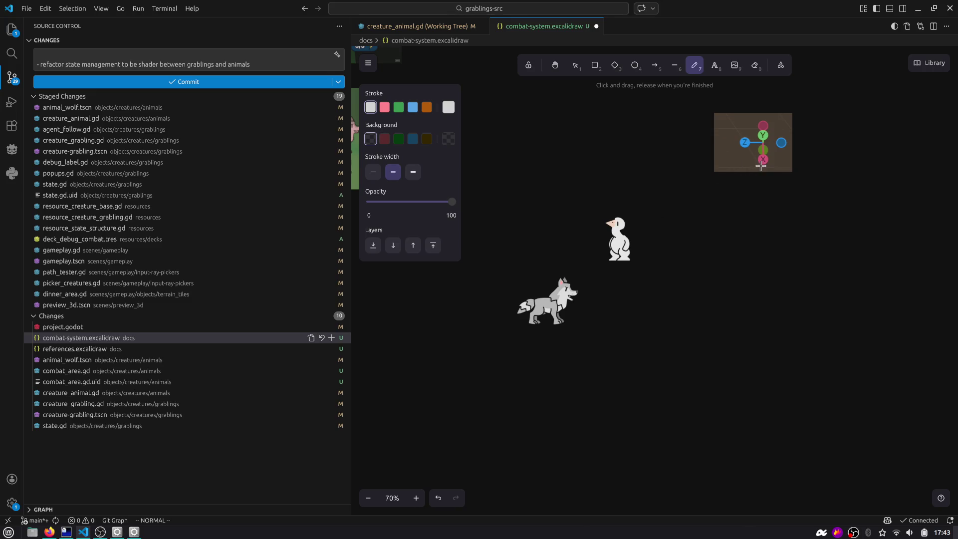
key("alt+Tab")
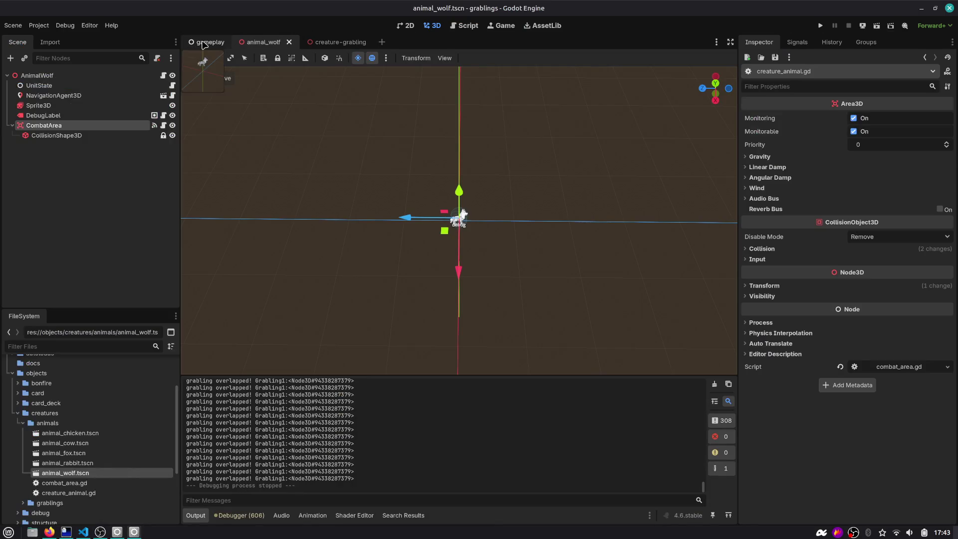
Open the gameplay scene, zoom out, and paste a region capture of its axis gizmo into the sketch.
left_click(209, 42)
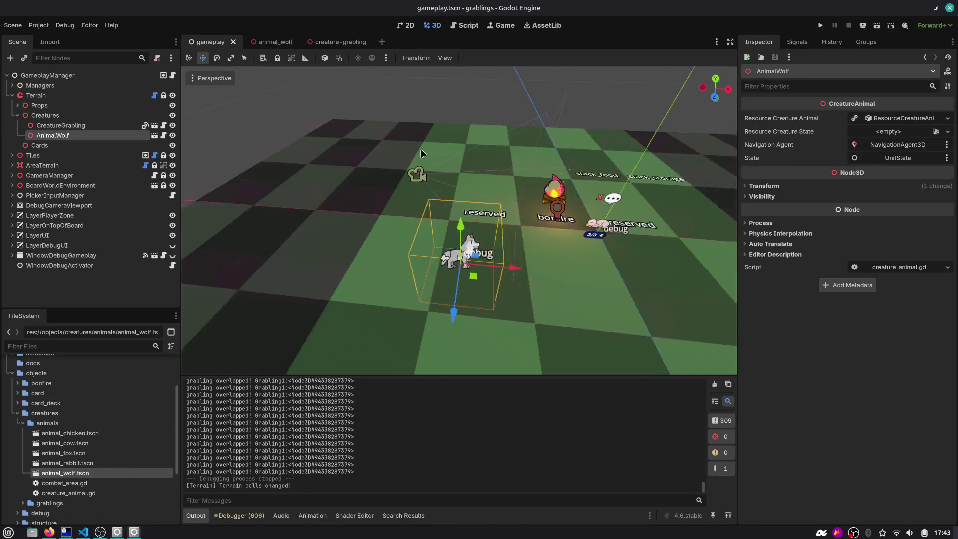
scroll(509, 171, "down", 4)
key("alt+Tab")
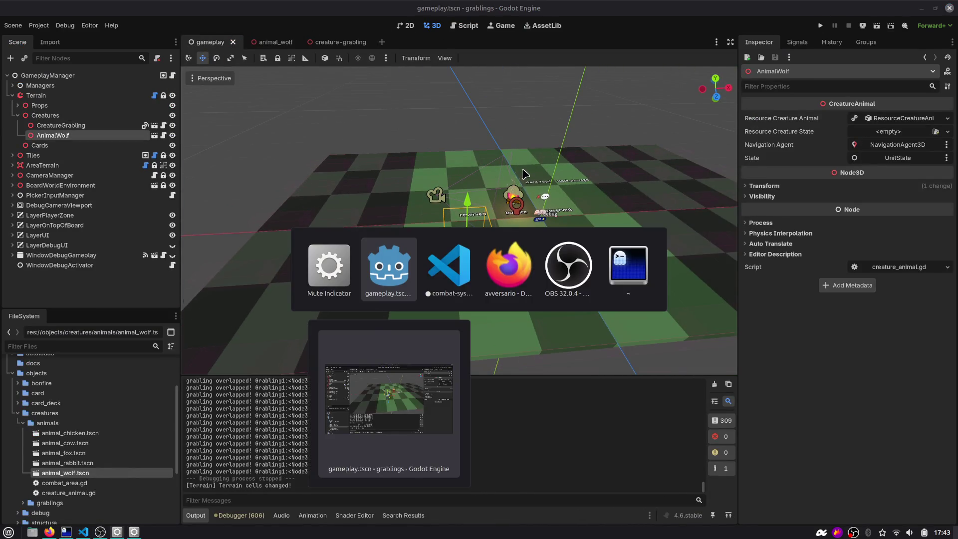
key("alt+Tab")
key("Escape")
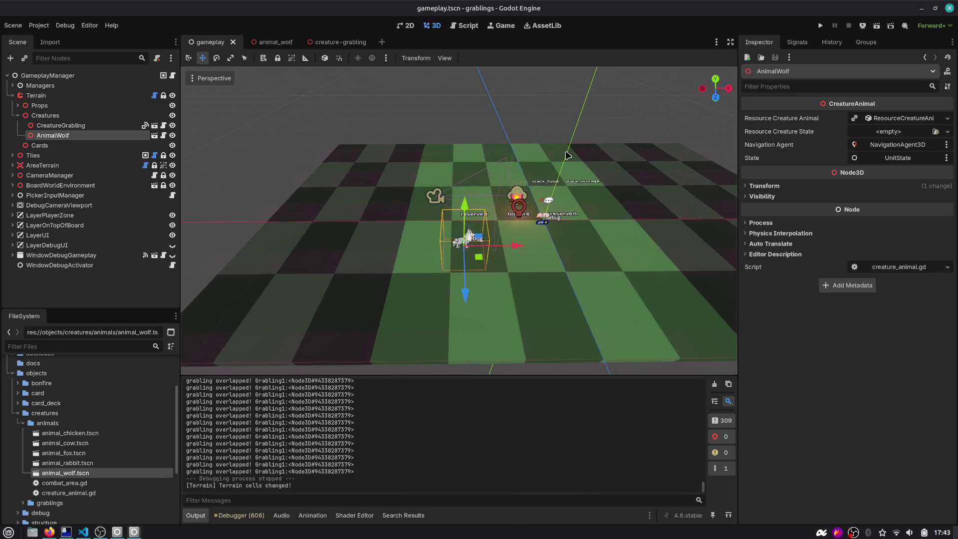
key("Print")
left_click_drag(696, 74, 750, 125)
key("alt+Tab")
key("alt+Tab")
key("ctrl+v")
left_click_drag(712, 198, 752, 216)
key("Escape")
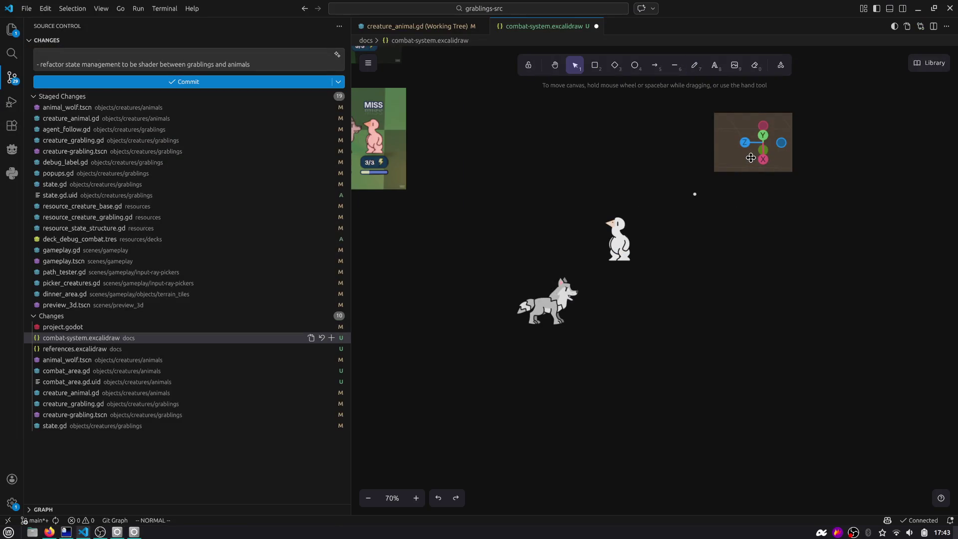
Delete the stray stroke and old gizmo picture, and move the new gizmo above the duck.
left_click(738, 214)
left_click(768, 170, "shift")
key("Delete")
left_click_drag(712, 193, 698, 165)
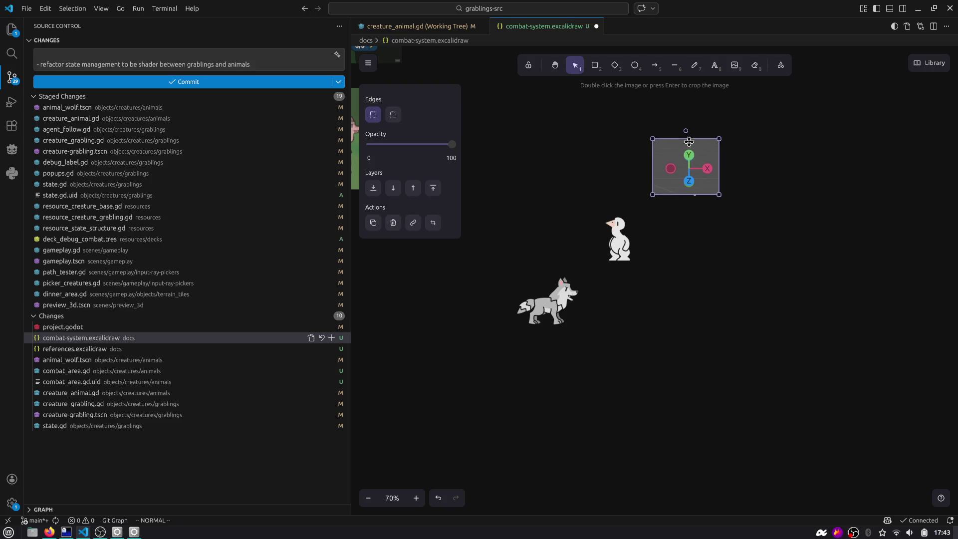
Draw a vertical freehand line between wolf and duck, with short dashes beside each.
left_click(694, 66)
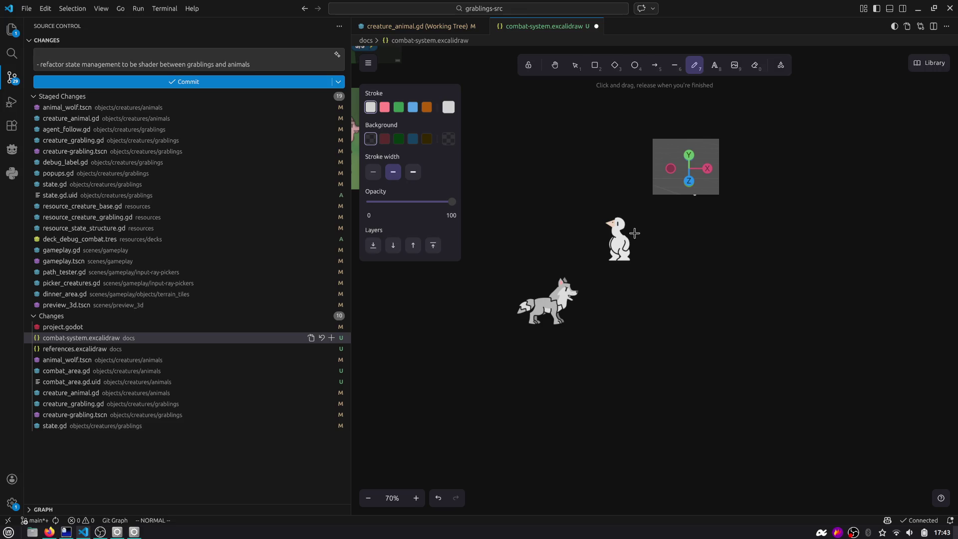
left_click_drag(578, 170, 584, 363)
left_click_drag(658, 238, 643, 239)
left_click_drag(484, 309, 504, 310)
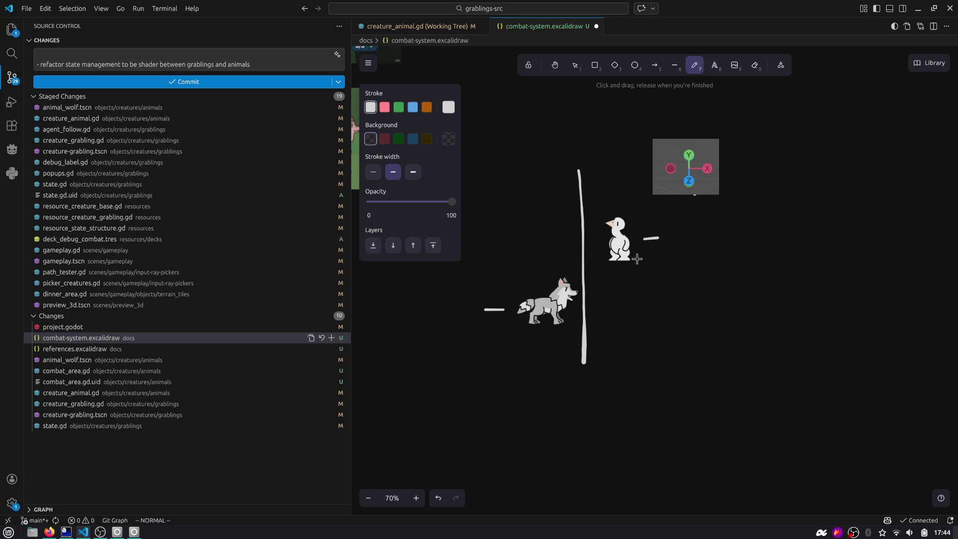
key("1")
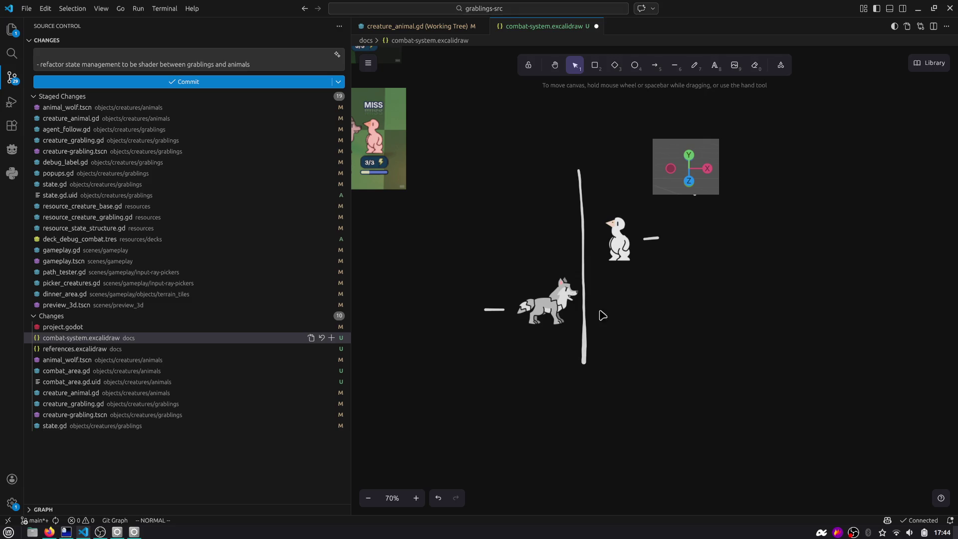
Add a Z arrowhead, tick marks for wolf, bird and midpoint, and small labels to the axis.
left_click(693, 64)
mouse_move(571, 360)
left_mouse_down()
mouse_move(601, 353)
mouse_move(602, 396)
mouse_move(639, 386)
left_mouse_up()
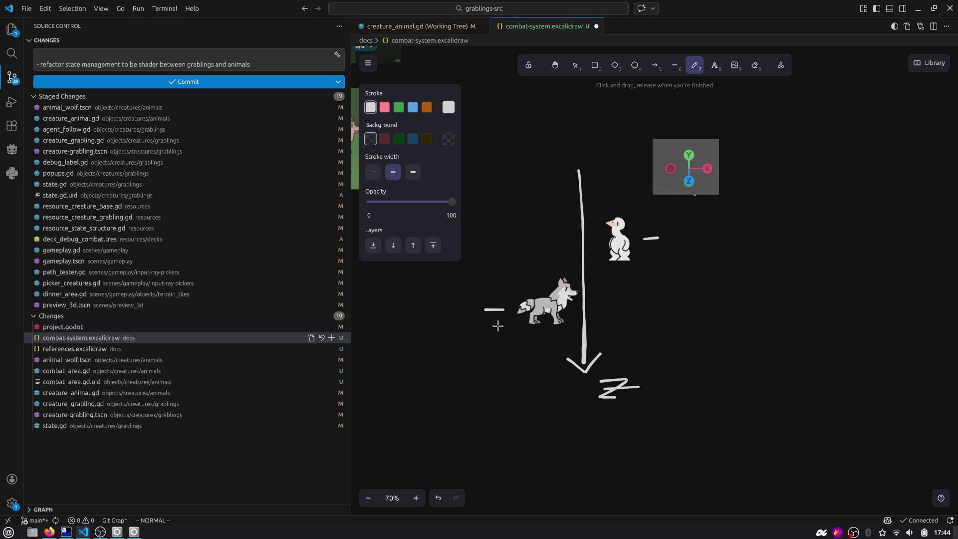
left_click_drag(580, 309, 598, 310)
left_click_drag(578, 236, 595, 236)
mouse_move(577, 264)
left_mouse_down()
mouse_move(586, 275)
mouse_move(578, 274)
left_mouse_up()
left_click_drag(530, 226, 532, 243)
left_click_drag(609, 306, 633, 305)
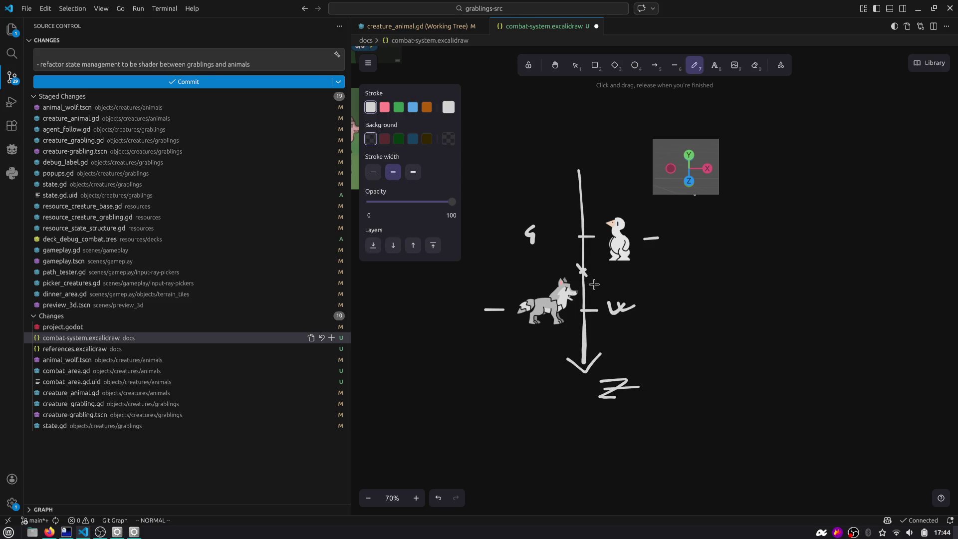
Zoom in and sketch a second vertical line right of the main axis.
scroll(684, 274, "up", 1)
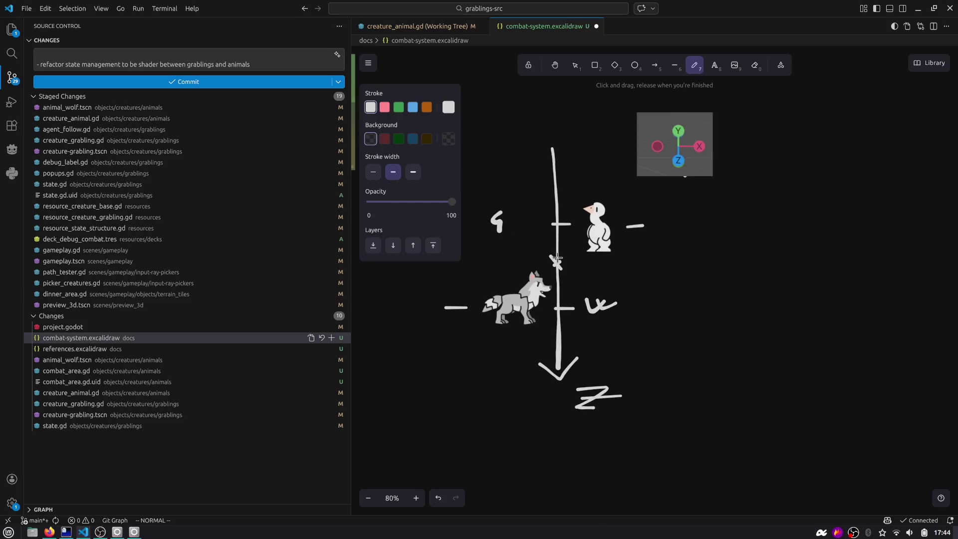
scroll(557, 257, "up", 2)
left_click_drag(574, 227, 578, 306)
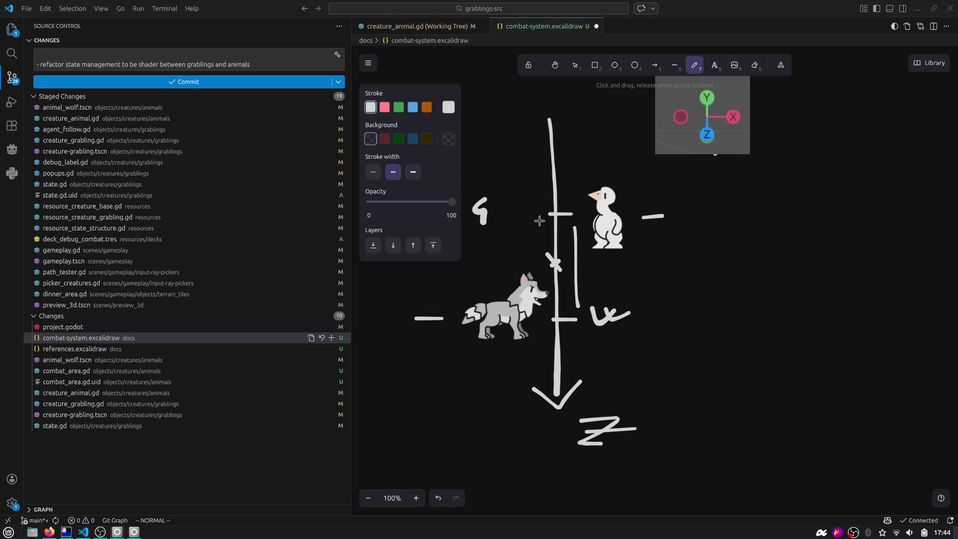
key("alt+Tab")
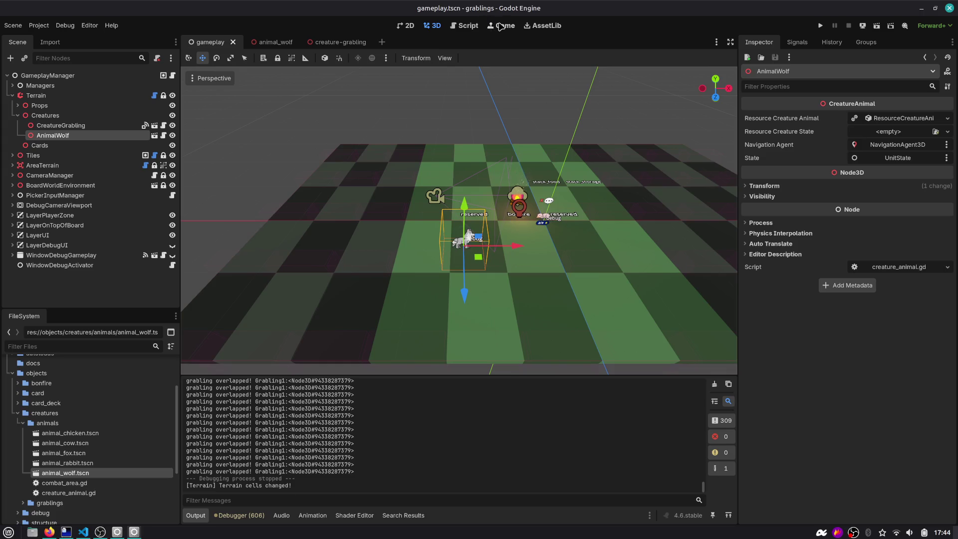
Search the help for 'Vec3', open the Vector3 documentation, and browse its Methods list.
left_click(460, 29)
left_click(433, 211)
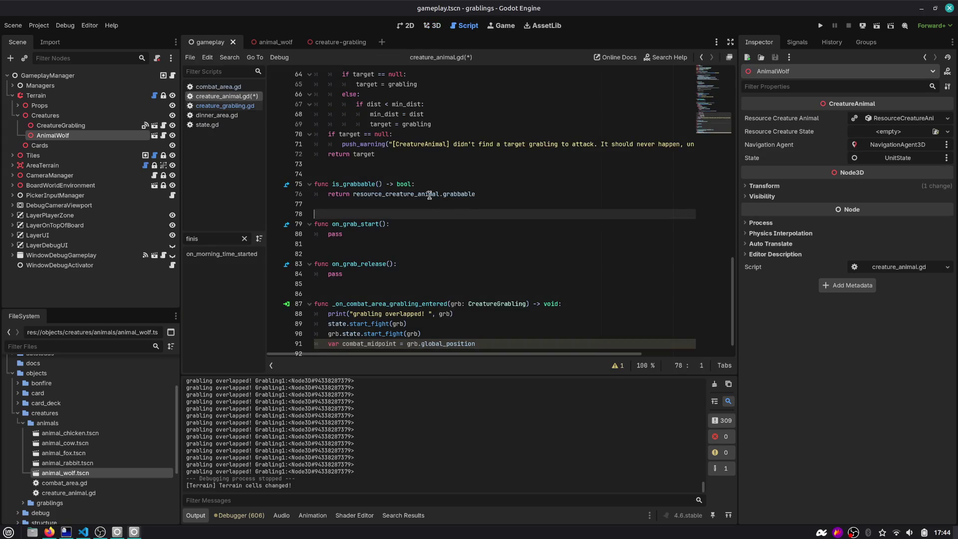
key("F1")
type("Vector")
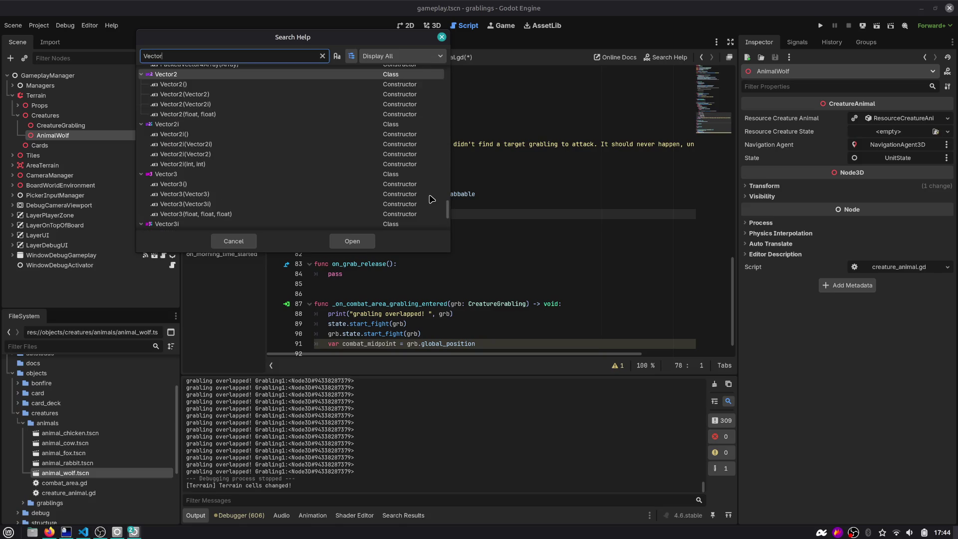
type("3")
key("Return")
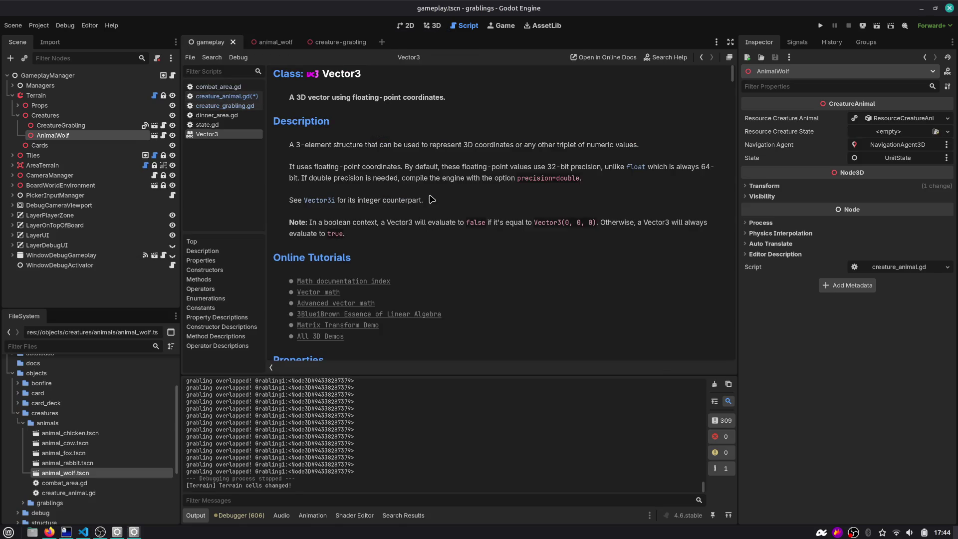
scroll(432, 200, "down", 5)
left_click(198, 279)
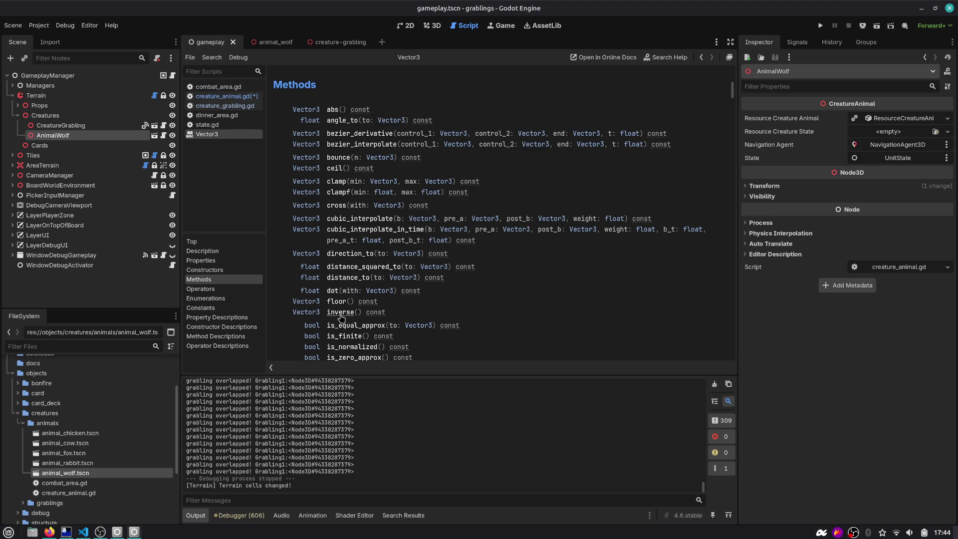
scroll(342, 319, "down", 2)
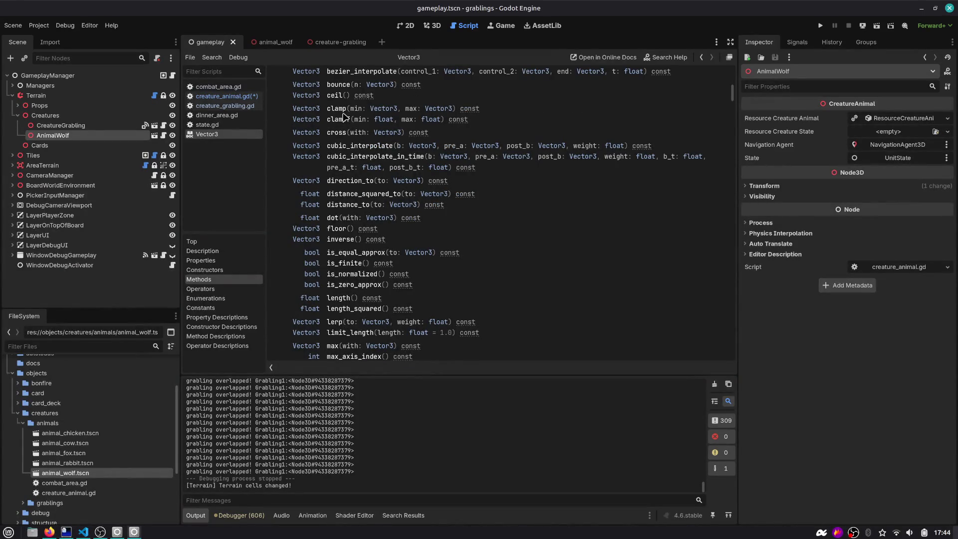
scroll(349, 269, "down", 1)
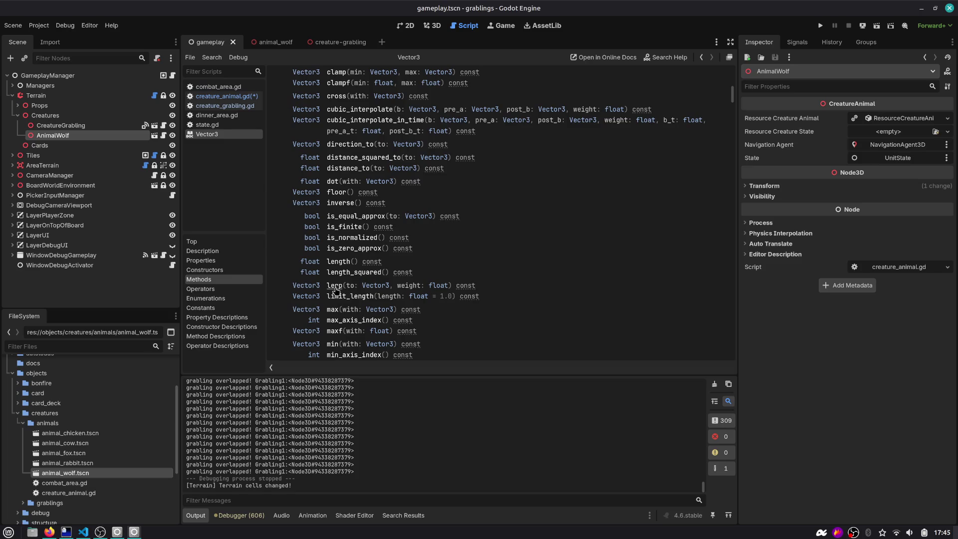
Return to creature_animal.gd with the caret at the end of line 91.
left_click(701, 56)
scroll(400, 283, "down", 1)
left_click(474, 332)
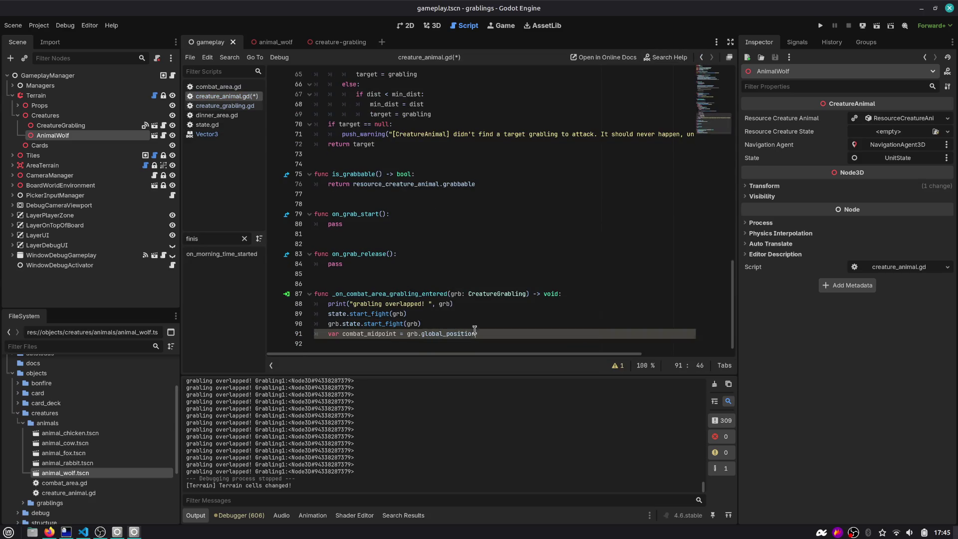
On line 91, compute combat_midpoint with lerp from self.global_position at 0.5.
type(".ler")
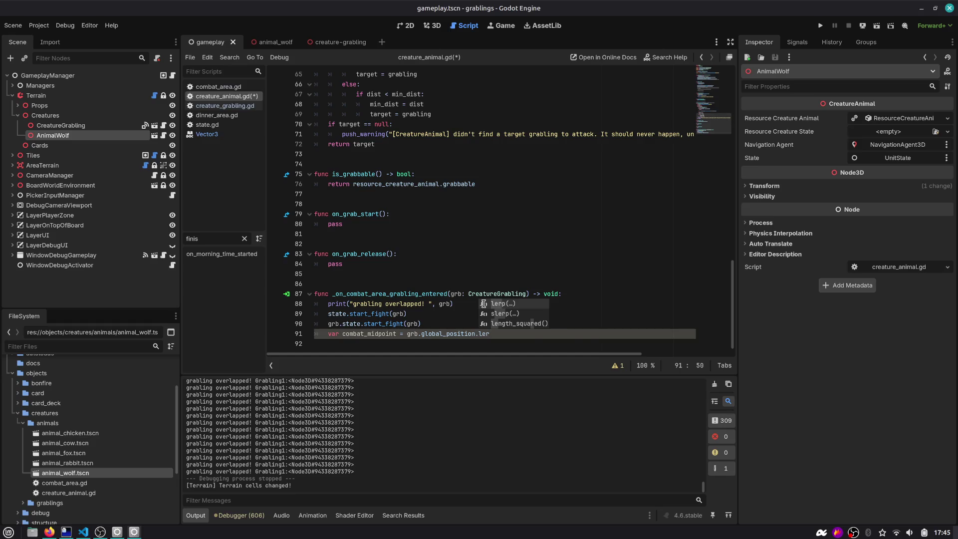
key("Return")
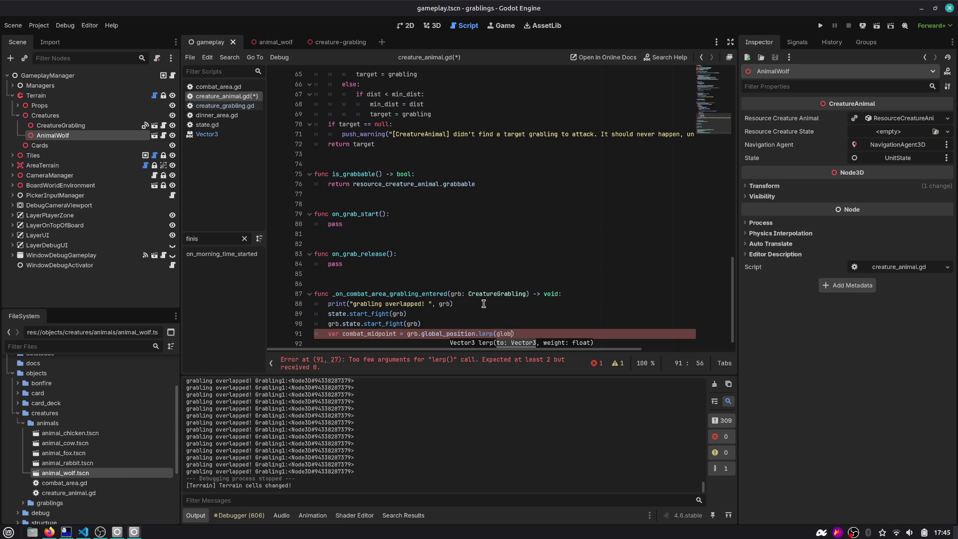
key("Escape")
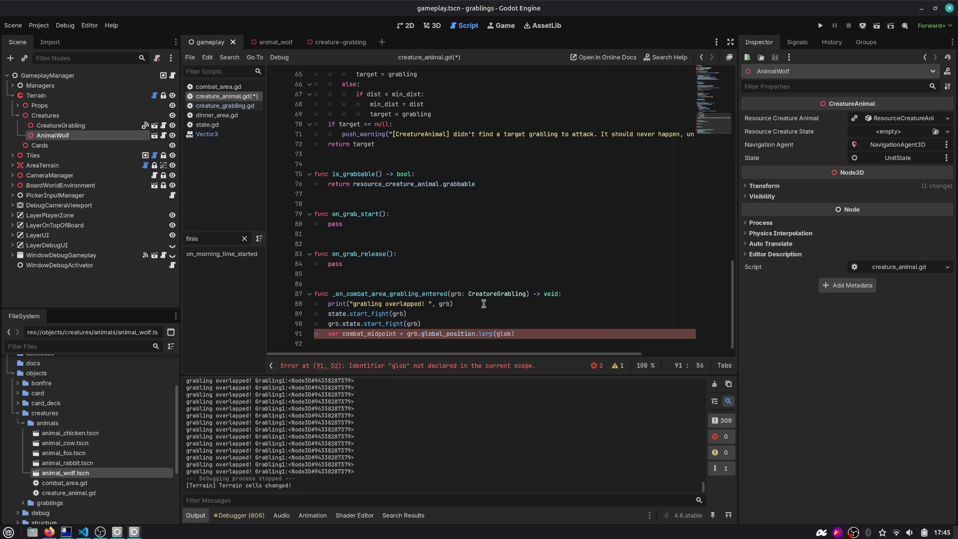
type("al_psoition")
key("BackSpace")
key("BackSpace")
key("BackSpace")
type("o")
key("ctrl+Left")
type("self.")
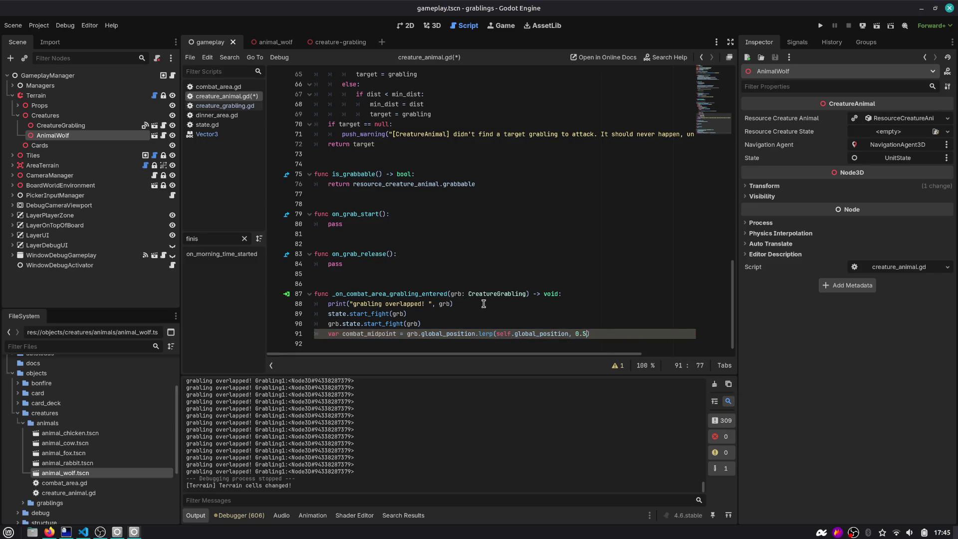
double_click(380, 334)
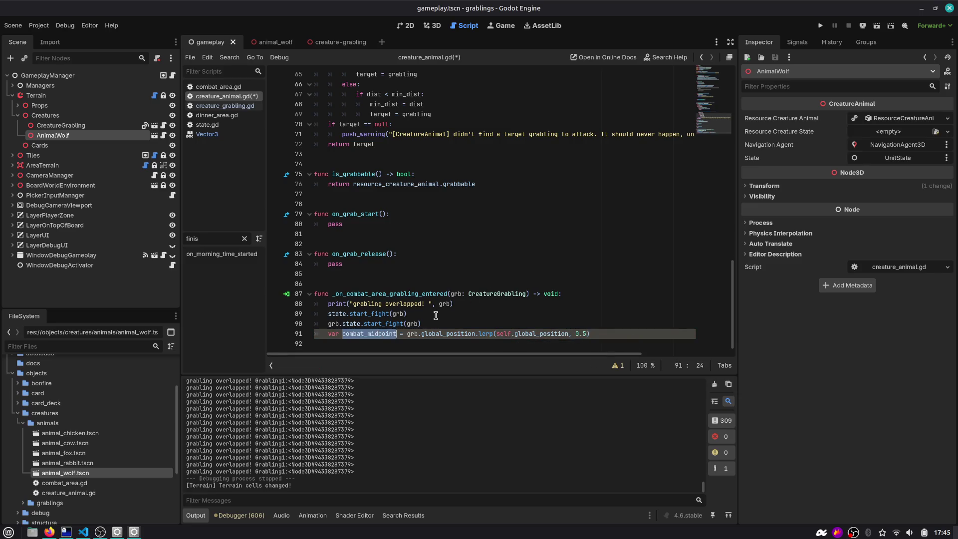
key("End")
Add a line setting grb.global_position.z = combat_midpoint.z.
key("Return")
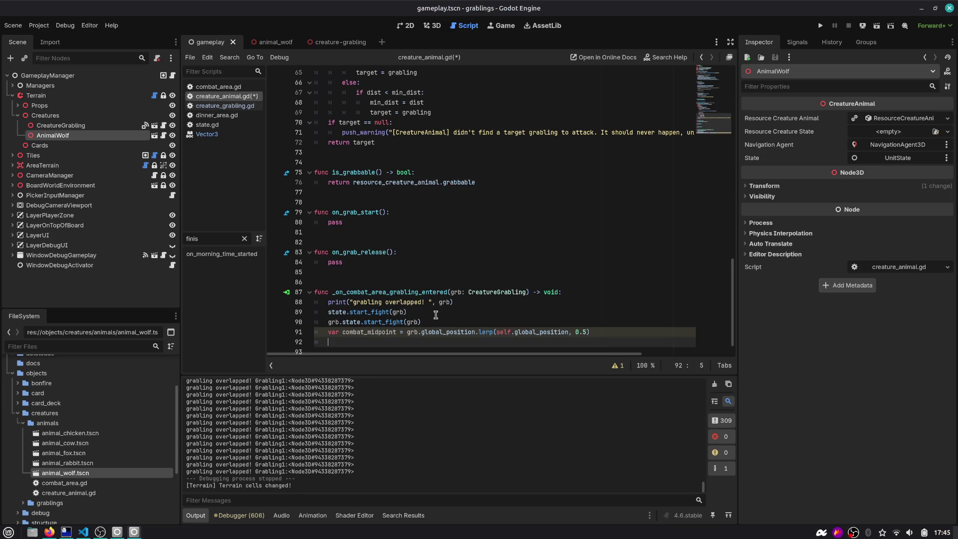
type("n")
key("BackSpace")
key("BackSpace")
key("BackSpace")
key("Escape")
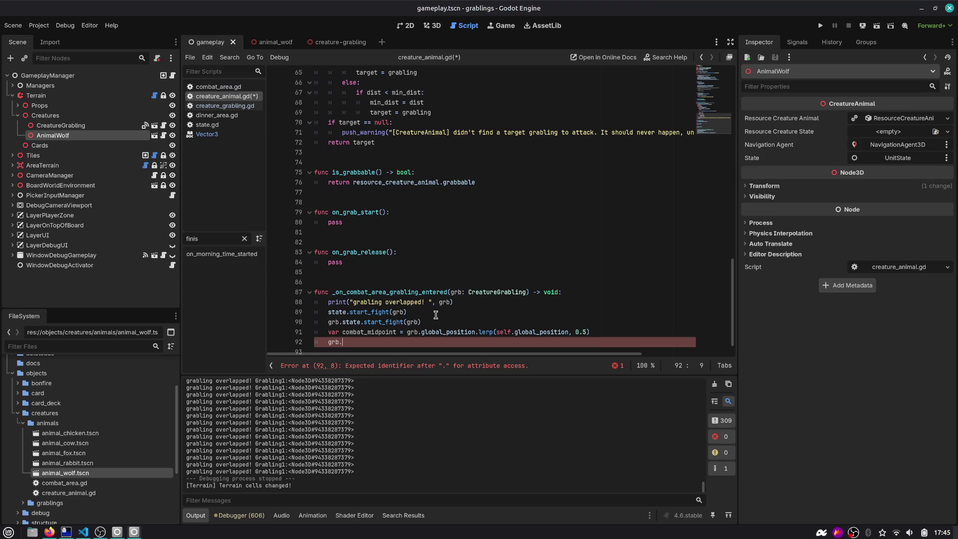
type("g")
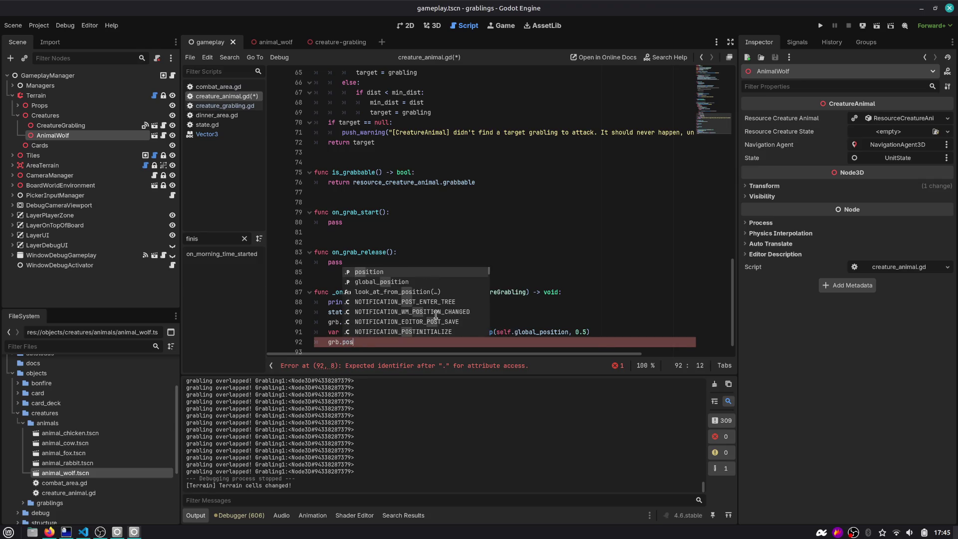
type("lobal_position.z = com")
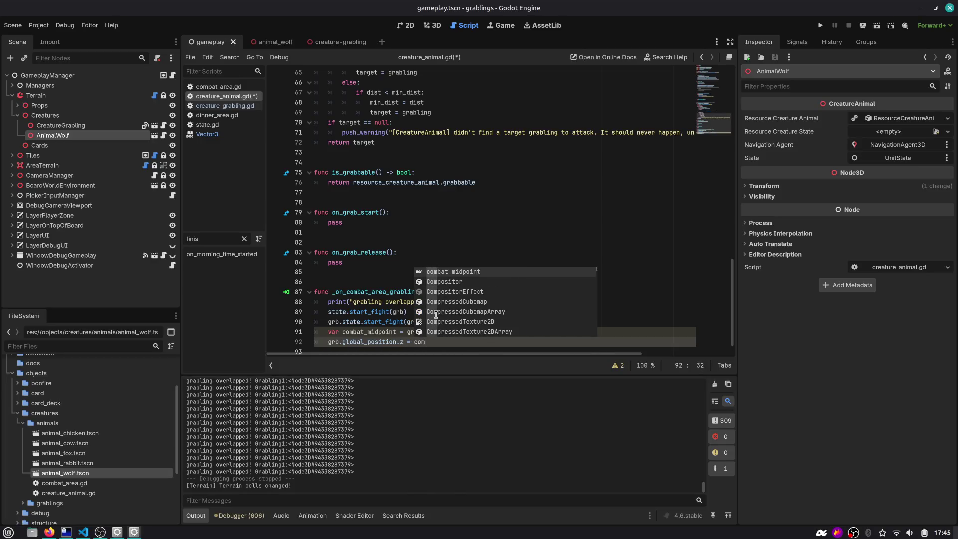
key("Return")
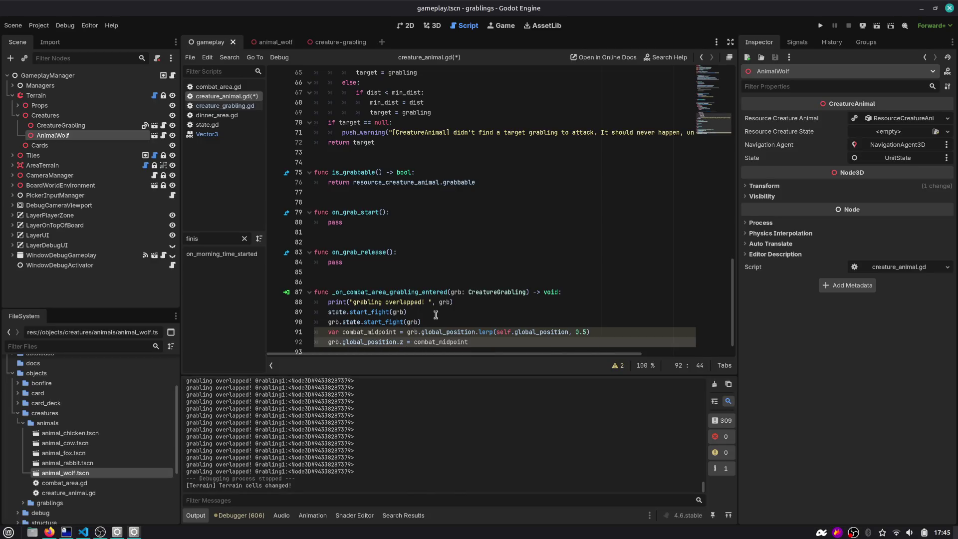
type(".z")
key("Escape")
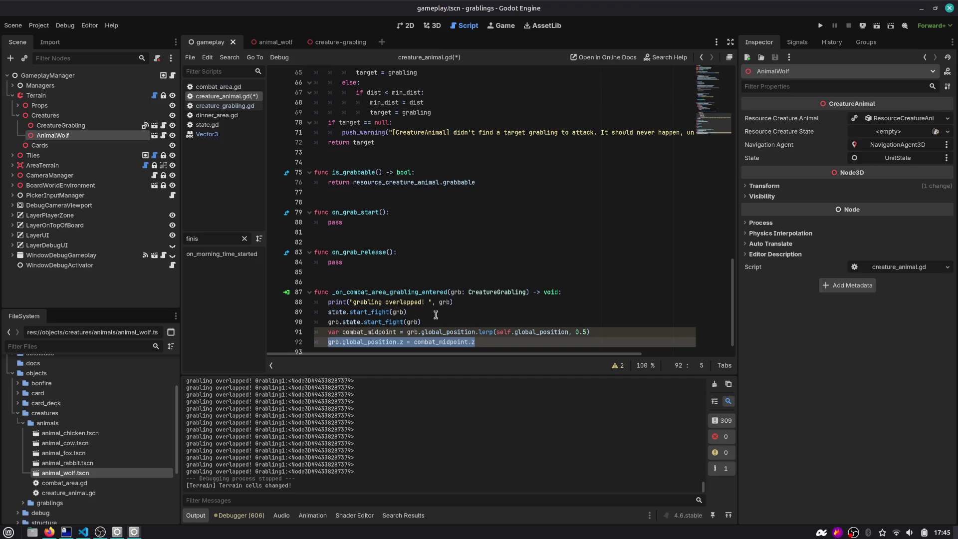
Duplicate it as global_position.z = combat_midpoint.z for the wolf, save, and run the game.
key("ctrl+shift+d")
key("Home")
key("ctrl+shift+Right")
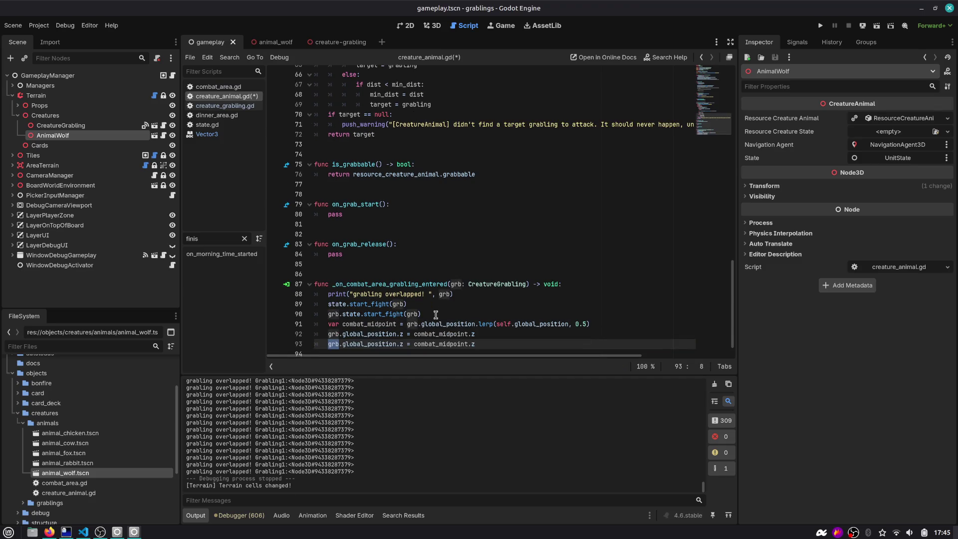
key("Delete")
key("Delete")
key("ctrl+s")
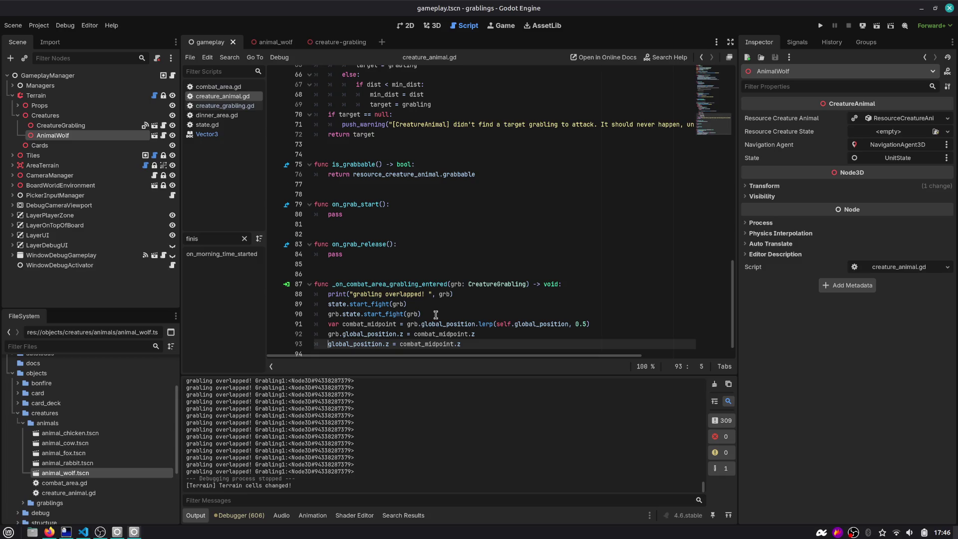
left_click(820, 26)
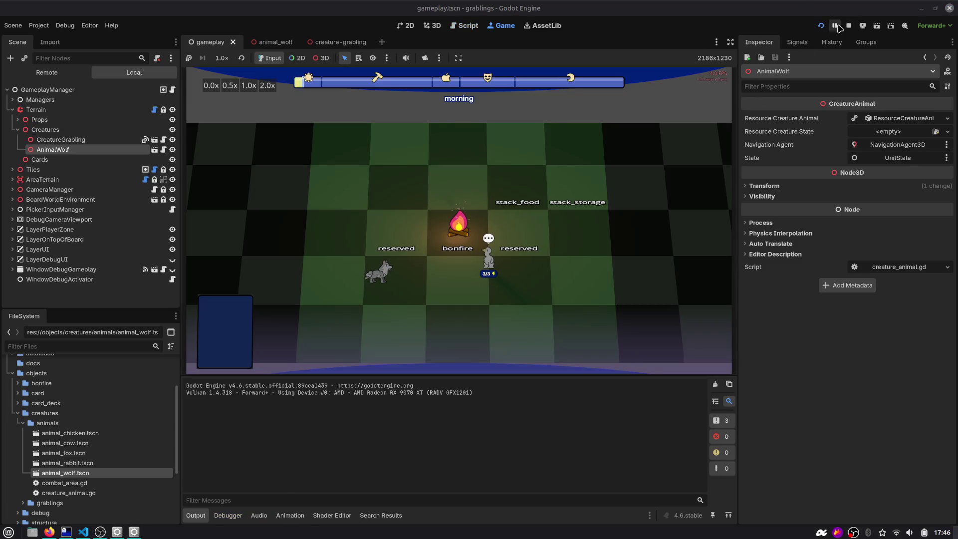
key("F8")
scroll(436, 251, "down", 1)
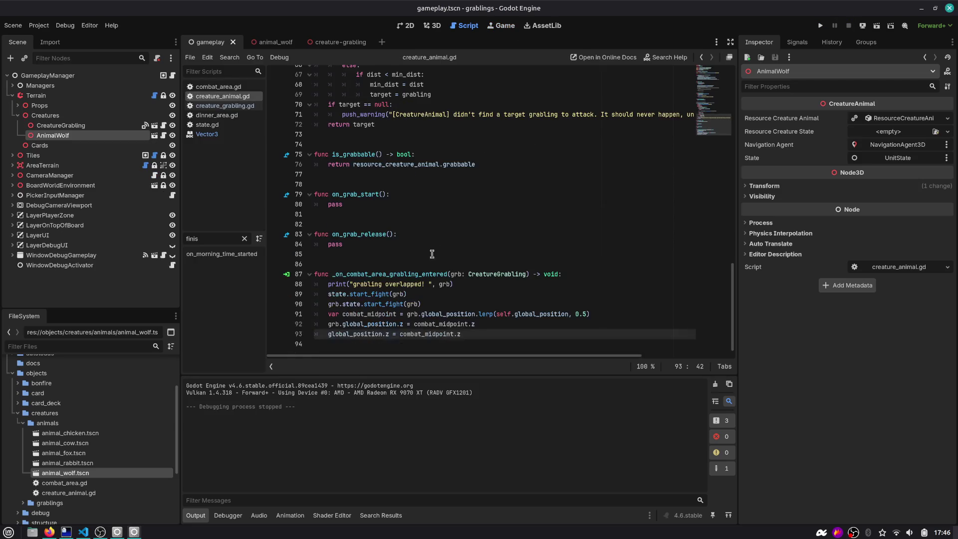
double_click(376, 274)
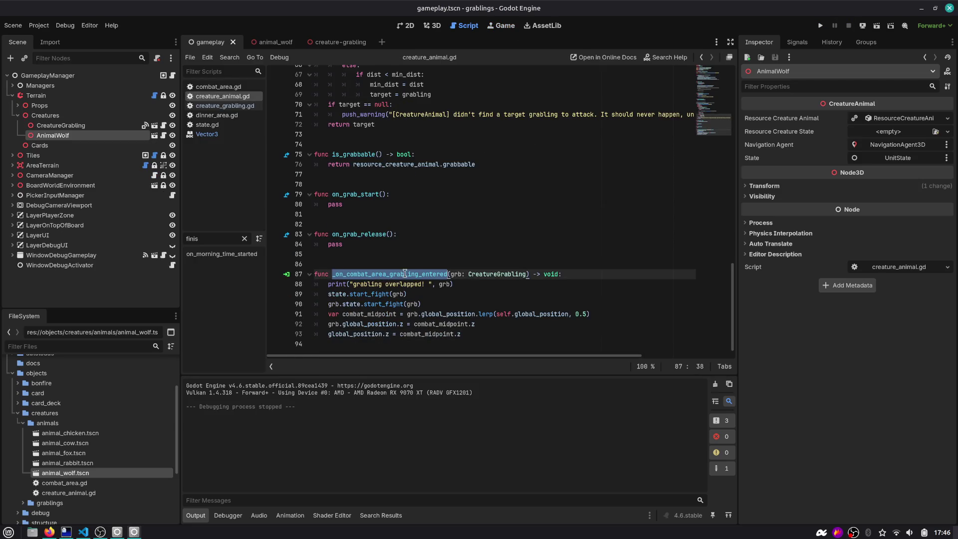
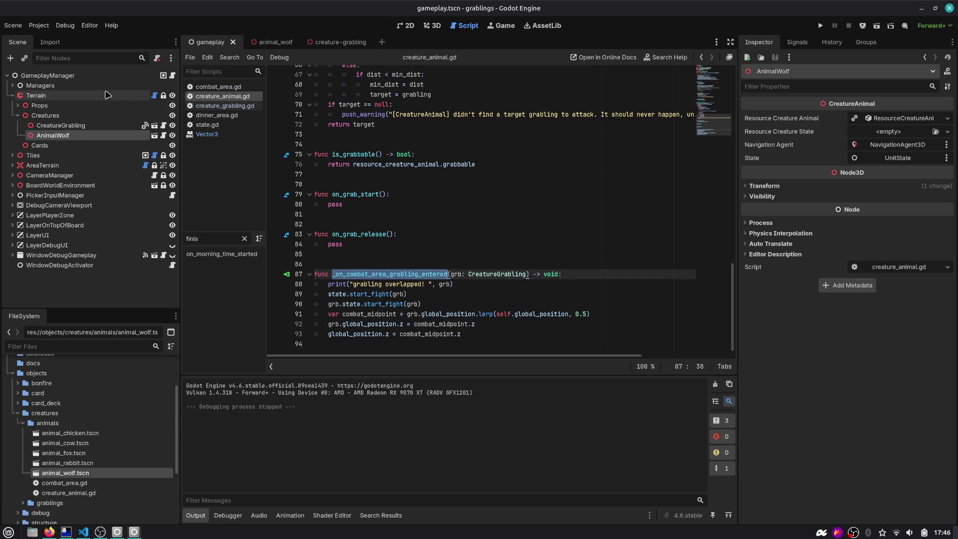
Open combat_area.gd from the animal_wolf scene's CombatArea node and place the caret after line 14.
left_click(263, 42)
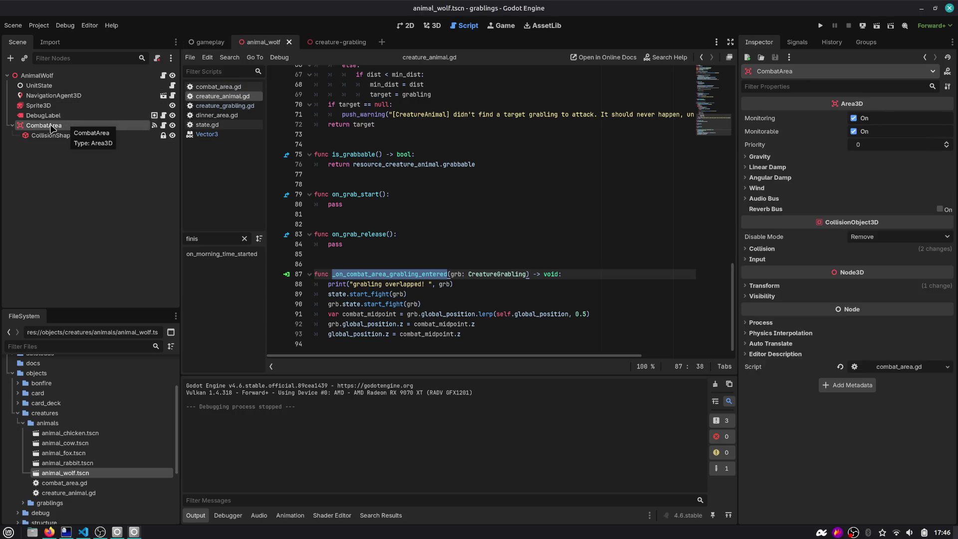
left_click(163, 125)
left_click(507, 203)
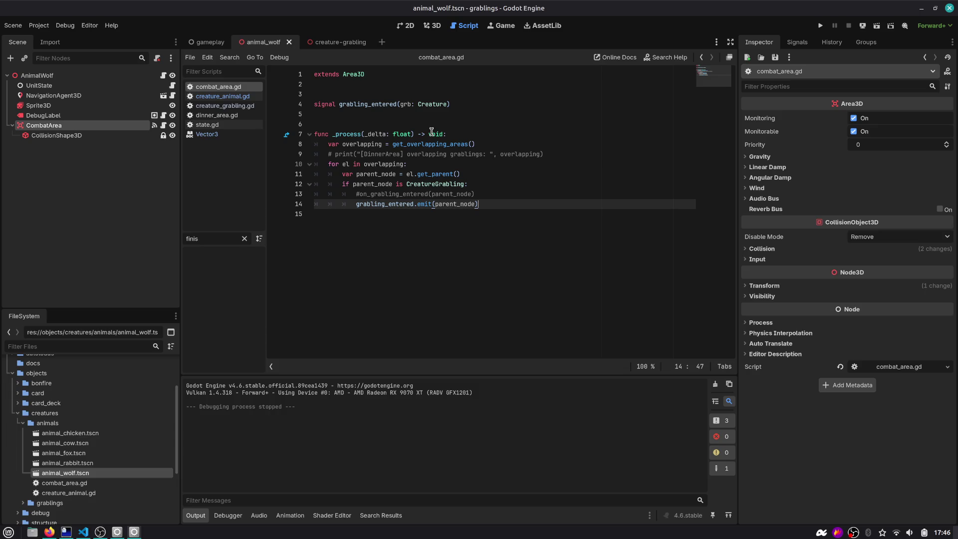
Add 'monitoring = false' right after the grabling_entered emit call in combat_area.gd.
key("Return")
type("mo")
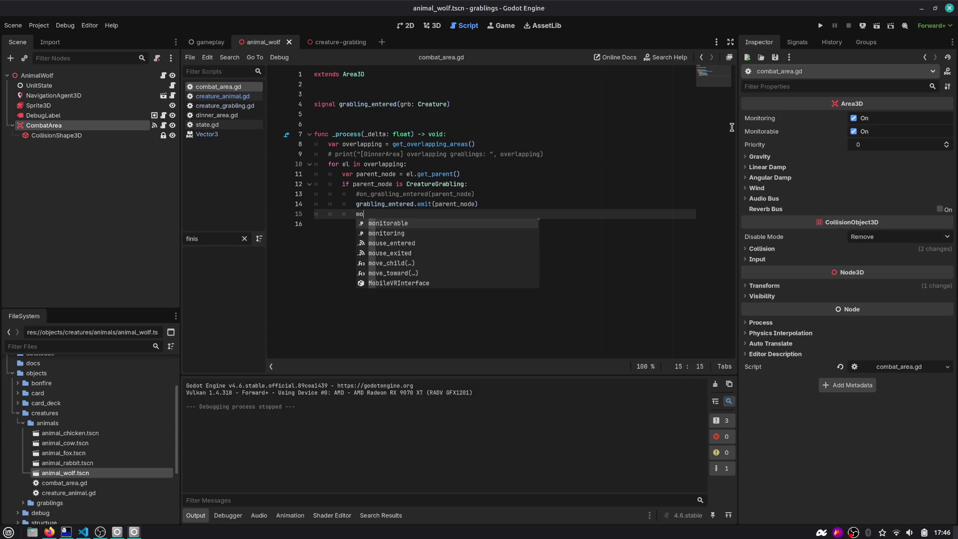
key("Down")
key("Return")
type("= false")
key("Return")
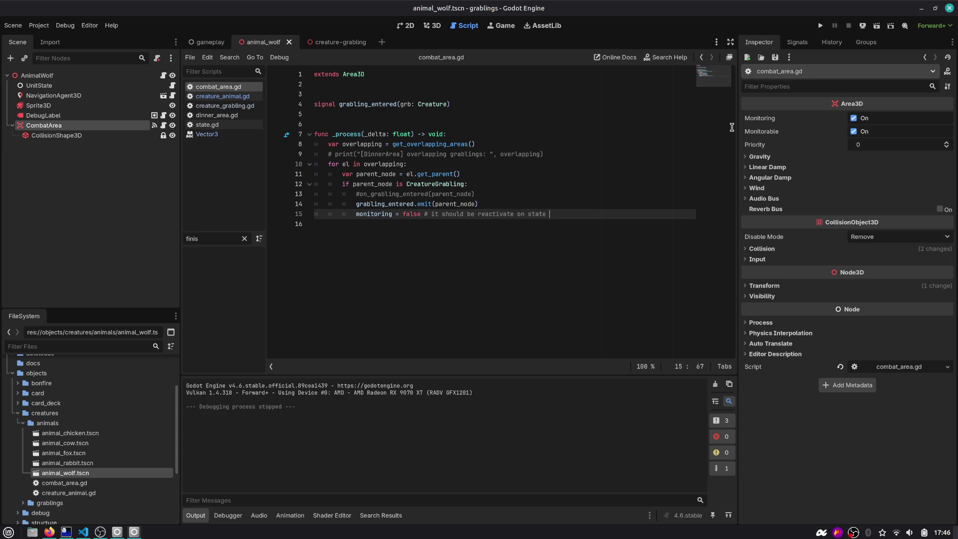
key("shift+Home")
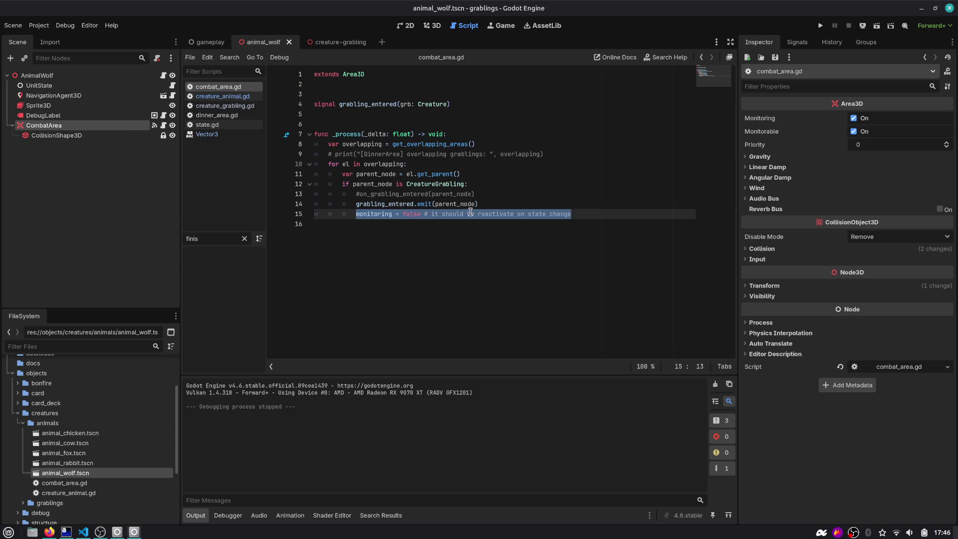
left_click(164, 85)
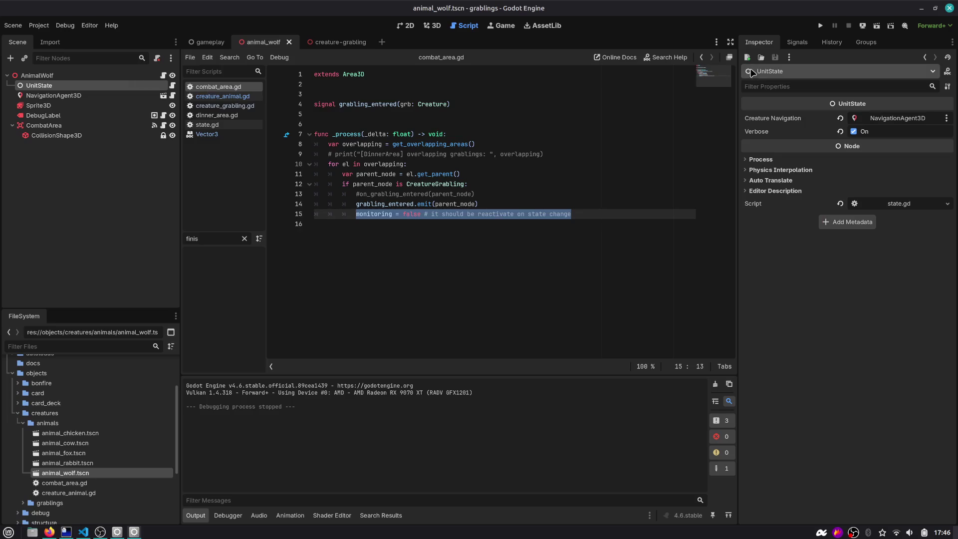
Connect UnitState's state_changed signal to a new CombatArea handler and clear its placeholder body.
left_click(796, 42)
double_click(784, 86)
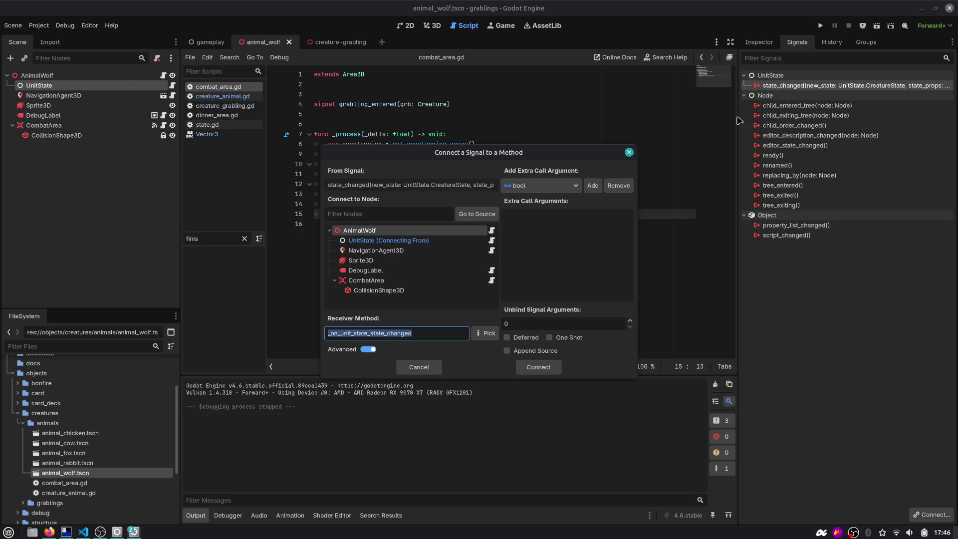
double_click(377, 283)
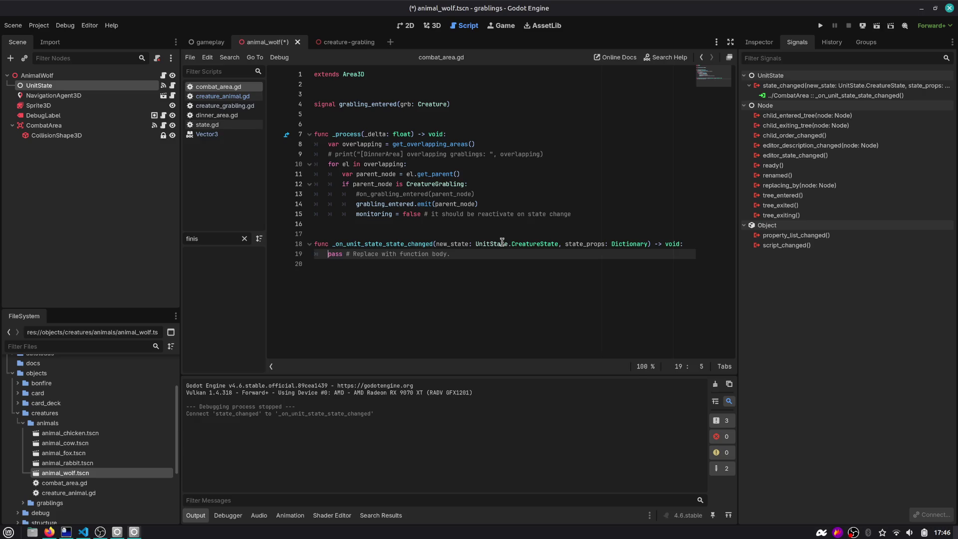
key("shift+End")
key("Delete")
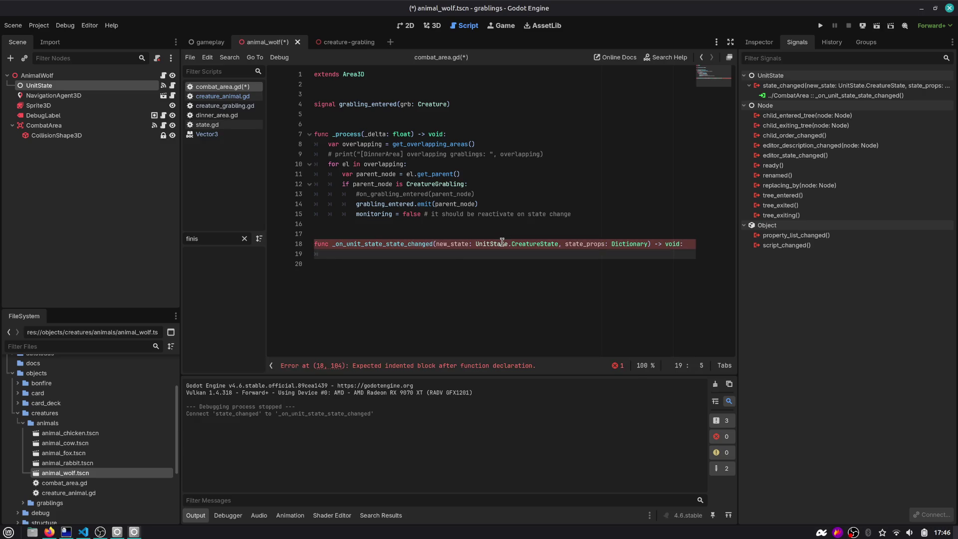
Make the handler set monitoring = true whenever the new state isn't CreatureState FIGHTING.
type("state ")
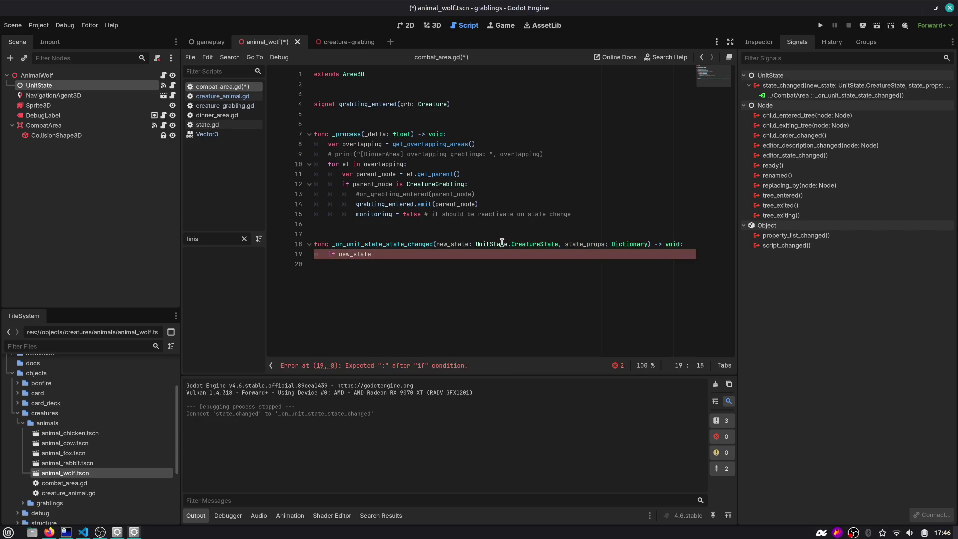
type("!= UnitState.CreatureState")
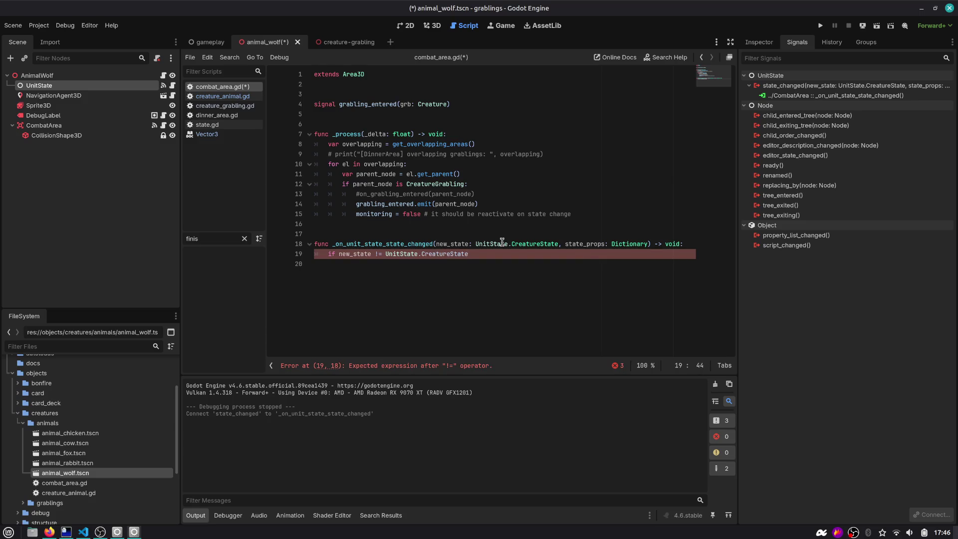
key("Down")
key("Down")
key("Down")
key("Return")
key("Return")
key("Up")
key("Up")
key("Up")
key("Up")
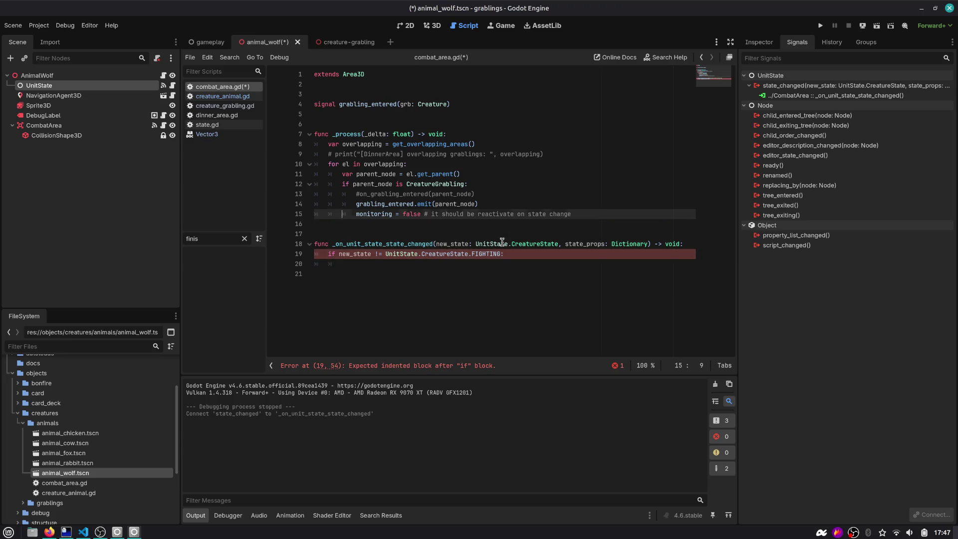
key("Home")
key("ctrl+shift+Right")
key("ctrl+shift+Right")
key("ctrl+shift+Right")
key("ctrl+c")
key("Down")
key("Down")
key("Down")
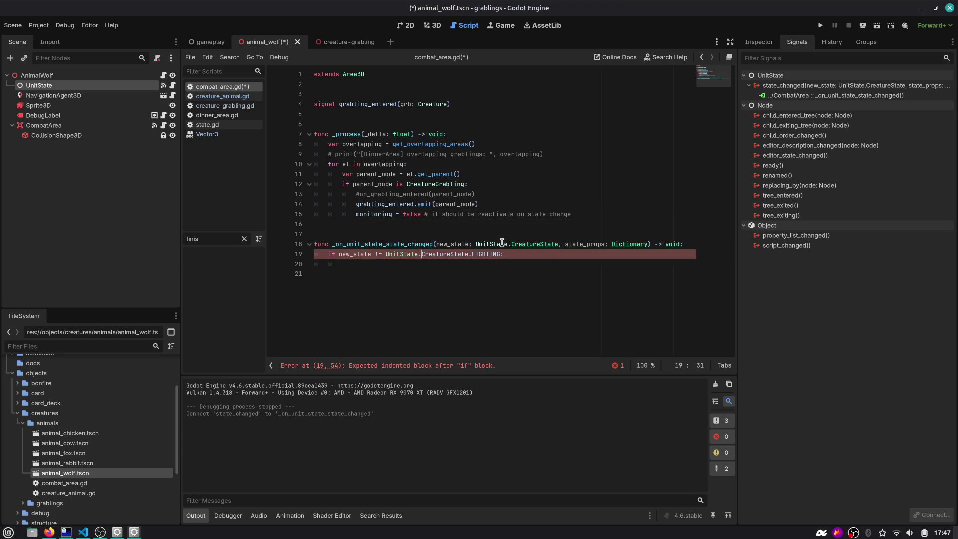
key("ctrl+v")
key("ctrl+shift+Left")
type("true")
Save the script, prefix a handler parameter with an underscore, and run the project.
key("ctrl+s")
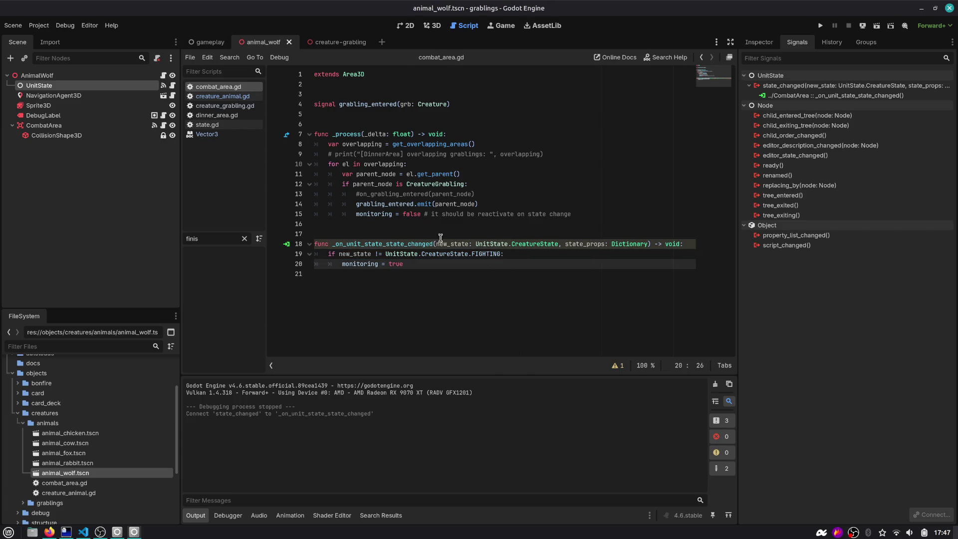
left_click(442, 241)
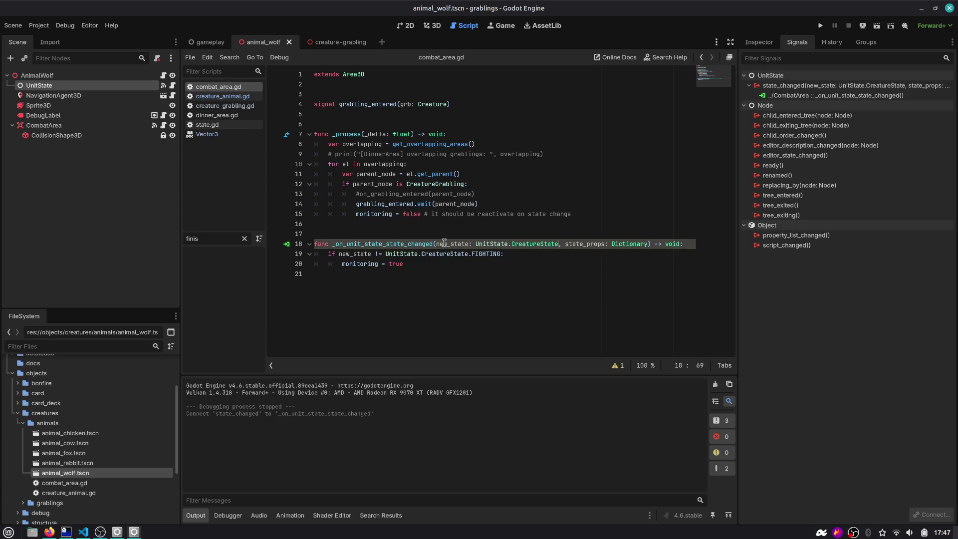
type("_")
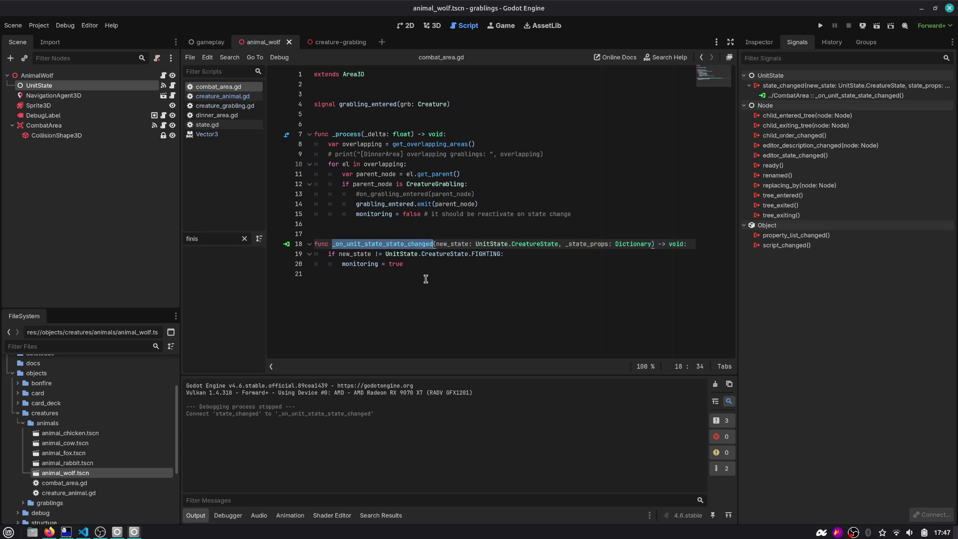
left_click(426, 280)
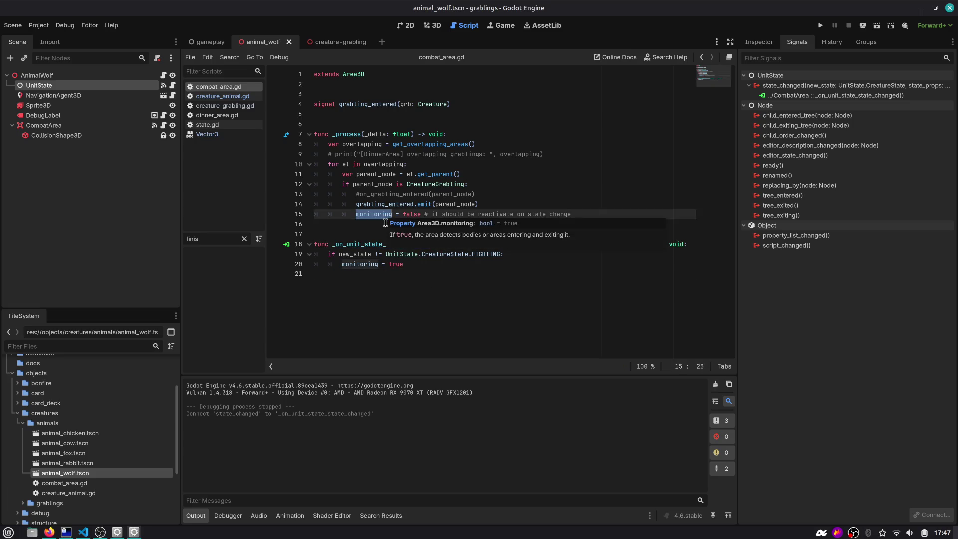
left_click(821, 25)
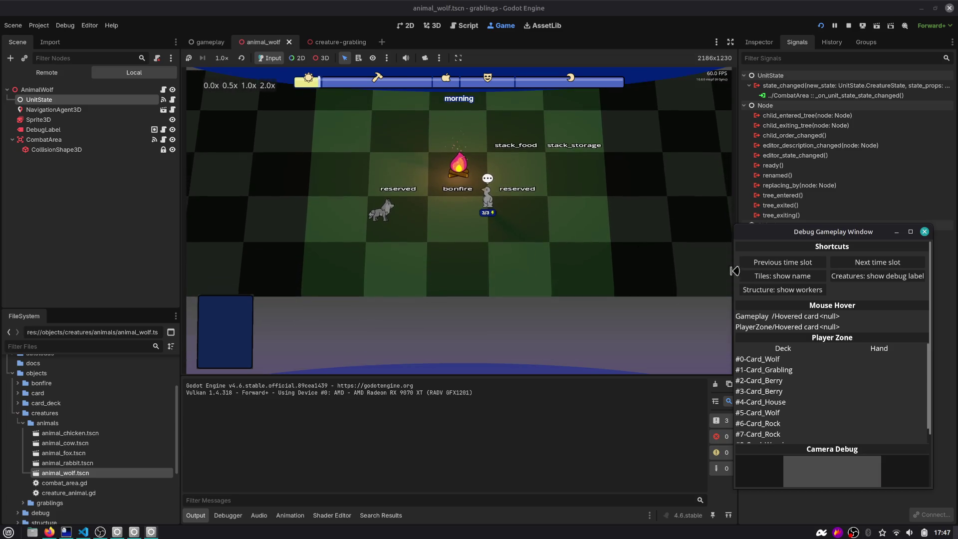
Advance two time slots, then jump from the Errors list to combat_area.gd line 8.
left_click(860, 266)
left_click(860, 266)
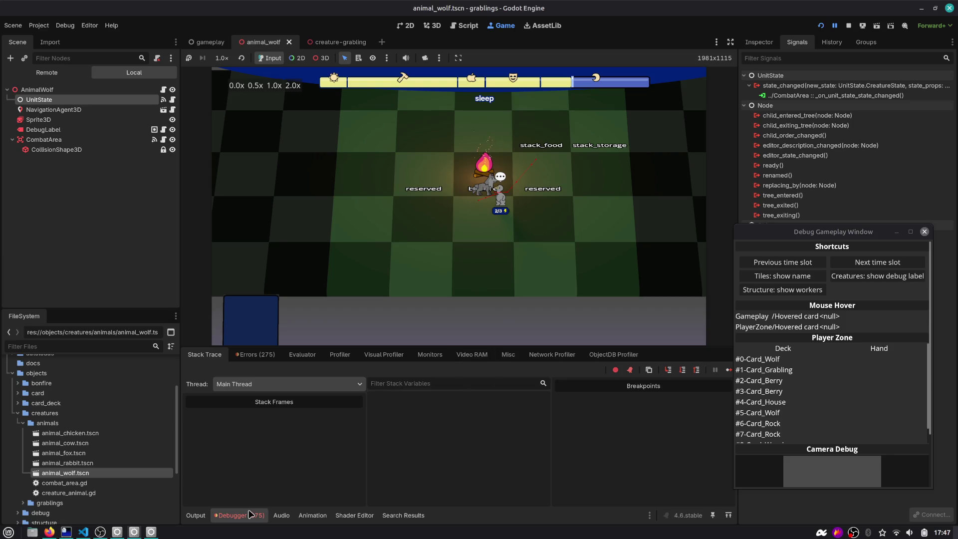
left_click(256, 354)
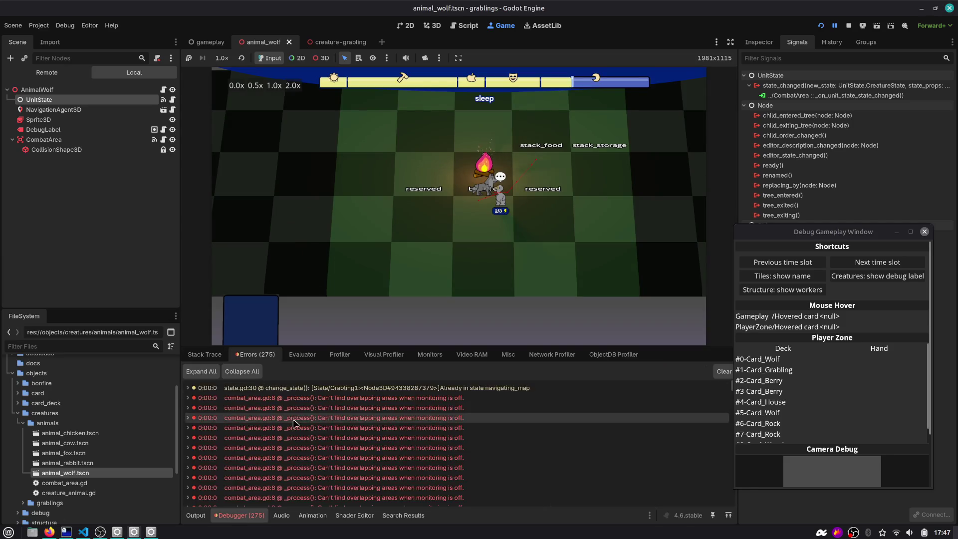
double_click(352, 399)
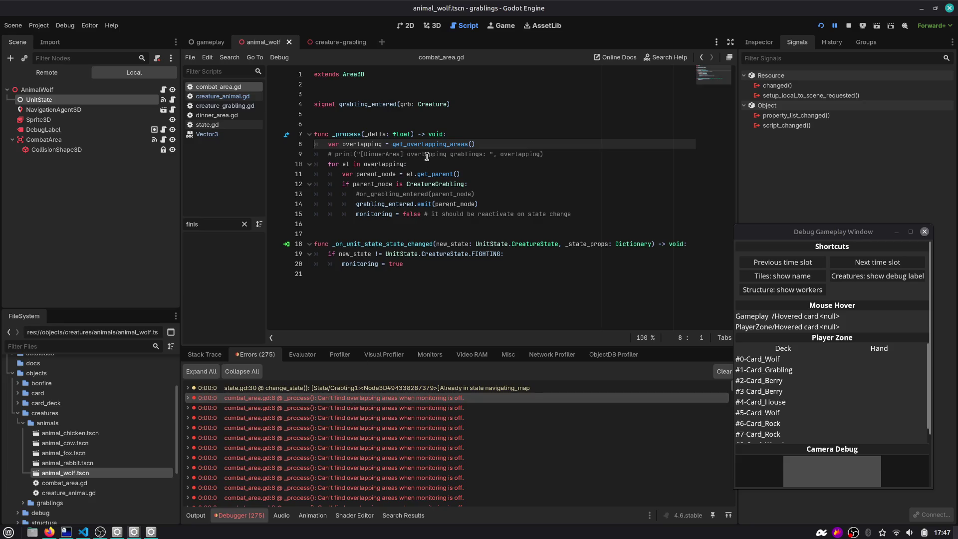
Add 'if !monitoring: return' as the first line of _process and relaunch the game.
mouse_move(394, 399)
left_click(498, 128)
key("Down")
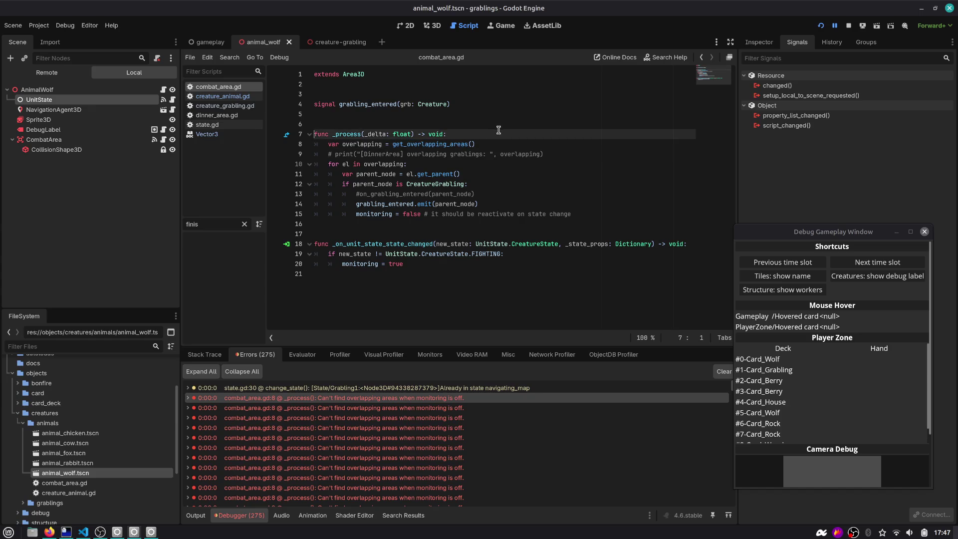
key("Down")
key("Down")
key("Down")
key("Up")
key("Up")
key("Up")
key("End")
key("Return")
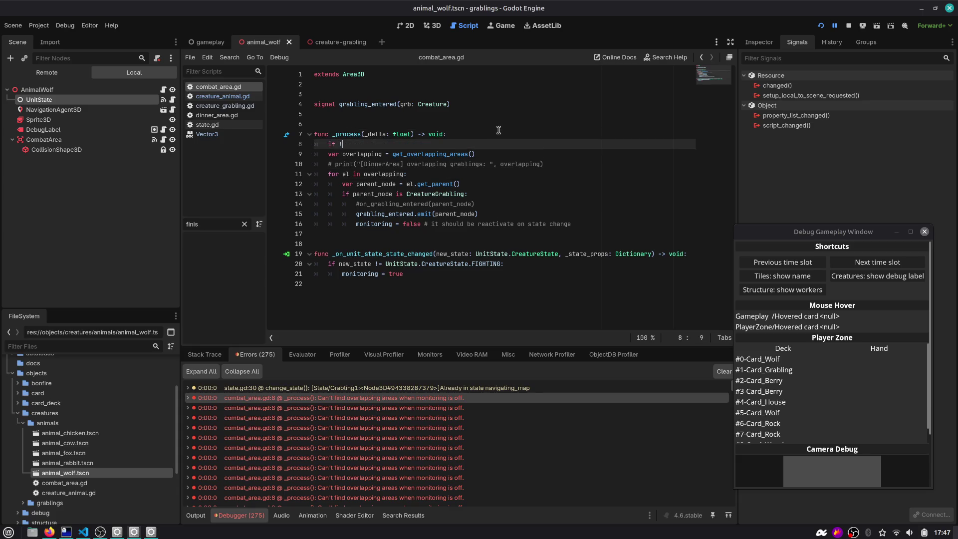
type("mo")
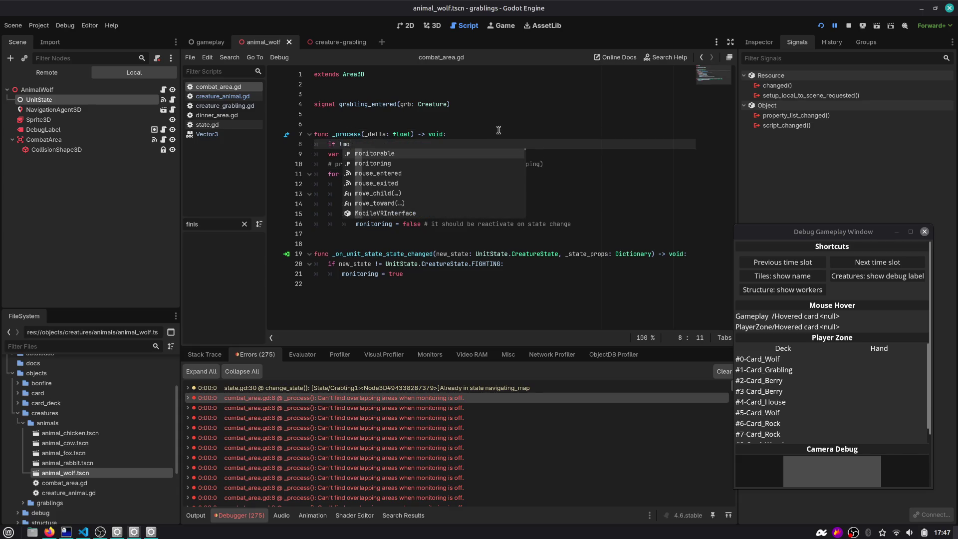
type("nitoring:")
key("Return")
type("return")
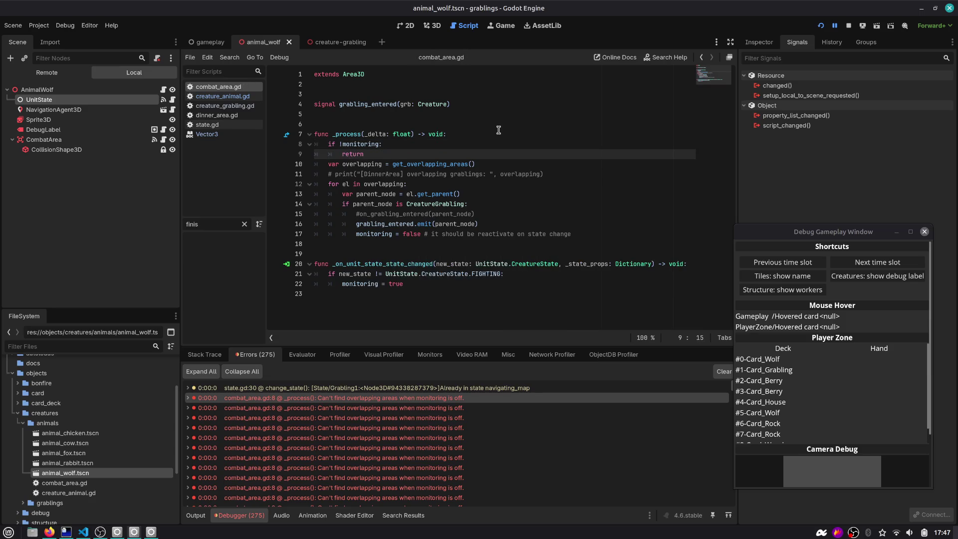
left_click(820, 26)
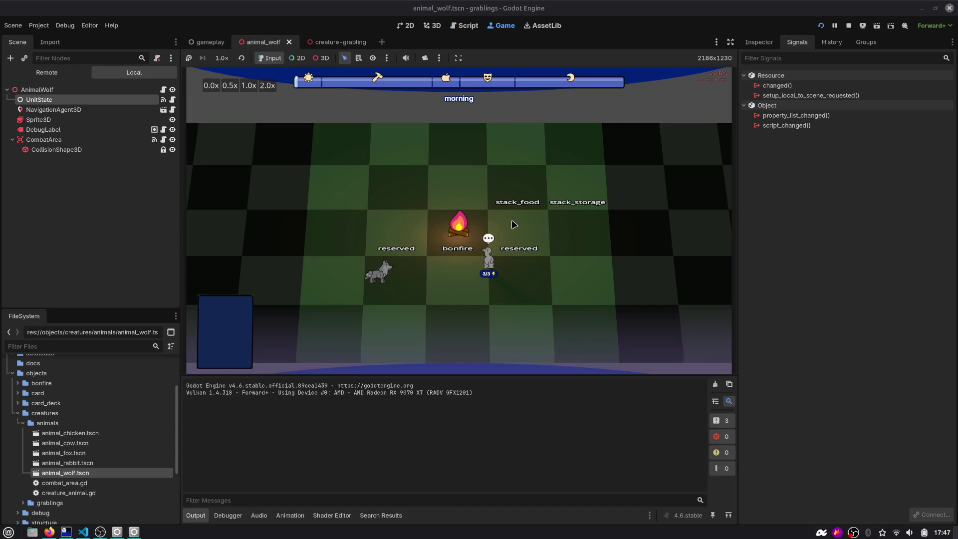
Walk the grabling across tiles onto the wolf, then pause and return to the 3D view.
left_click(500, 266)
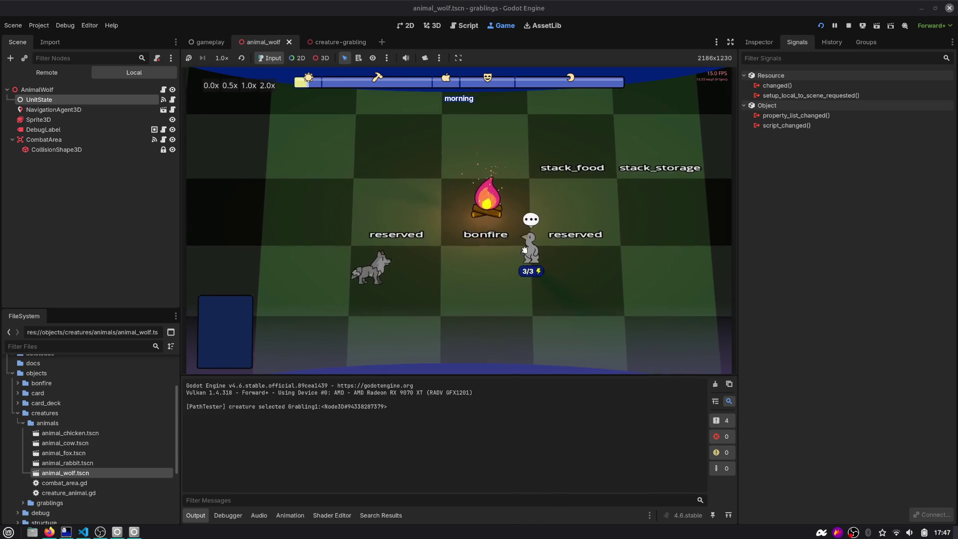
left_click(323, 259)
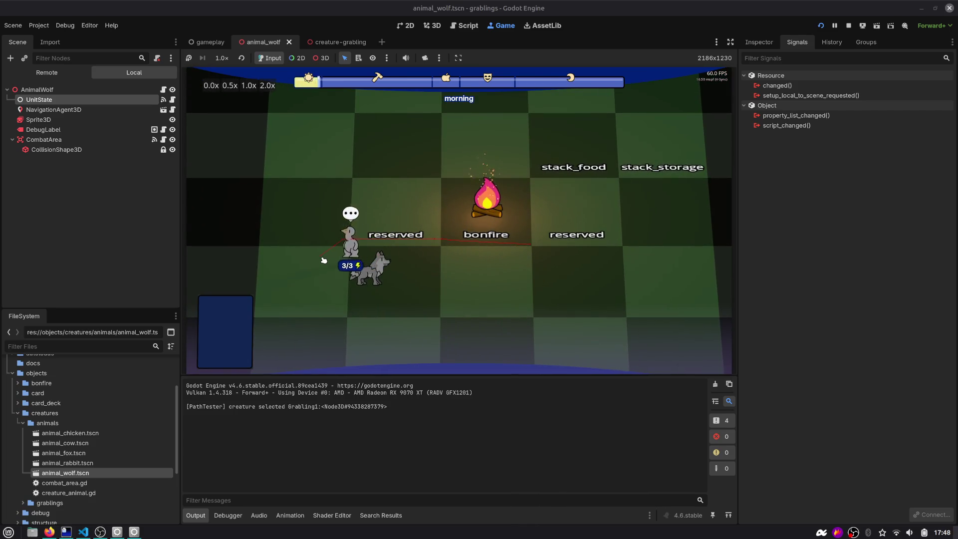
left_click(355, 278)
left_click(440, 280)
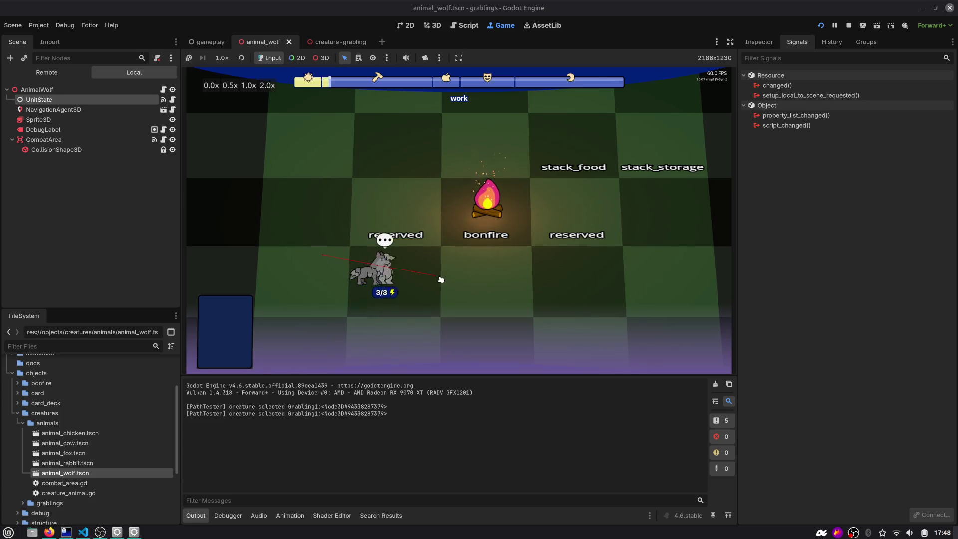
left_click(441, 279)
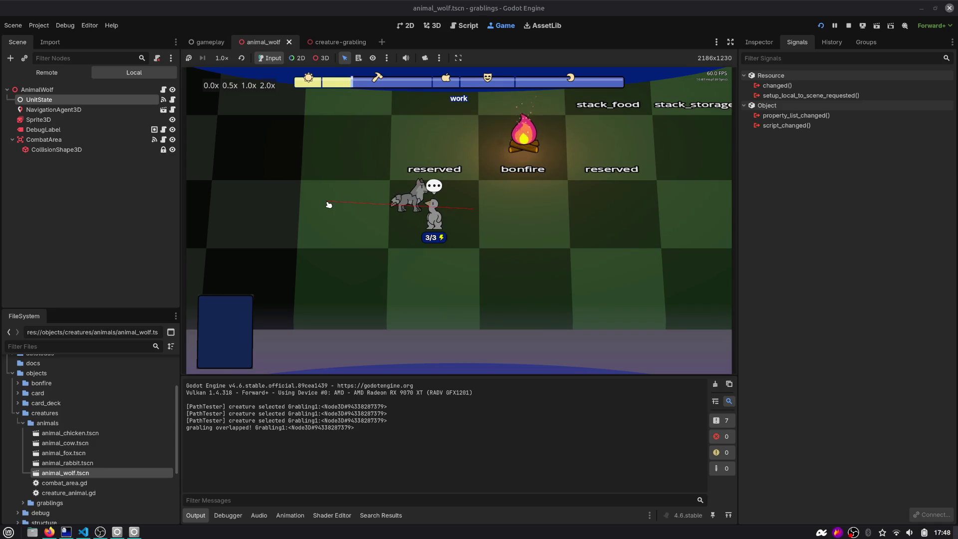
left_click(834, 25)
left_click(432, 26)
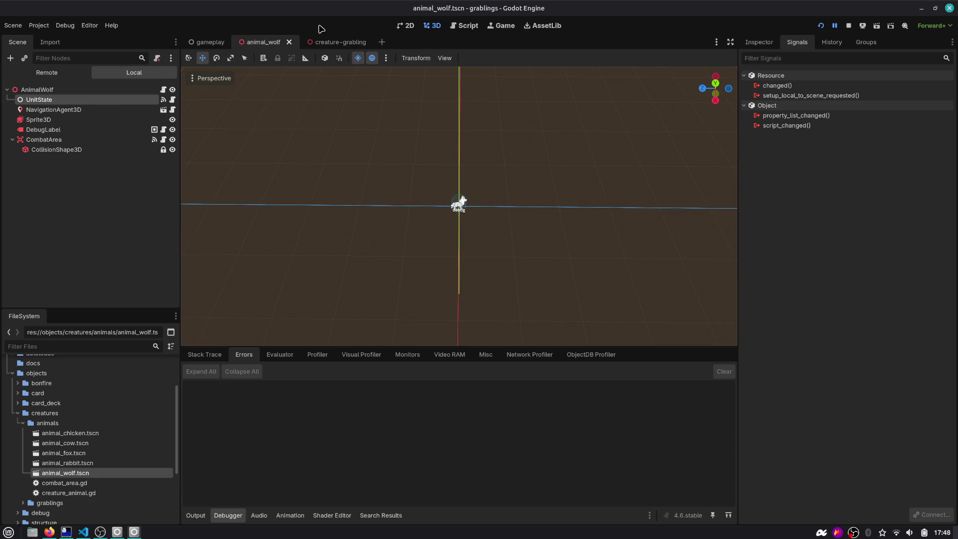
Add a MeshInstance3D child under the CreatureGrabling root node.
key("ctrl+Tab")
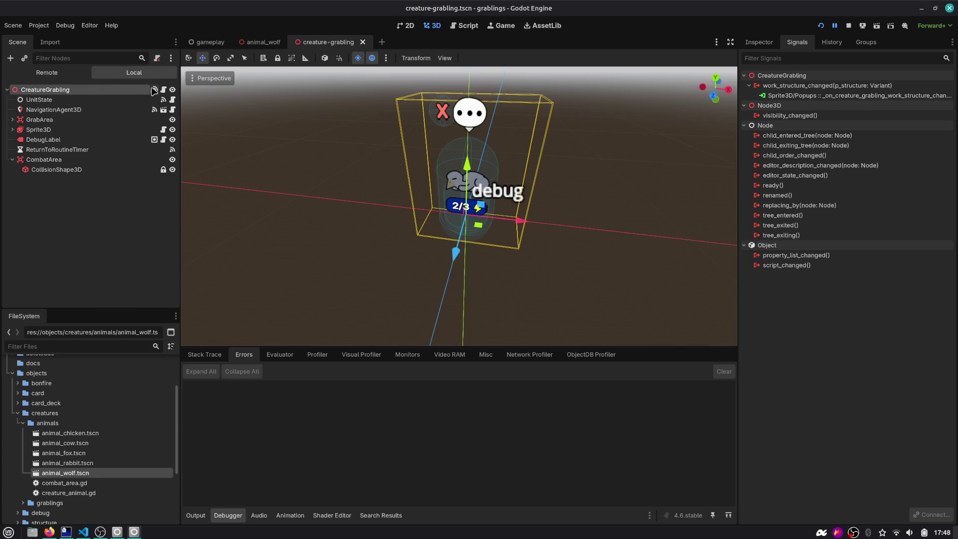
scroll(382, 117, "up", 5)
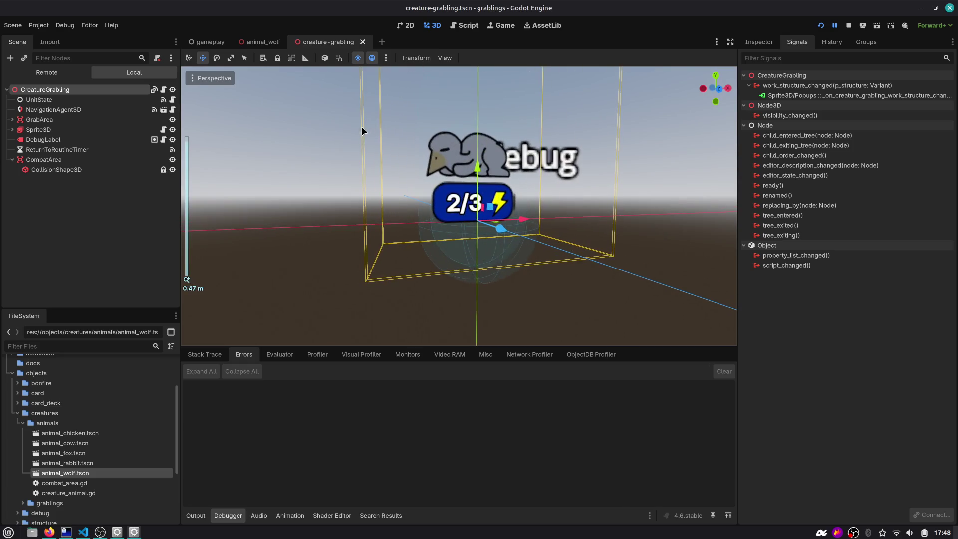
scroll(661, 163, "down", 5)
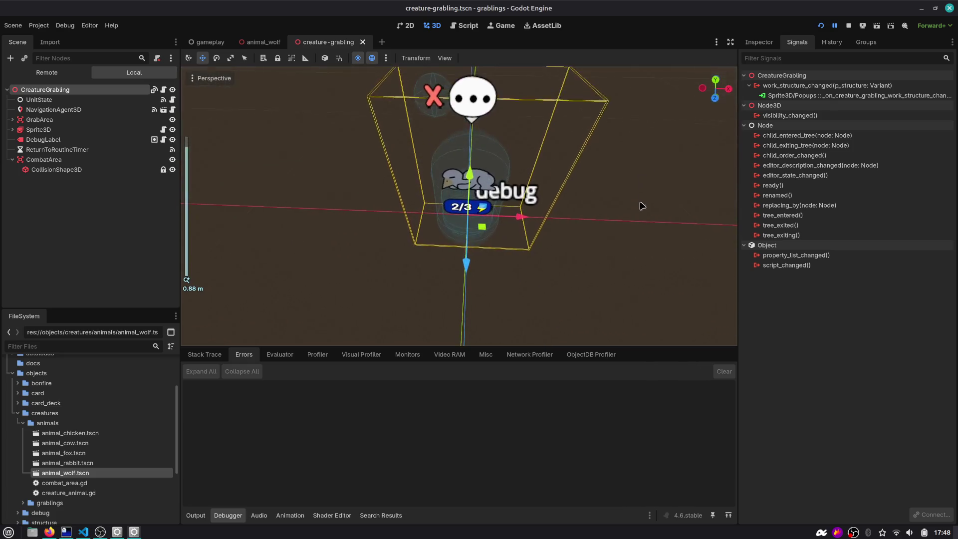
left_click(85, 89, "ctrl")
left_click(85, 90)
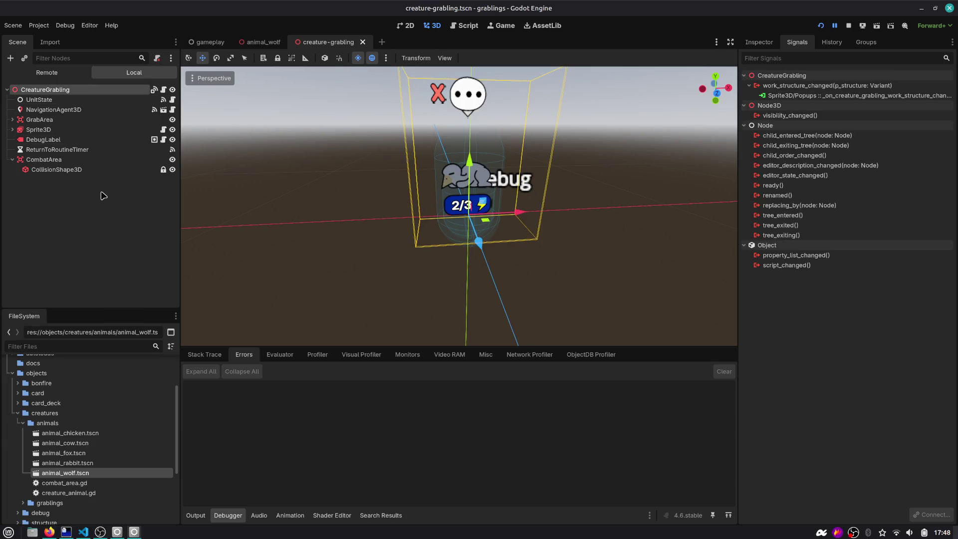
key("ctrl+a")
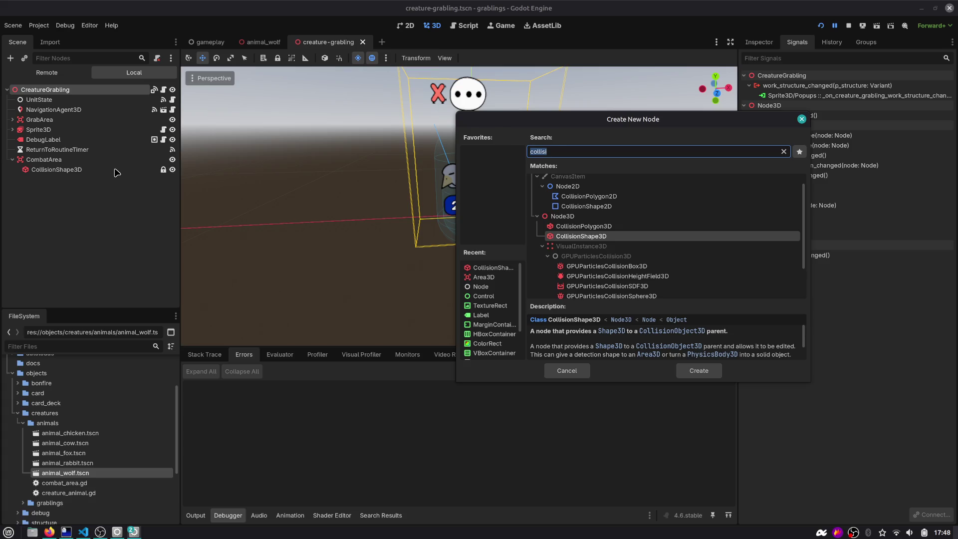
type("mesh")
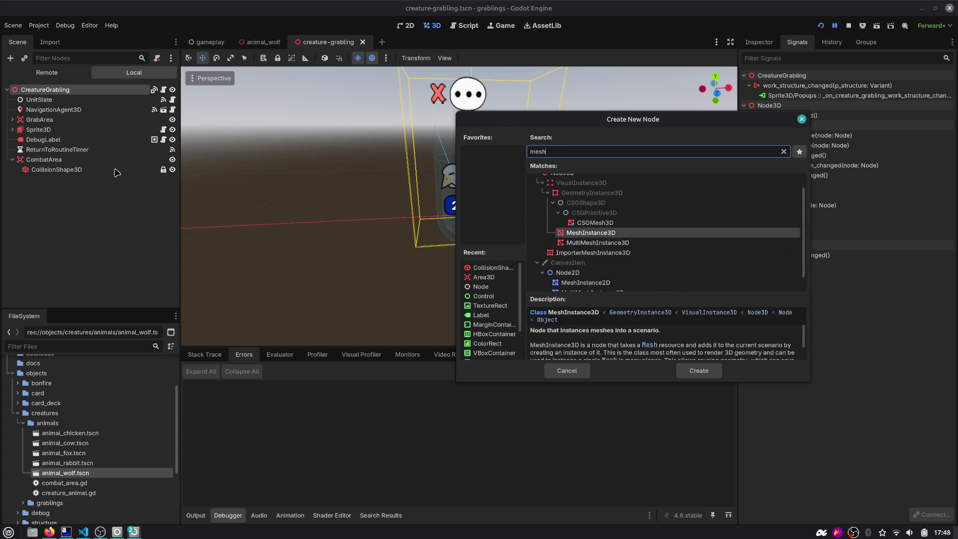
key("Return")
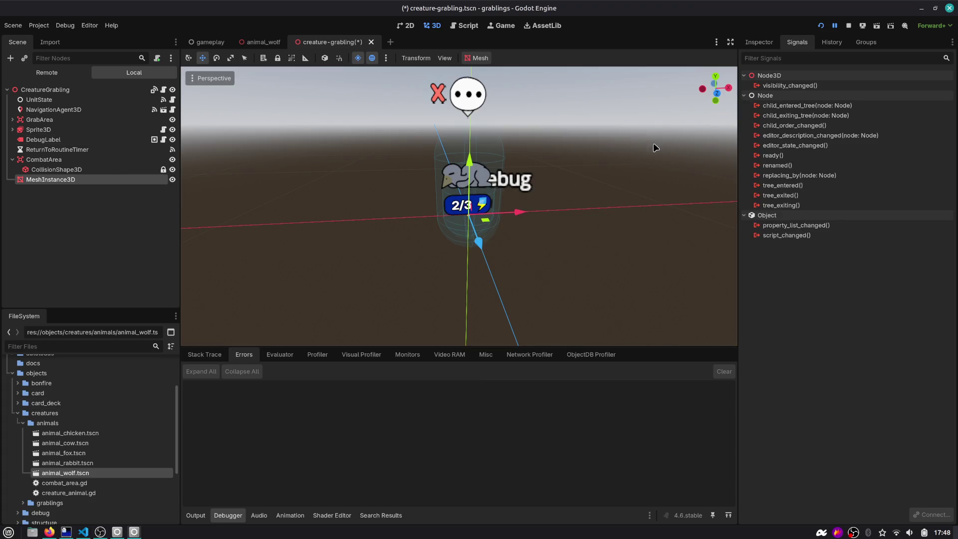
left_click(759, 42)
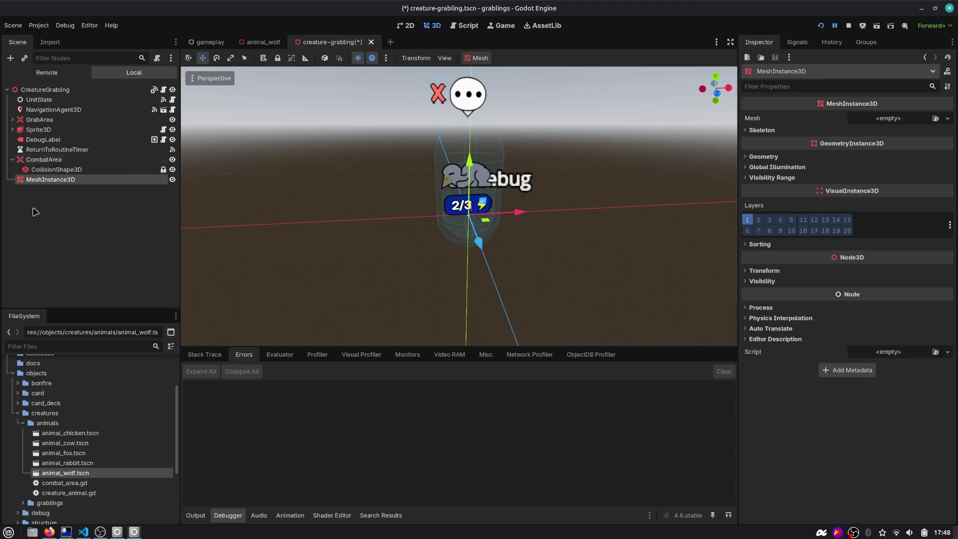
Inspect the MeshInstance3D's Mesh dropdown without assigning any mesh type.
left_click(74, 89)
key("ctrl+a")
type("node")
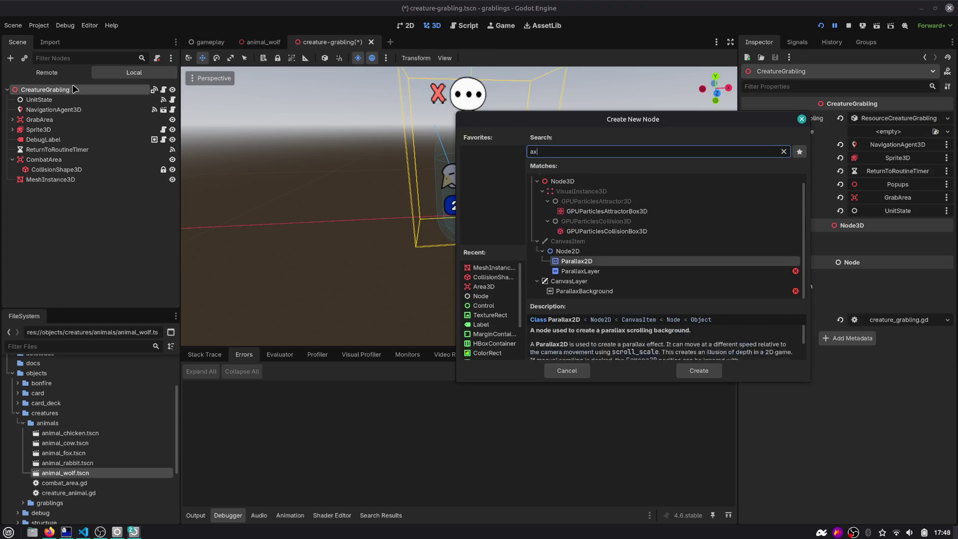
key("Escape")
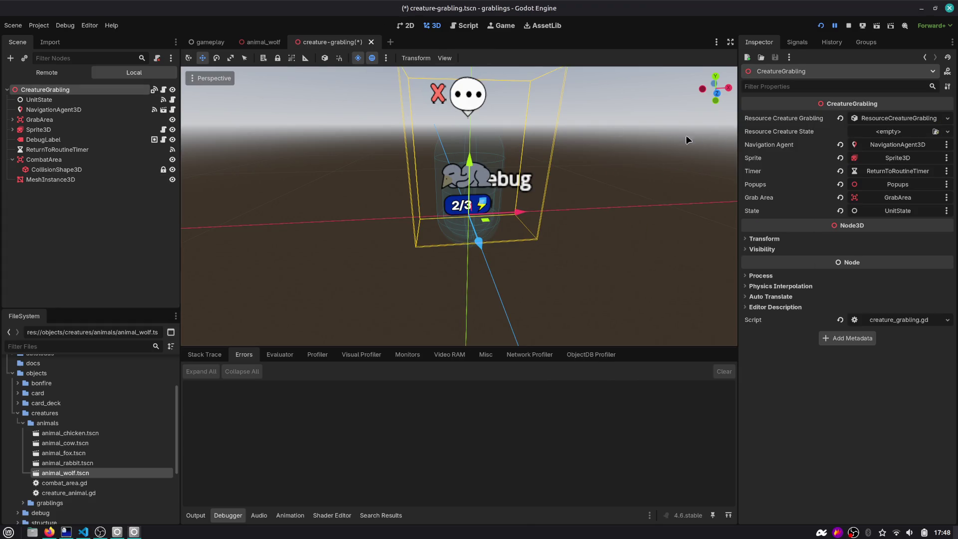
left_click(474, 109)
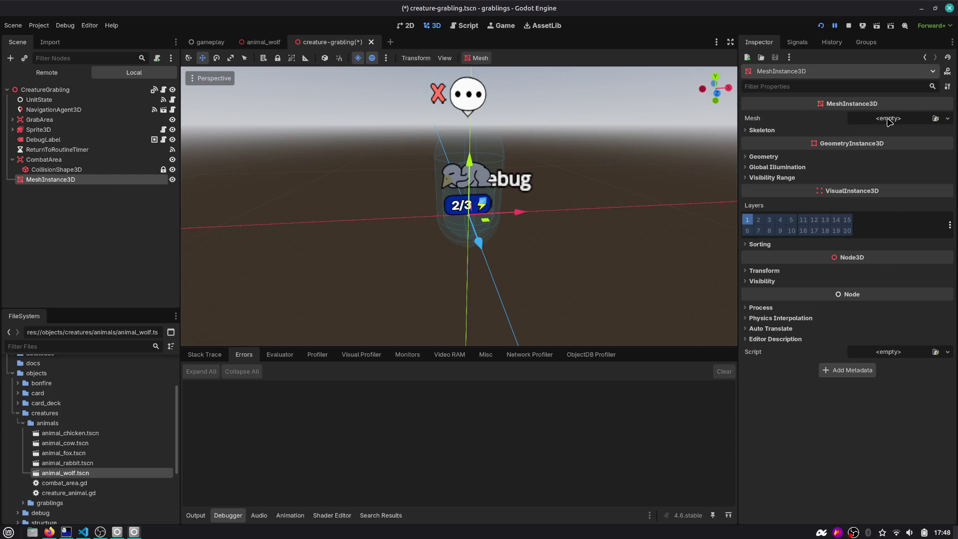
left_click(888, 121)
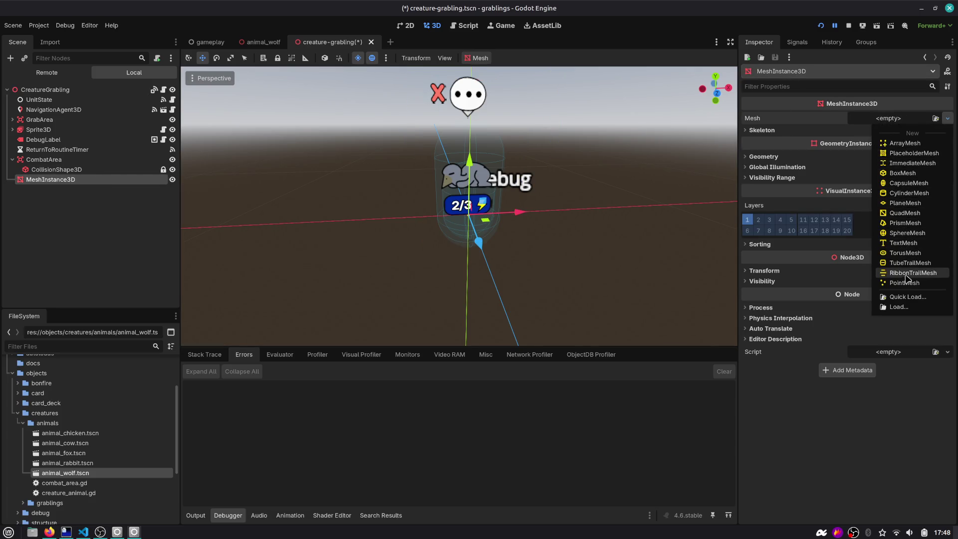
key("Escape")
Open the file manager at the home folder from the taskbar.
key("super")
type("blender")
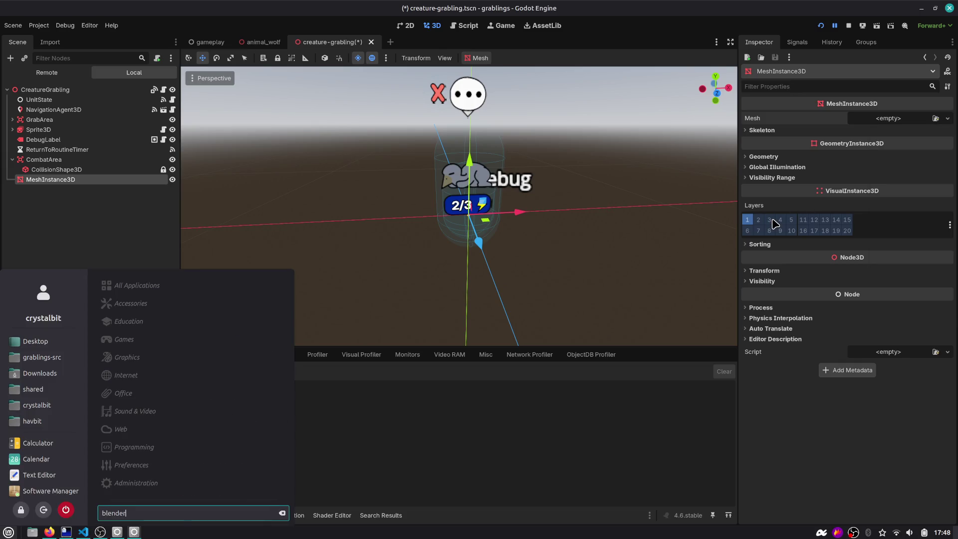
key("Escape")
key("super")
key("Escape")
left_click(28, 532)
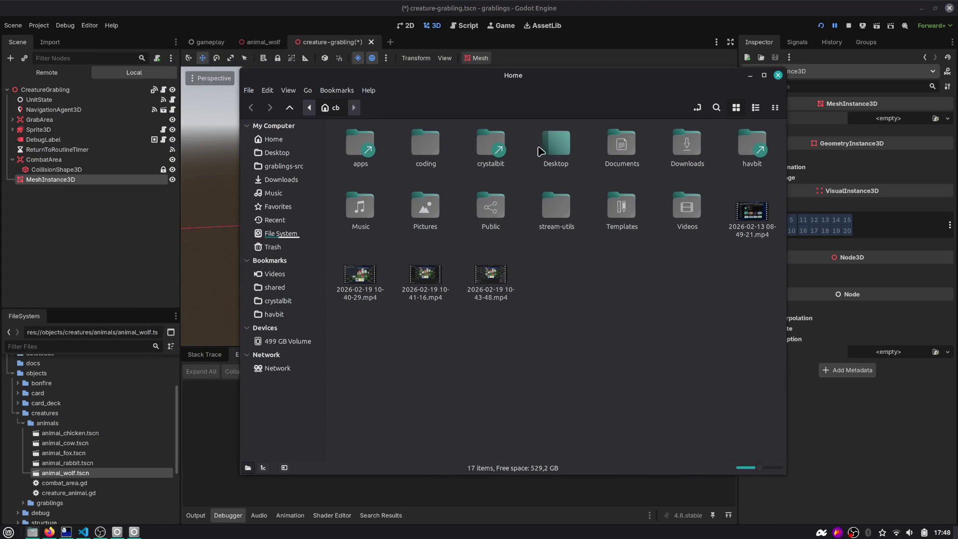
Go into apps > blender-5.0.0-linux-x64 and run the blender executable.
double_click(361, 145)
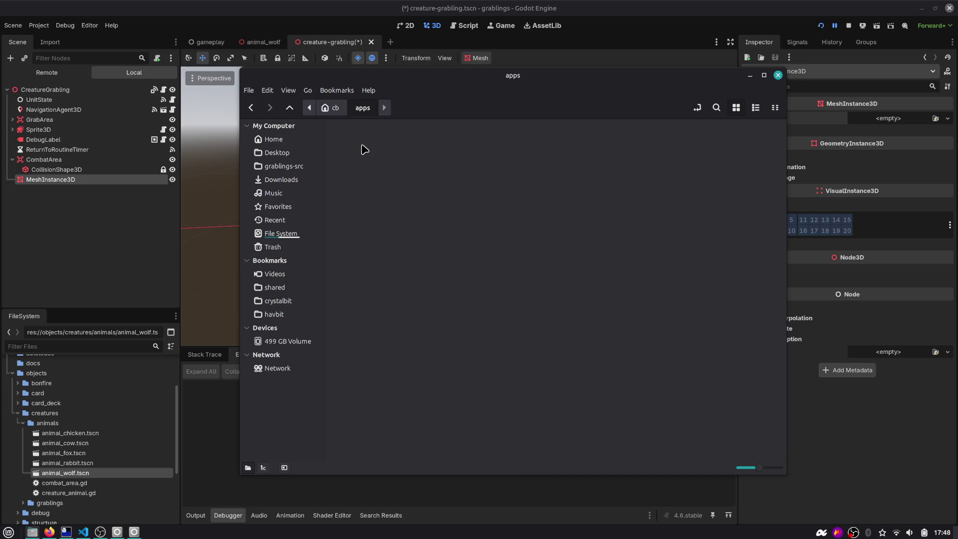
double_click(363, 147)
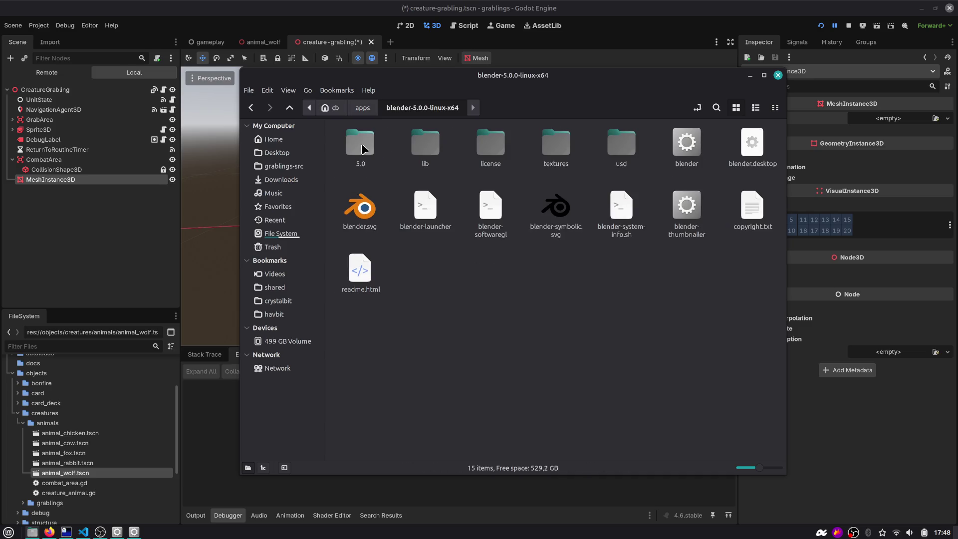
double_click(691, 144)
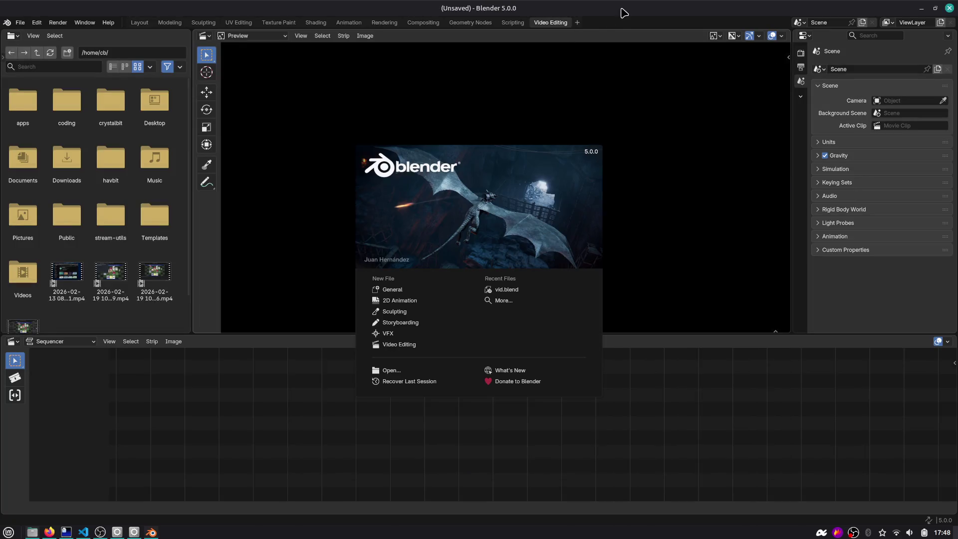
left_click(349, 176)
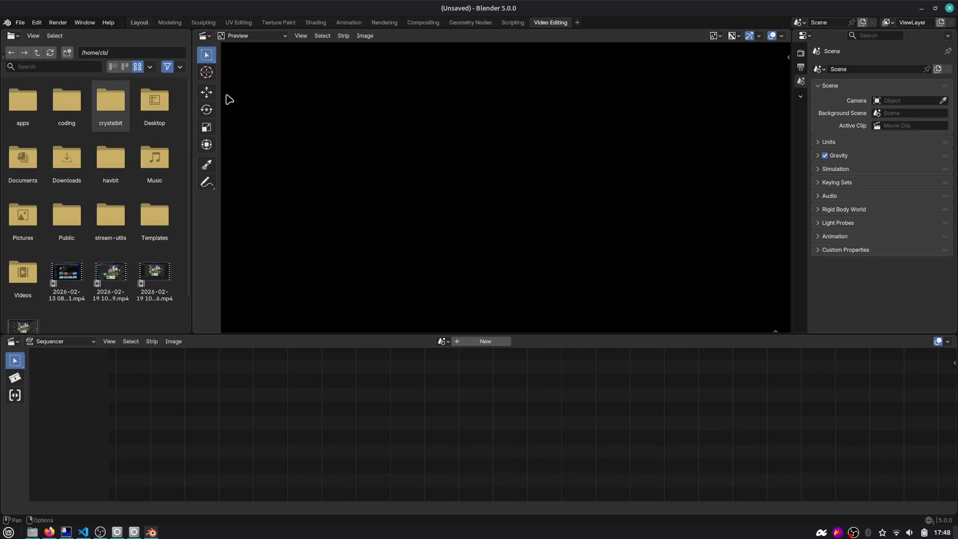
In the Layout workspace, add a cube and scale it down in Object and Edit Mode.
key("ctrl+Page_Up")
key("shift+a")
mouse_move(365, 200)
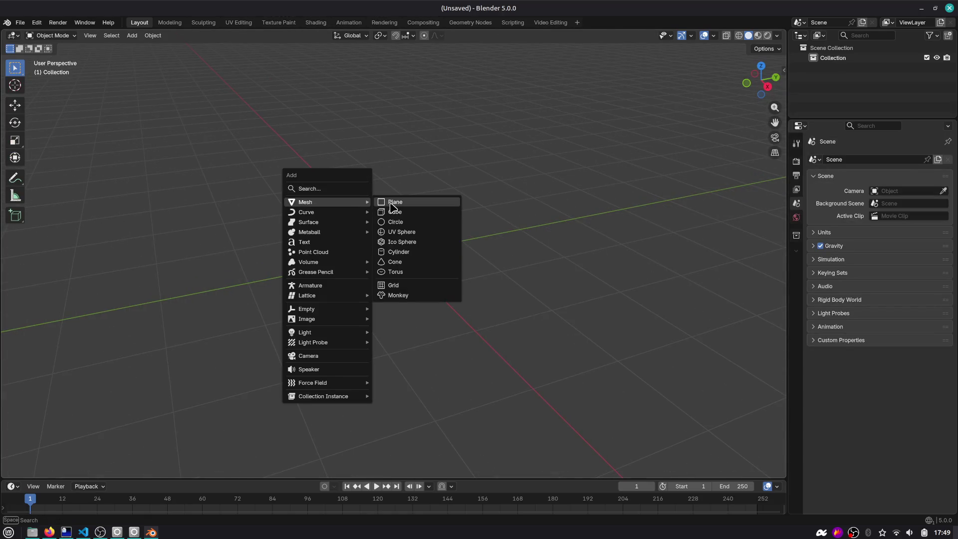
left_click(393, 211)
key("s")
left_click(427, 196)
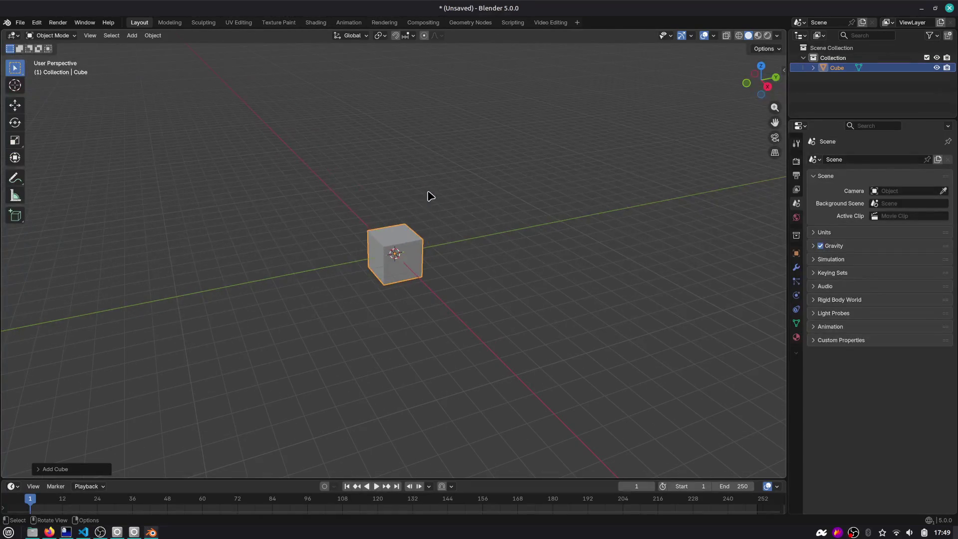
key("Tab")
key("s")
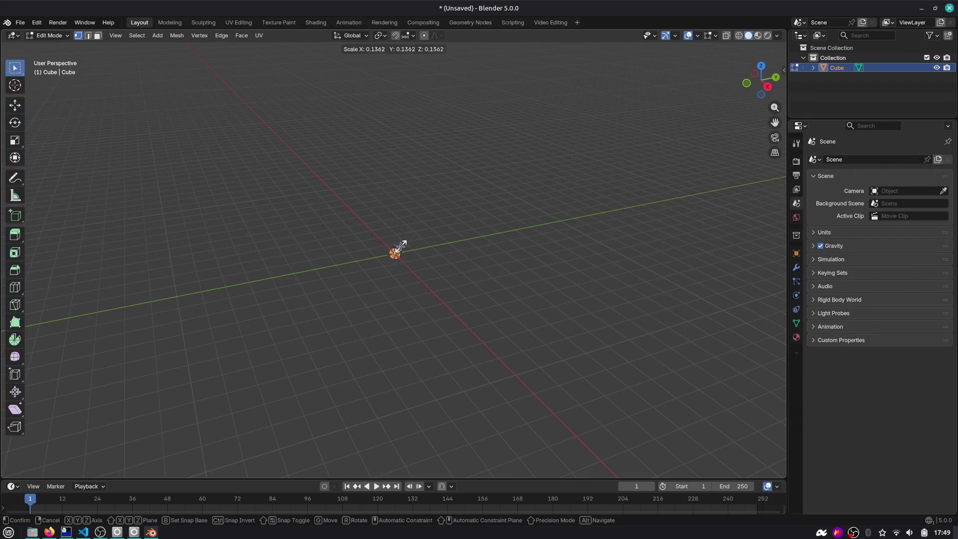
left_click(399, 241)
key("KP_Decimal")
scroll(388, 235, "down", 6)
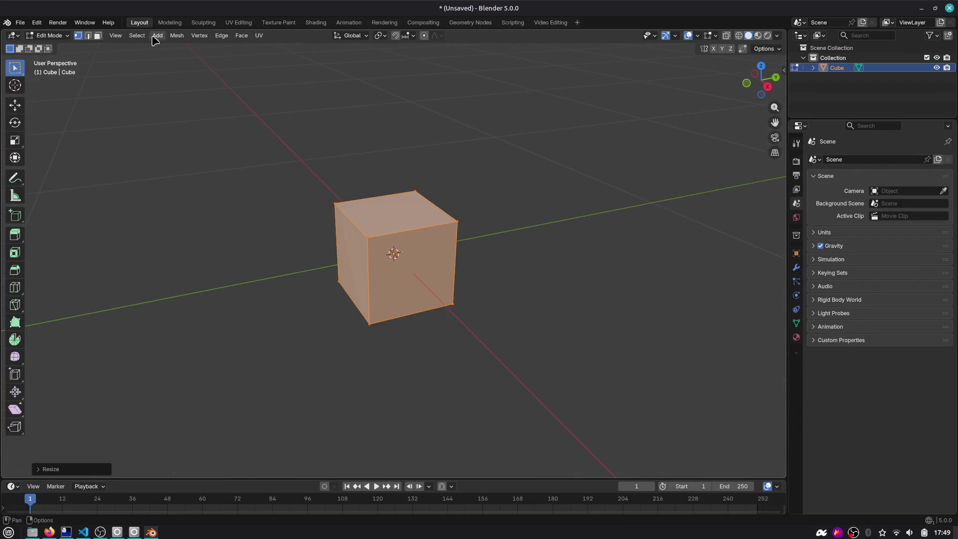
Select the cube's top face in face mode and switch to Material Preview shading.
left_click(97, 35)
left_click(399, 227)
key("z")
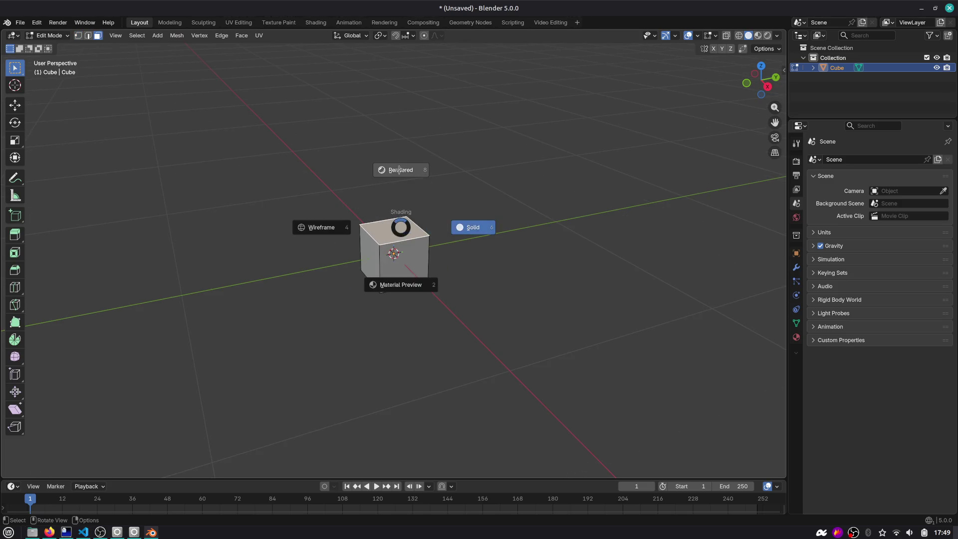
left_click(399, 172)
key("Tab")
key("Tab")
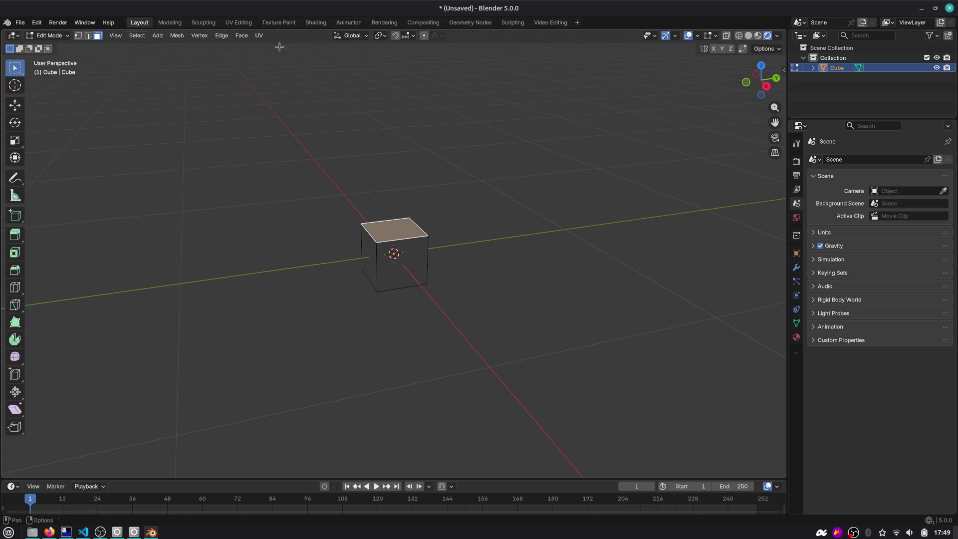
key("z")
left_click(592, 145)
left_click_drag(411, 242, 413, 251)
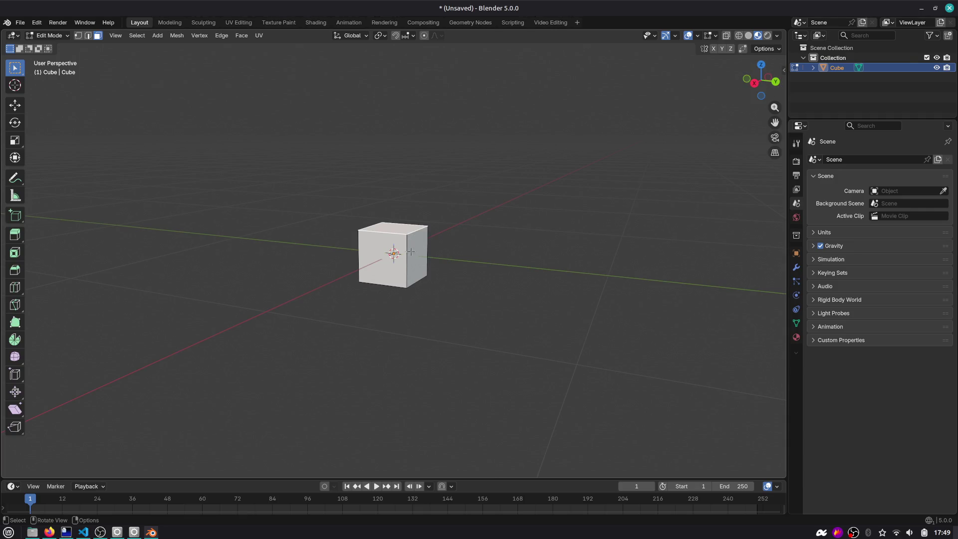
Extrude one face of the small cube out into a long horizontal bar.
key("a")
key("g")
key("z")
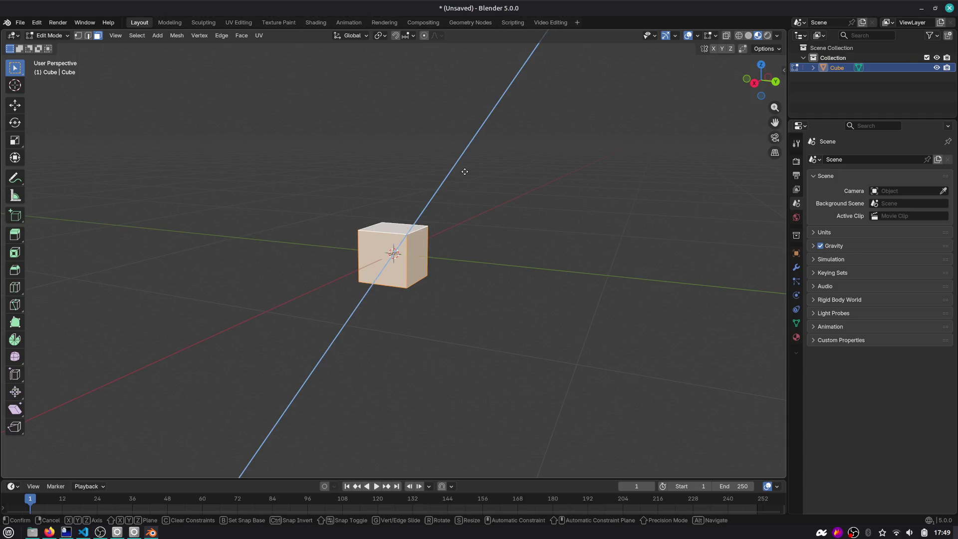
key("s")
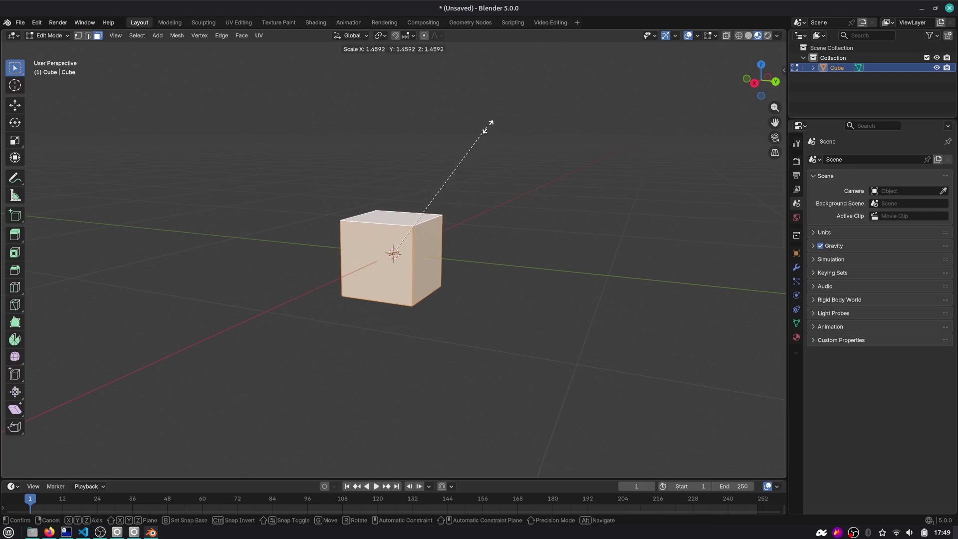
right_click(486, 127)
left_click(483, 132)
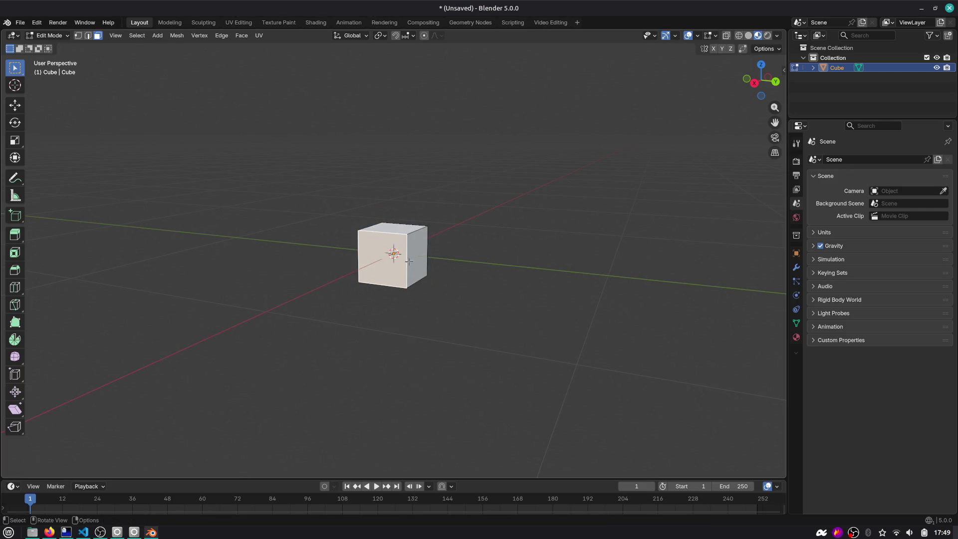
key("e")
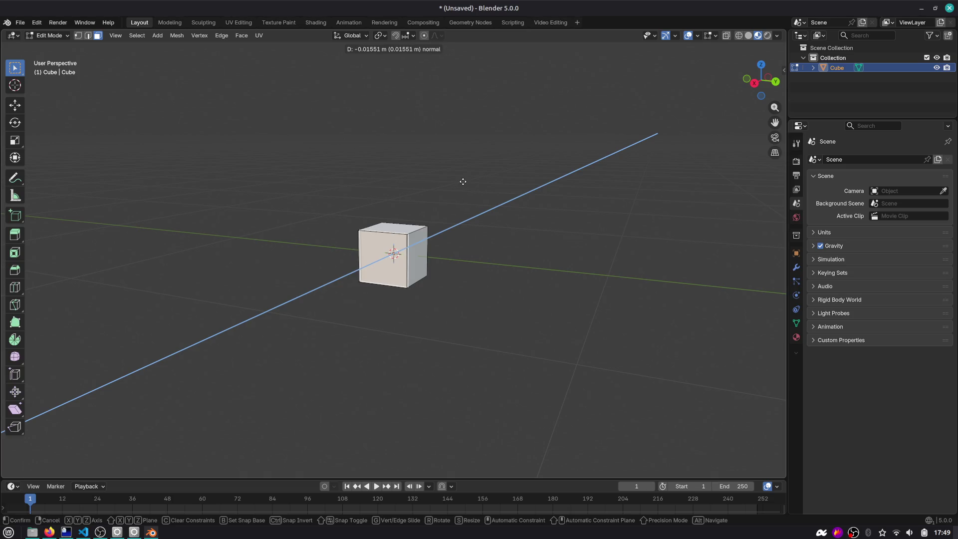
left_click(462, 180)
scroll(449, 177, "down", 10)
scroll(402, 252, "up", 8)
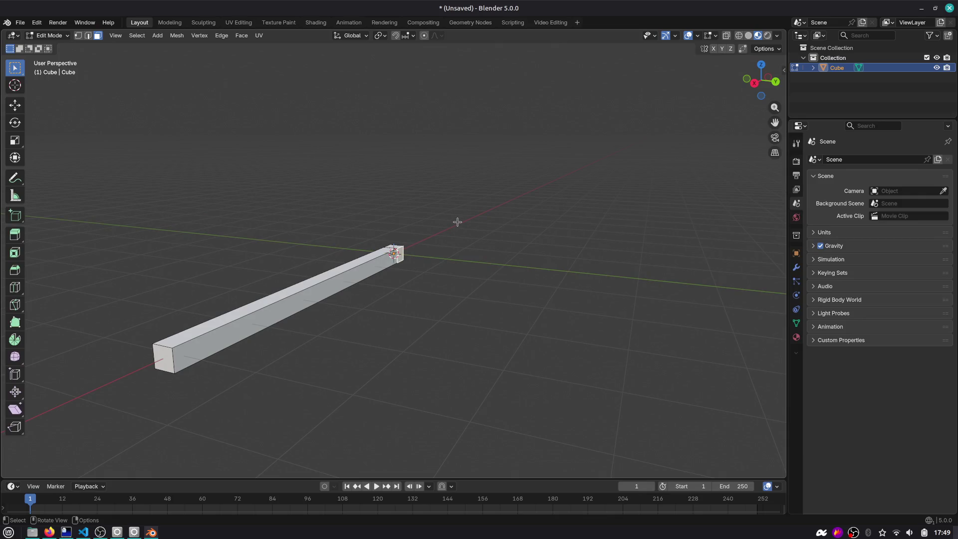
type("e5")
Extrude a vertical bar up along Z from the bar's corner and select its end face.
left_click_drag(455, 223, 394, 247)
left_click(392, 249)
key("e")
key("z")
left_click(412, 214)
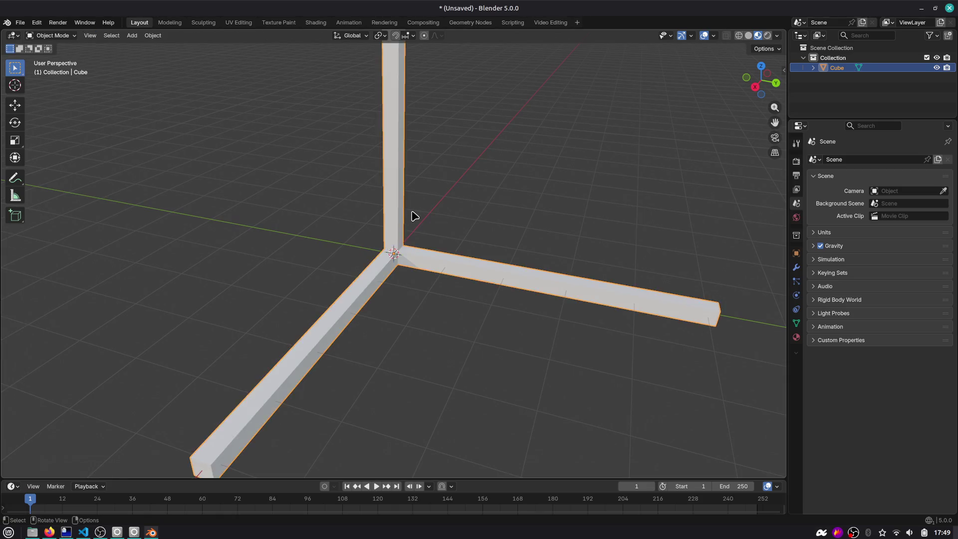
scroll(406, 204, "down", 6)
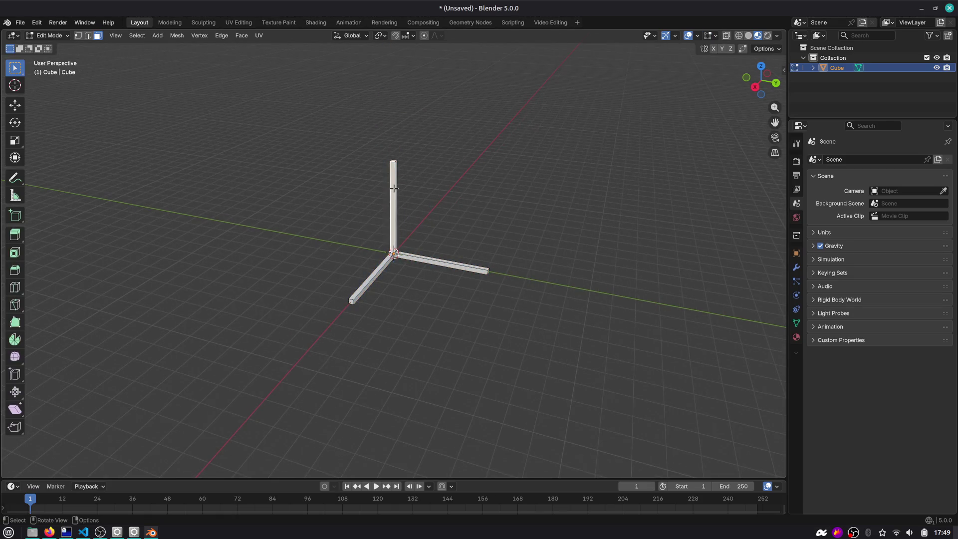
scroll(394, 188, "up", 6)
left_click(393, 167)
mouse_move(436, 162)
left_mouse_down()
mouse_move(484, 176)
mouse_move(454, 178)
left_mouse_up()
scroll(483, 177, "down", 3)
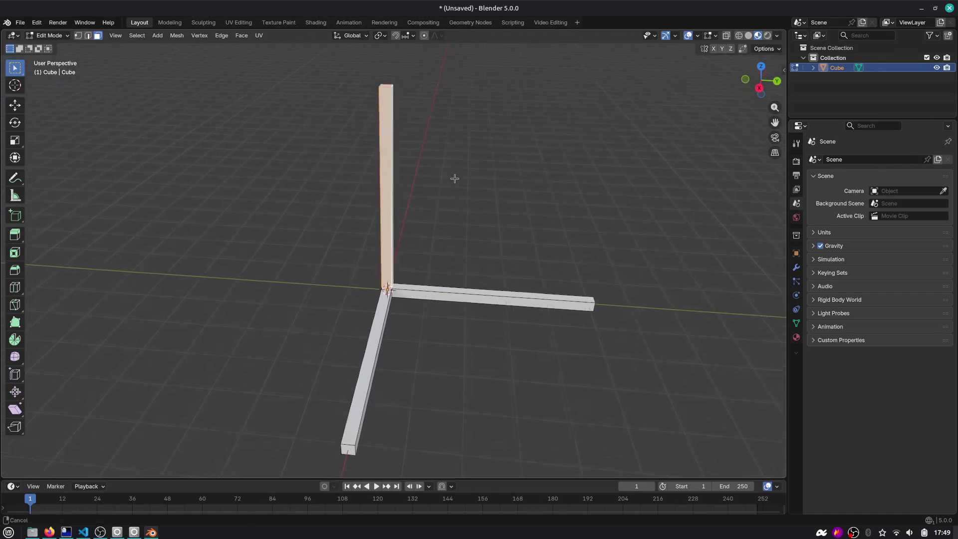
scroll(453, 177, "up", 4)
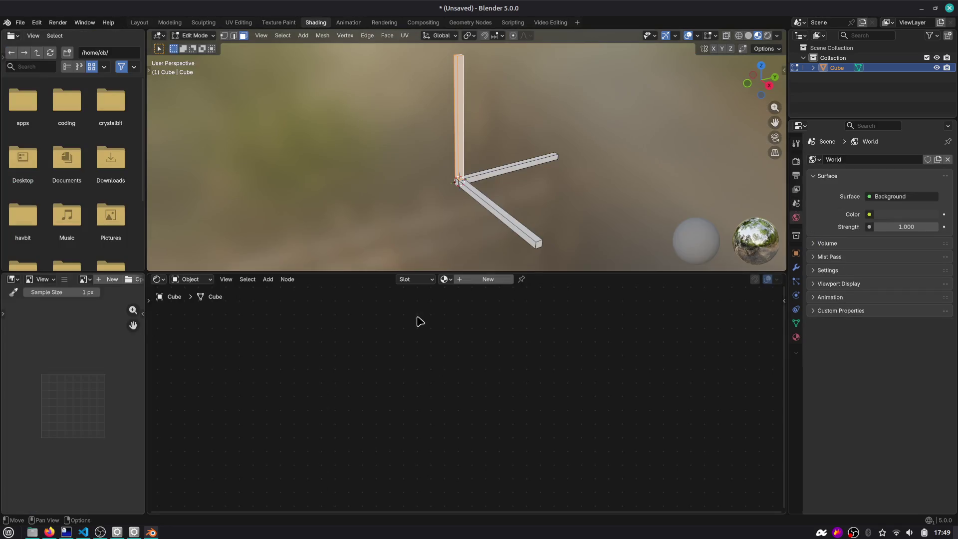
Create a new material for the axis mesh and set its base colour to green.
left_click(474, 280)
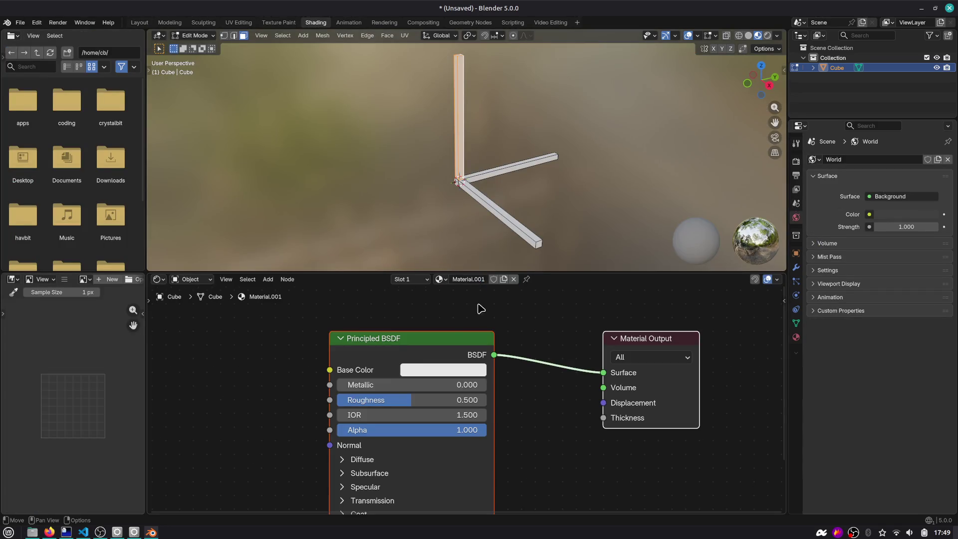
left_click(438, 375)
left_click_drag(474, 226, 484, 229)
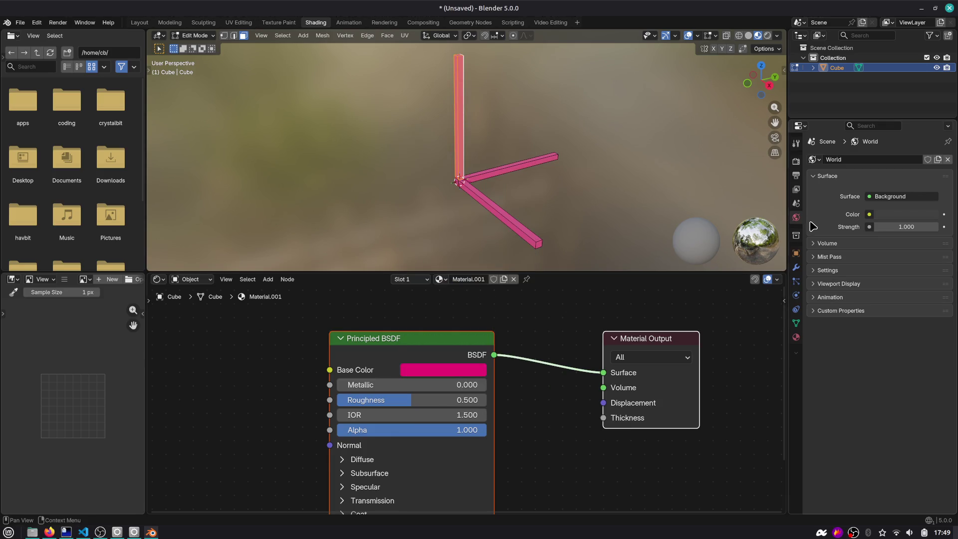
left_click(796, 337)
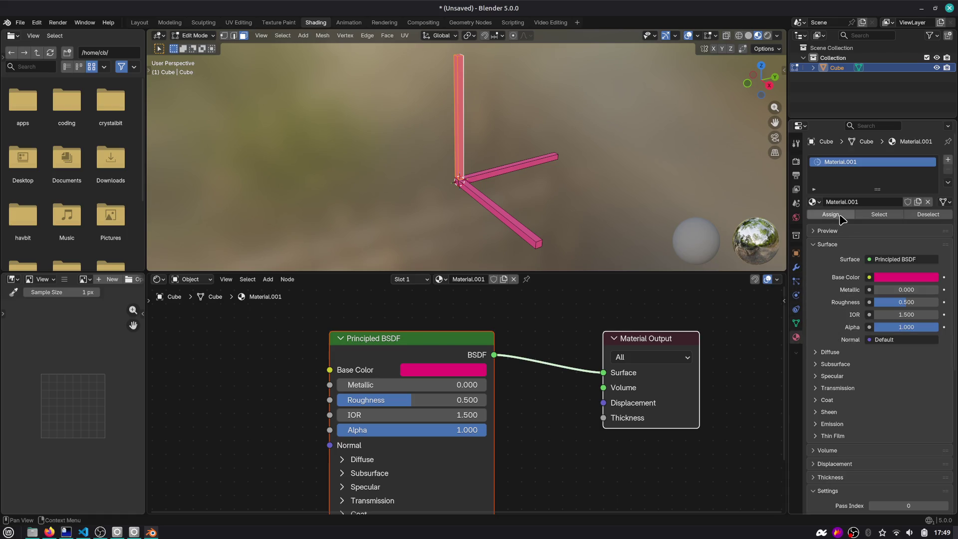
left_click(483, 210)
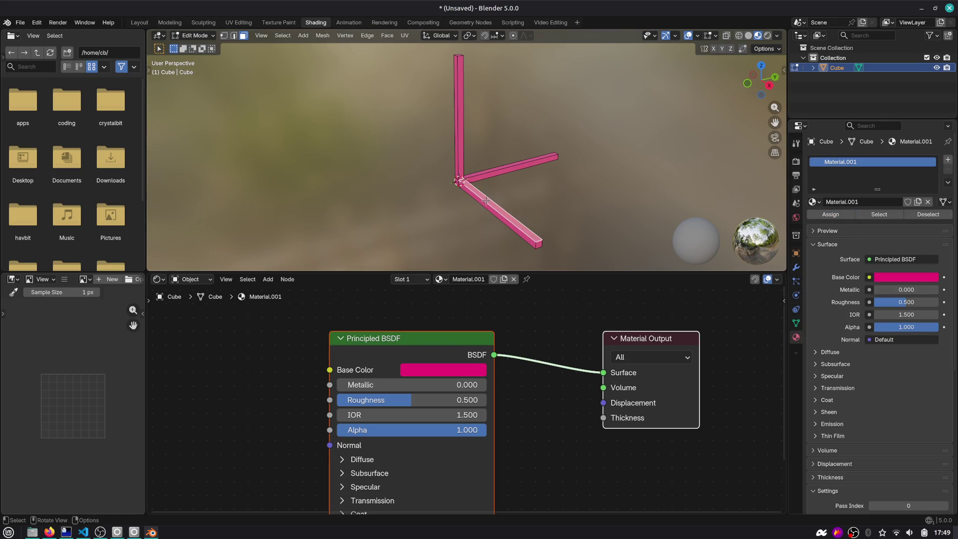
mouse_move(501, 226)
left_mouse_down()
mouse_move(495, 121)
mouse_move(416, 261)
left_mouse_up()
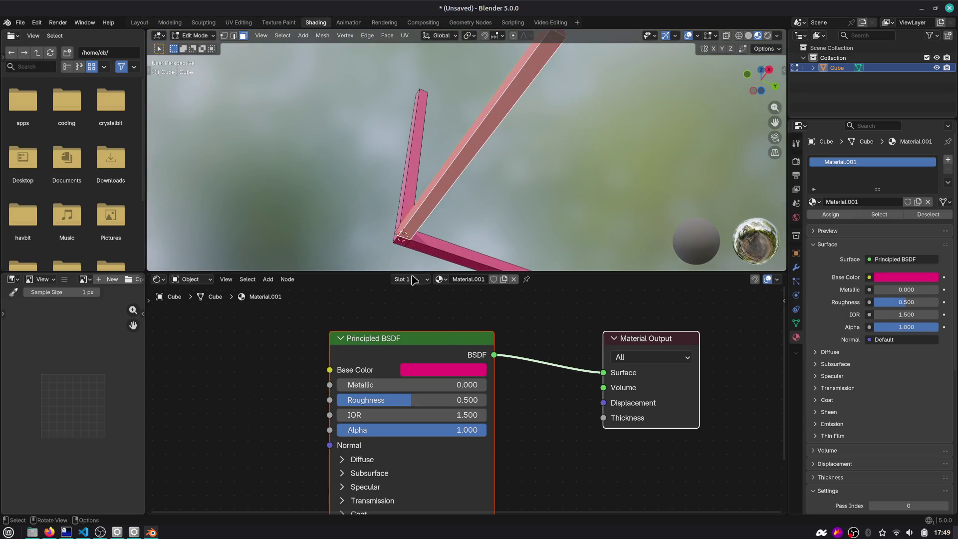
left_click(432, 374)
left_click_drag(459, 178, 471, 174)
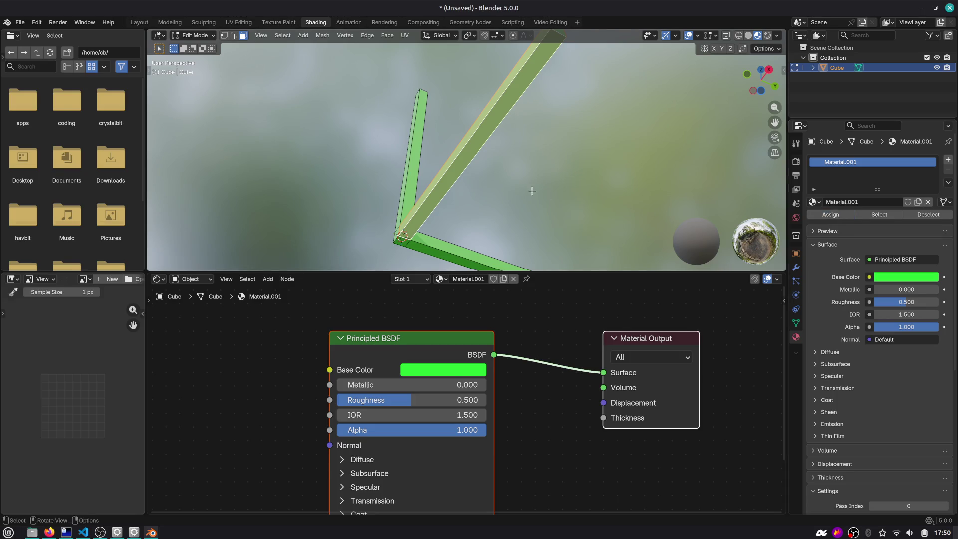
Add slots holding the plain Material and Material.001, and assign green to the vertical bar.
left_click_drag(449, 190, 383, 173)
left_click(351, 102)
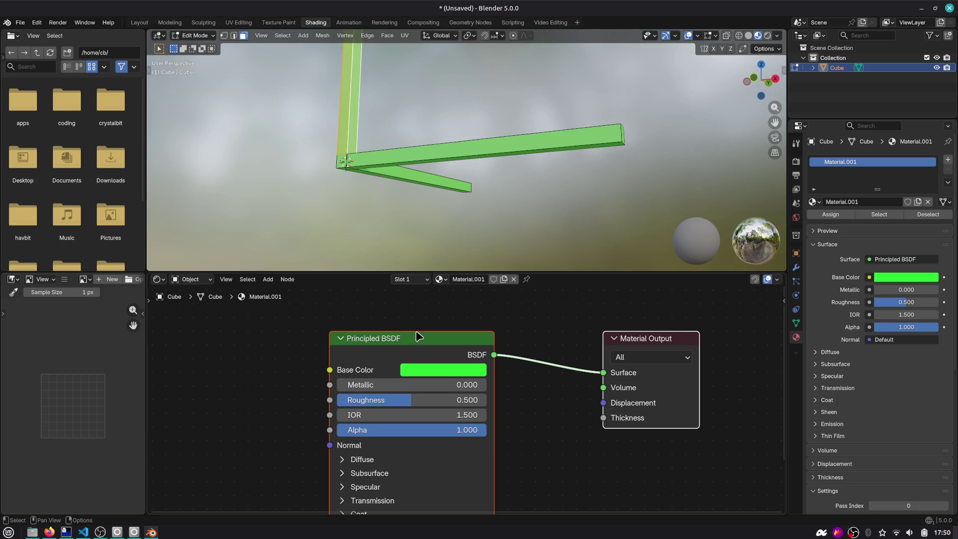
left_click(411, 280)
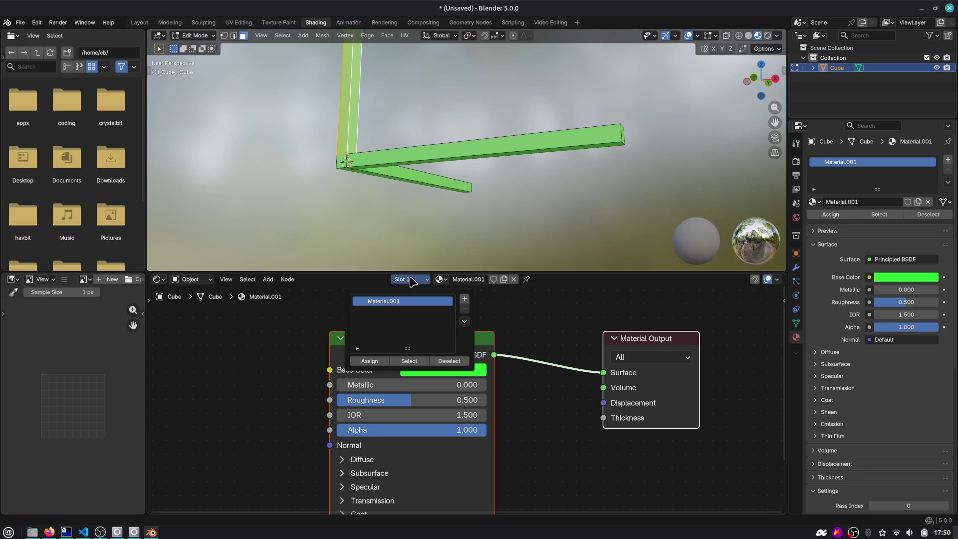
left_click(383, 364)
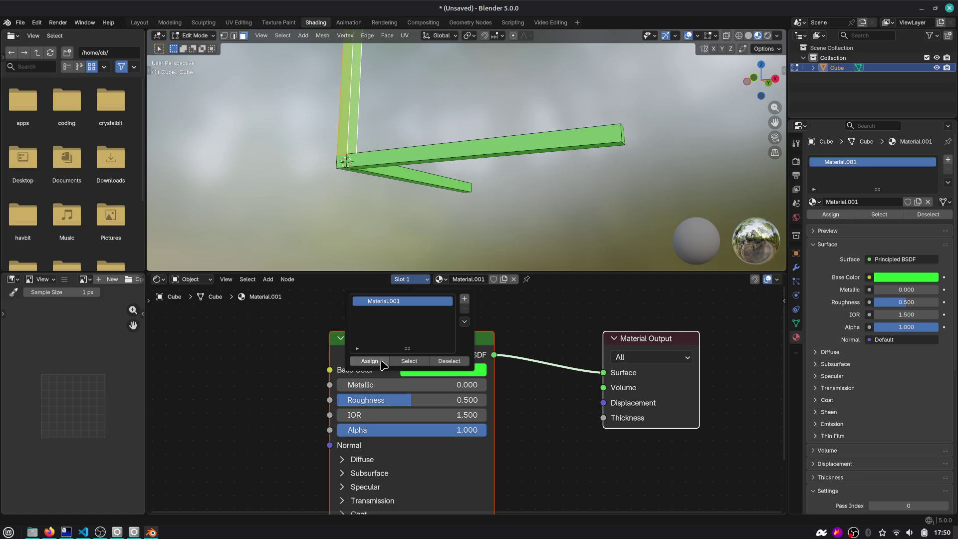
left_click(441, 278)
left_click(452, 296)
left_click(413, 279)
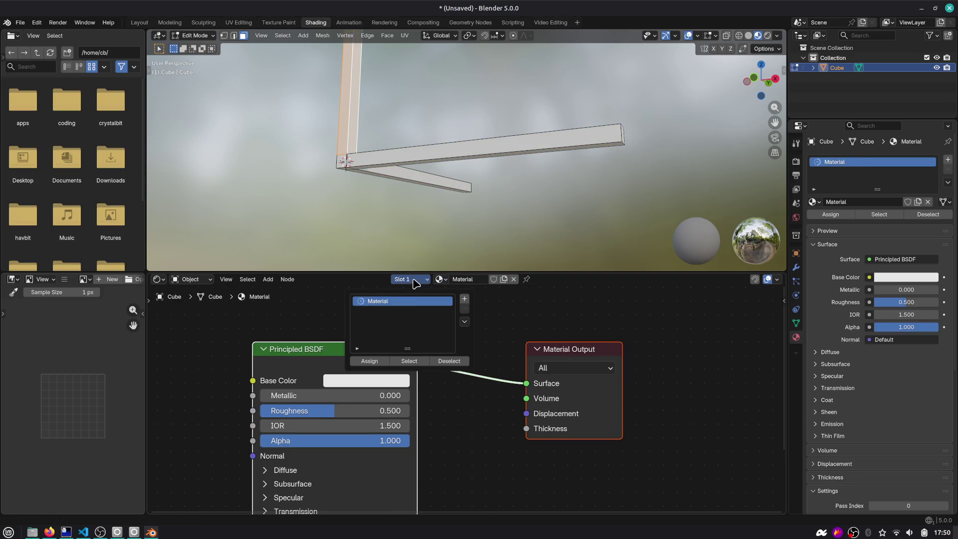
left_click(464, 299)
left_click(464, 298)
left_click(444, 280)
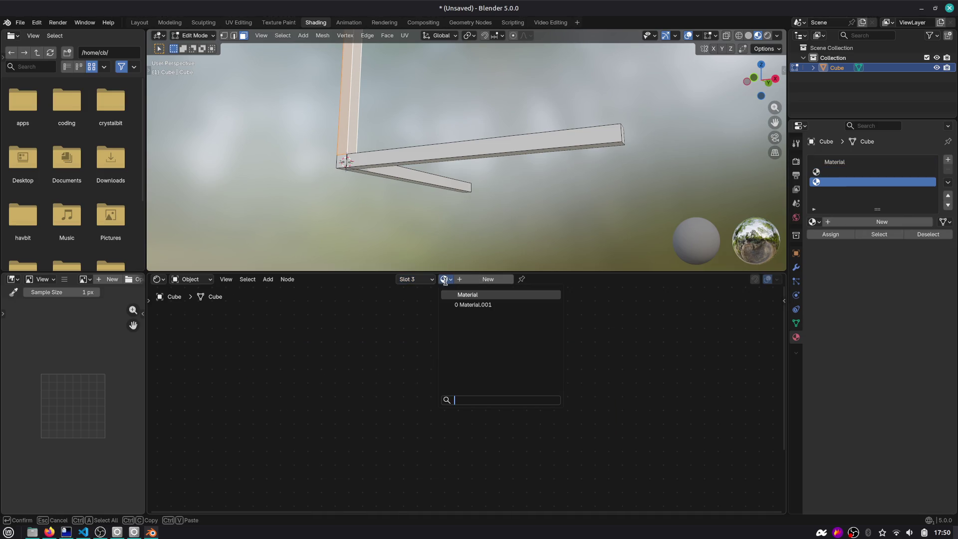
left_click(466, 305)
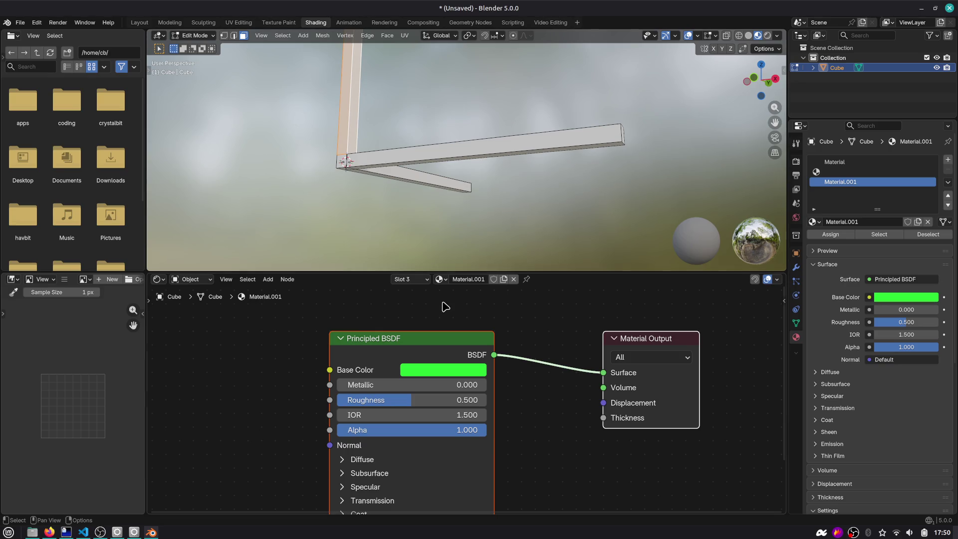
left_click(426, 280)
left_click(370, 362)
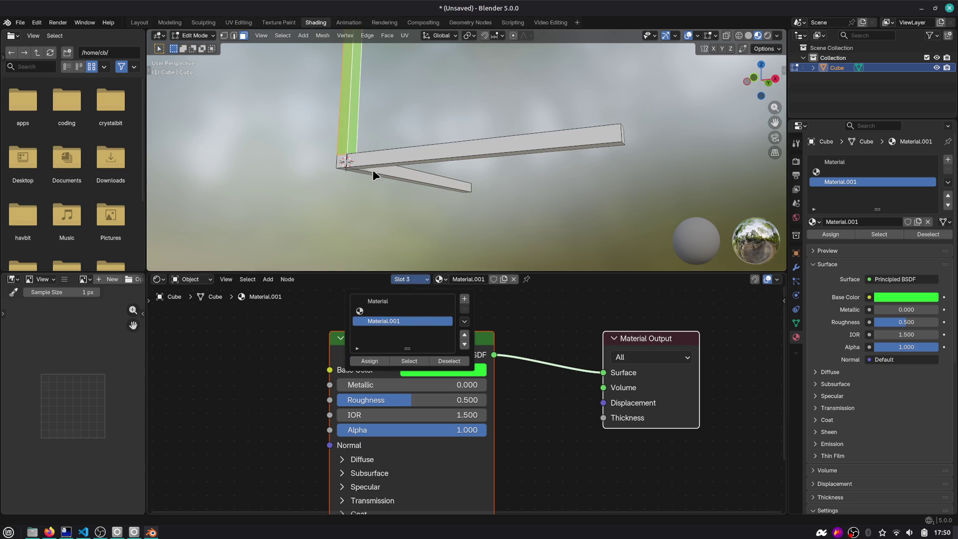
Select faces on the bars and check the combat-system axis sketch before returning to Blender.
left_click(392, 154, "alt")
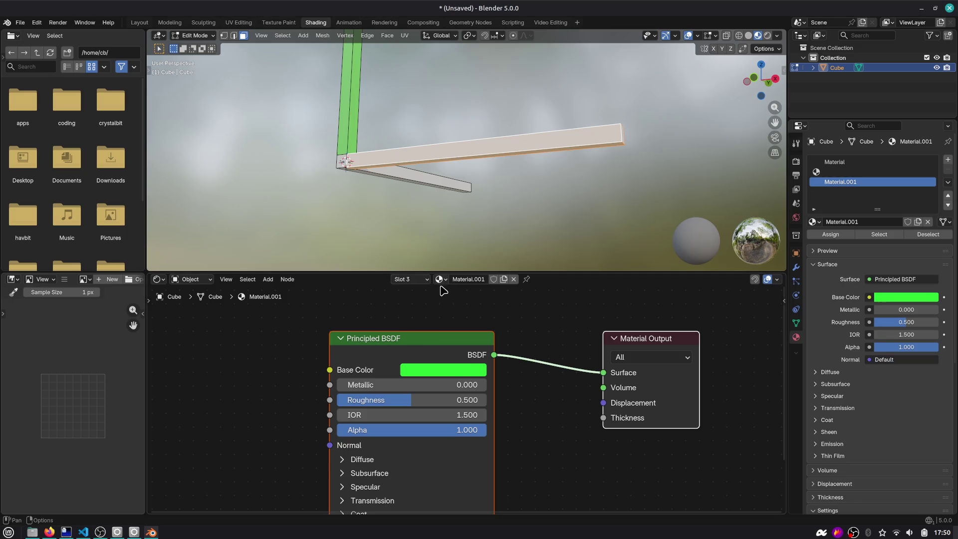
left_click_drag(760, 79, 653, 87)
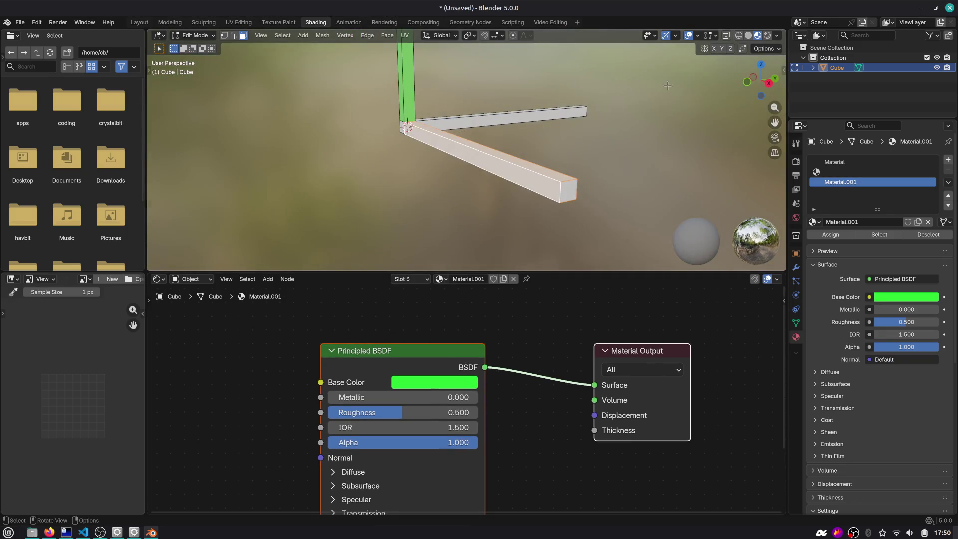
left_click(407, 70)
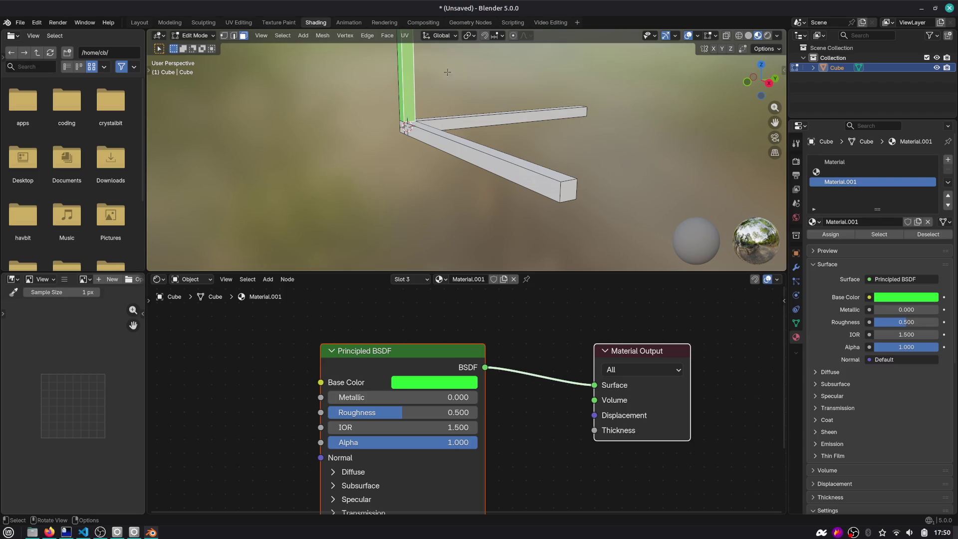
key("alt+Tab")
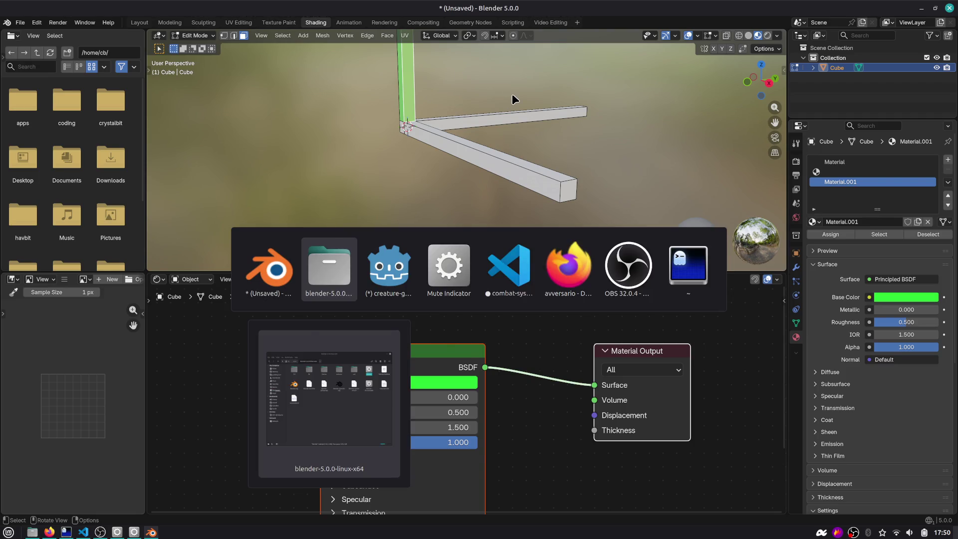
key("alt+Tab")
key("alt+Tab")
key("alt+Tab")
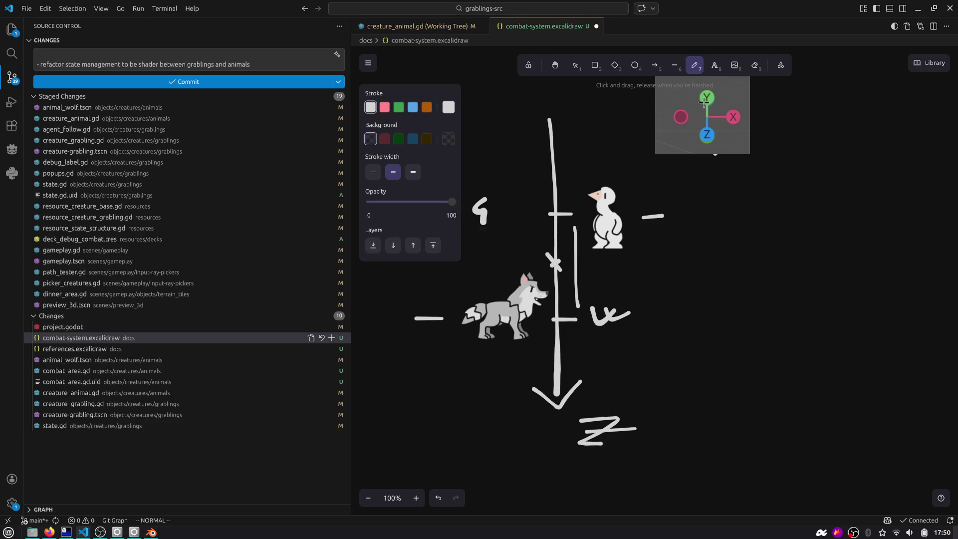
key("alt+Tab")
key("alt+Tab")
key("alt+Tab")
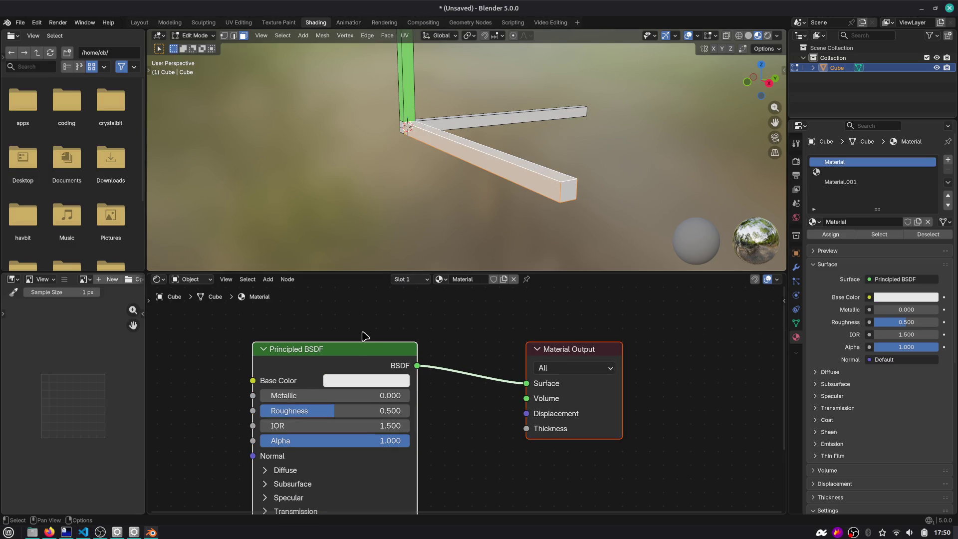
Create a blue Material.002 in slot 2, assign it to the selected bar, and open the save dialog.
left_click(418, 279)
left_click(409, 309)
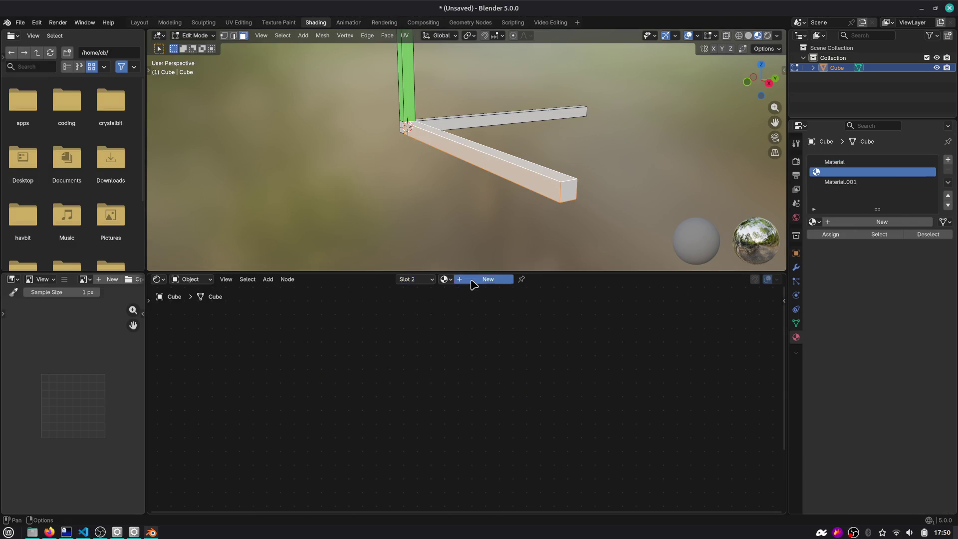
left_click(472, 279)
left_click(443, 369)
left_click_drag(448, 164, 505, 155)
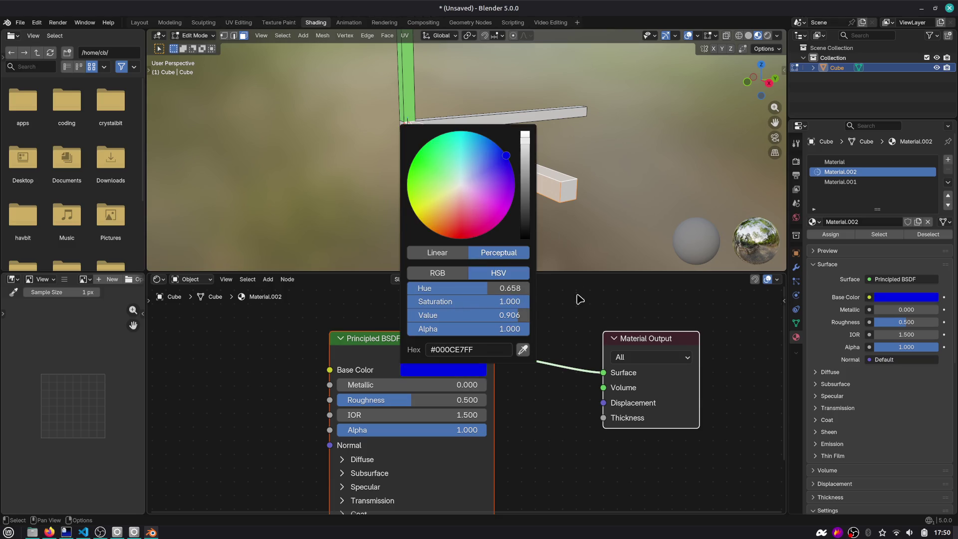
left_click(410, 279)
left_click(379, 361)
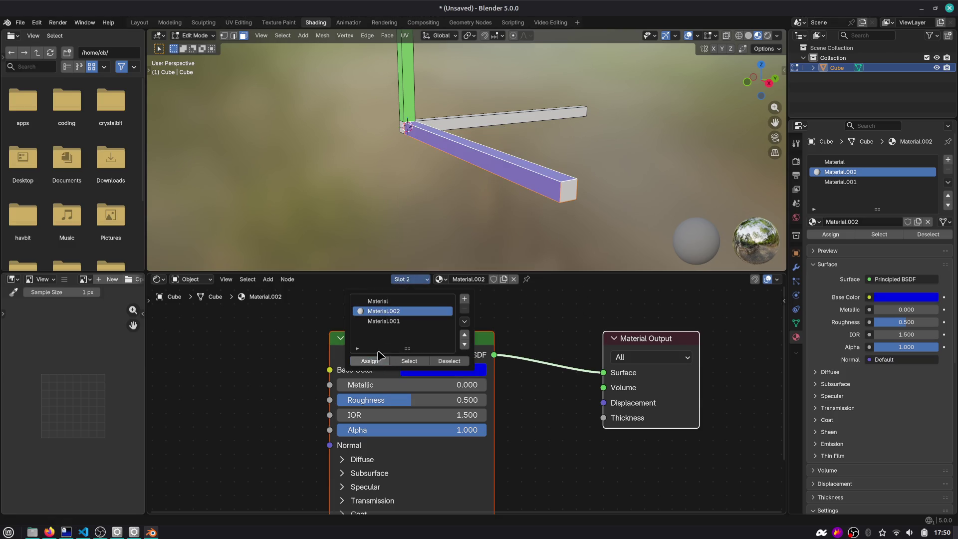
left_click(563, 189)
key("ctrl+s")
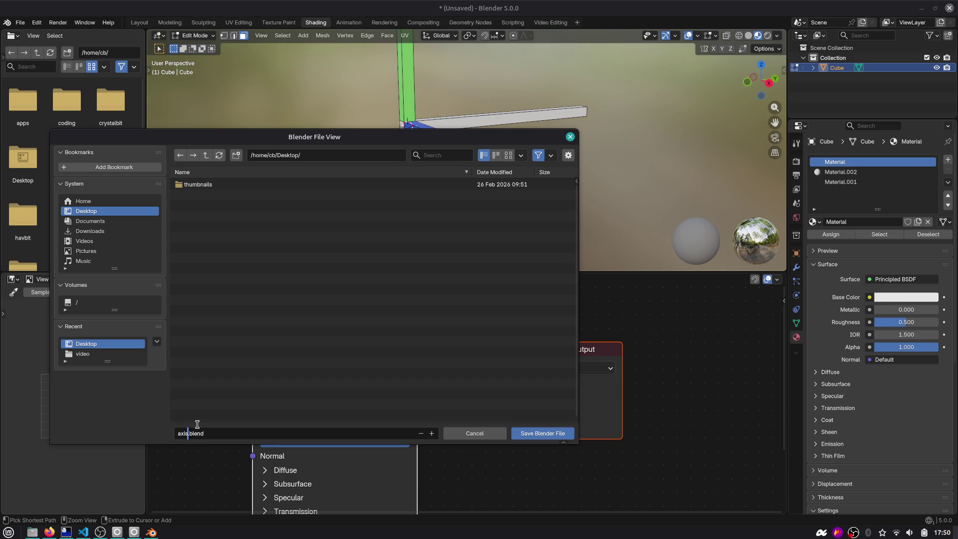
Save the model as axis.blend on the Desktop, return to Object Mode, and save again.
left_click(550, 432)
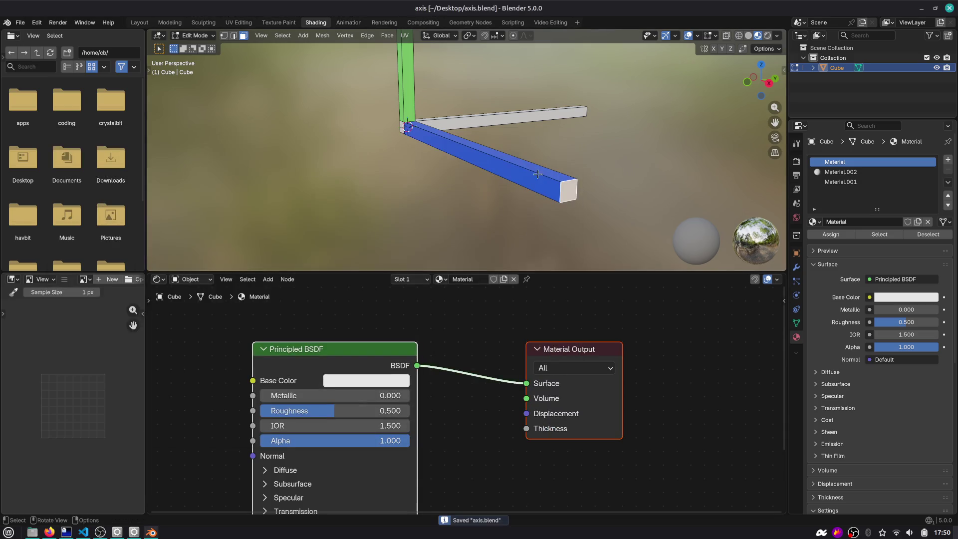
key("Tab")
scroll(551, 83, "up", 3)
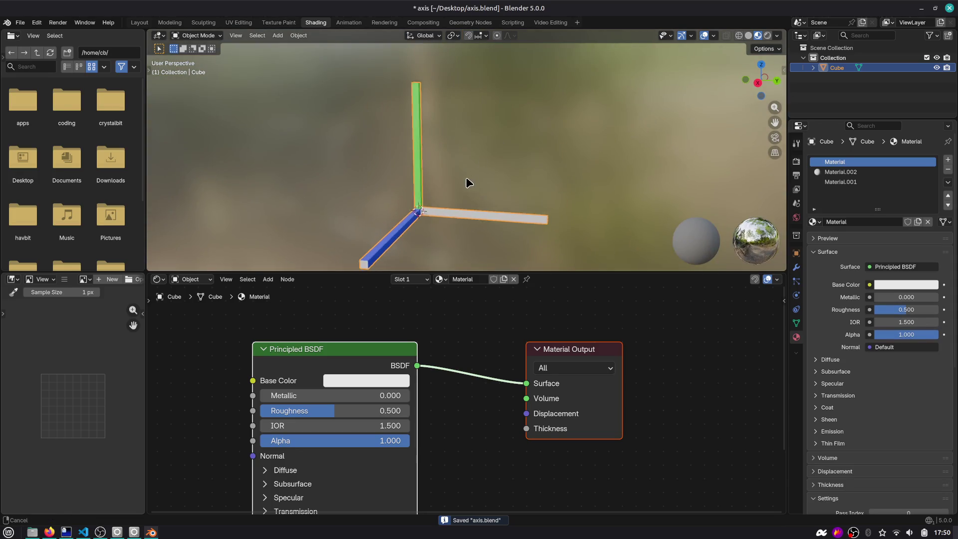
key("ctrl+s")
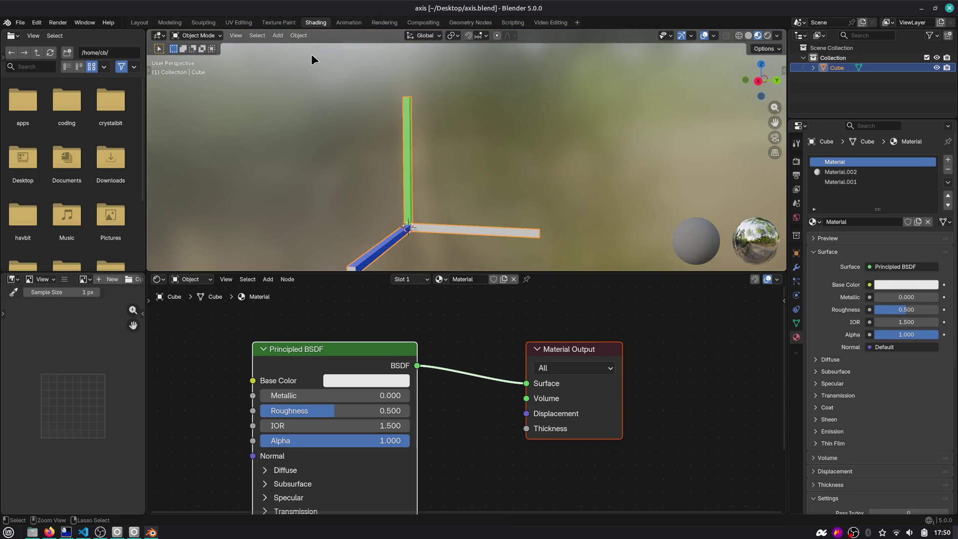
Start a glTF 2.0 export and browse from the home folder into shared/havbit.
left_click(20, 23)
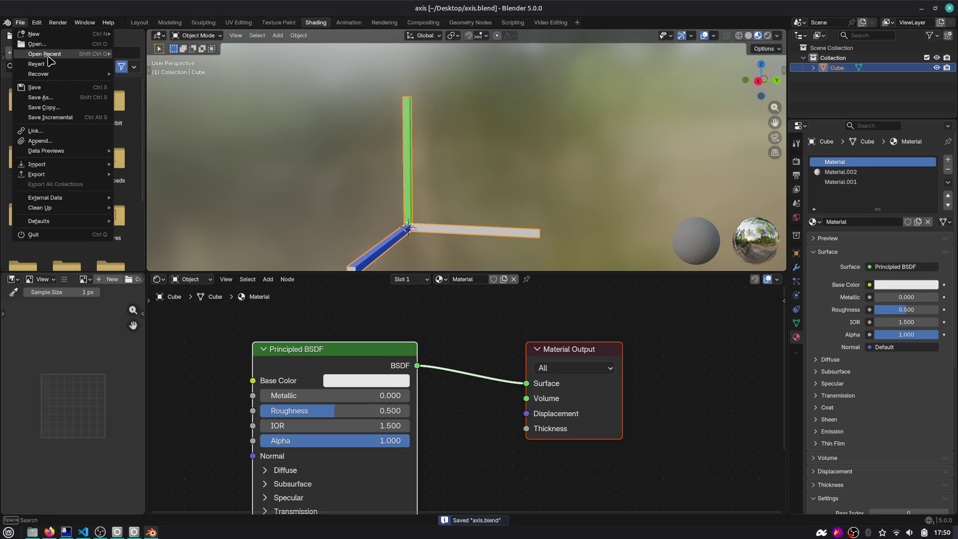
mouse_move(53, 173)
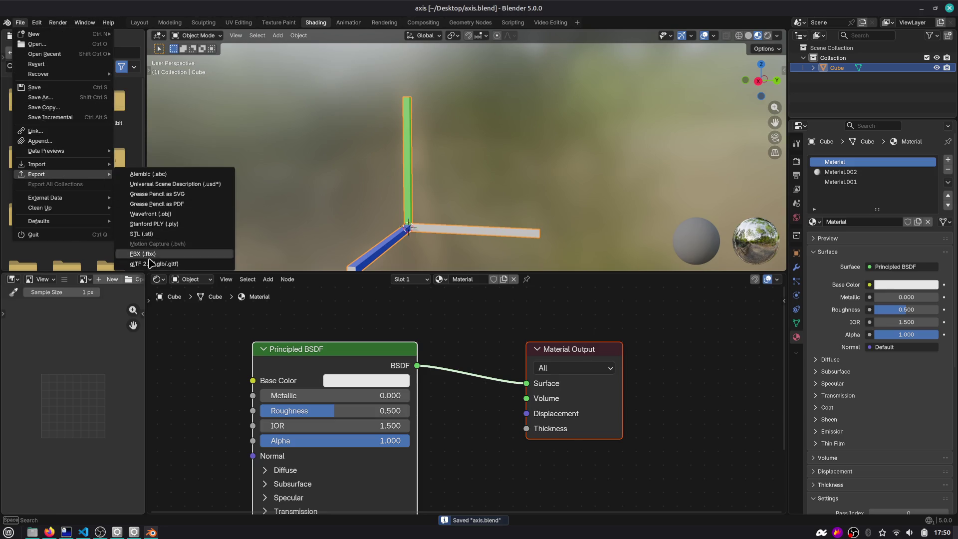
left_click(149, 260)
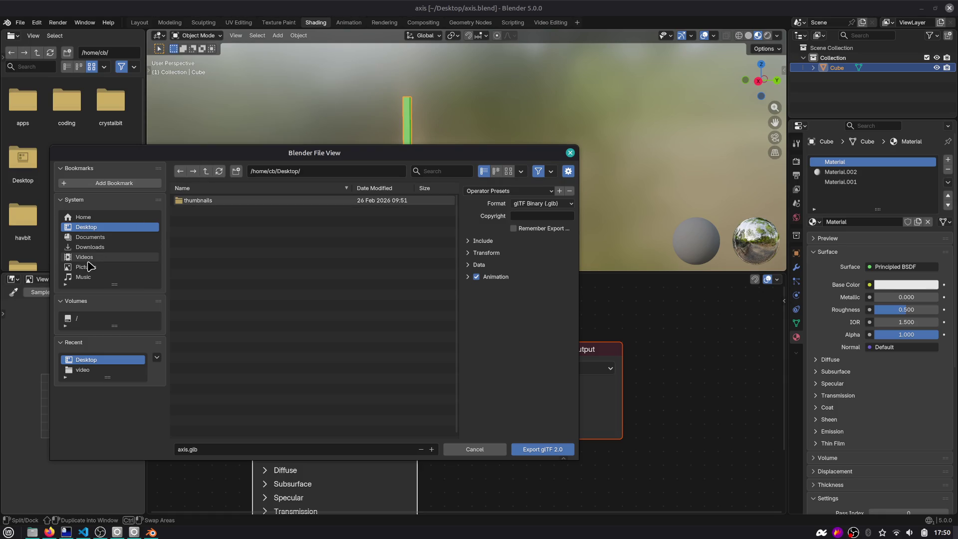
left_click(205, 172)
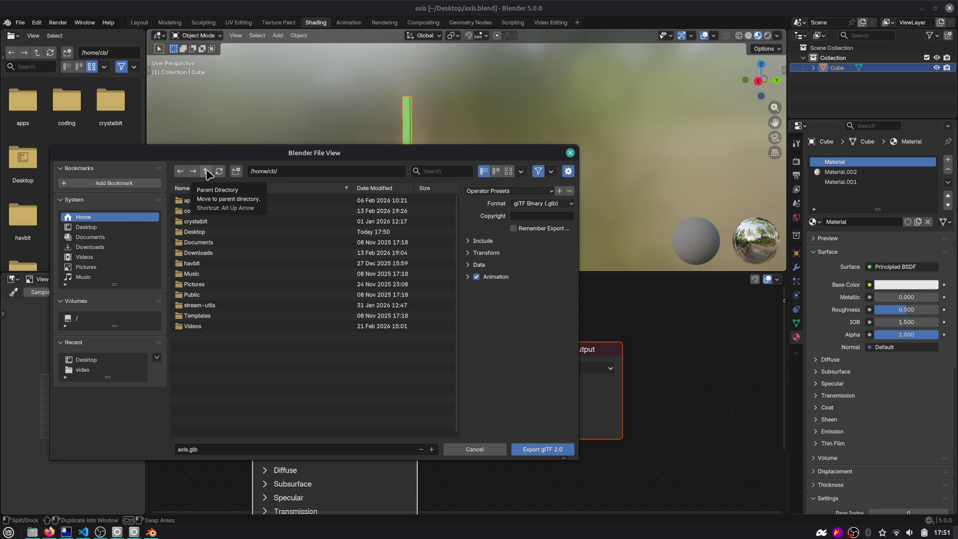
left_click(205, 171)
left_click(192, 221)
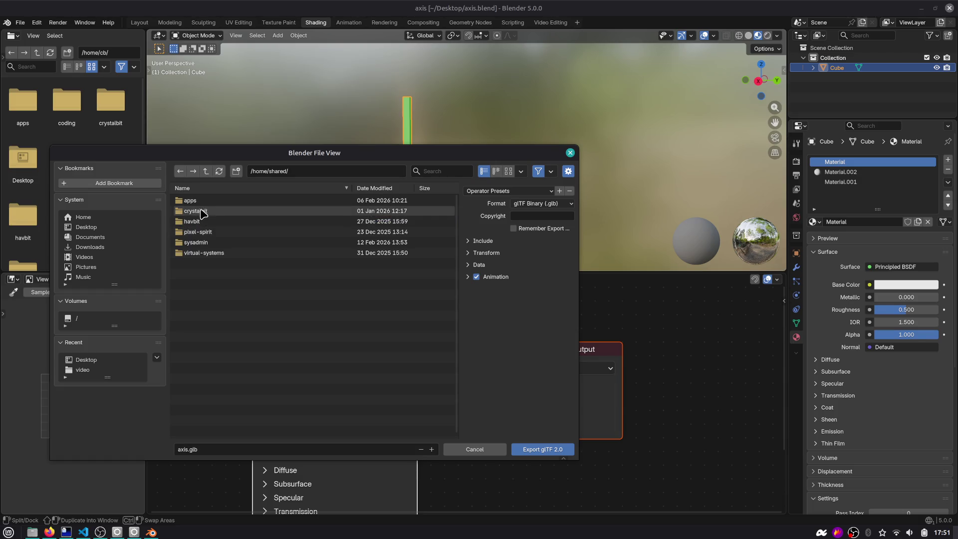
left_click(192, 221)
Navigate into grablings-workspace/grablings-src/assets-tmp and export the model there as axis.glb.
left_click(199, 200)
left_click(214, 211)
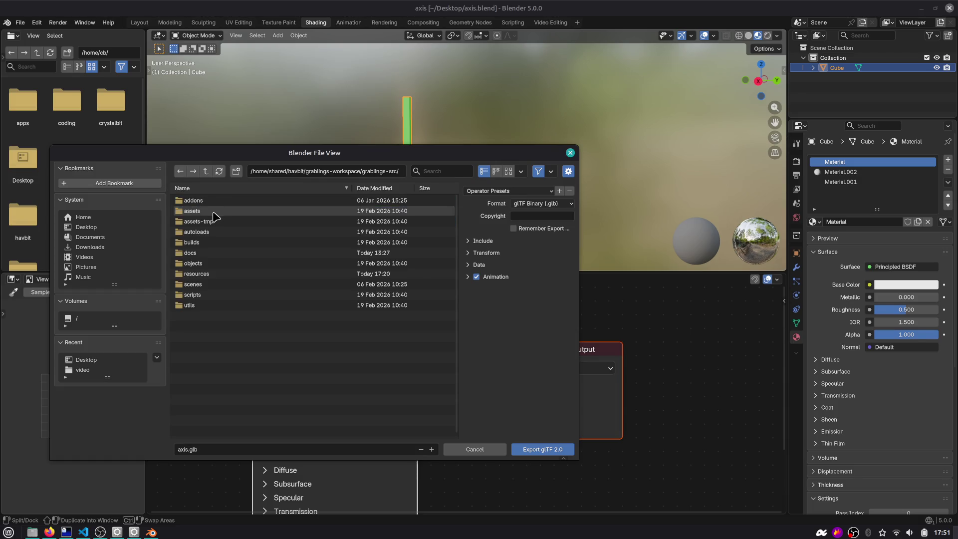
left_click(210, 212)
left_click(205, 171)
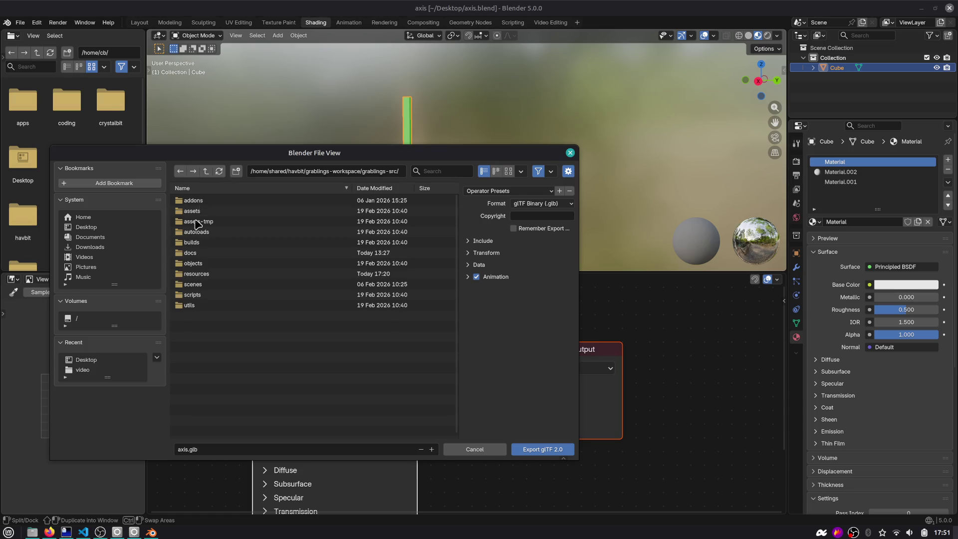
left_click(199, 220)
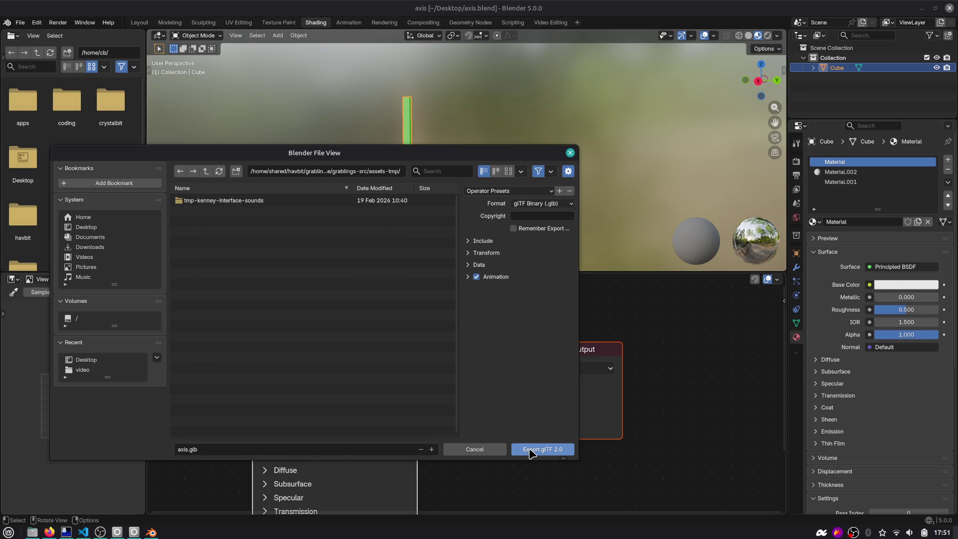
left_click(533, 451)
key("alt+Tab")
key("alt+Tab")
key("alt+Tab")
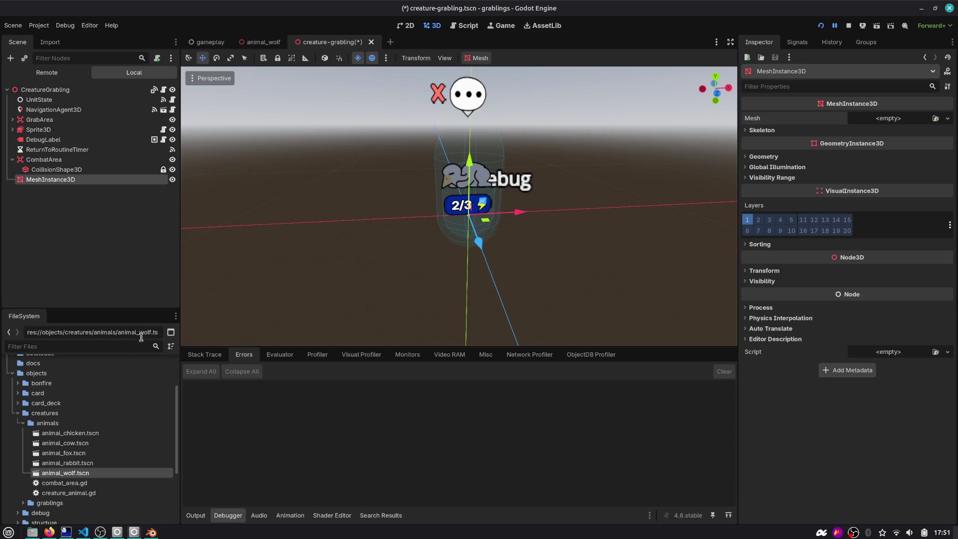
Filter the FileSystem for 'ax' and drop axis.glb into the grabling scene.
left_click(141, 345)
type("ax")
left_click_drag(166, 441, 470, 224)
scroll(471, 224, "down", 10)
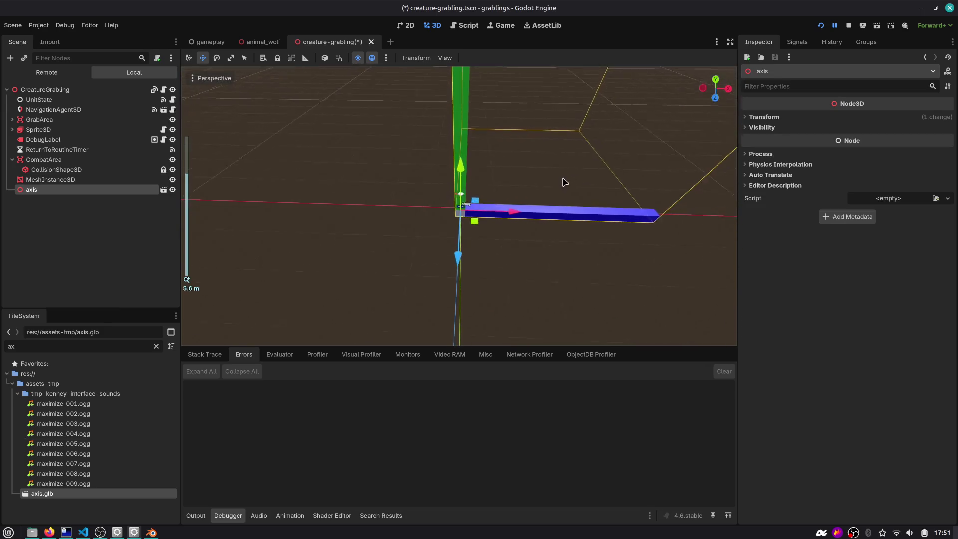
key("alt+Tab")
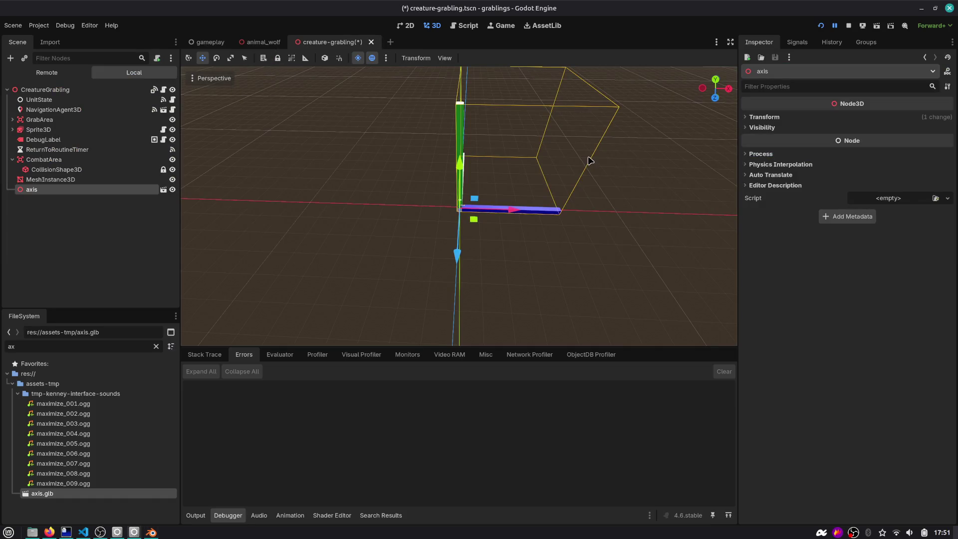
Open the gameplay scene and place axis.glb on the board beside the creatures.
left_click(291, 73)
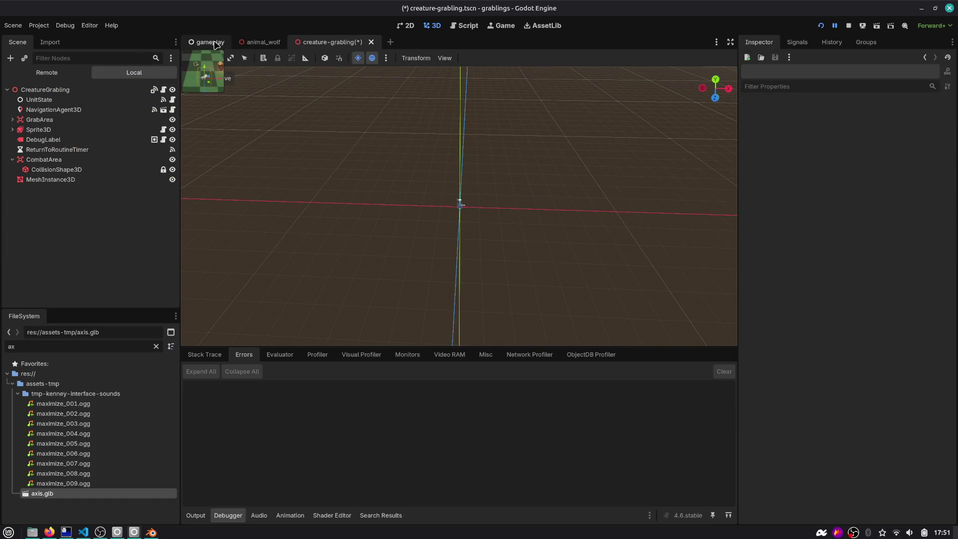
left_click(214, 42)
scroll(449, 190, "down", 2)
mouse_move(545, 194)
left_mouse_down()
mouse_move(581, 175)
mouse_move(374, 249)
mouse_move(339, 209)
left_mouse_up()
mouse_move(53, 495)
left_mouse_down()
mouse_move(394, 259)
mouse_move(487, 237)
left_mouse_up()
Rotate the whole axis mesh 90° about Z in Edit Mode and save the file.
key("alt+Tab")
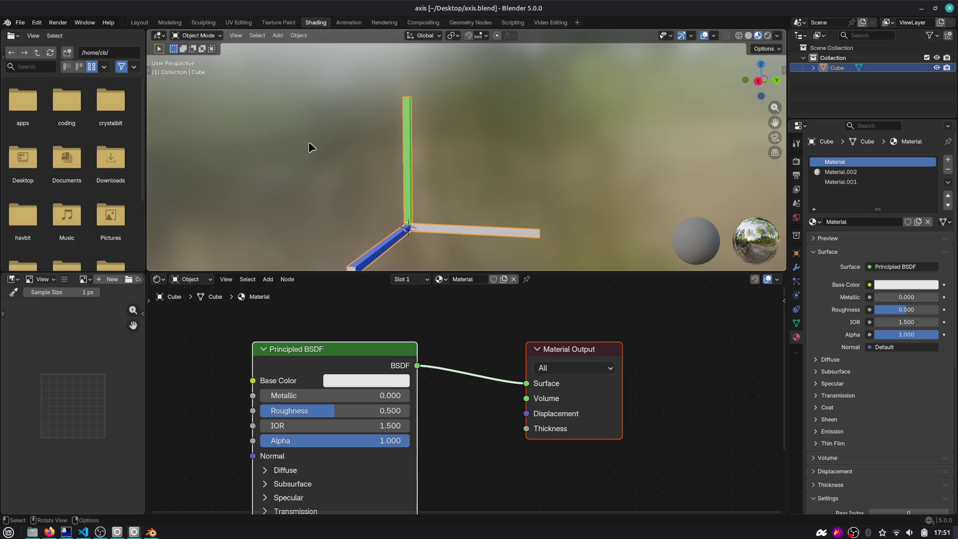
key("Tab")
type("ar")
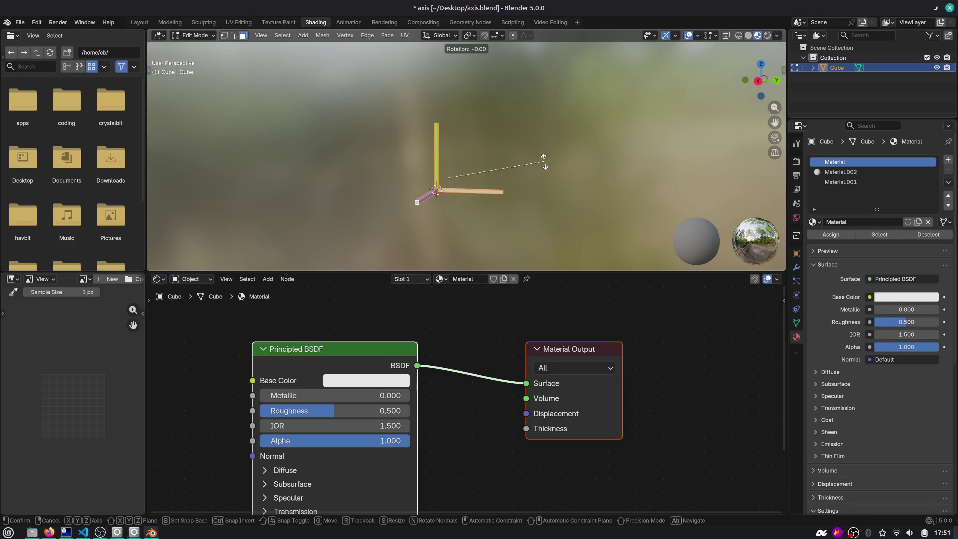
type("90z")
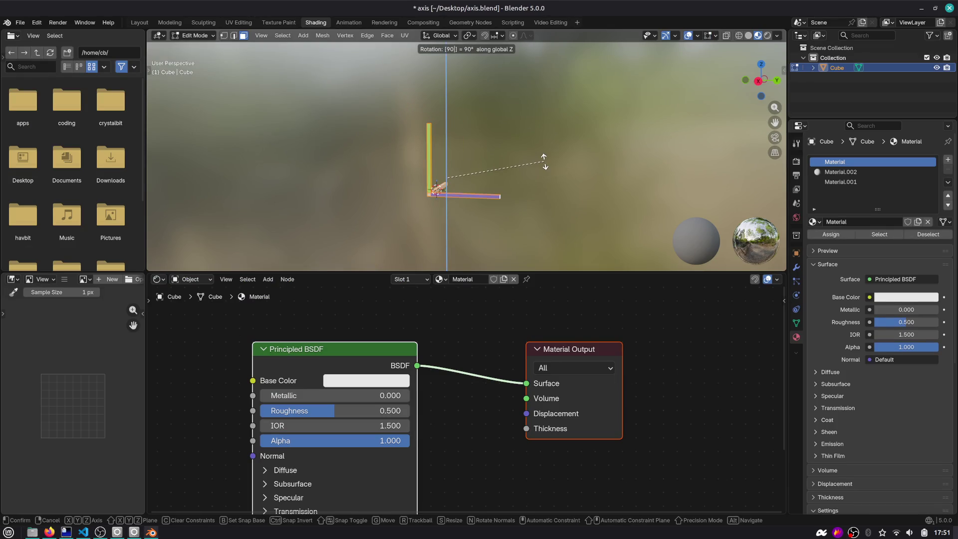
key("Return")
type("rz")
type("90")
key("Return")
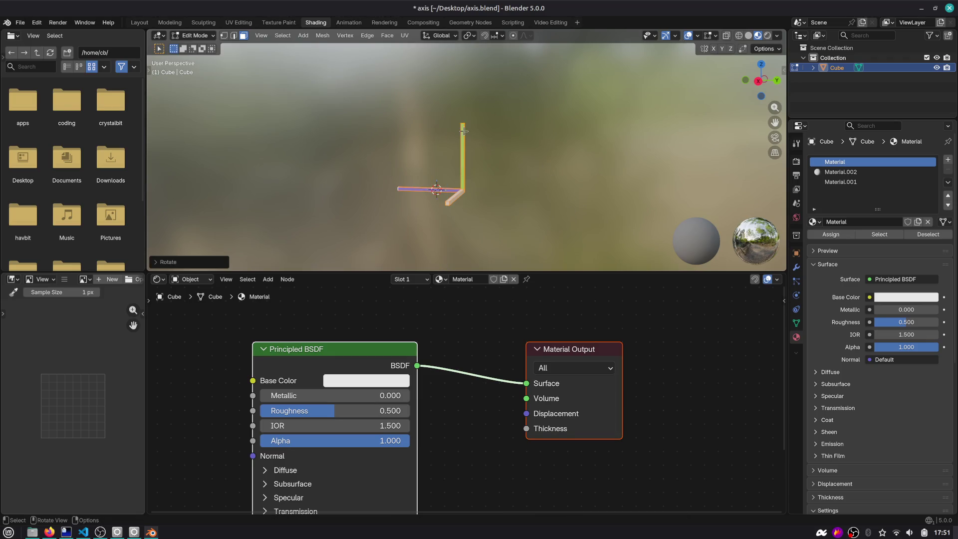
scroll(424, 165, "up", 3)
key("Tab")
left_click_drag(407, 193, 496, 160)
key("ctrl+s")
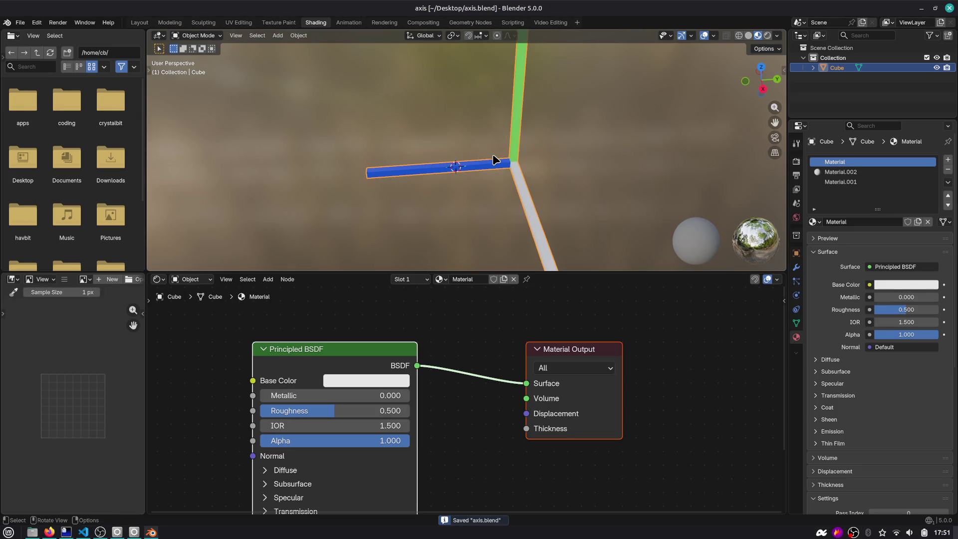
Shift the mesh horizontally with a Shift+Z constraint and switch to the Layout workspace.
key("Tab")
key("g")
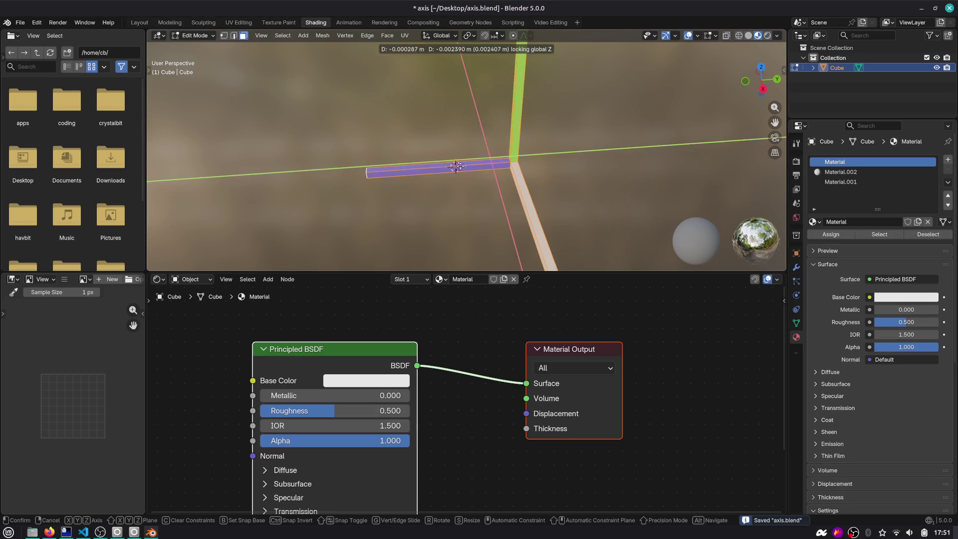
key("shift+z")
left_click(410, 165)
left_click_drag(410, 164, 493, 166)
key("Tab")
scroll(495, 164, "down", 2)
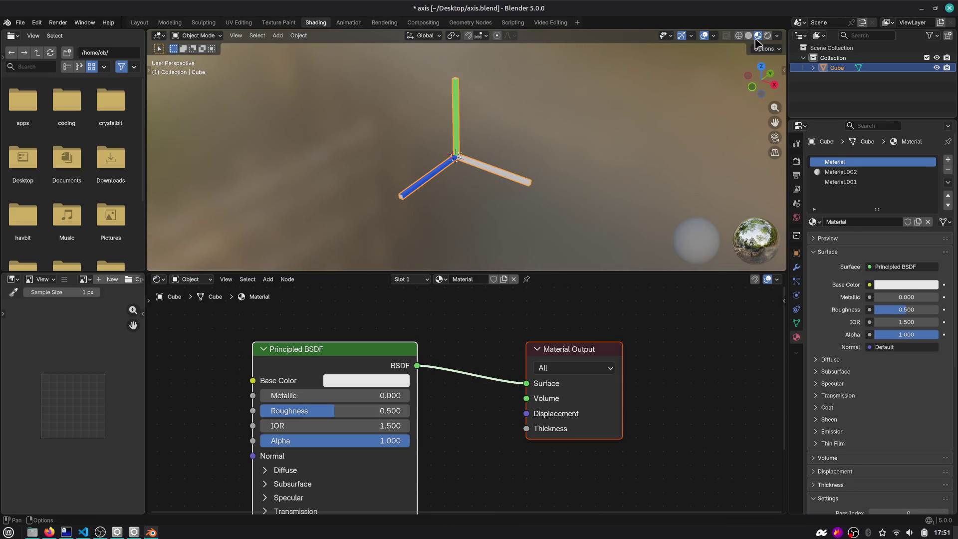
left_click(139, 22)
mouse_move(378, 203)
left_mouse_down()
mouse_move(468, 156)
mouse_move(481, 203)
mouse_move(404, 314)
mouse_move(558, 235)
mouse_move(513, 268)
mouse_move(528, 255)
left_mouse_up()
key("Tab")
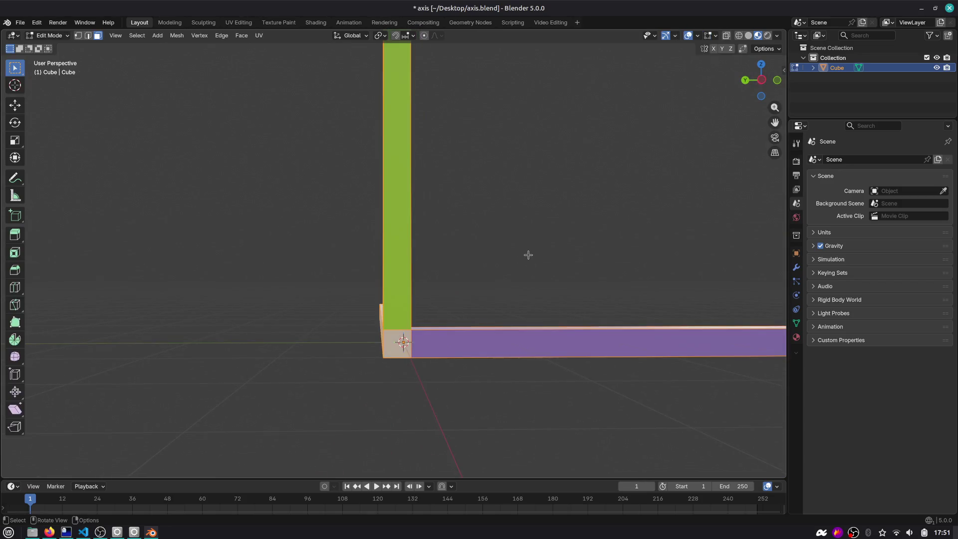
In top view, move the mesh so the bars' shared corner sits on the world origin, then save.
key("g")
key("y")
key("Escape")
left_click(760, 64)
key("g")
key("shift+z")
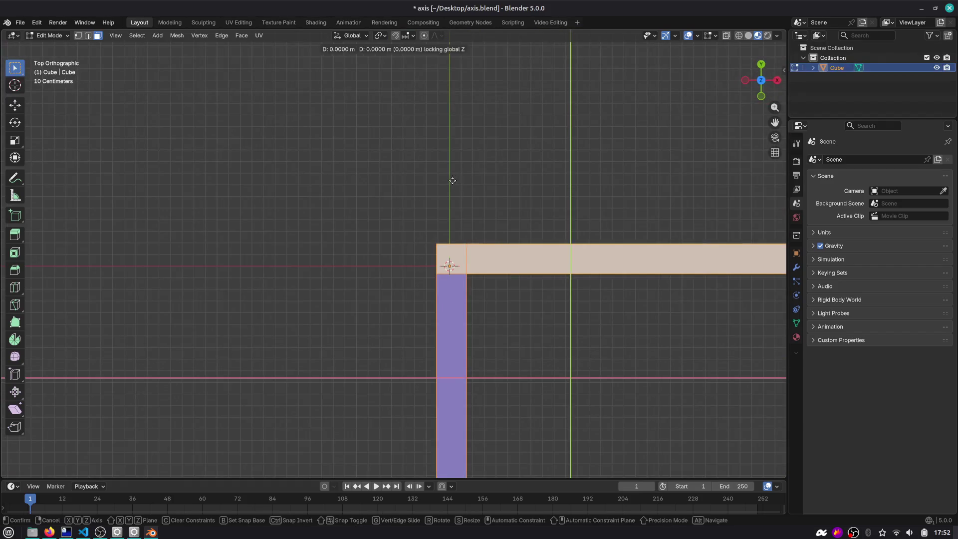
left_click(454, 191)
key("Tab")
mouse_move(454, 191)
left_mouse_down()
mouse_move(474, 220)
mouse_move(515, 214)
mouse_move(599, 239)
mouse_move(526, 220)
mouse_move(446, 229)
left_mouse_up()
key("ctrl+s")
Re-enter Edit Mode and return to the Shading workspace.
key("Tab")
scroll(447, 224, "up", 5)
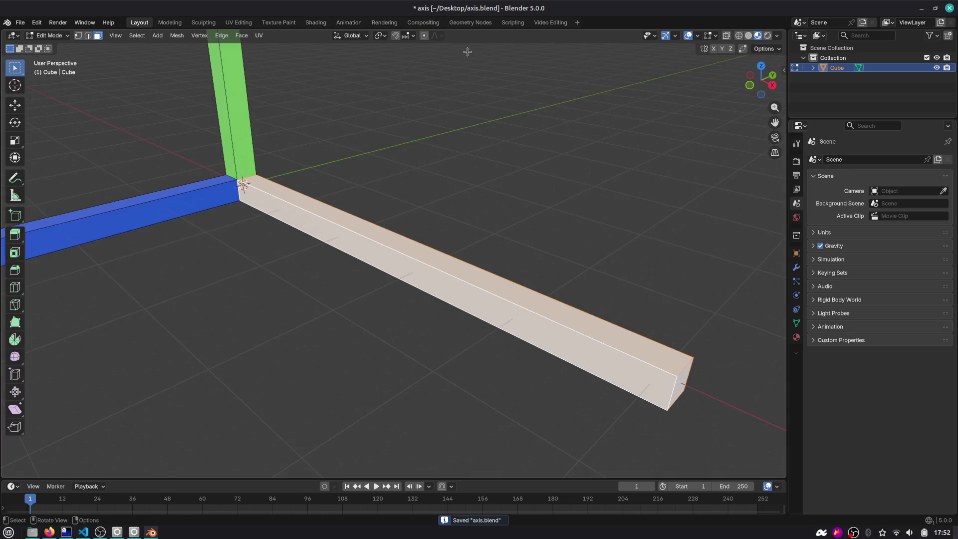
left_click(316, 23)
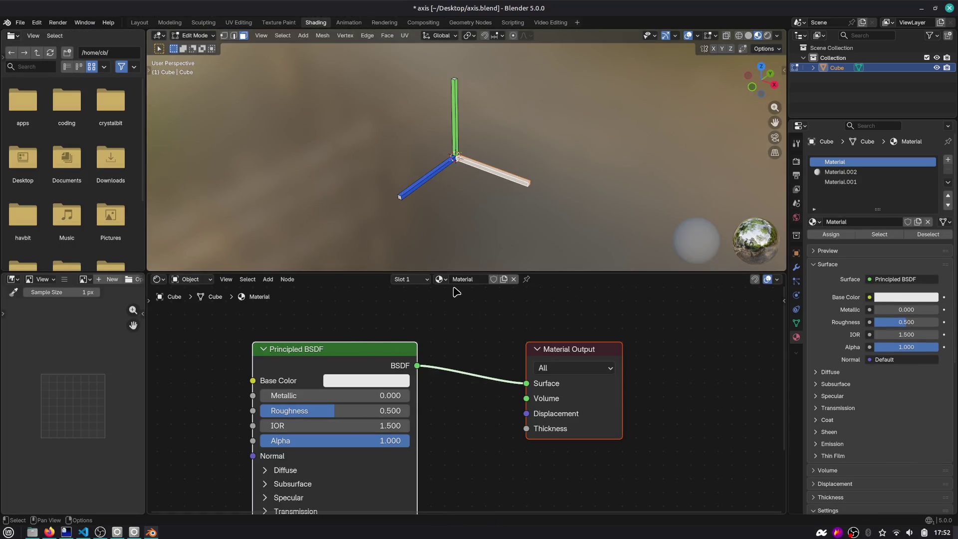
Change the plain Material's base colour to red and save.
left_click(425, 280)
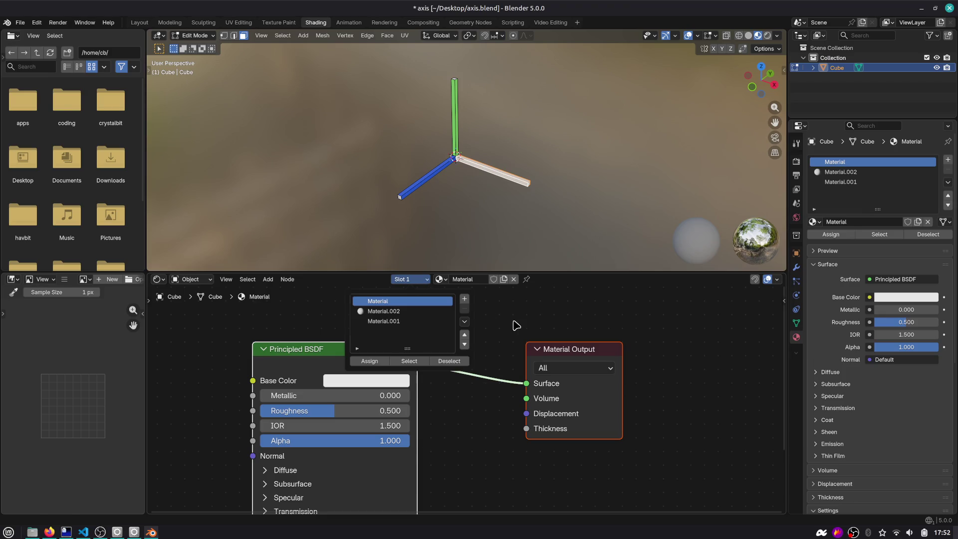
left_click(399, 380)
left_click_drag(396, 235, 386, 243)
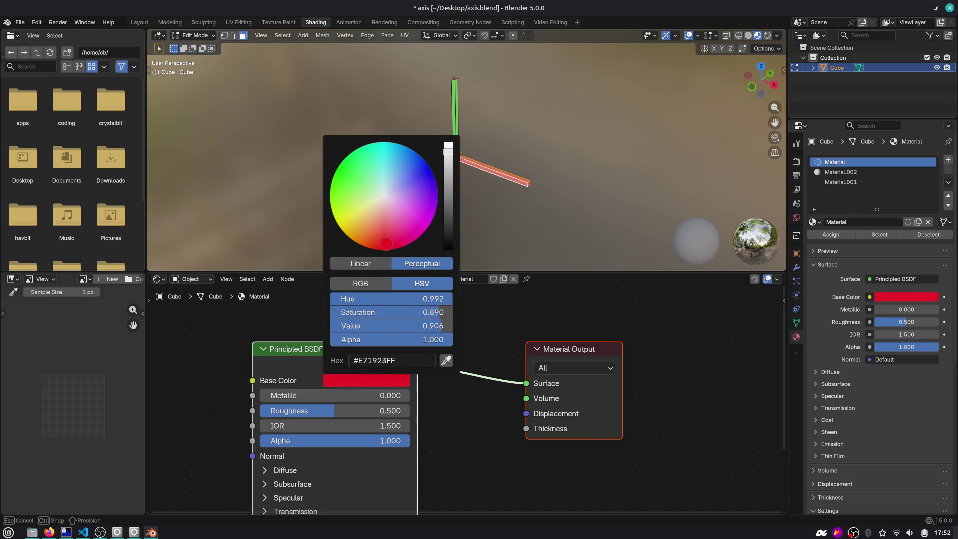
key("ctrl+s")
key("Tab")
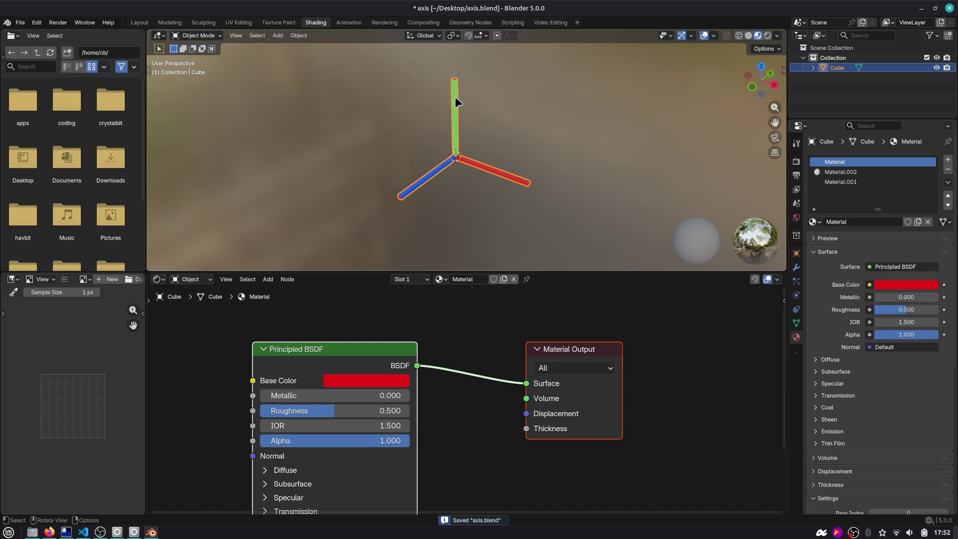
Assign the green Material.001 to the green bar's top face and save.
key("Tab")
key("KP_Decimal")
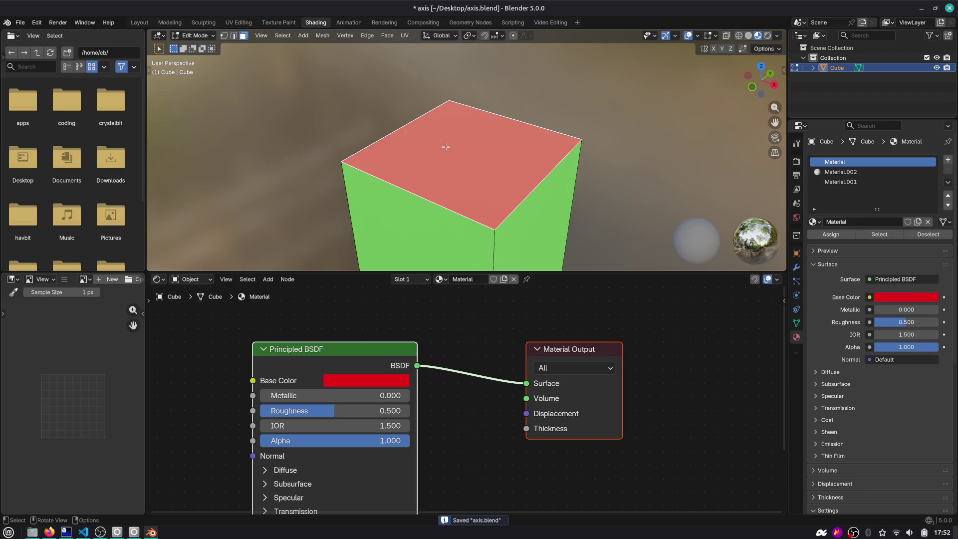
left_click(410, 279)
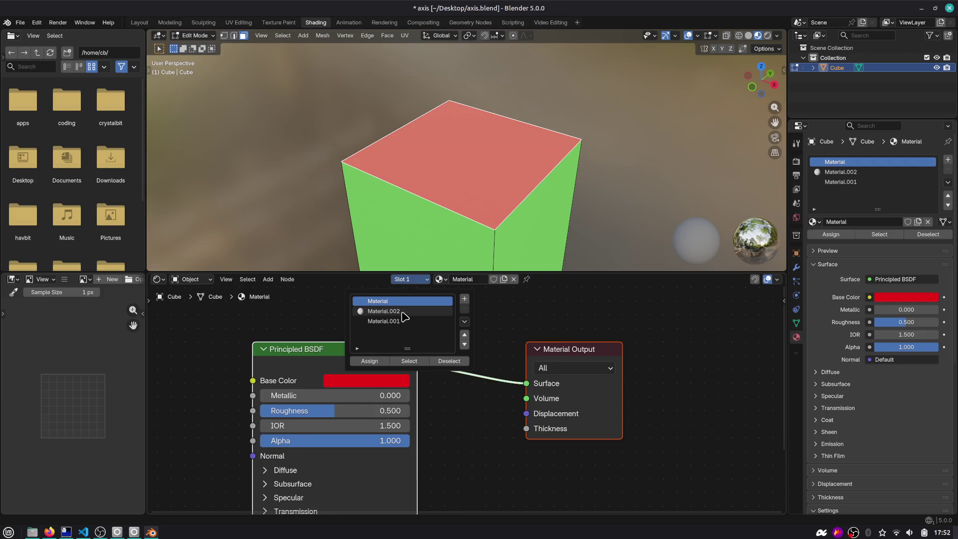
left_click(394, 321)
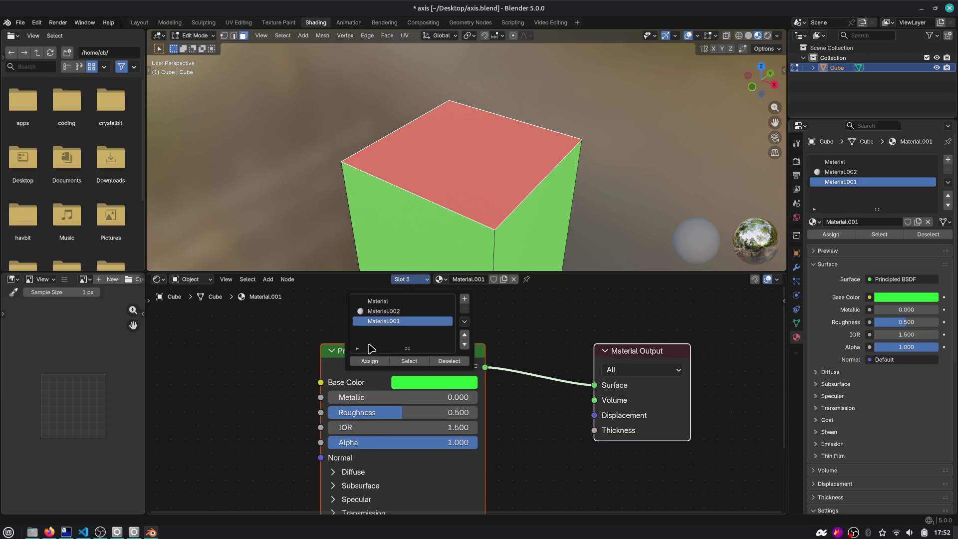
left_click(367, 360)
scroll(420, 210, "down", 5)
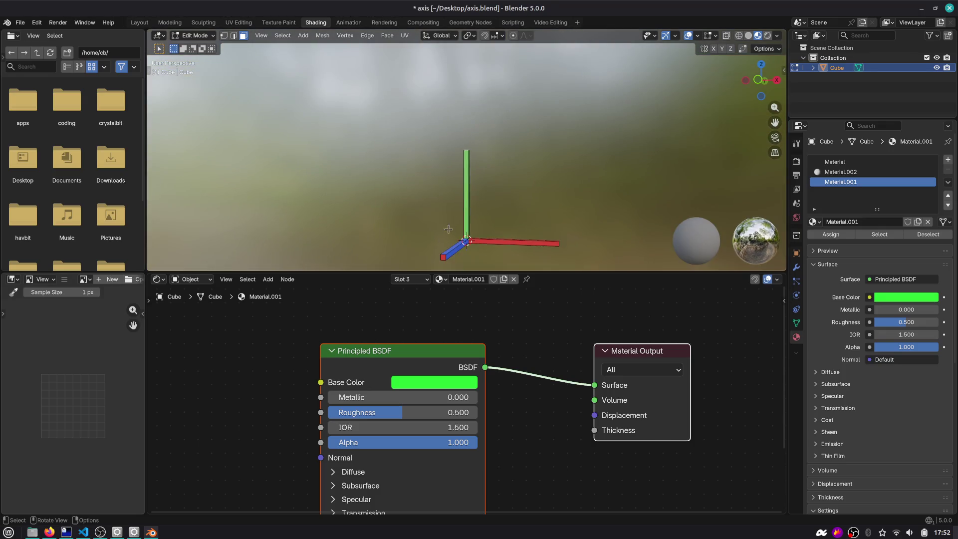
left_click(409, 279)
left_click(418, 286)
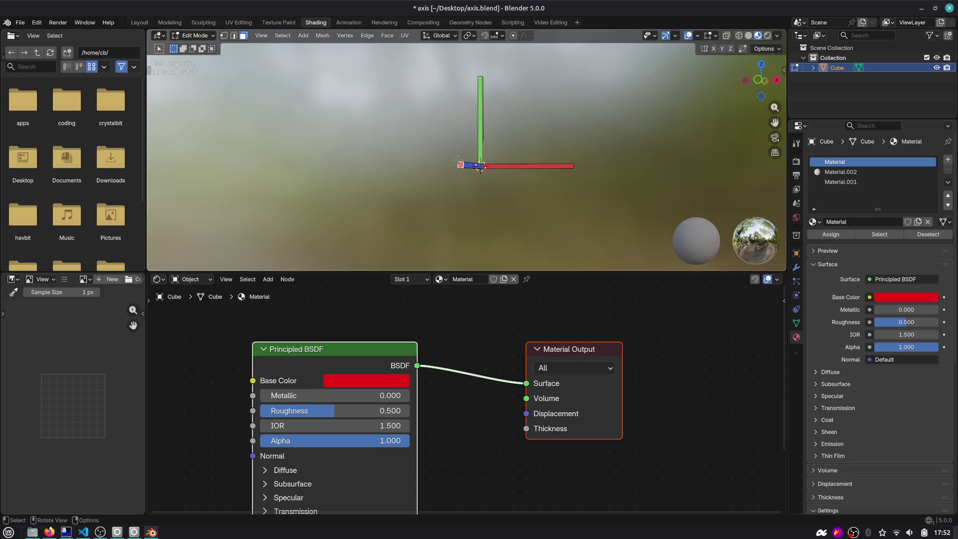
left_click(418, 283)
left_click(418, 323)
key("ctrl+s")
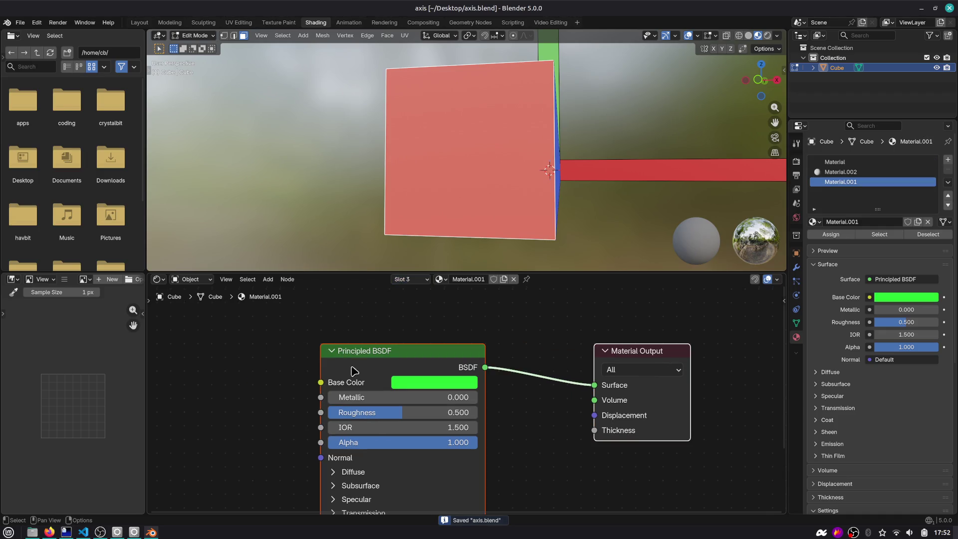
Assign the blue Material.002 to the blue bar's end face, return to Object Mode, and save.
left_click(409, 278)
left_click(416, 302)
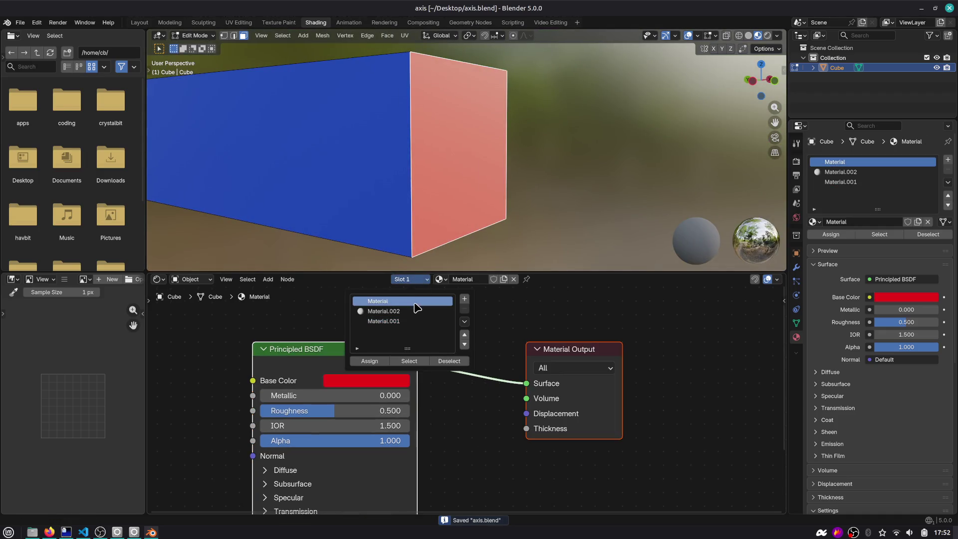
left_click(384, 311)
left_click(369, 361)
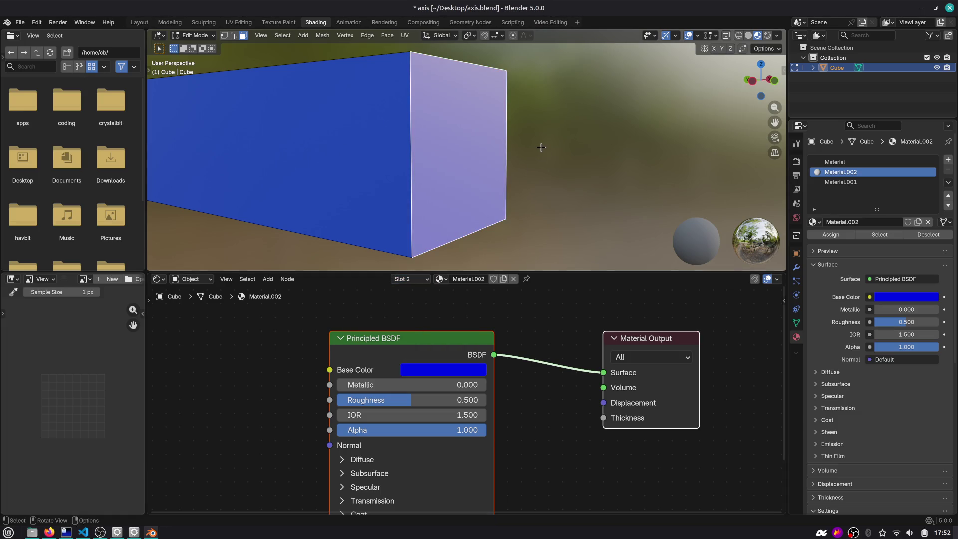
key("Tab")
key("ctrl+s")
scroll(519, 137, "down", 5)
mouse_move(492, 125)
left_mouse_down()
mouse_move(494, 88)
mouse_move(413, 171)
mouse_move(209, 45)
left_mouse_up()
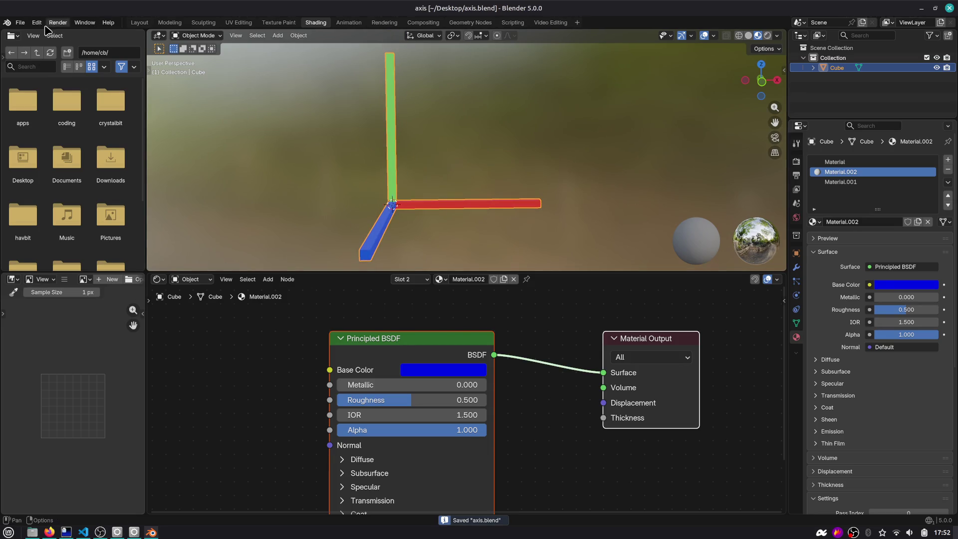
Re-export the model as glTF 2.0 axis.glb, after backing out of an accidental FBX export.
left_click(20, 22)
mouse_move(36, 174)
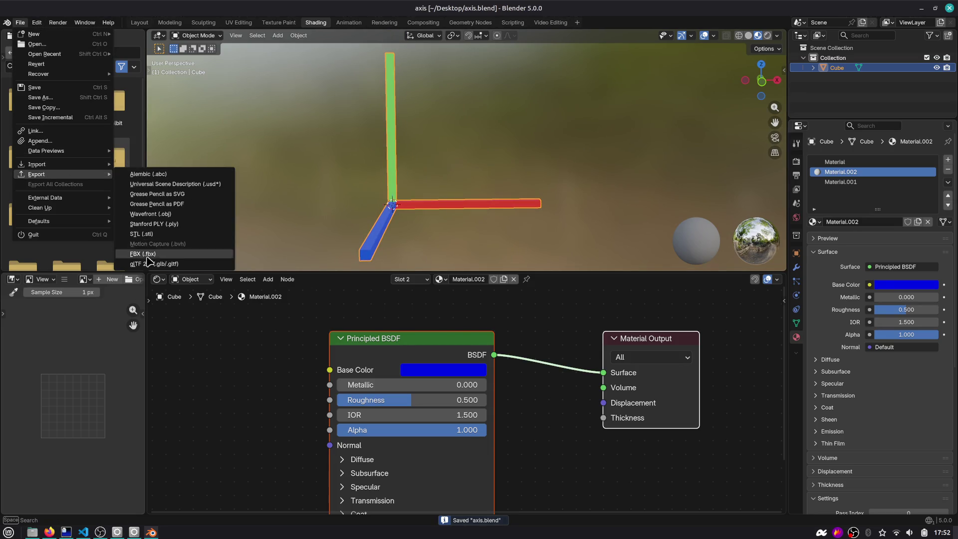
left_click(145, 254)
key("Escape")
key("alt+Tab")
key("Escape")
left_click(20, 22)
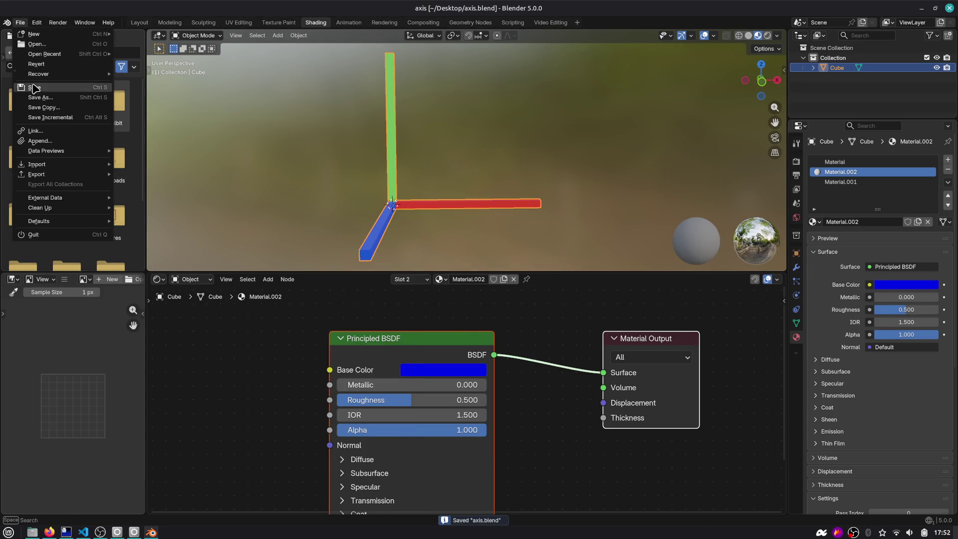
mouse_move(30, 174)
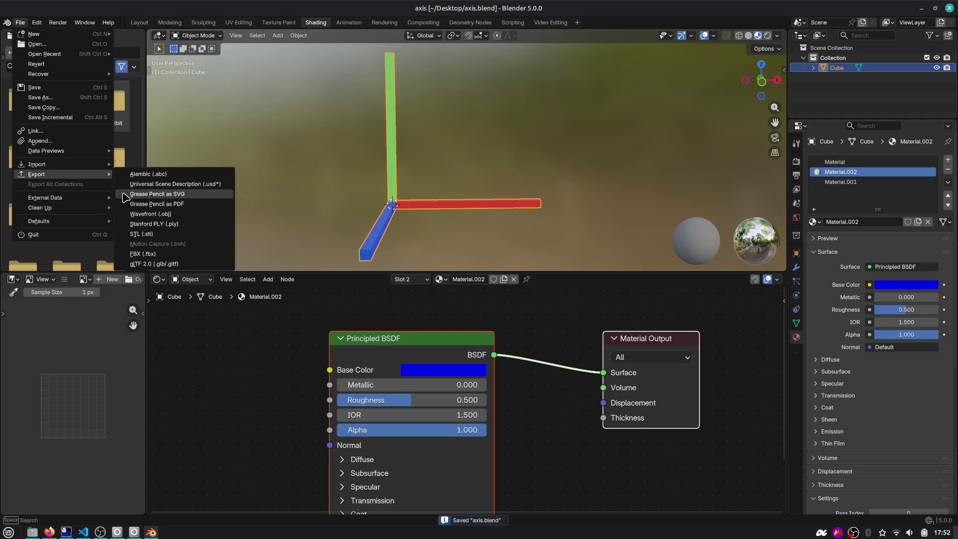
left_click(149, 263)
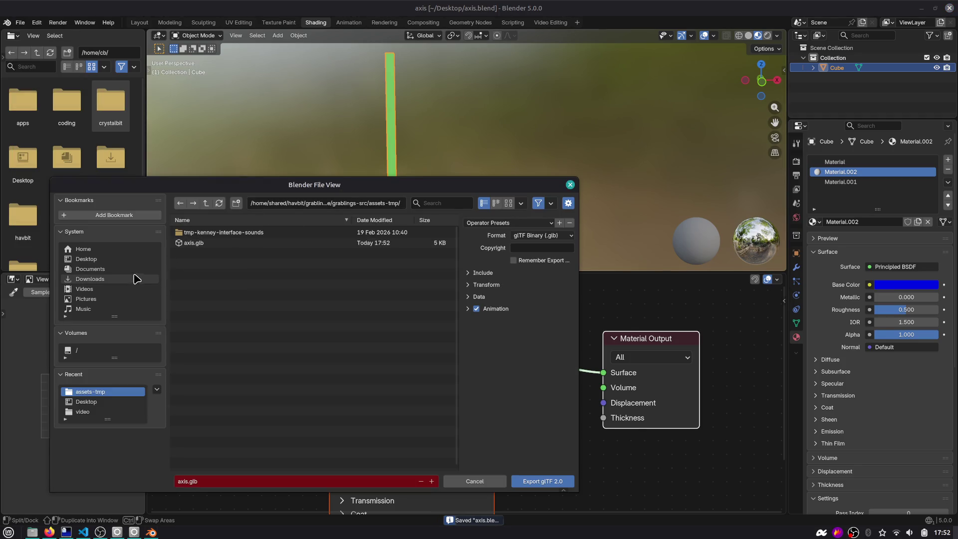
key("alt+Tab")
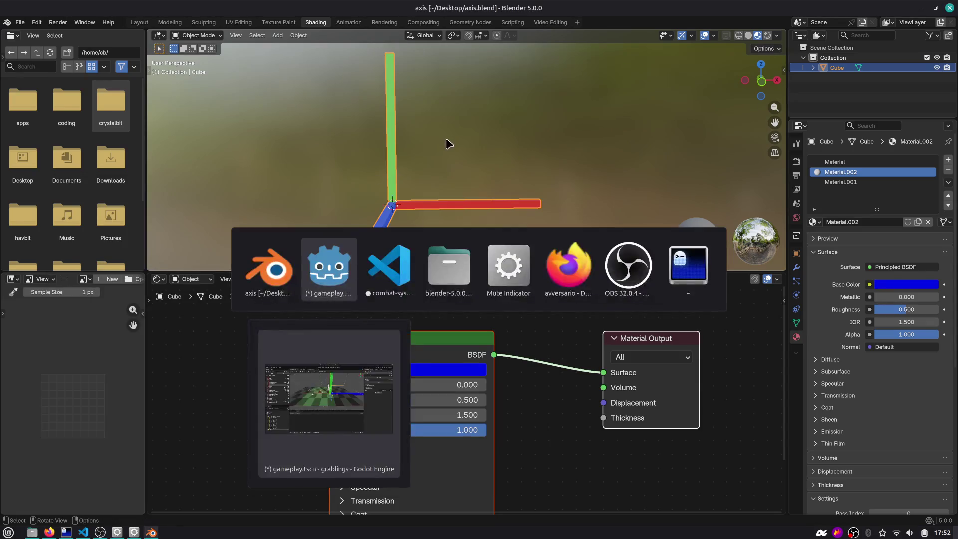
Delete the axis node from the gameplay scene and save gameplay.tscn.
scroll(557, 204, "down", 4)
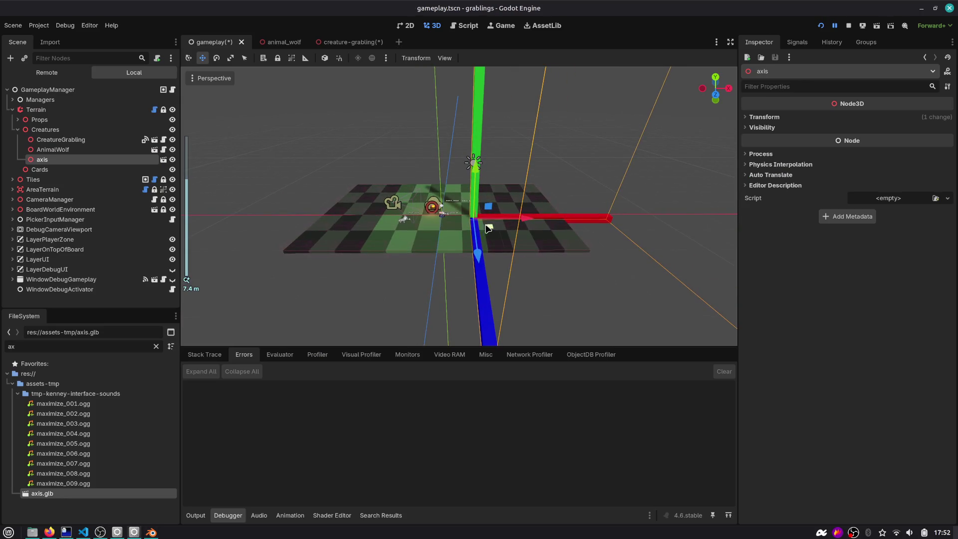
mouse_move(489, 228)
left_mouse_down()
mouse_move(465, 223)
mouse_move(487, 225)
left_mouse_up()
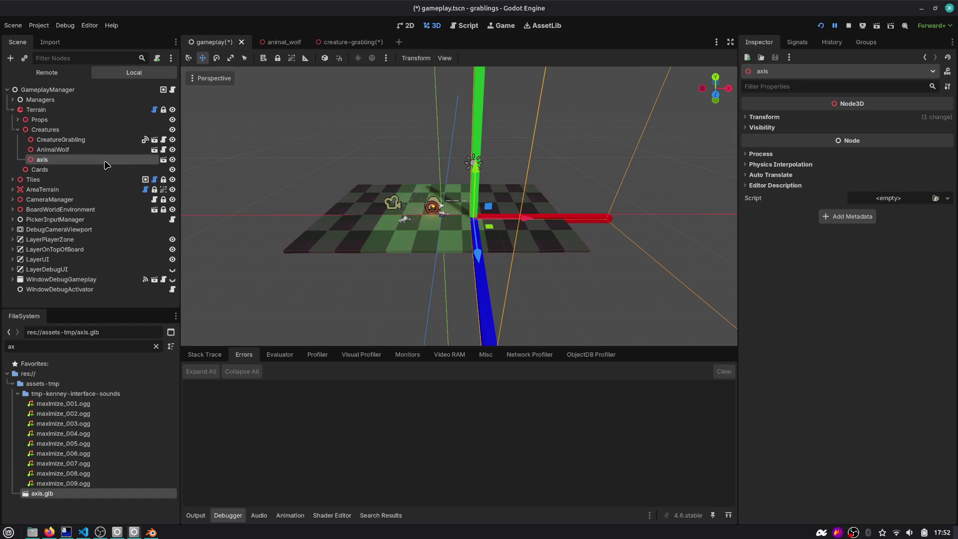
key("Delete")
key("Return")
key("ctrl+s")
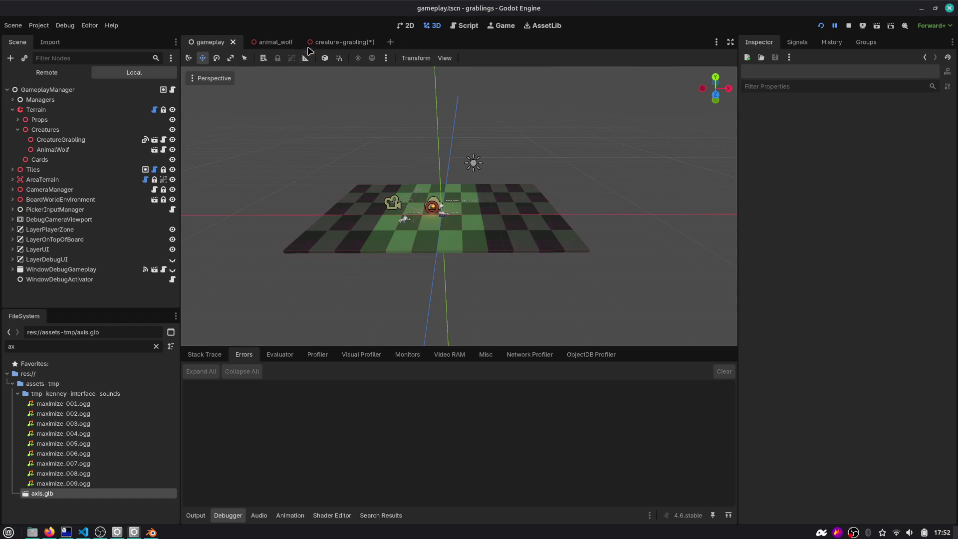
Add the axis.glb model to the CreatureGrabling scene and check its transform.
left_click(322, 42)
left_click(75, 90)
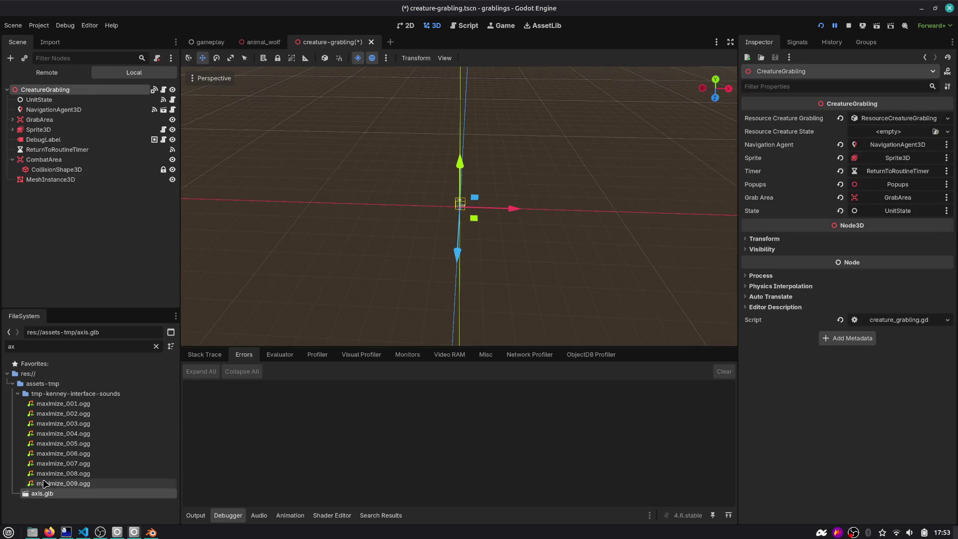
left_click_drag(50, 493, 62, 91)
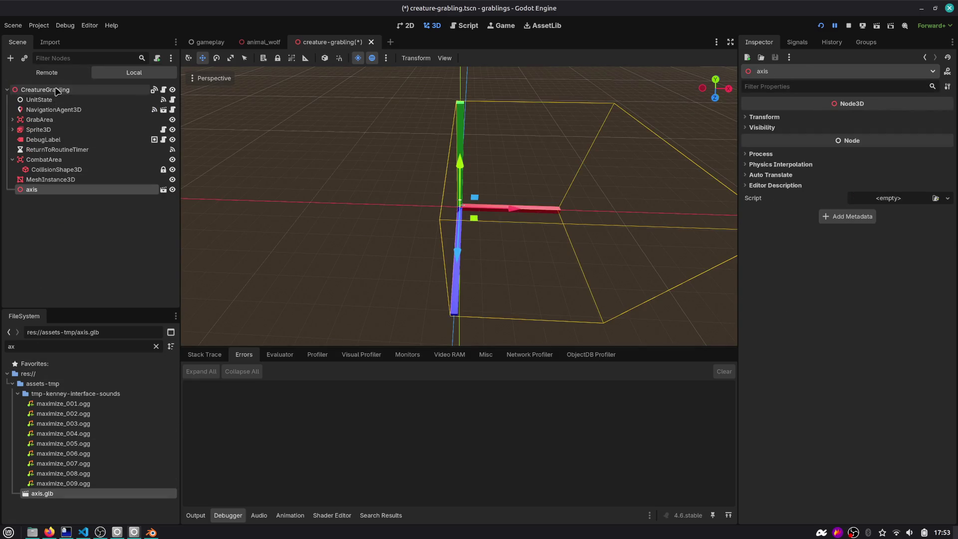
left_click(780, 118)
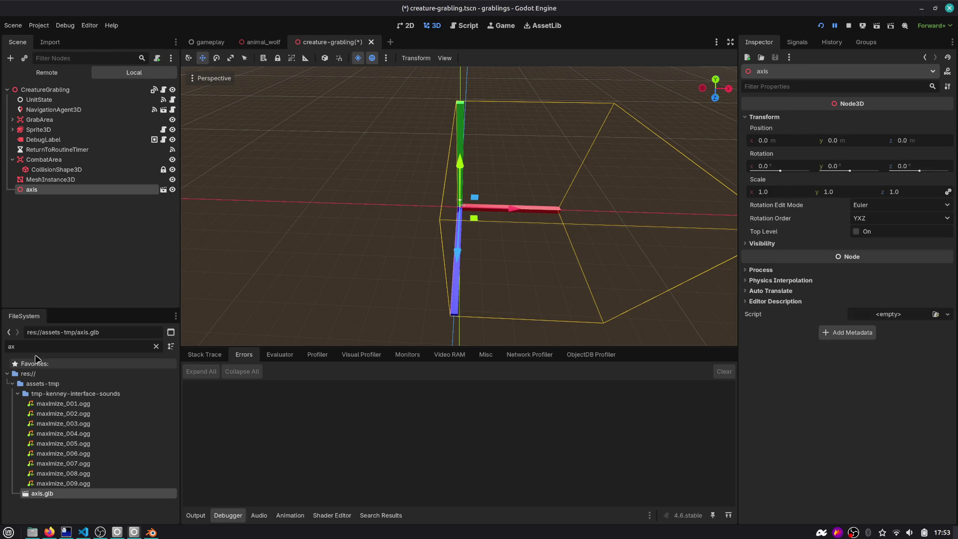
Reimport axis.glb at a 0.1 root scale and save the grabling scene.
left_click(50, 42)
left_click(99, 170)
type(".1")
key("Return")
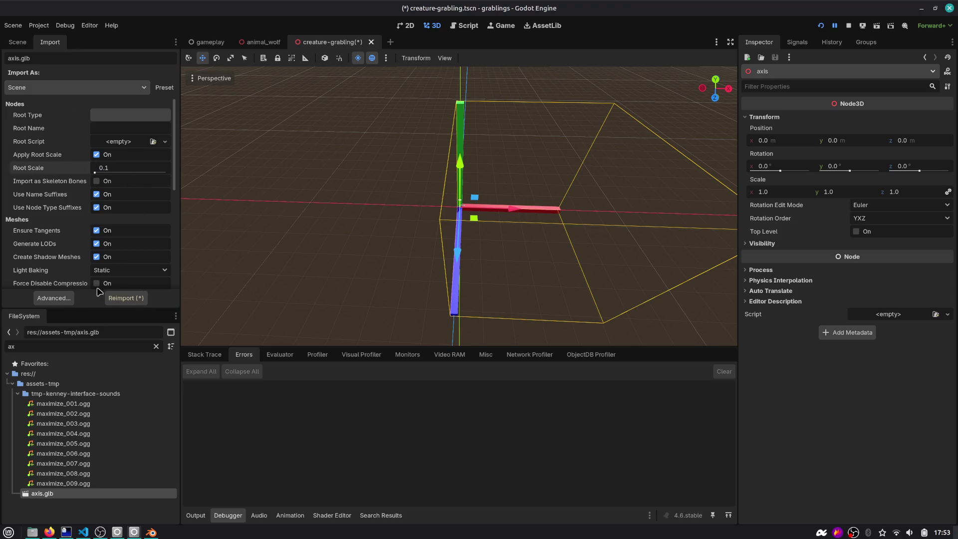
left_click(125, 297)
scroll(376, 205, "up", 10)
scroll(378, 189, "down", 5)
key("ctrl+s")
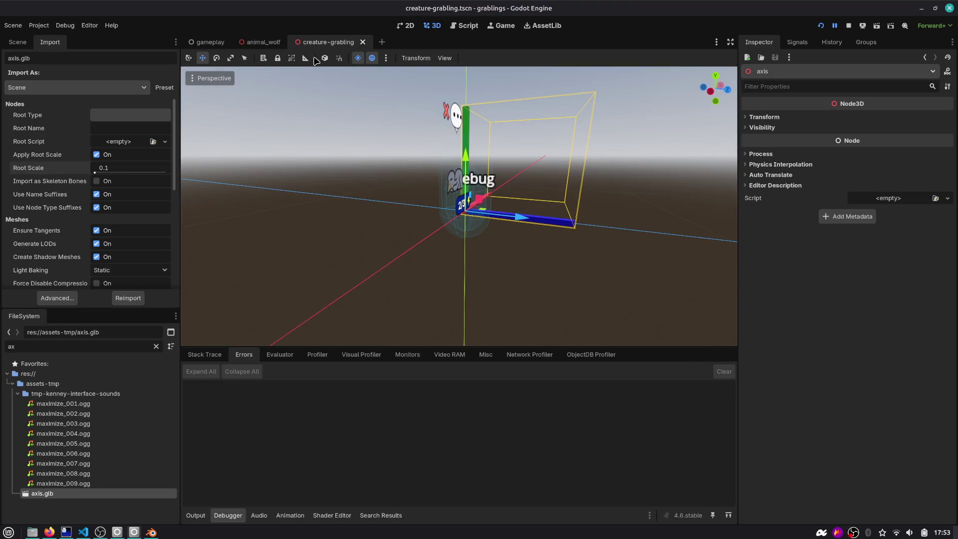
Add the axis model under AnimalWolf in the animal_wolf scene and run the game.
left_click(260, 42)
left_click(17, 42)
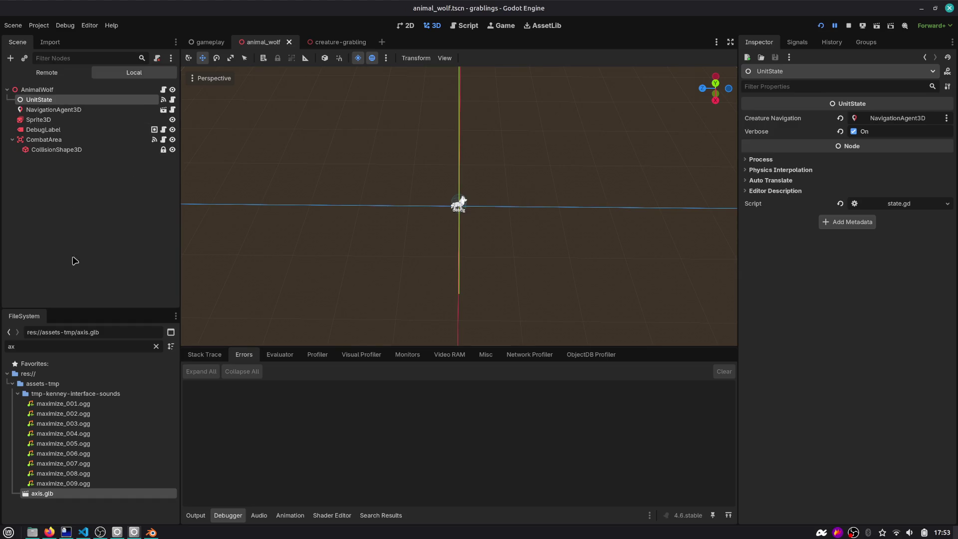
left_click_drag(67, 493, 62, 96)
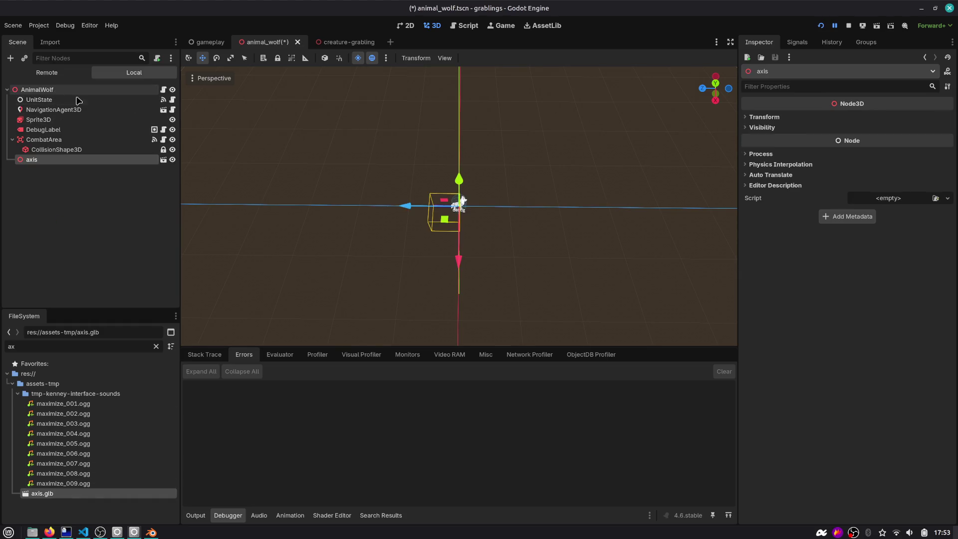
scroll(556, 125, "up", 10)
key("F5")
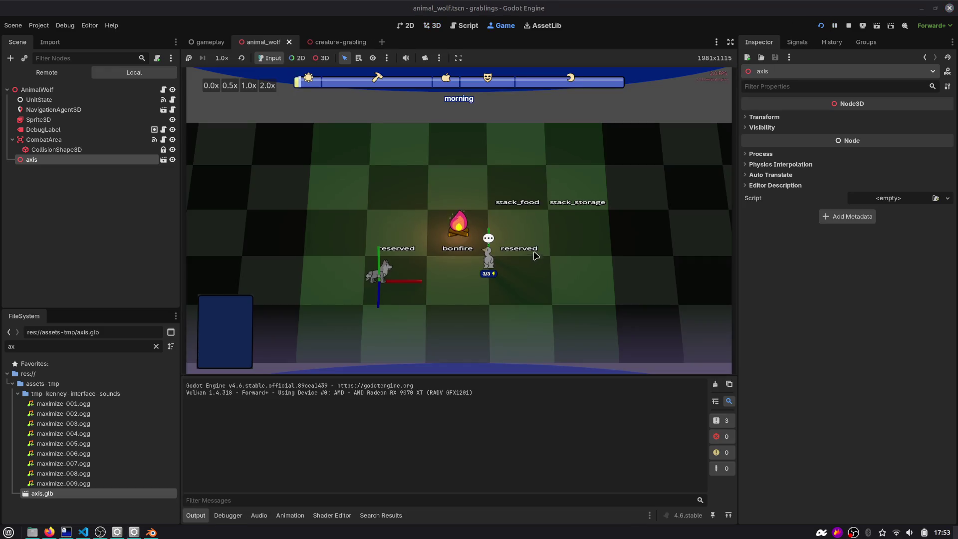
Send the grabling to the wolf, then open the Debug Gameplay Window and move it aside.
scroll(529, 249, "up", 5)
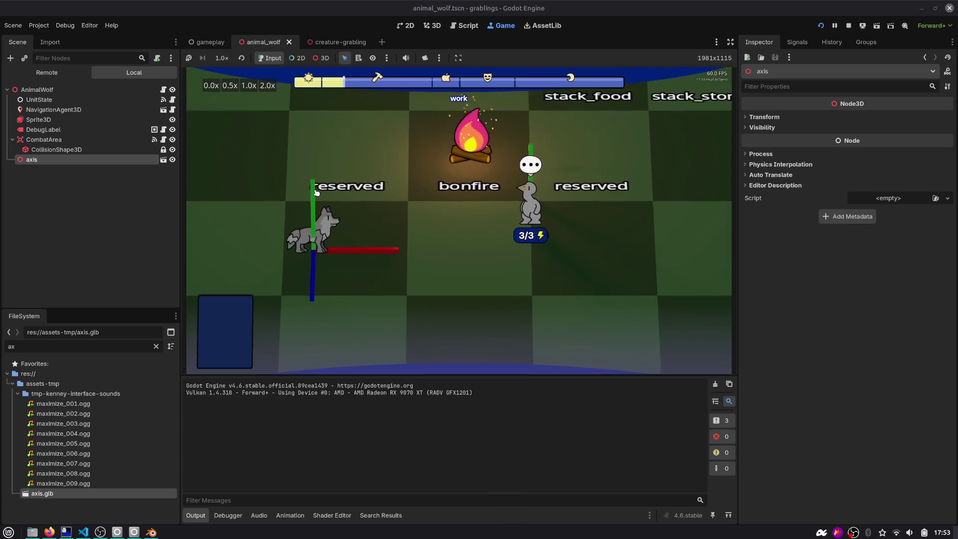
left_click(258, 248)
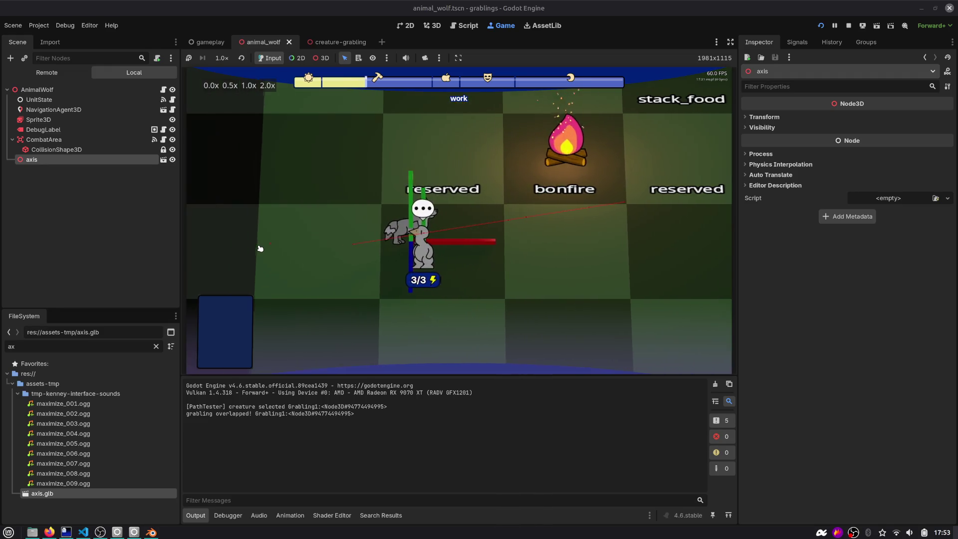
left_click(587, 252)
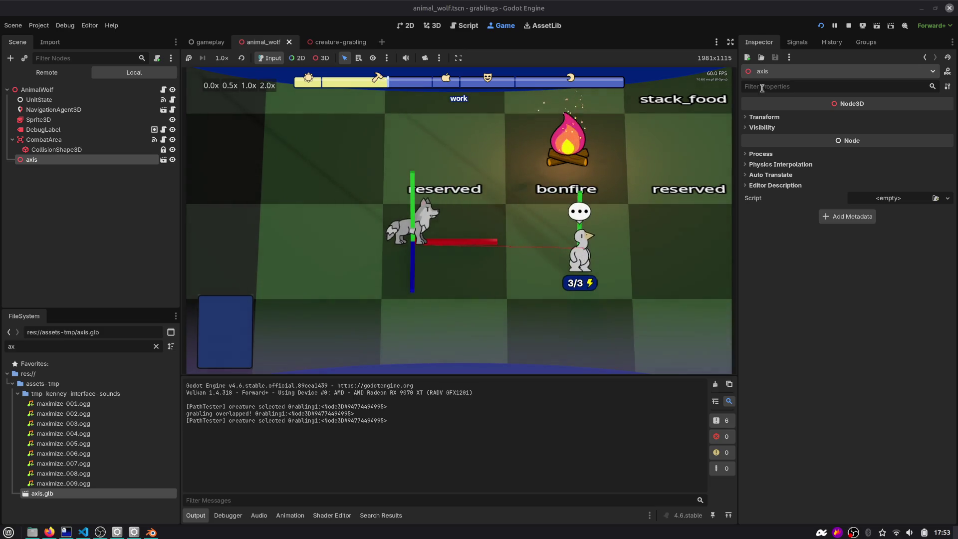
key("F1")
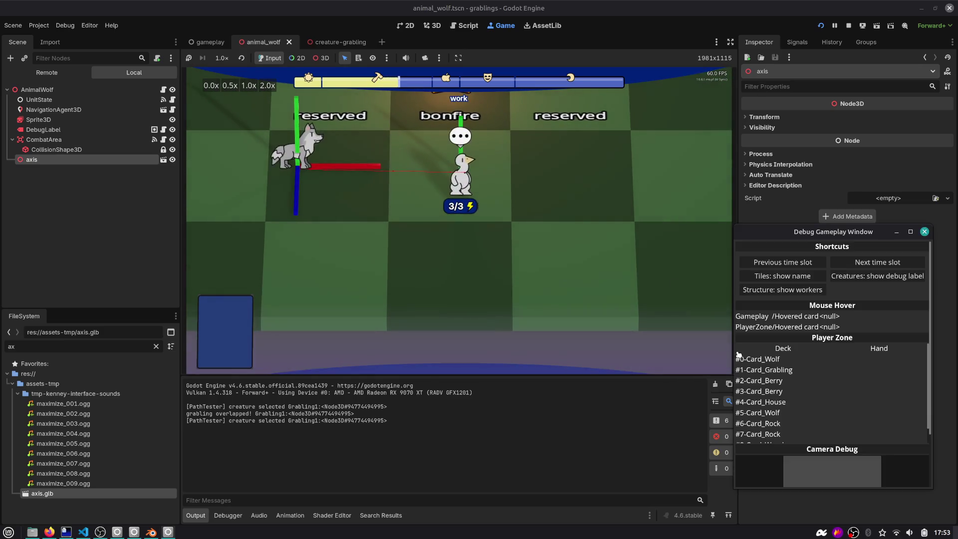
scroll(809, 379, "down", 3)
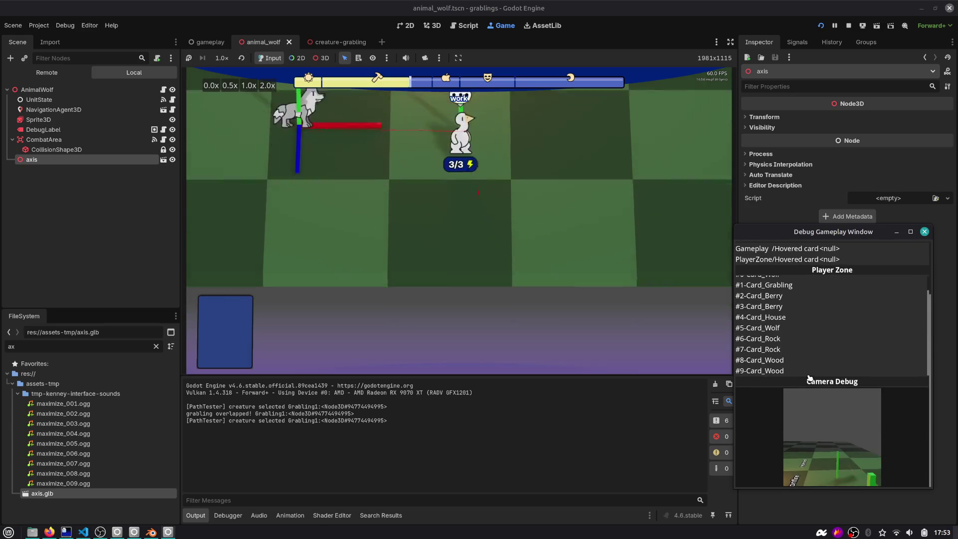
left_click_drag(832, 232, 659, 85)
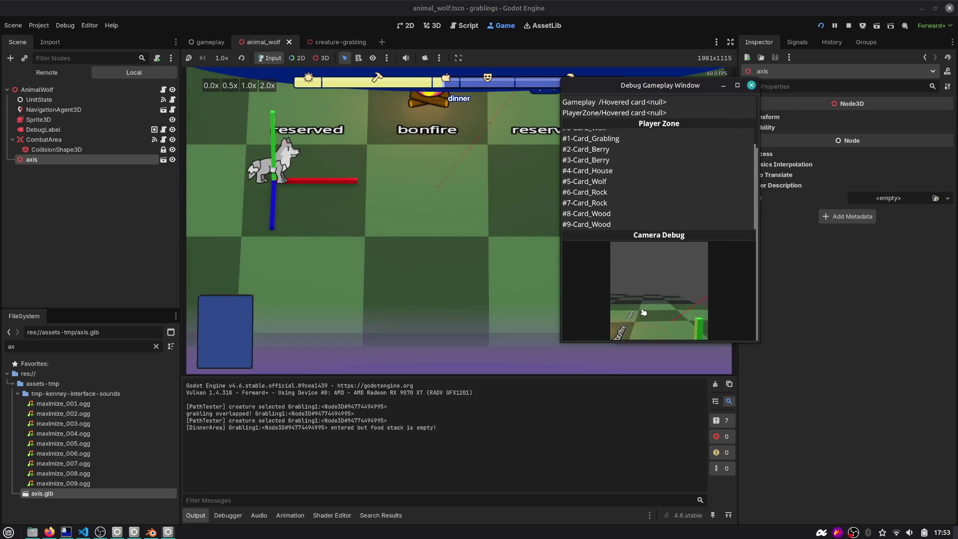
Pause the game and select the live AnimalWolf node in the remote tree, filtered by 'wolf'.
left_click(834, 25)
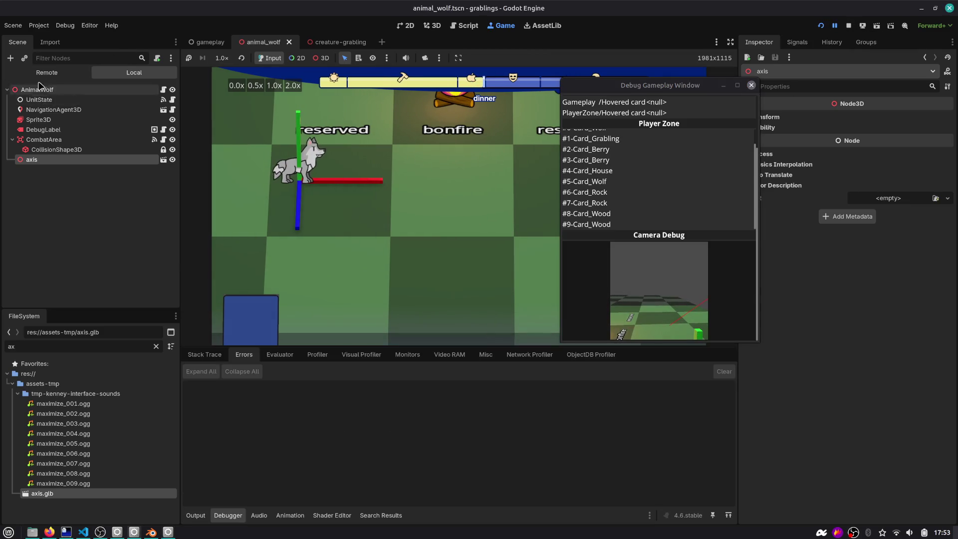
left_click(45, 74)
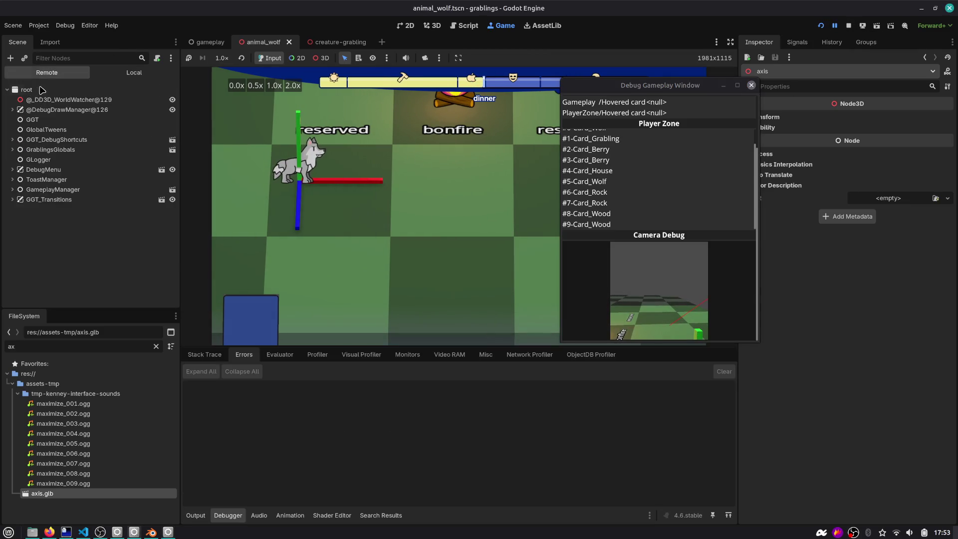
left_click(56, 59)
type("wolf")
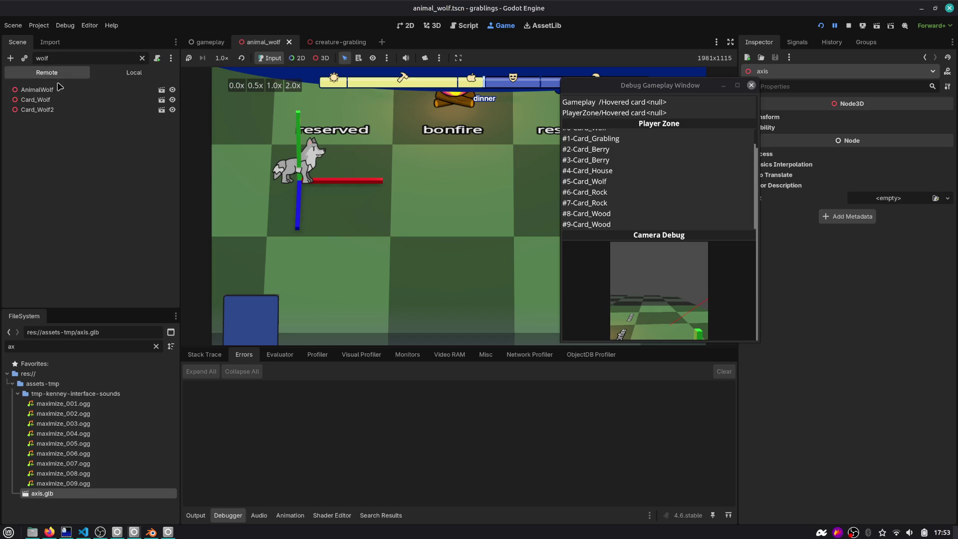
left_click(86, 99)
left_click(100, 89)
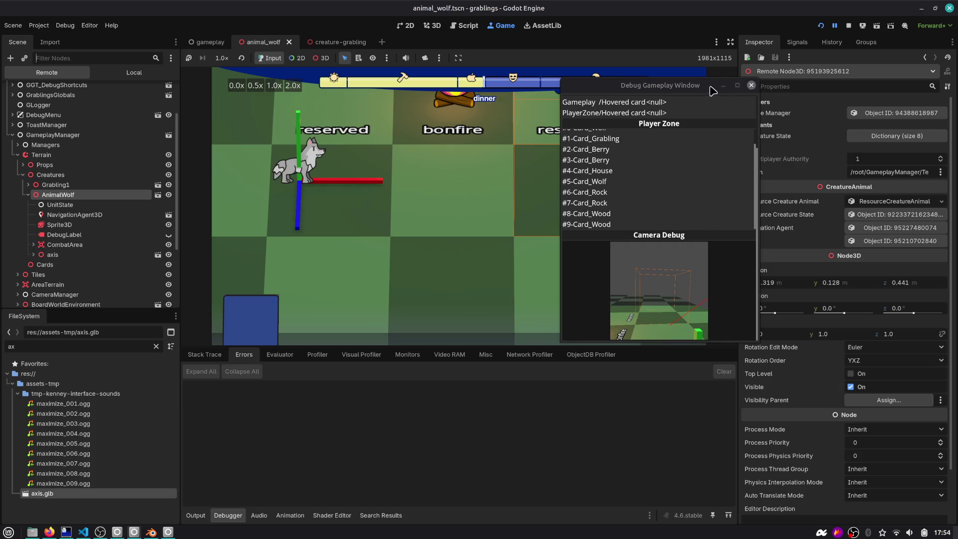
Move the debug window lower, inspect Grabling1's live position, then stop the game.
left_click_drag(716, 91, 645, 257)
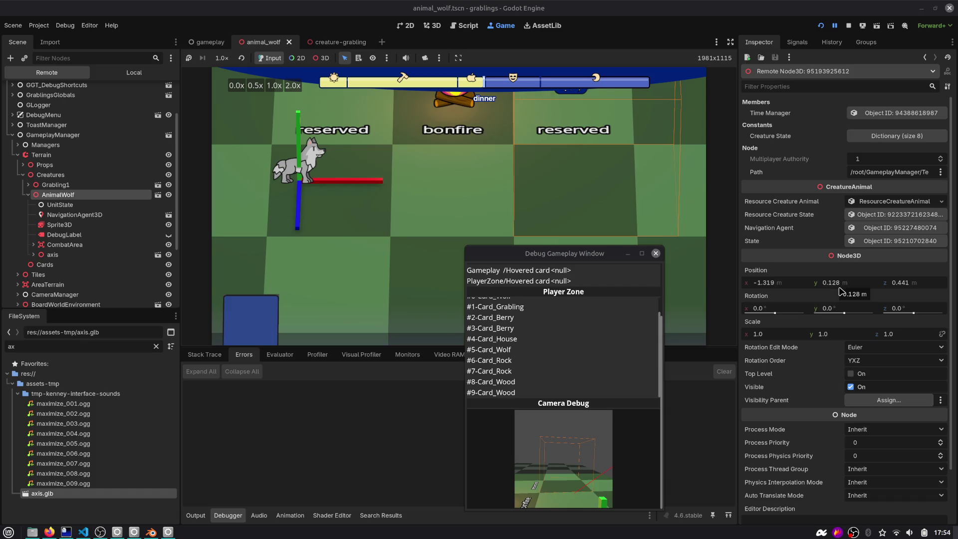
left_click(277, 159)
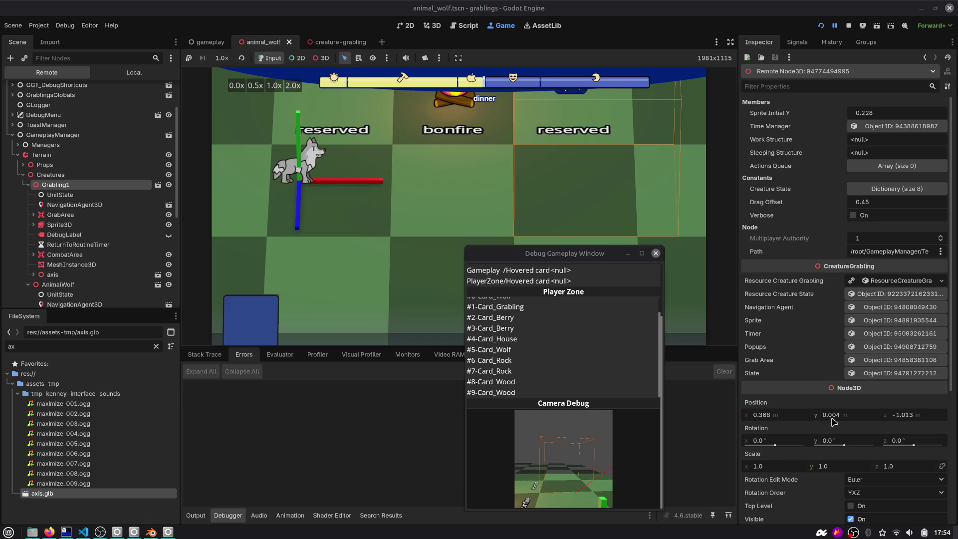
left_click(823, 29)
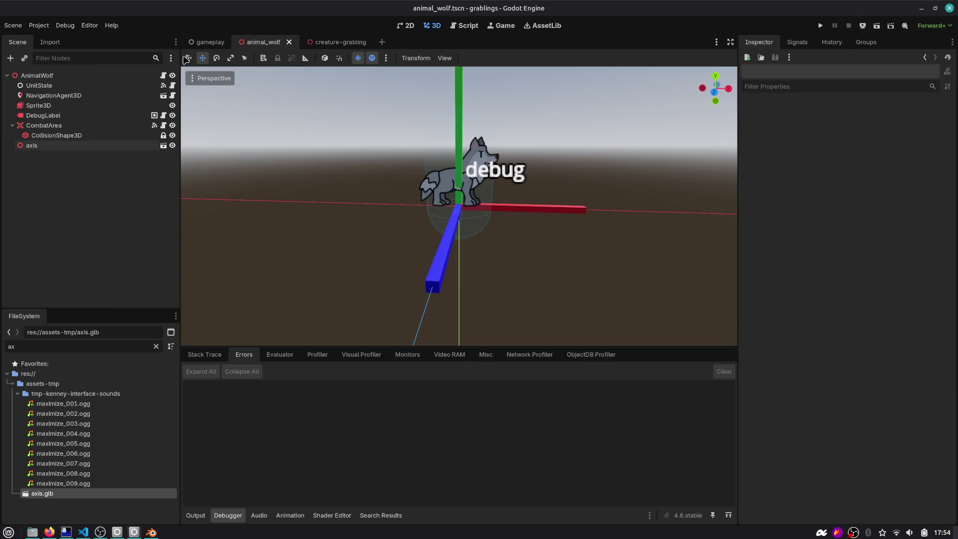
Set the wolf's y position to 0.04 in the gameplay scene and run the game.
left_click(102, 76)
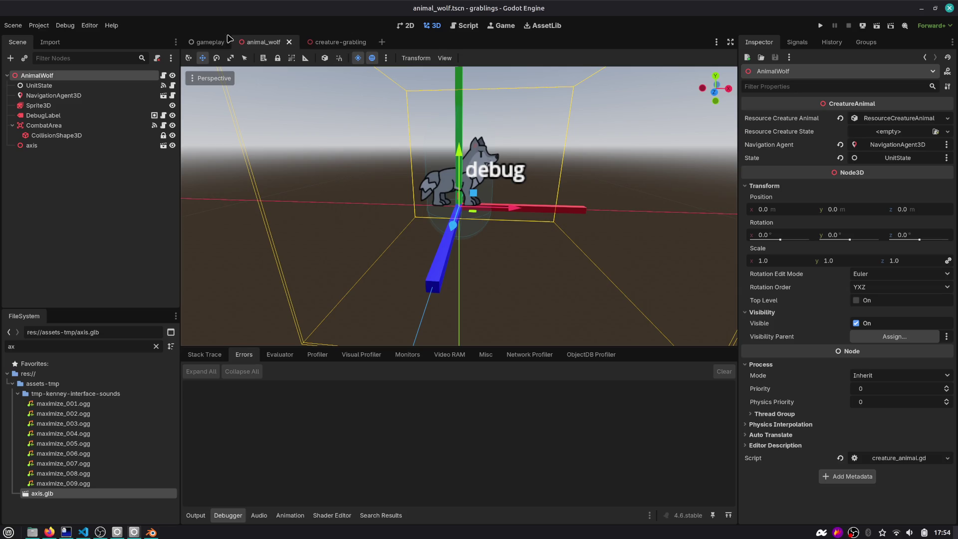
left_click(227, 41)
left_click(52, 135)
left_click(763, 186)
left_click(860, 209)
key("Return")
left_click(819, 26)
Walk the grabling to several tiles around the wolf and bonfire, then return to scripts.
left_click(475, 241)
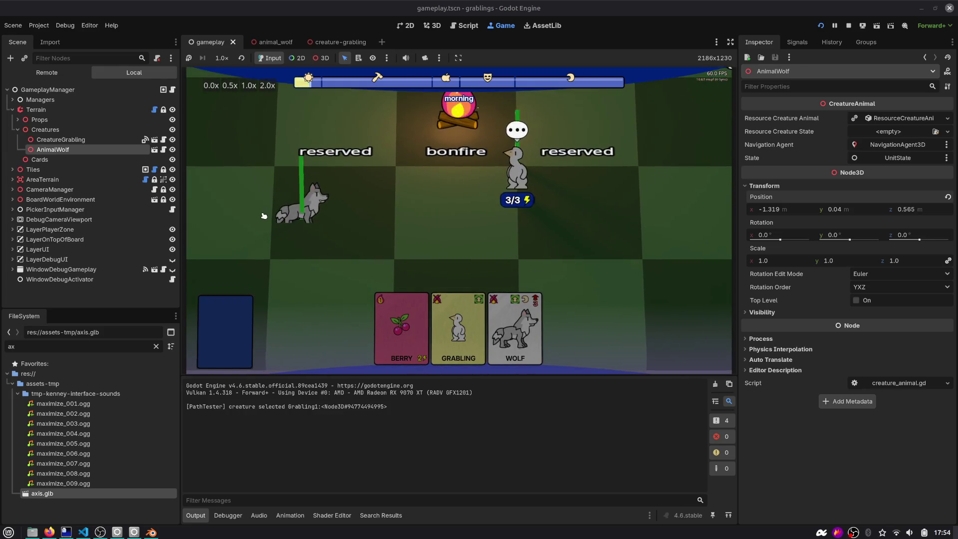
left_click(264, 215)
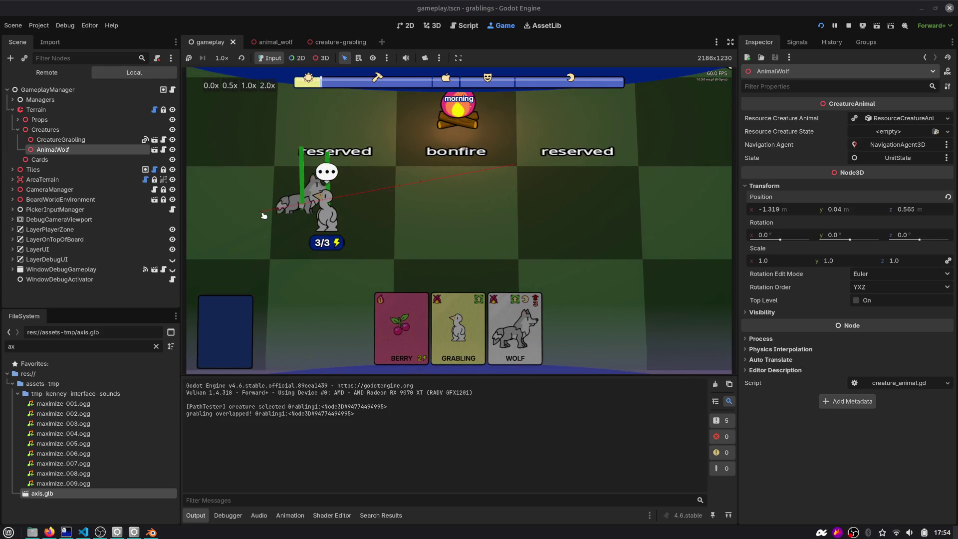
left_click(324, 209)
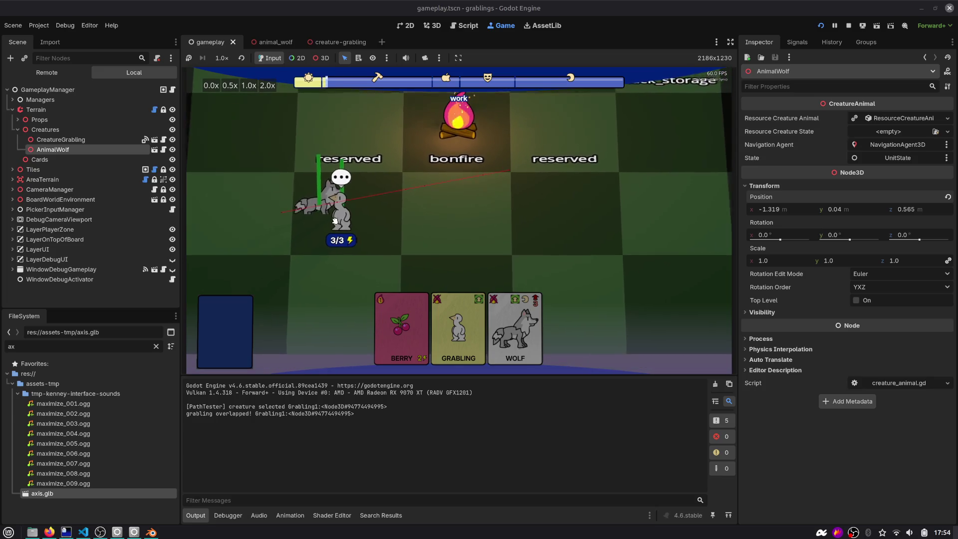
left_click(471, 205)
left_click(251, 202)
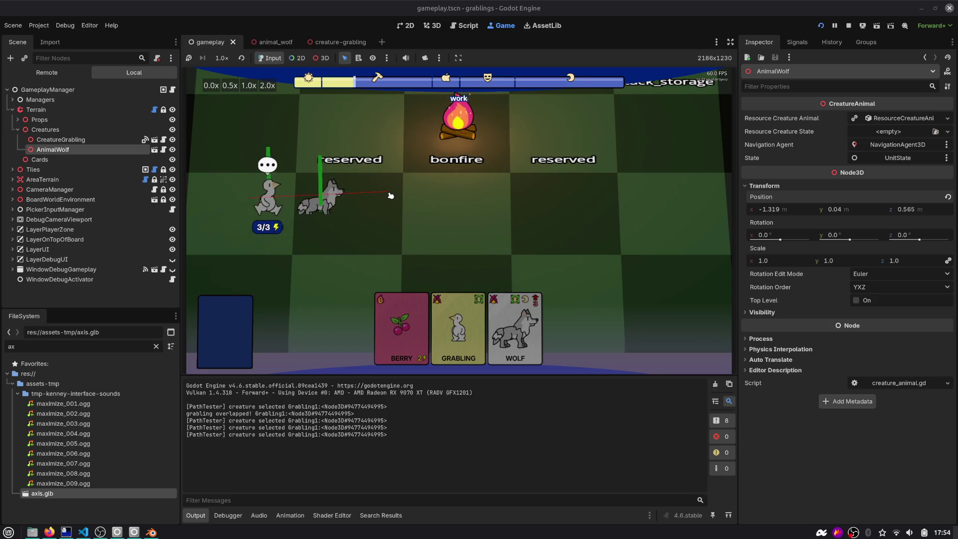
left_click(229, 187)
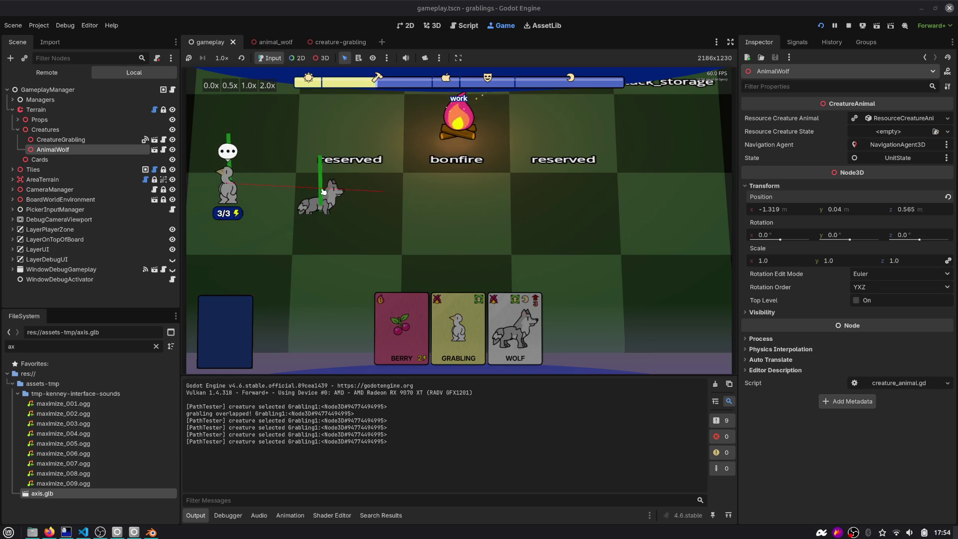
left_click_drag(324, 190, 428, 190)
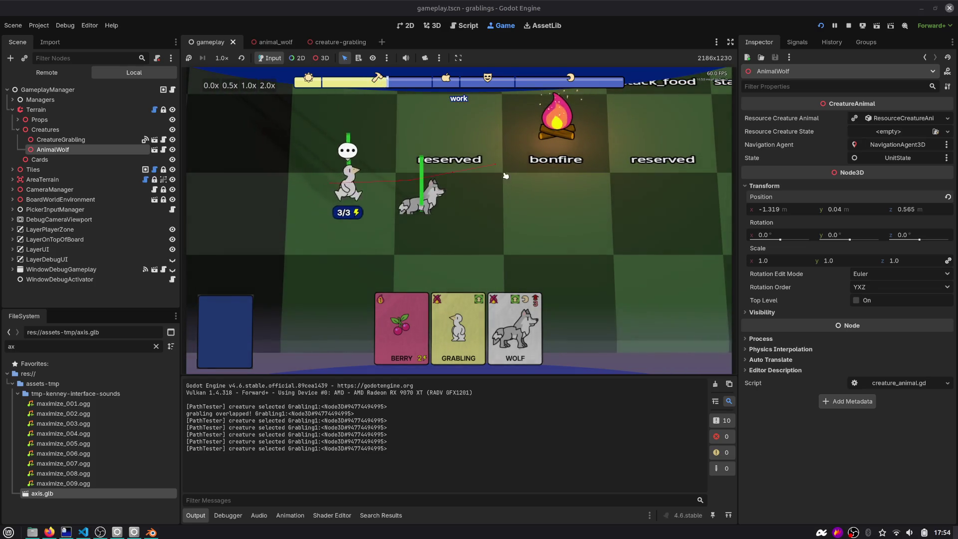
mouse_move(503, 173)
left_mouse_down()
mouse_move(427, 200)
mouse_move(427, 184)
mouse_move(494, 202)
mouse_move(551, 202)
mouse_move(530, 218)
left_mouse_up()
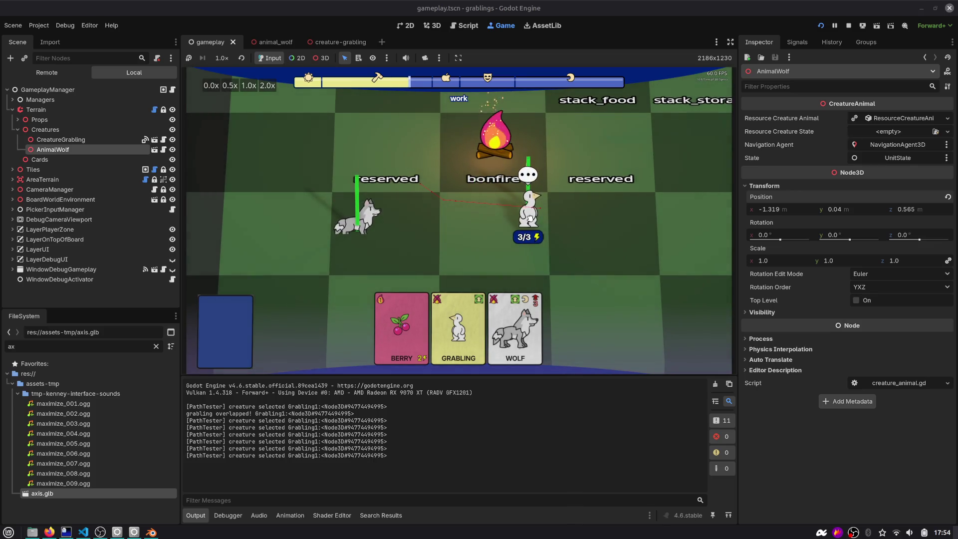
left_click(465, 25)
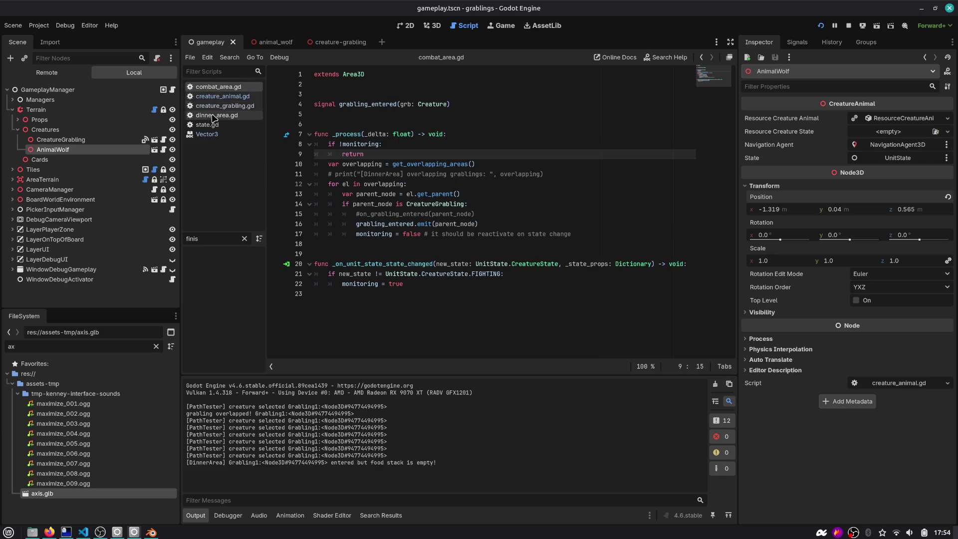
Open creature_animal.gd and inspect the global_position and combat_midpoint lines.
left_click(269, 40)
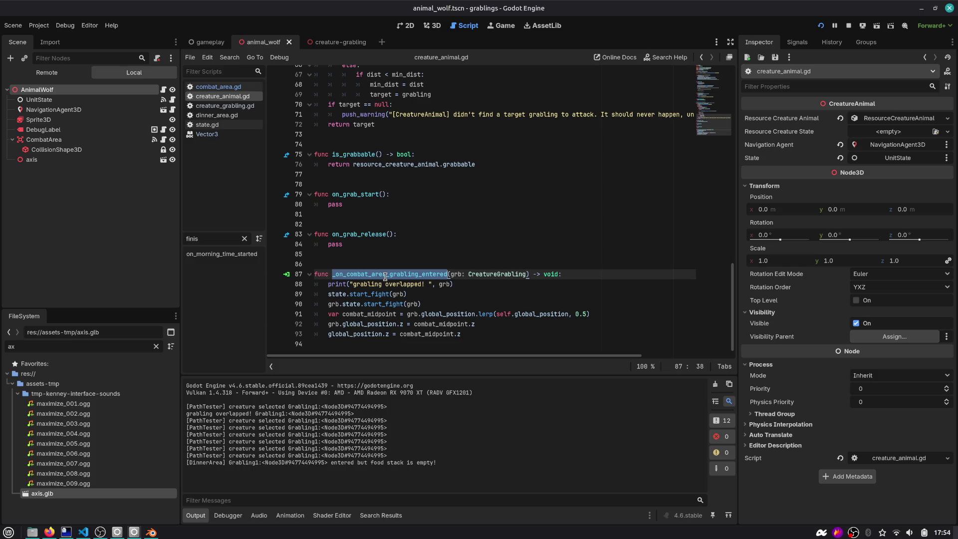
double_click(364, 324)
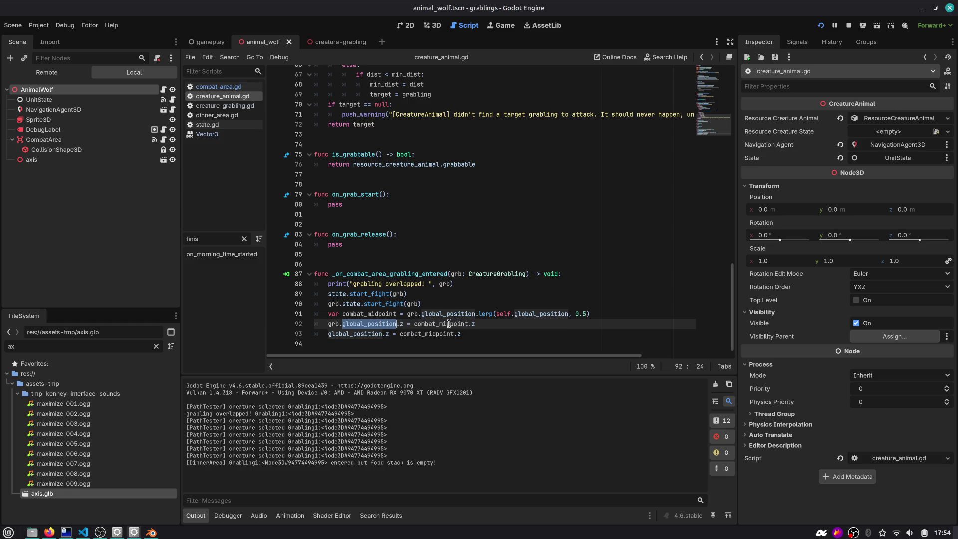
double_click(372, 334)
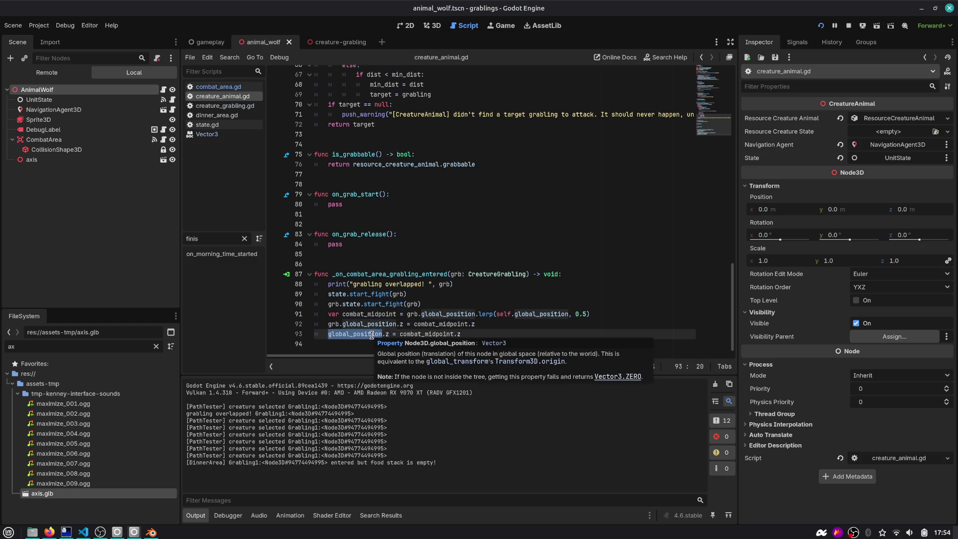
double_click(446, 333)
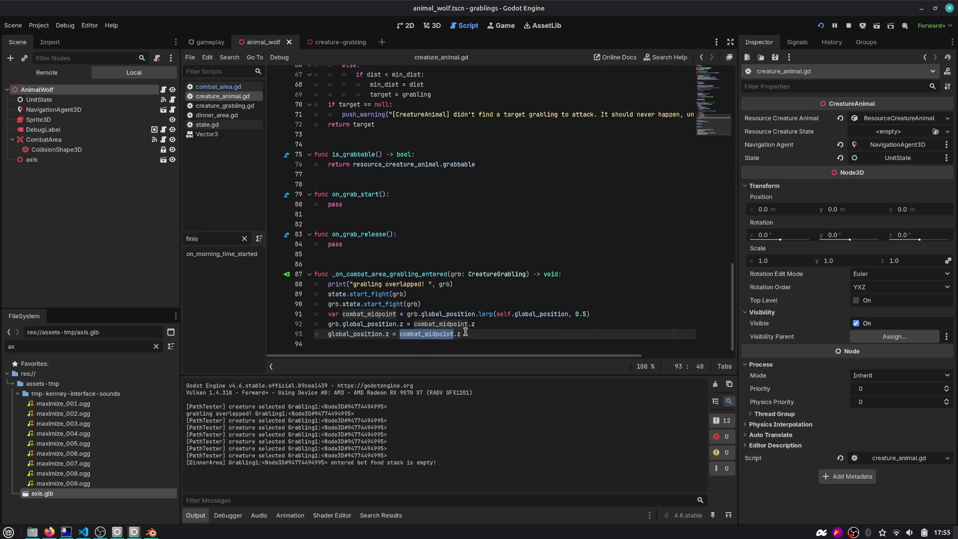
Insert a new global_position.x line after the combat midpoint calculation.
left_click(506, 323)
key("Down")
key("Return")
key("Up")
key("Up")
key("Up")
key("End")
key("Return")
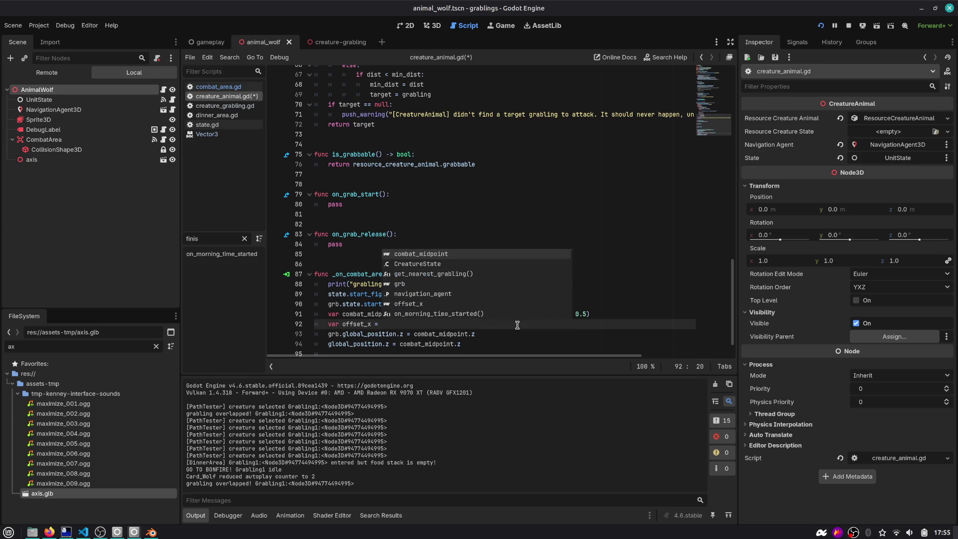
type("grb.positionx")
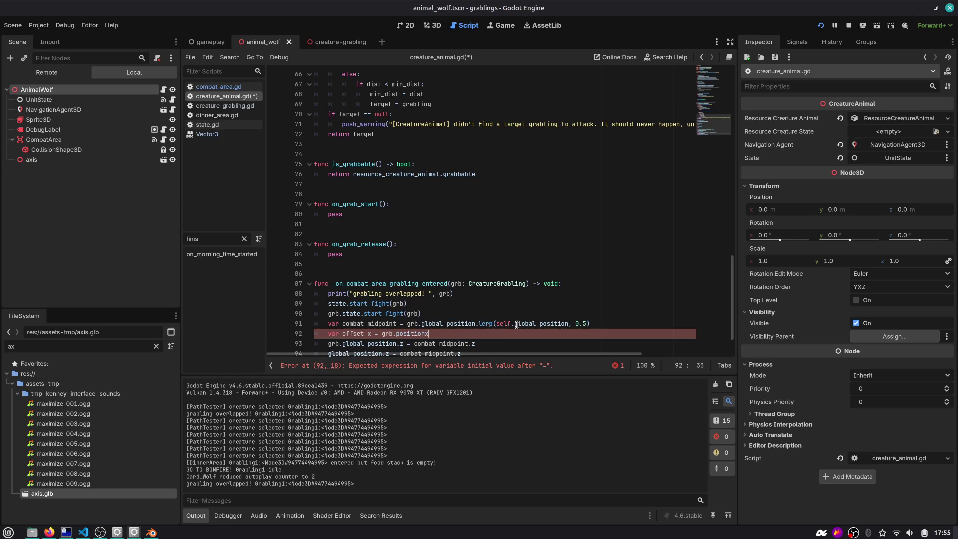
key("BackSpace")
key("ctrl+shift+Left")
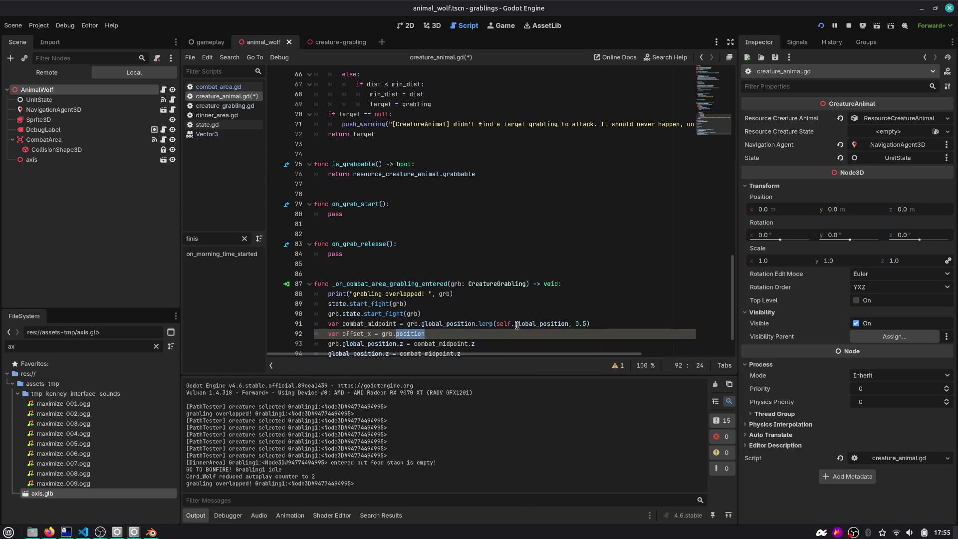
type("global_basis.")
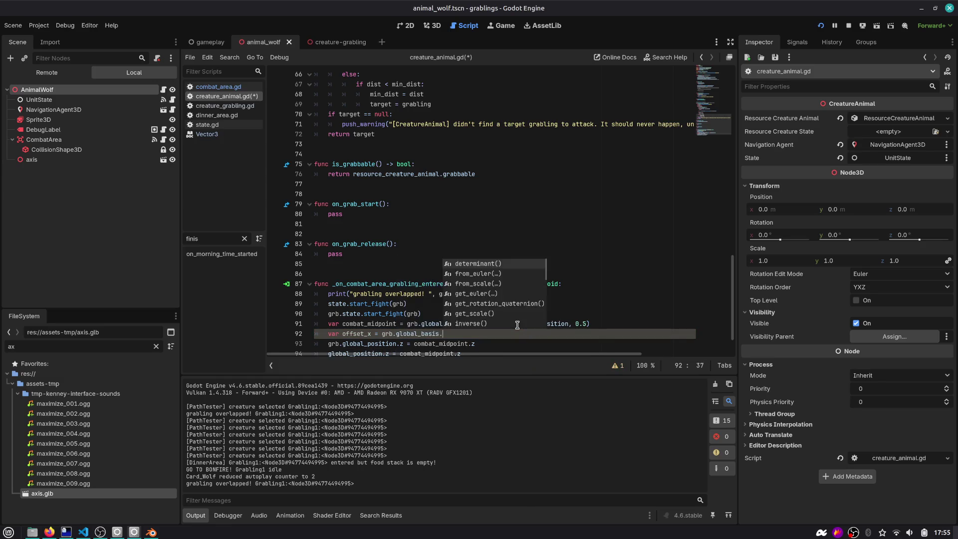
key("BackSpace")
key("BackSpace")
key("BackSpace")
key("BackSpace")
key("BackSpace")
key("BackSpace")
type("position.x - g")
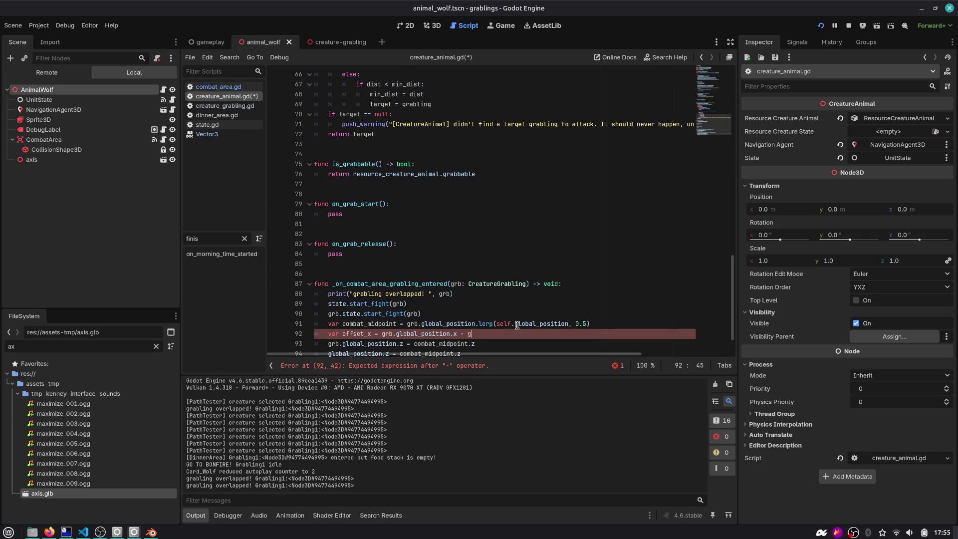
type("lob")
key("Return")
type(".x")
key("Escape")
key("Return")
Inspect the offset_x variable and the global_position assignment on line 92.
scroll(516, 325, "down", 2)
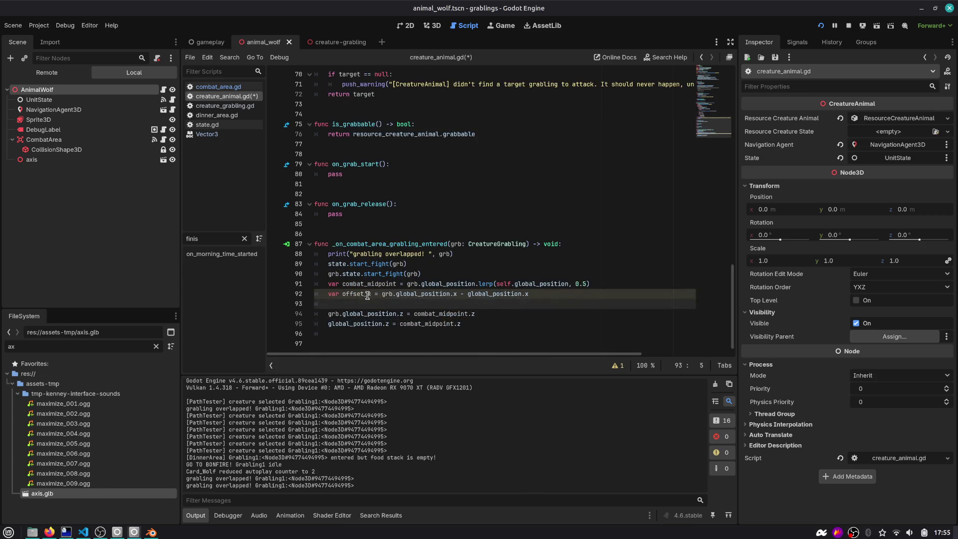
double_click(363, 295)
left_click(557, 297)
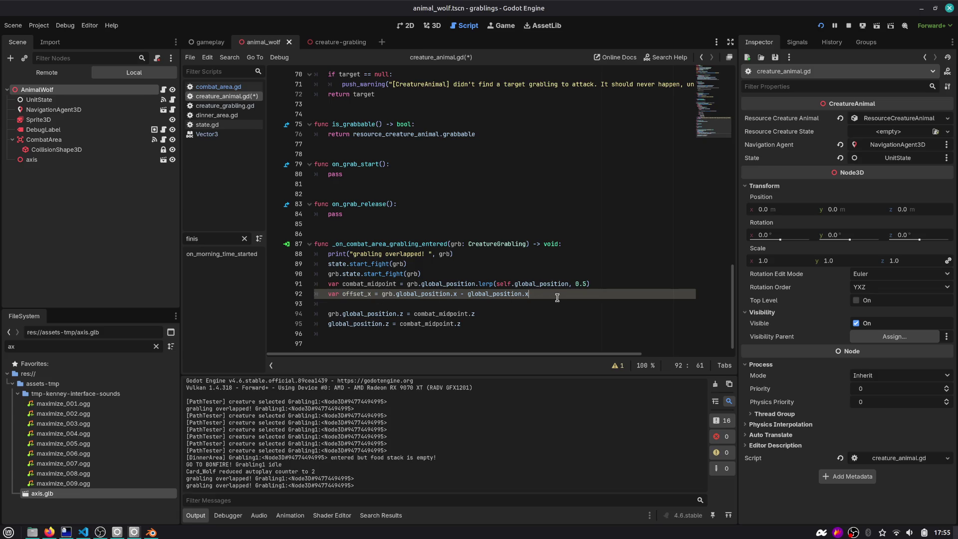
double_click(371, 293)
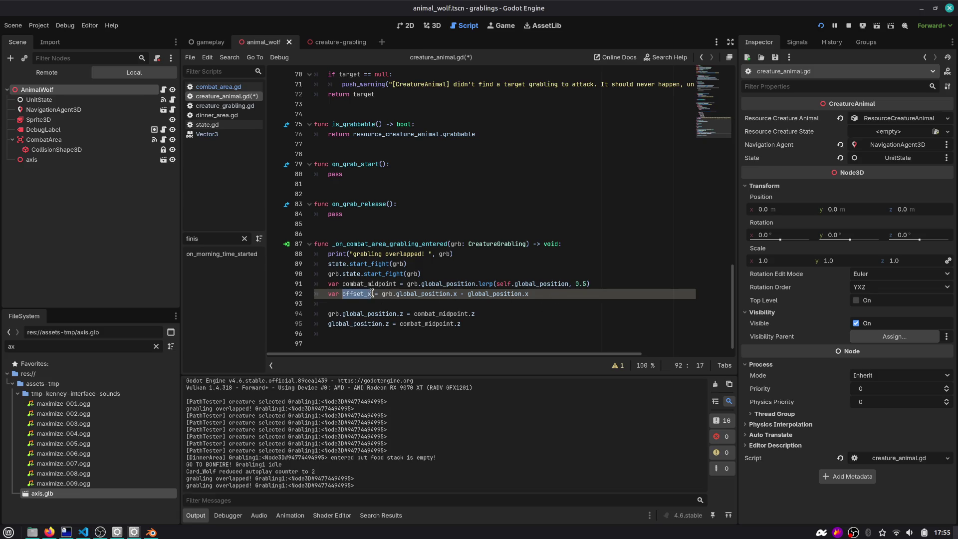
double_click(402, 294)
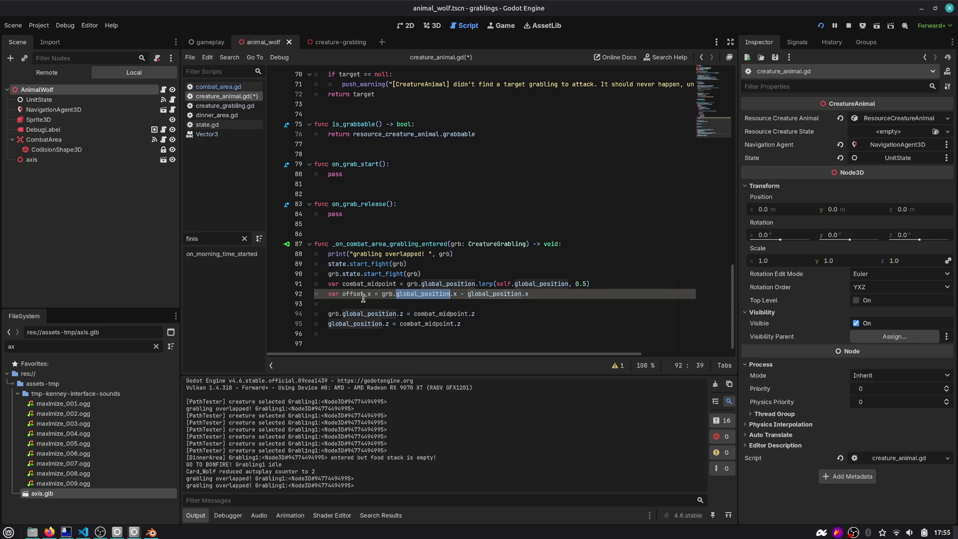
left_click(544, 298)
Add a grabling global_position x line from combat_midpoint and offset_x above the wolf's z line.
key("Down")
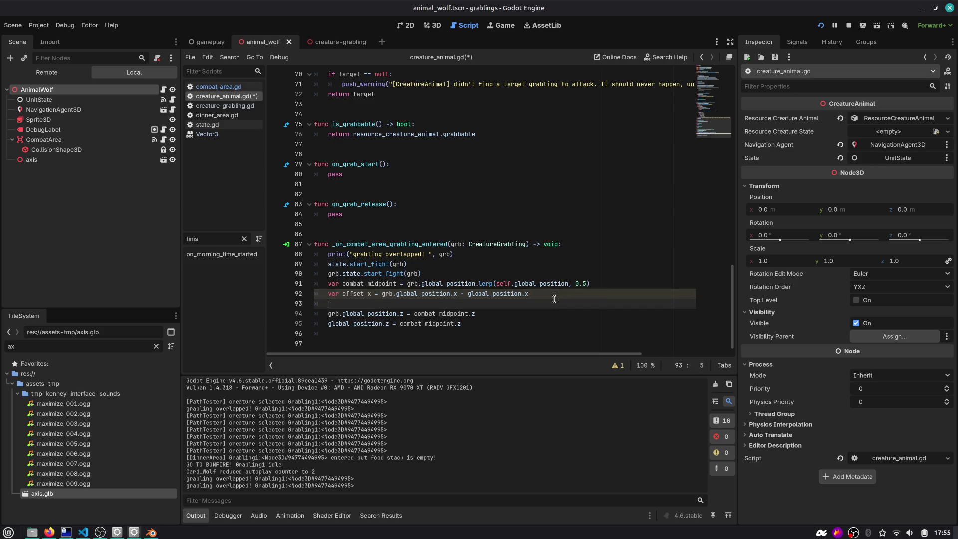
key("Down")
key("Down")
key("End")
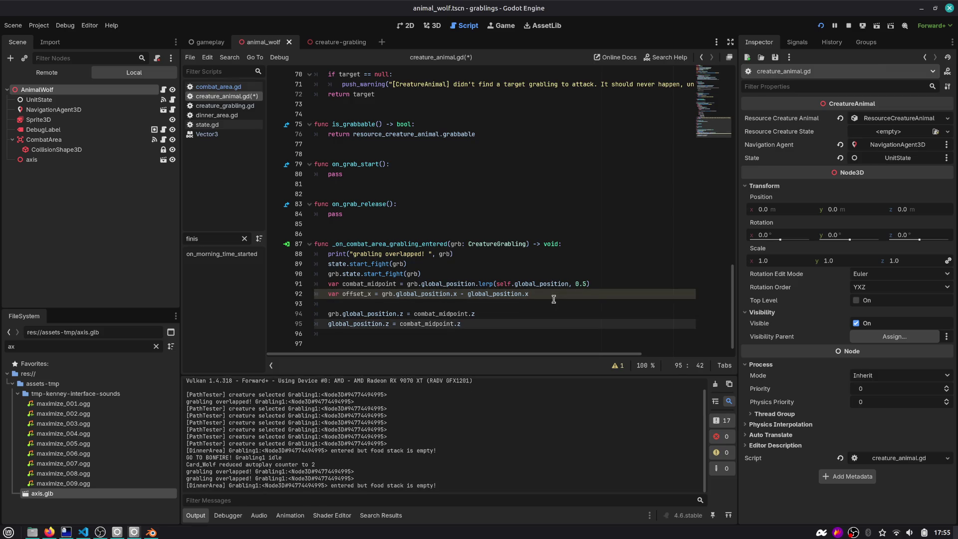
key("Return")
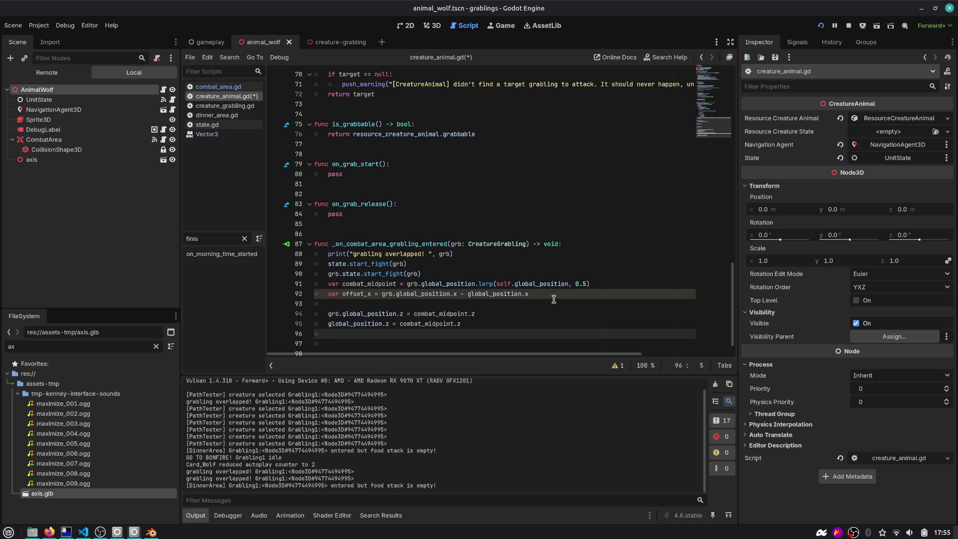
type("grb.")
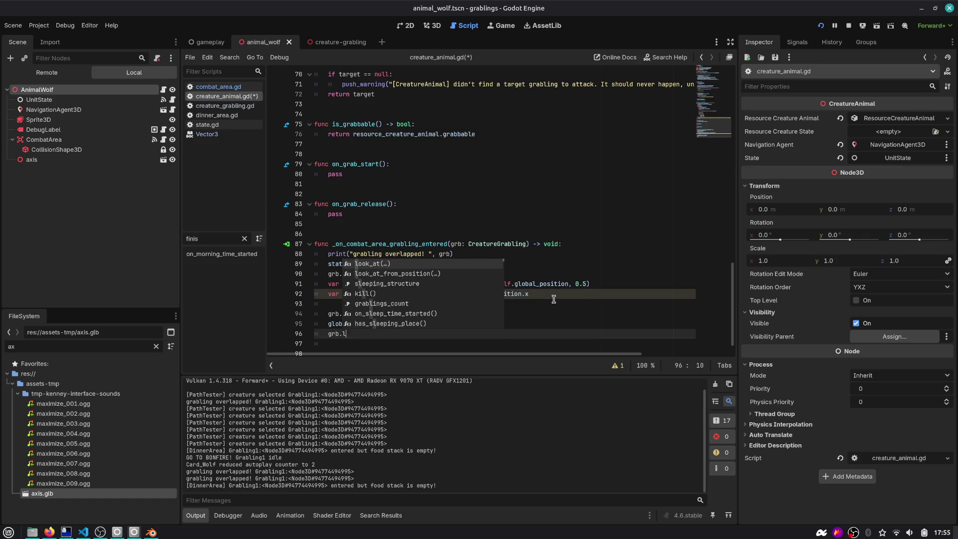
type("global_position.x")
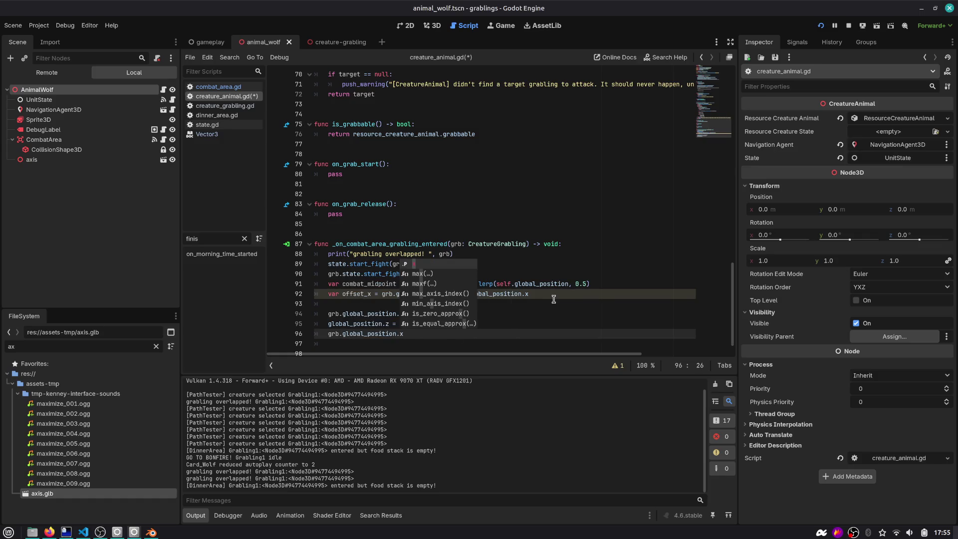
key("alt+Up")
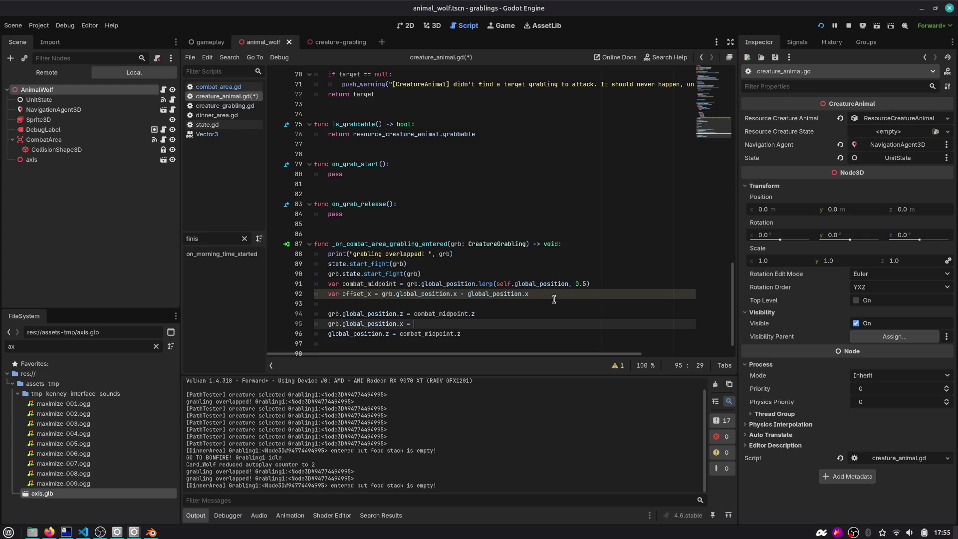
type("off")
key("Escape")
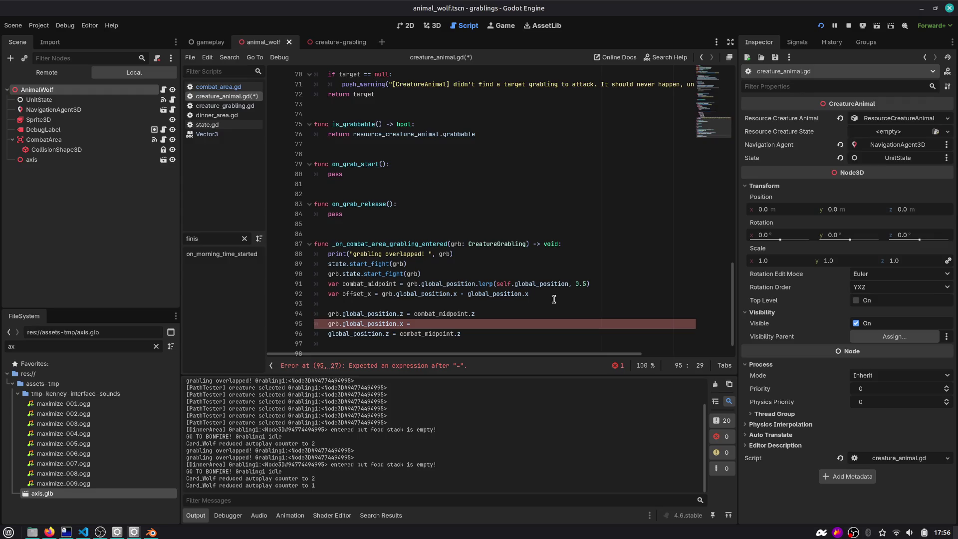
type("combat_midpoint.x")
key("Return")
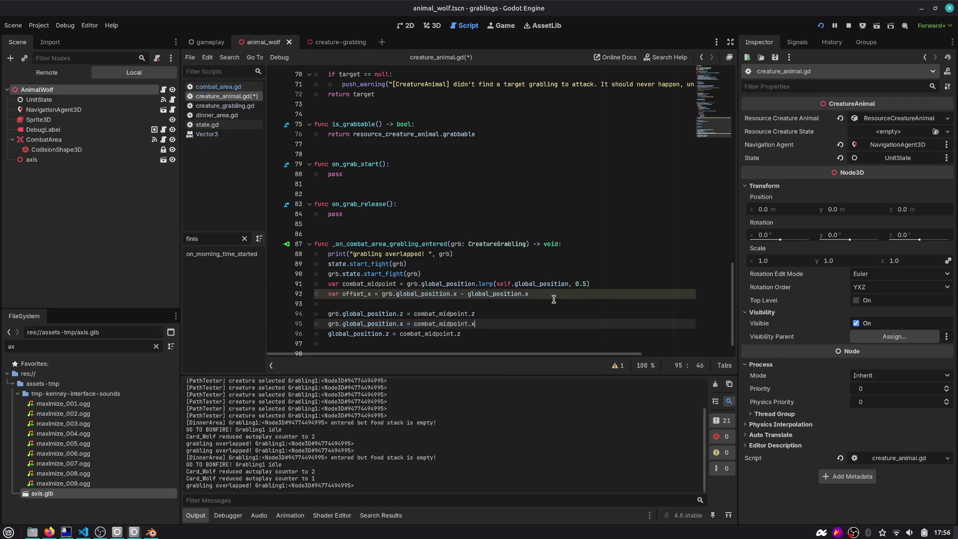
key("Escape")
type(" + off")
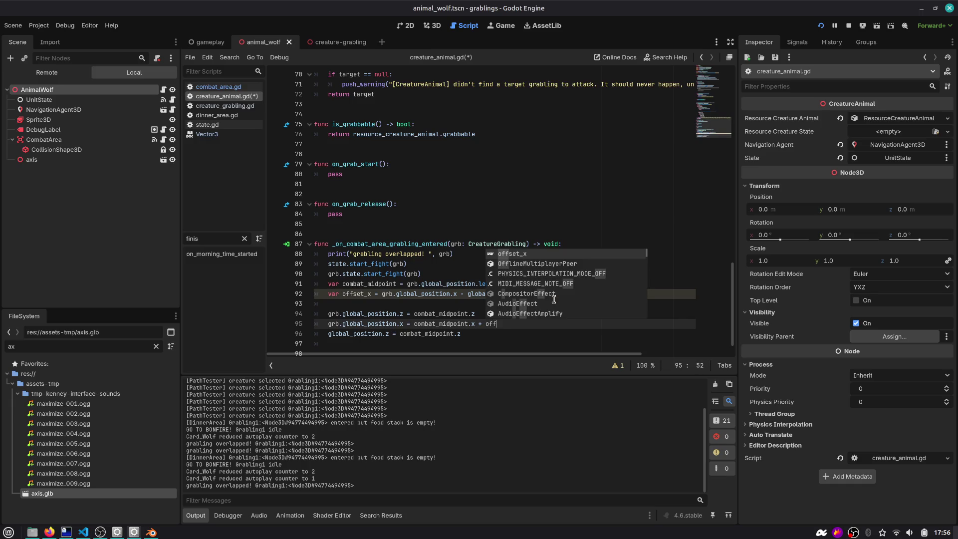
key("Return")
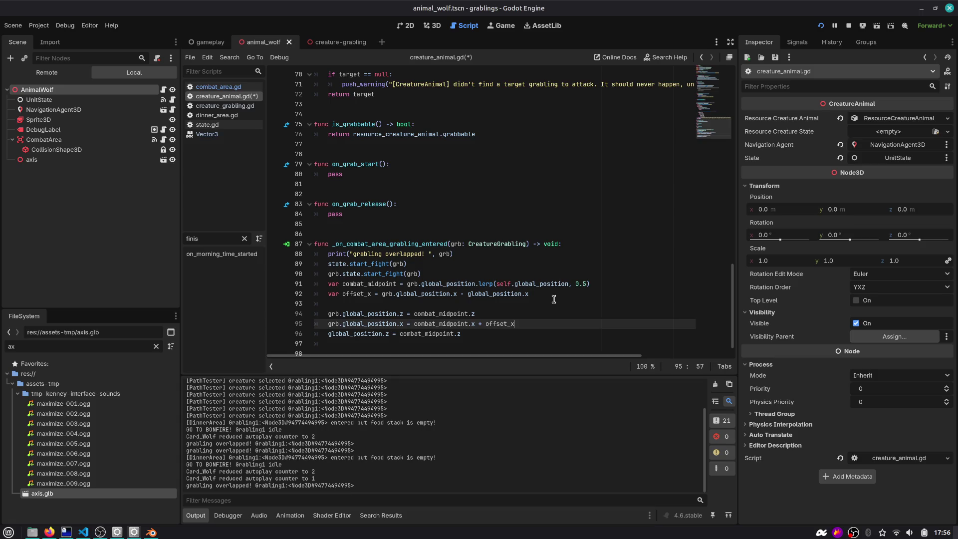
Wrap the x difference in the offset_x declaration in a sign() call.
key("Up")
key("Up")
key("Up")
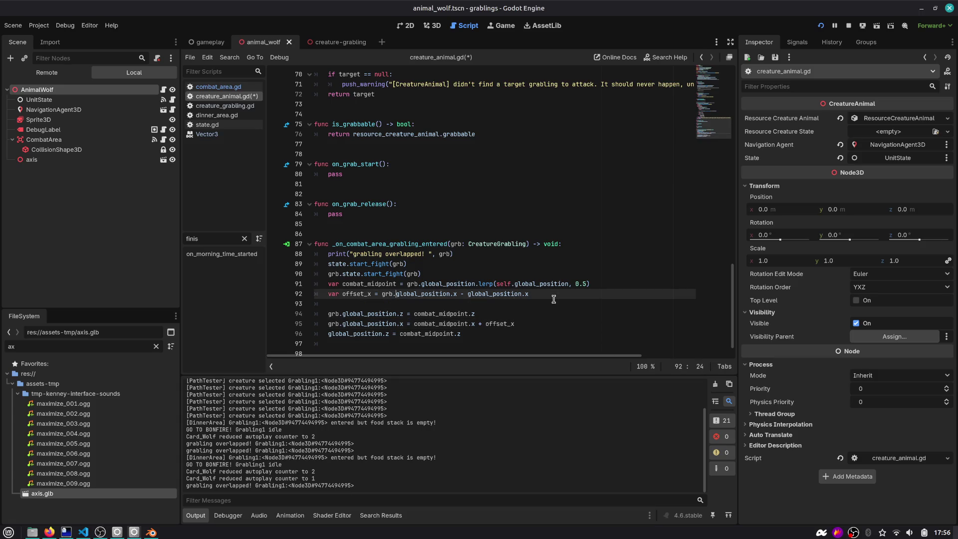
type("sign(")
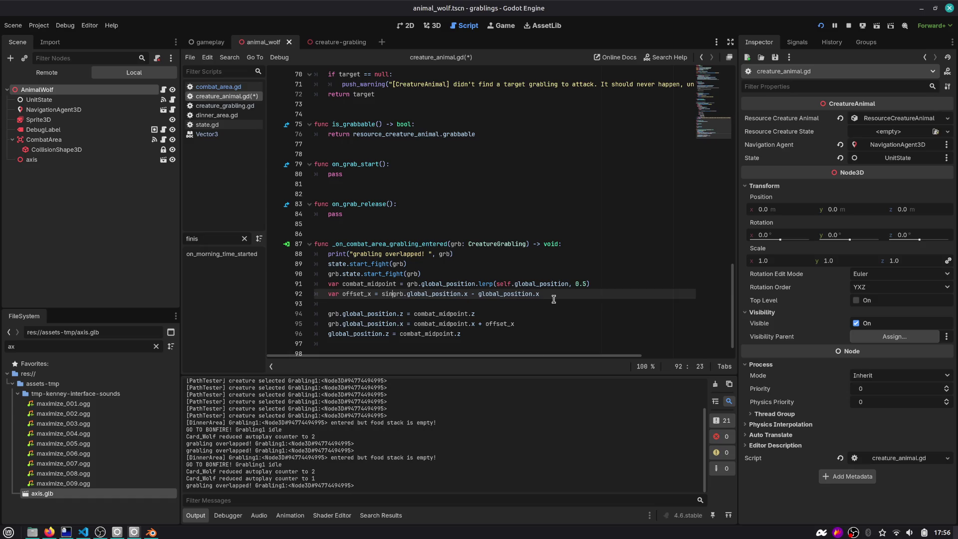
key("End")
type(")")
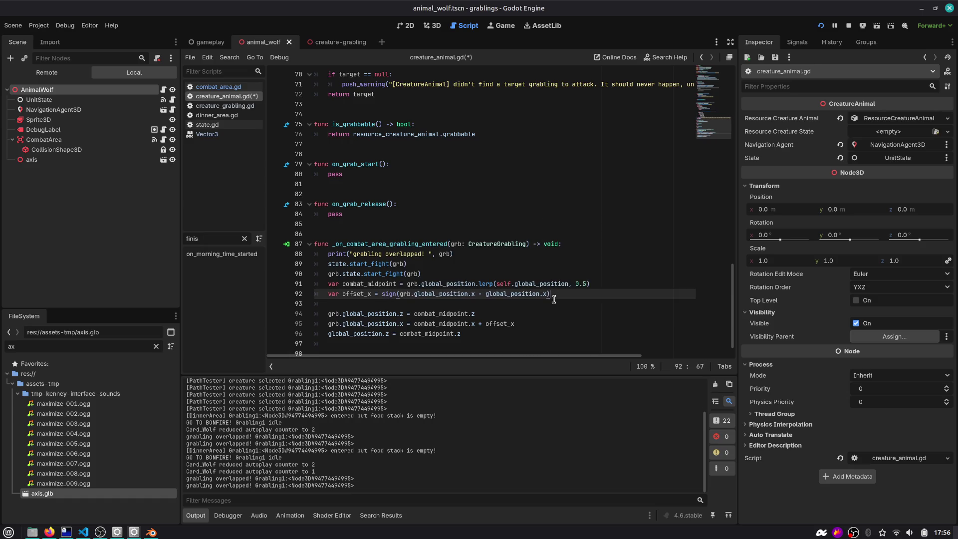
Declare offset_amount = 1.0 below offset_x and multiply the grabling's x offset by it.
key("Down")
key("Down")
key("Down")
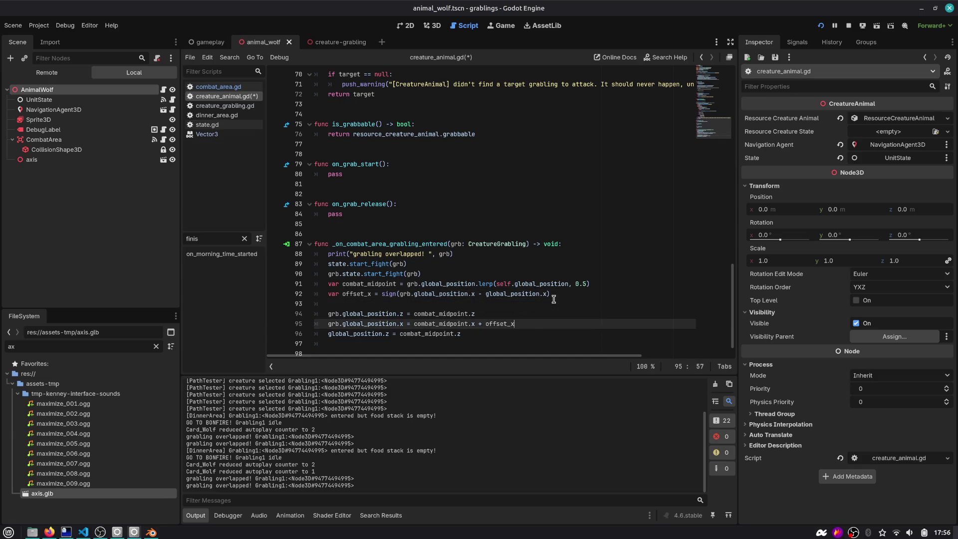
key("Up")
key("Up")
key("Up")
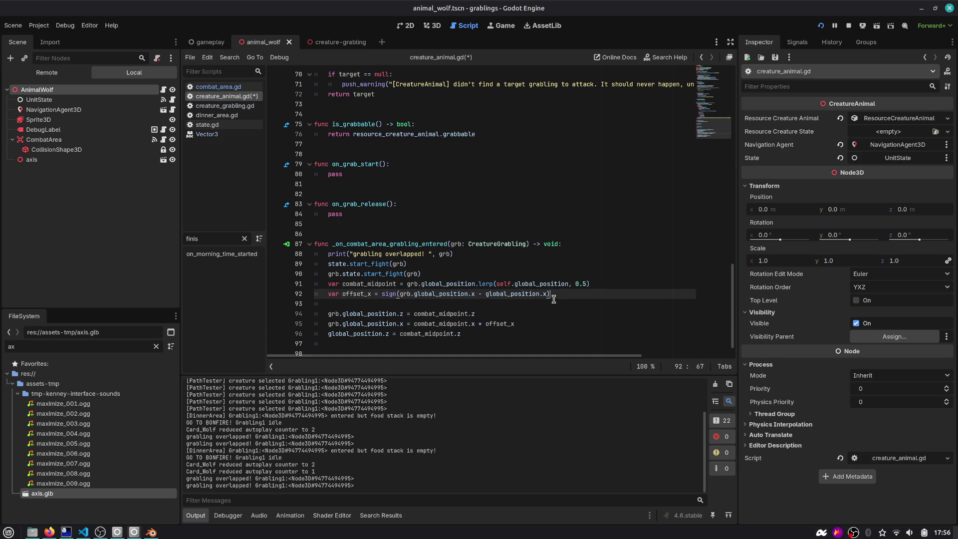
key("End")
key("Return")
type("v")
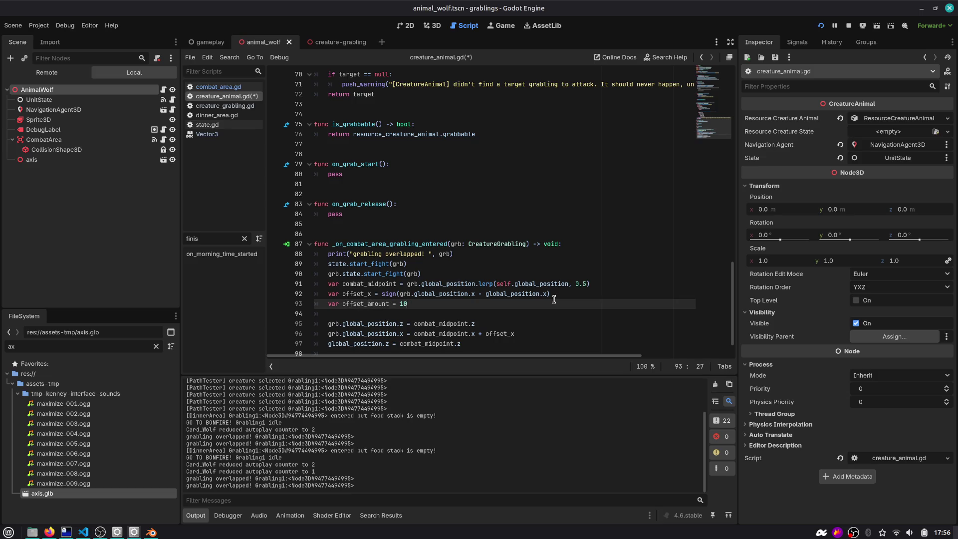
key("Down")
key("Down")
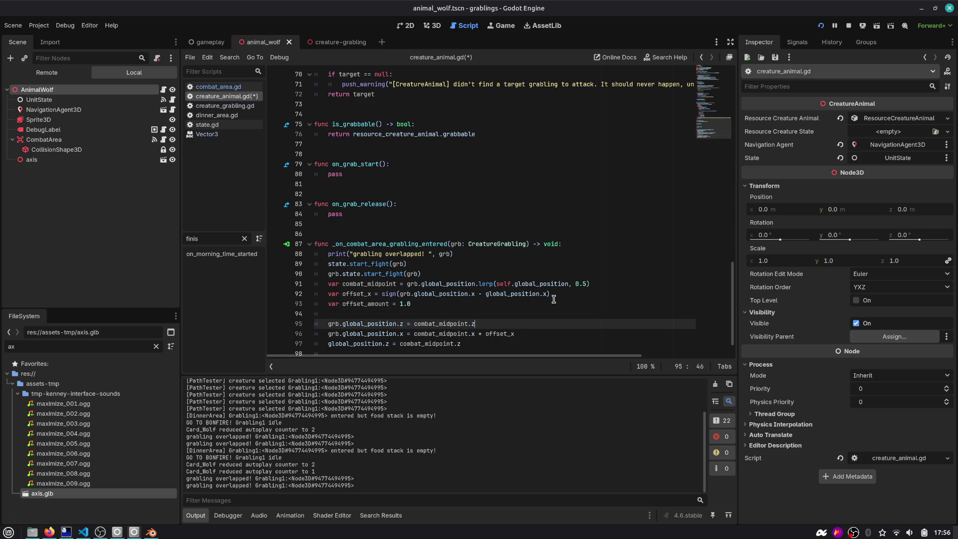
key("Down")
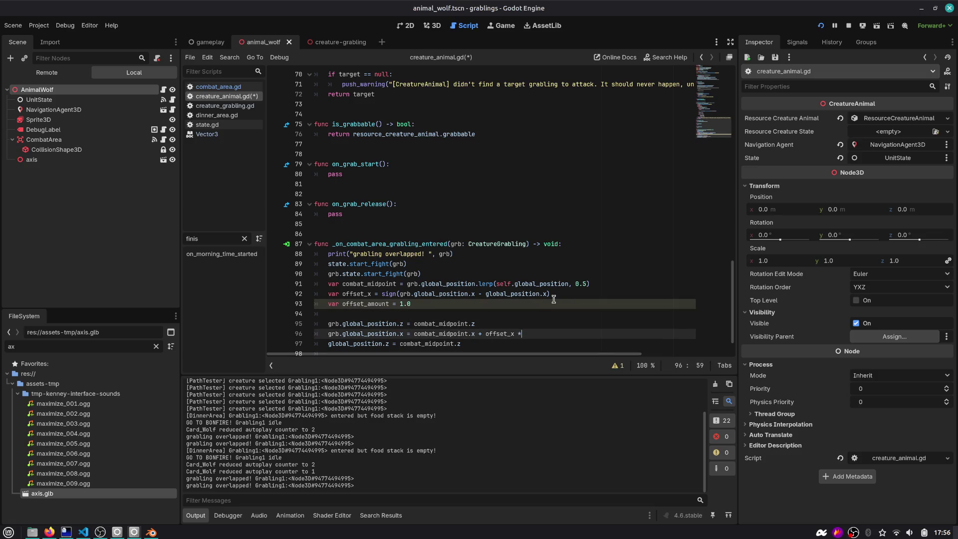
key("Return")
key("shift+Home")
key("Down")
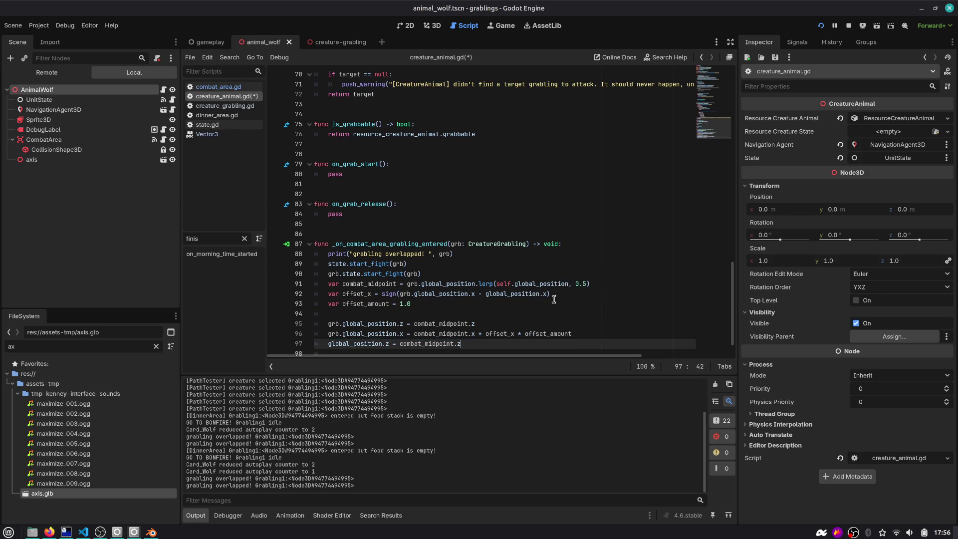
key("Return")
Add the wolf line 'global_position.x = combat_midpoint.x - offset_x * offset_amount'.
type("glob")
key("Return")
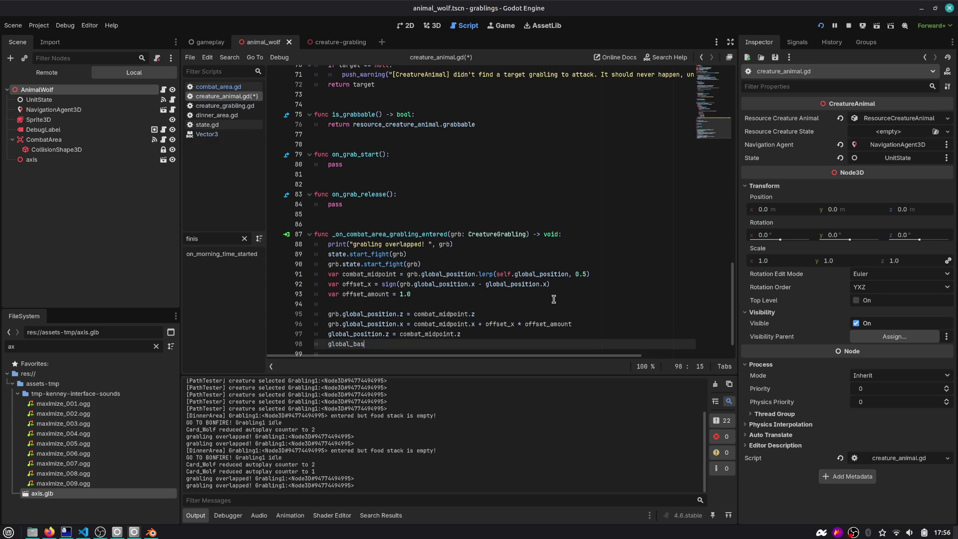
key("Return")
type(".x =")
key("Escape")
scroll(553, 299, "up", 1)
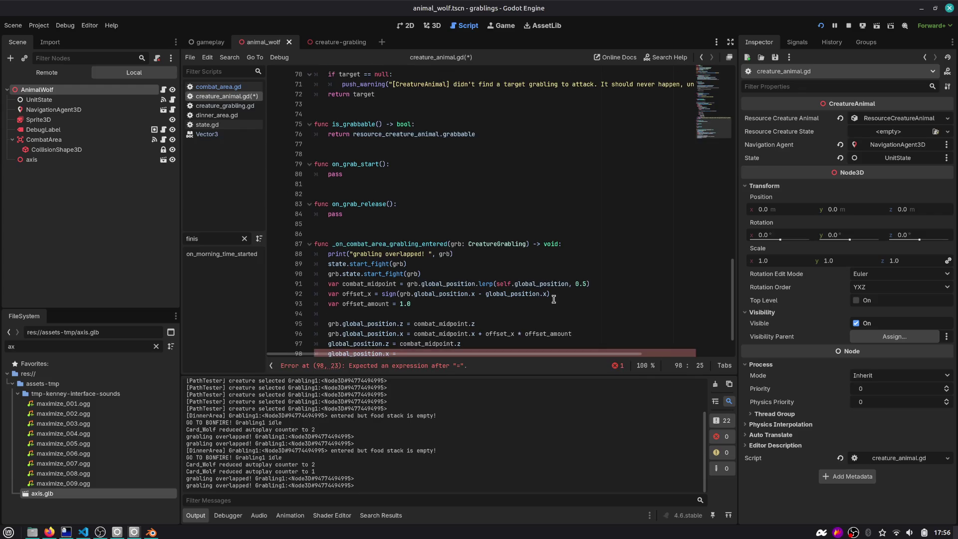
type("comb")
key("Return")
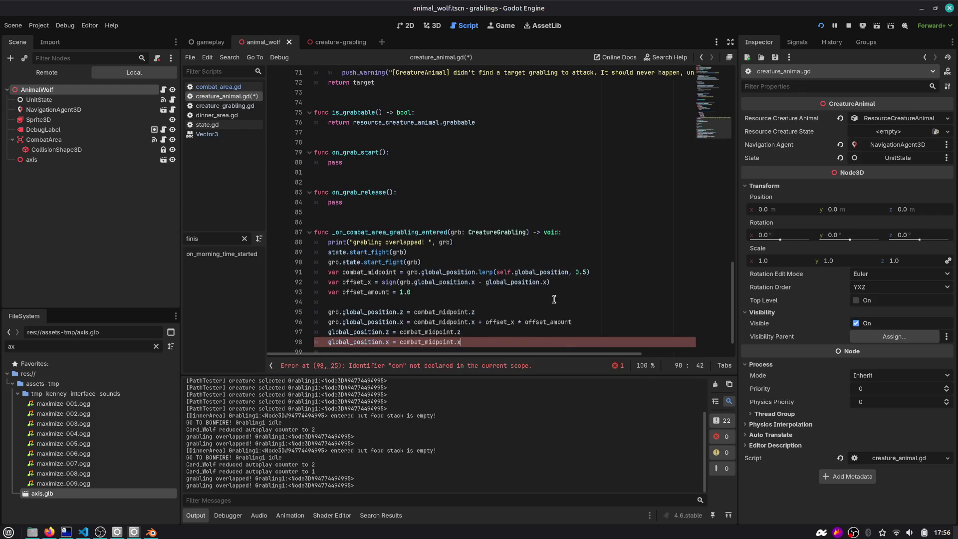
type(".x + offset")
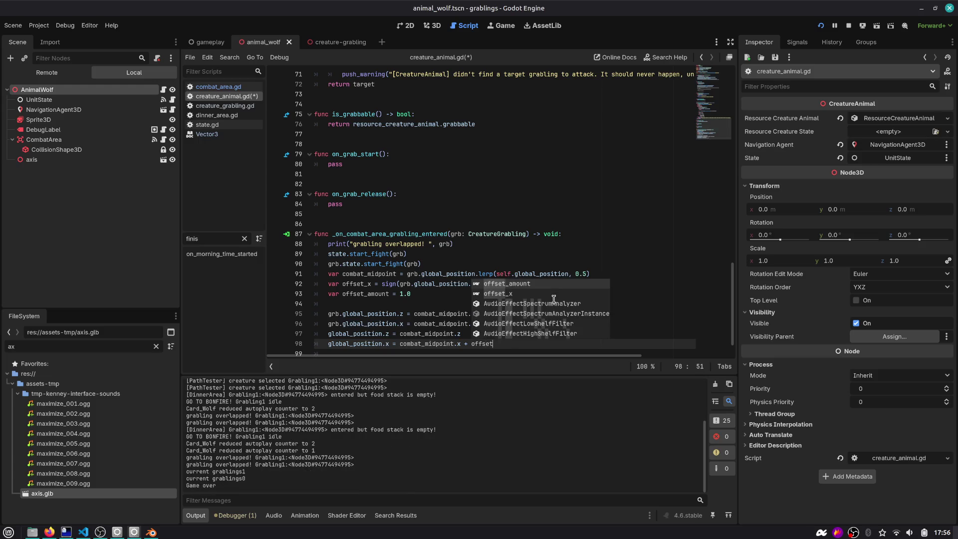
type("_x *")
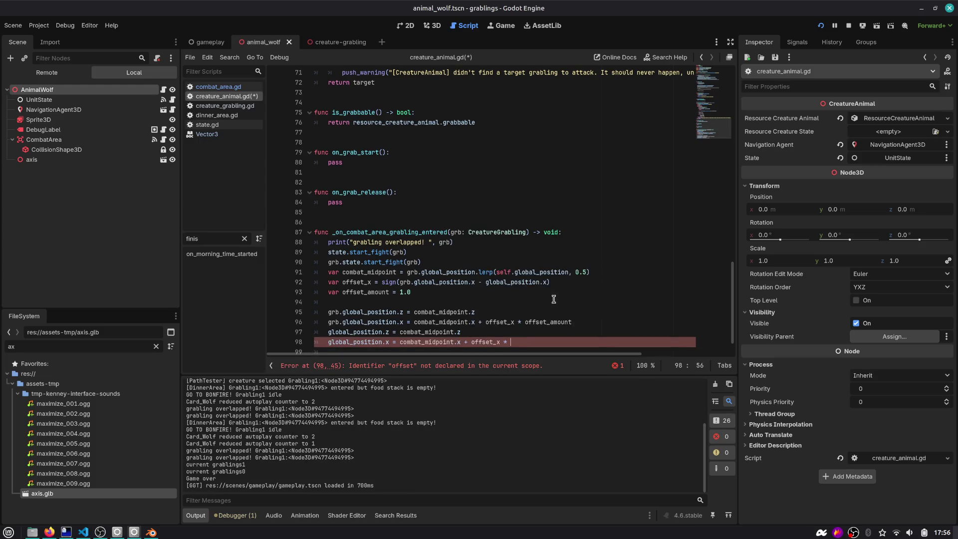
key("Return")
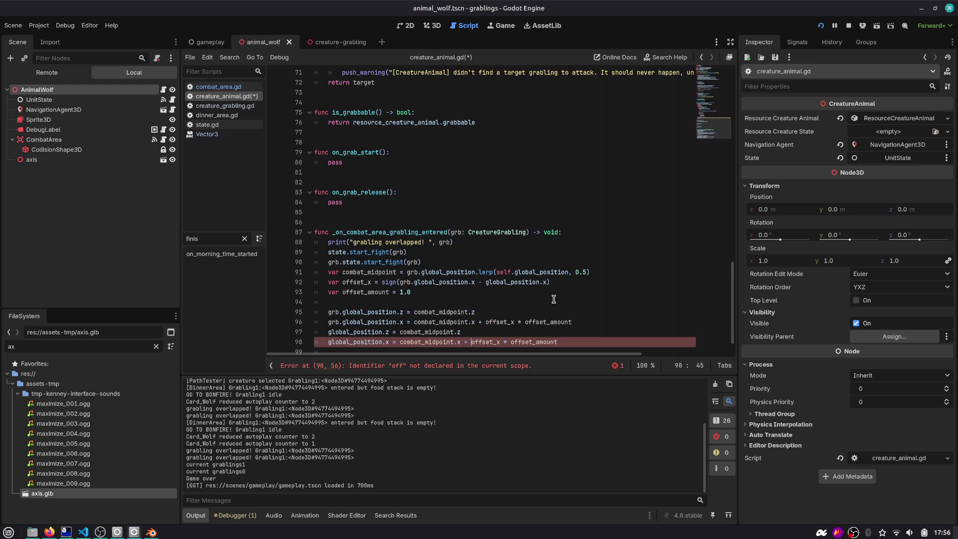
key("ctrl+Left")
key("ctrl+Left")
key("ctrl+Left")
key("Left")
key("BackSpace")
type("-")
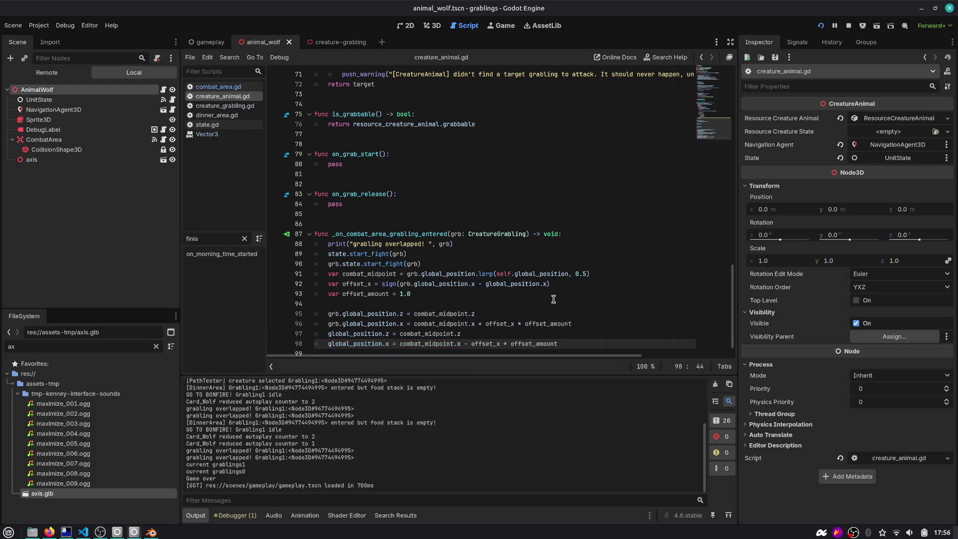
Check each offset_x use in the declaration and both x lines, then run the project.
double_click(486, 324)
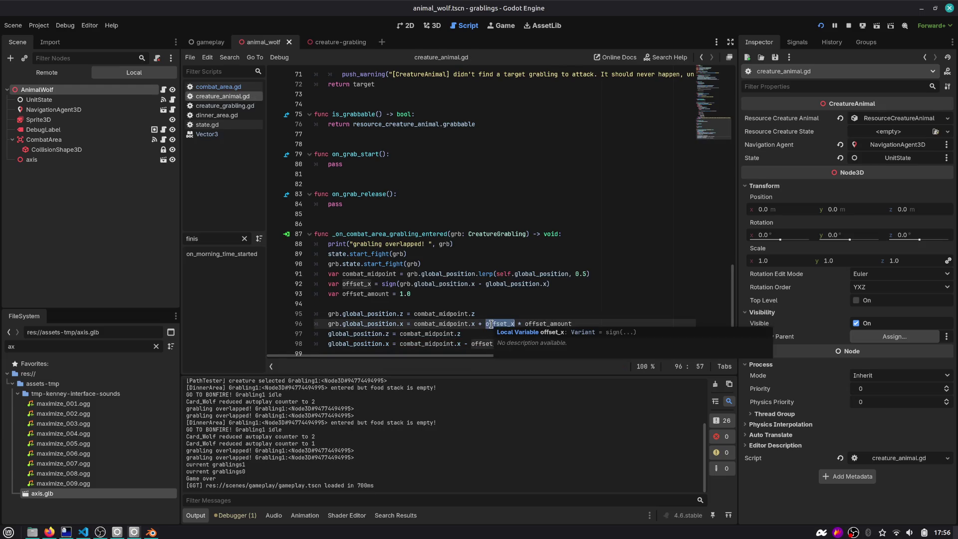
left_click(542, 284)
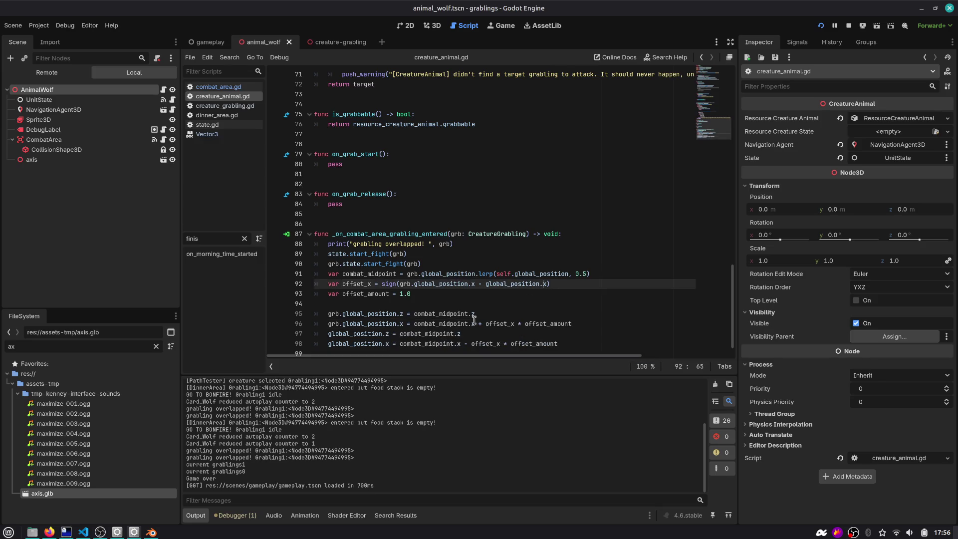
double_click(503, 324)
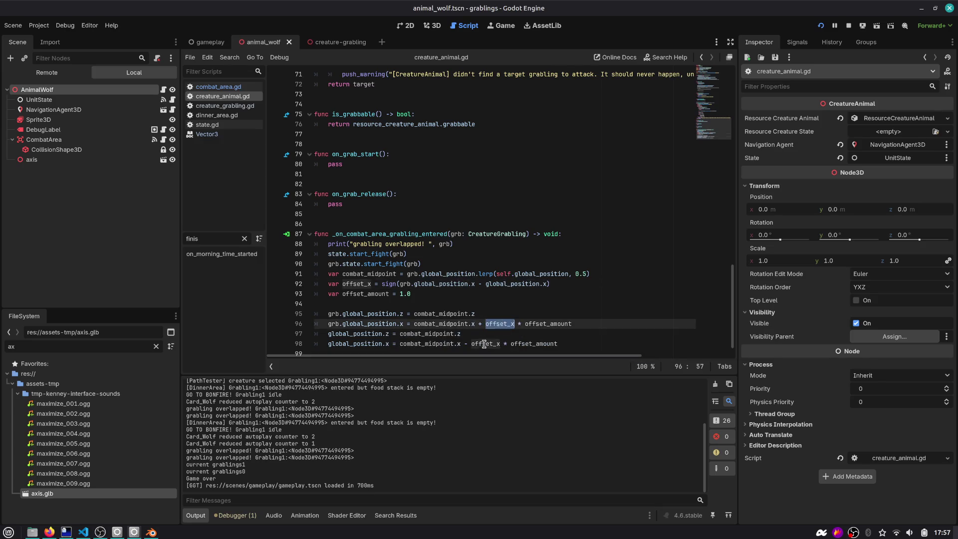
double_click(485, 344)
left_click(380, 322)
double_click(360, 284)
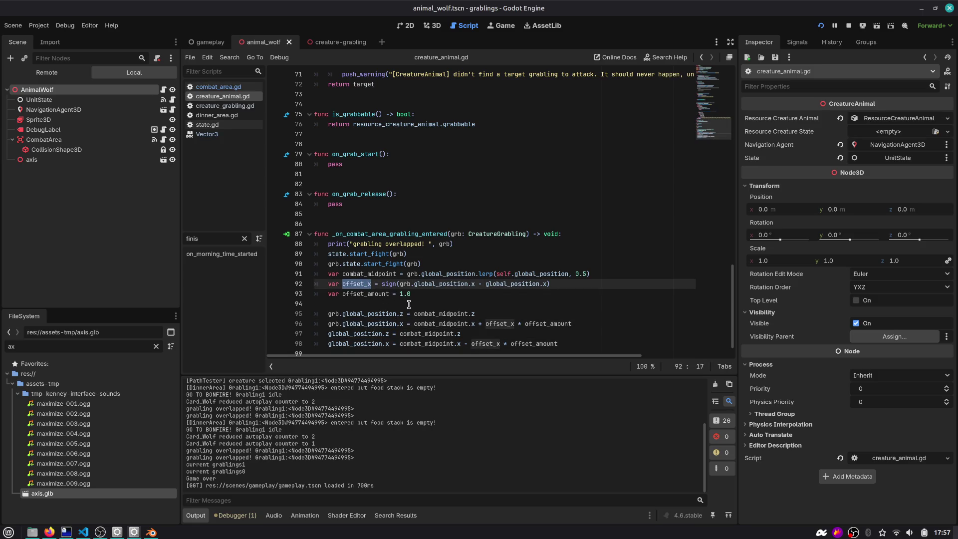
double_click(489, 323)
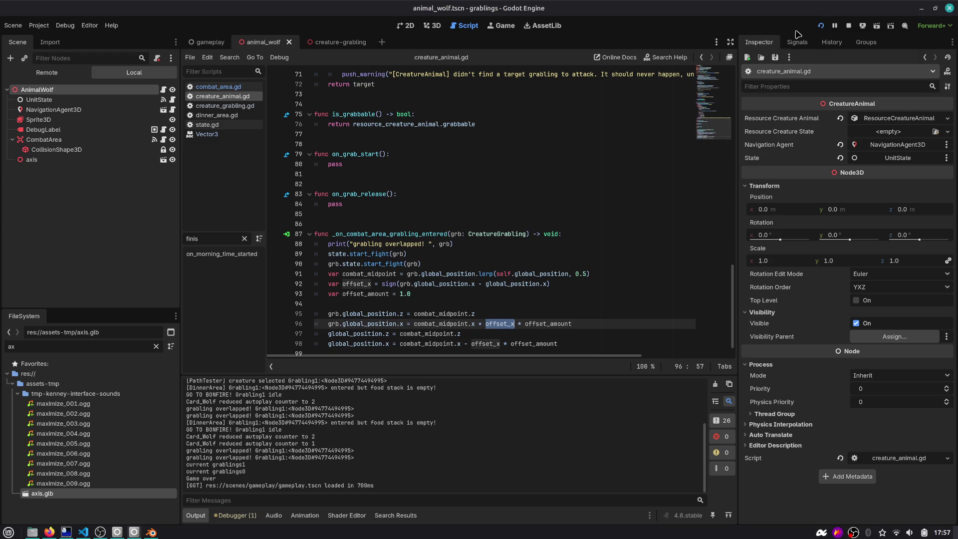
left_click(820, 27)
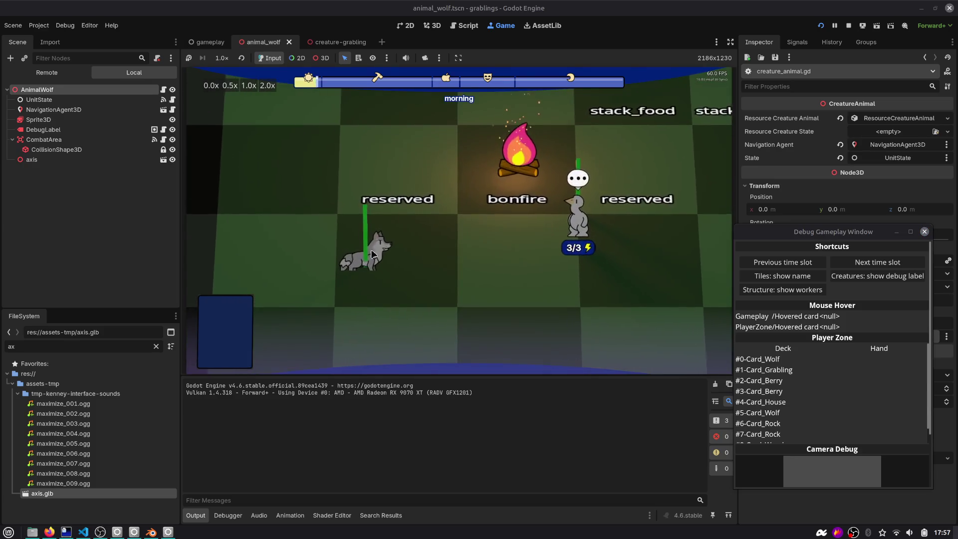
Pause the game, view the wolf from the front, and nudge its Sprite3D slightly upward.
key("F7")
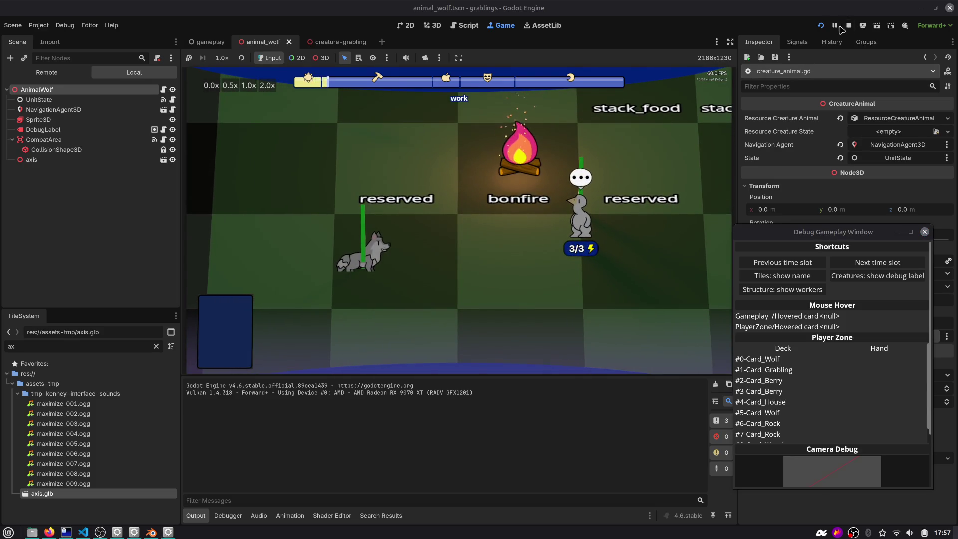
left_click(430, 26)
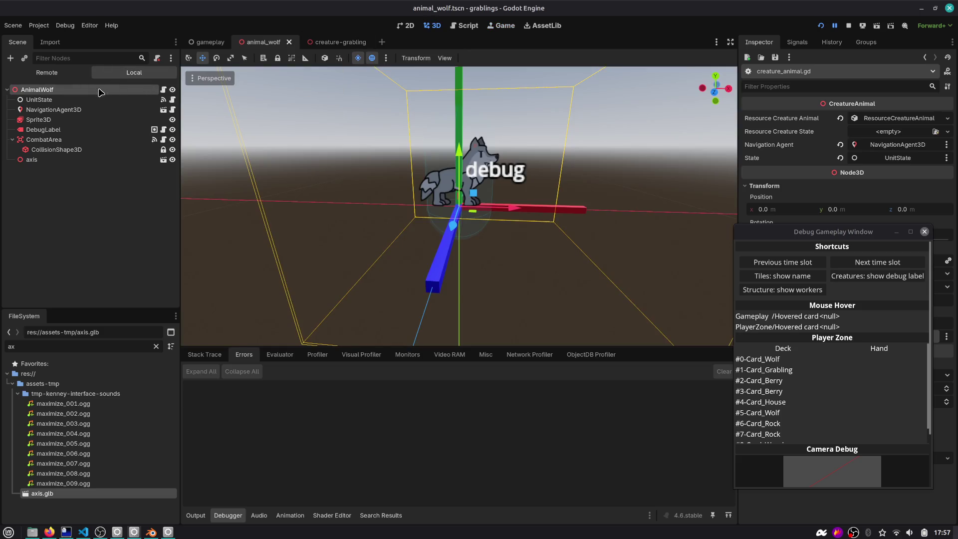
scroll(432, 148, "up", 5)
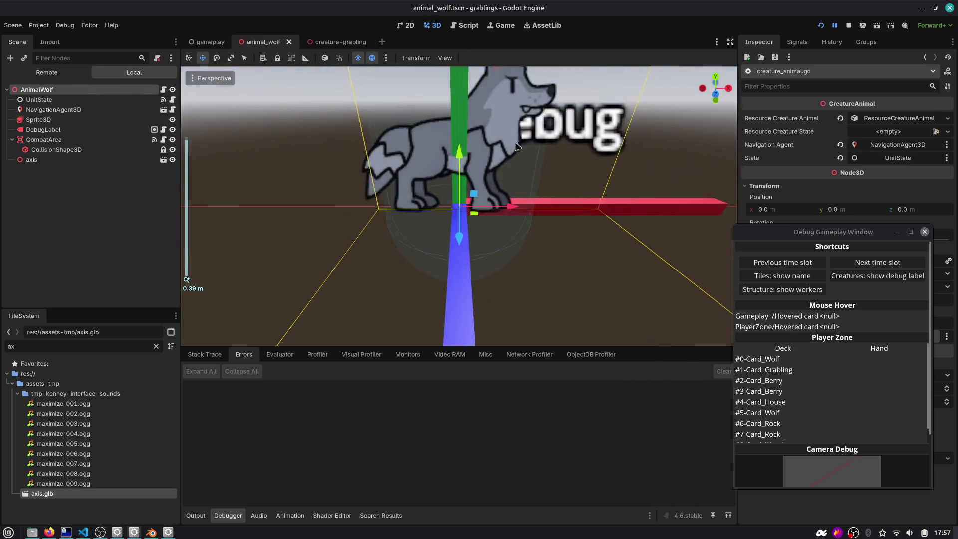
scroll(520, 137, "down", 5)
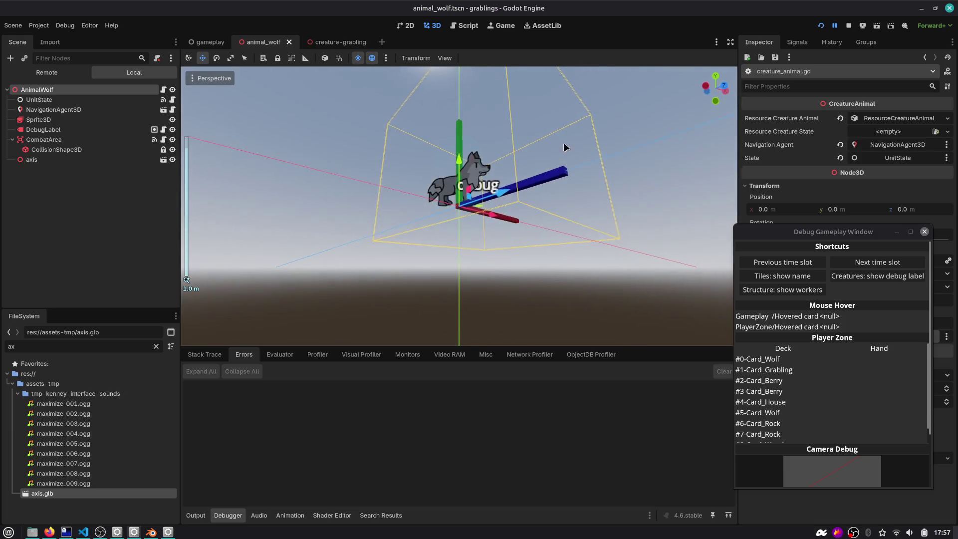
left_click_drag(548, 172, 528, 224)
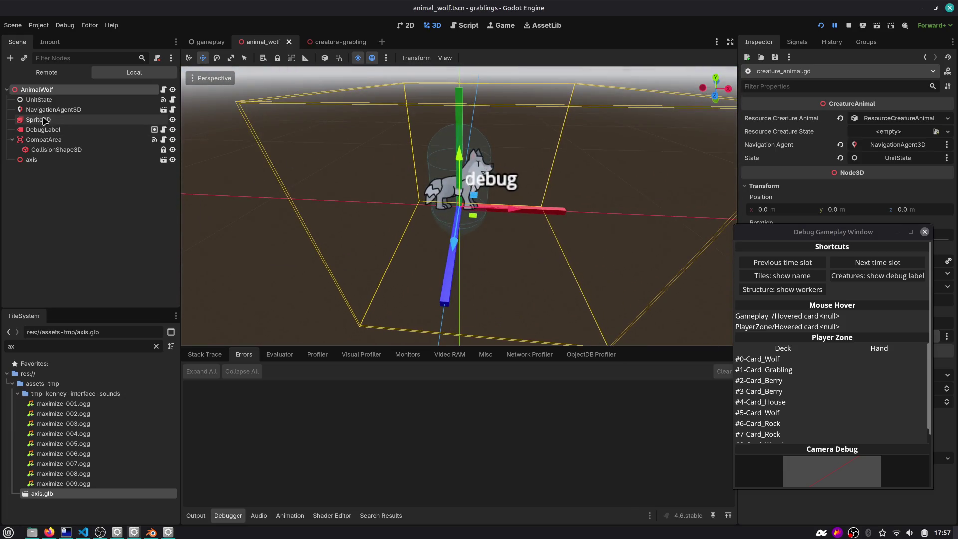
left_click_drag(395, 158, 397, 171)
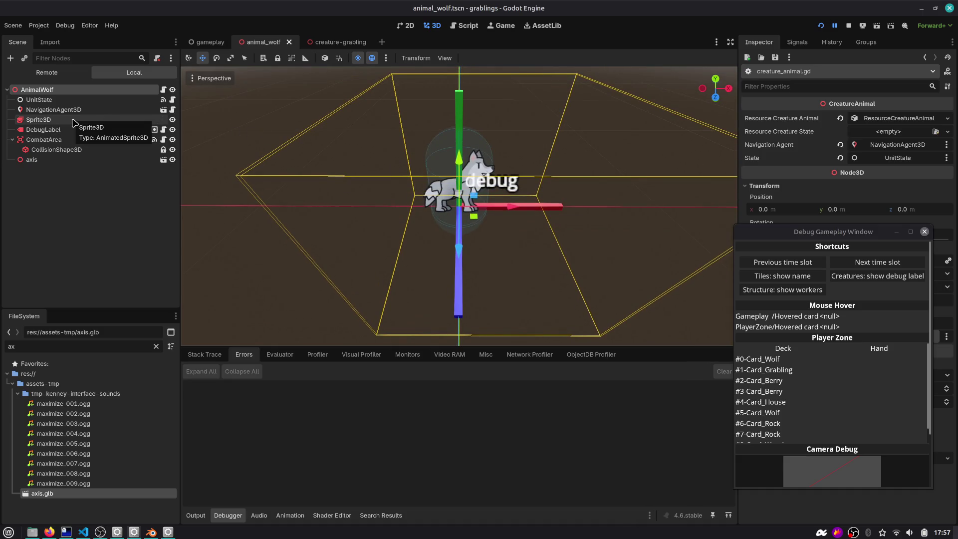
left_click(82, 120)
left_click_drag(459, 150, 461, 149)
Switch between the game and 3D views, then restart the running game.
left_click(502, 26)
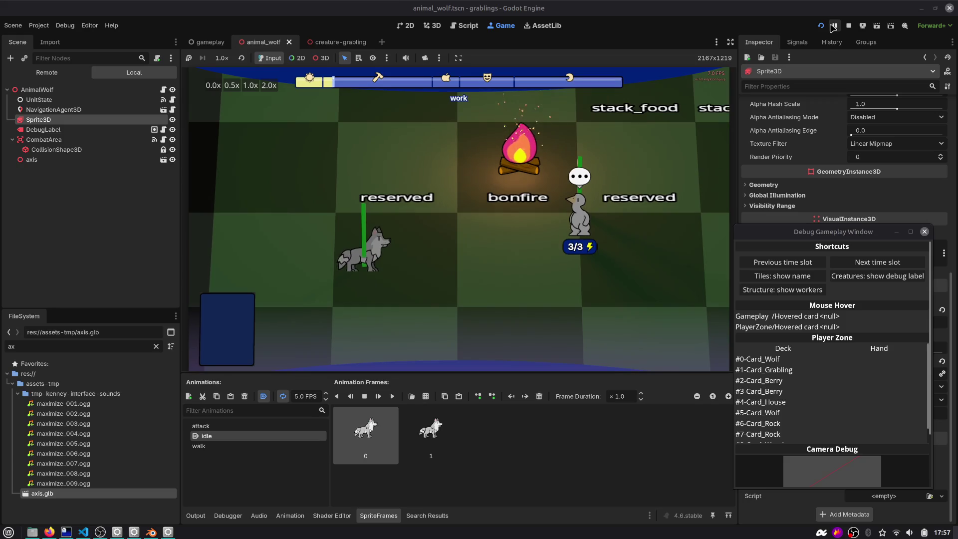
left_click(434, 26)
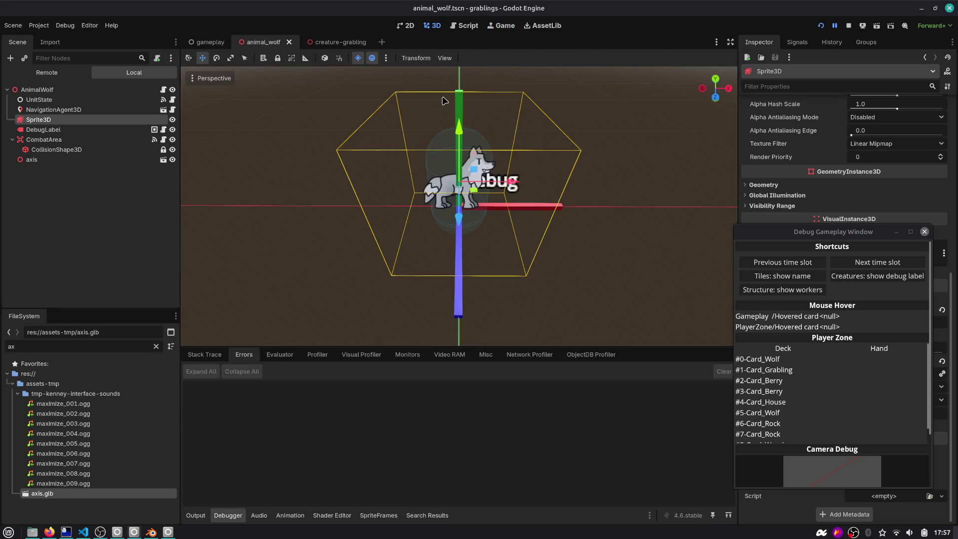
left_click(503, 25)
left_click(820, 27)
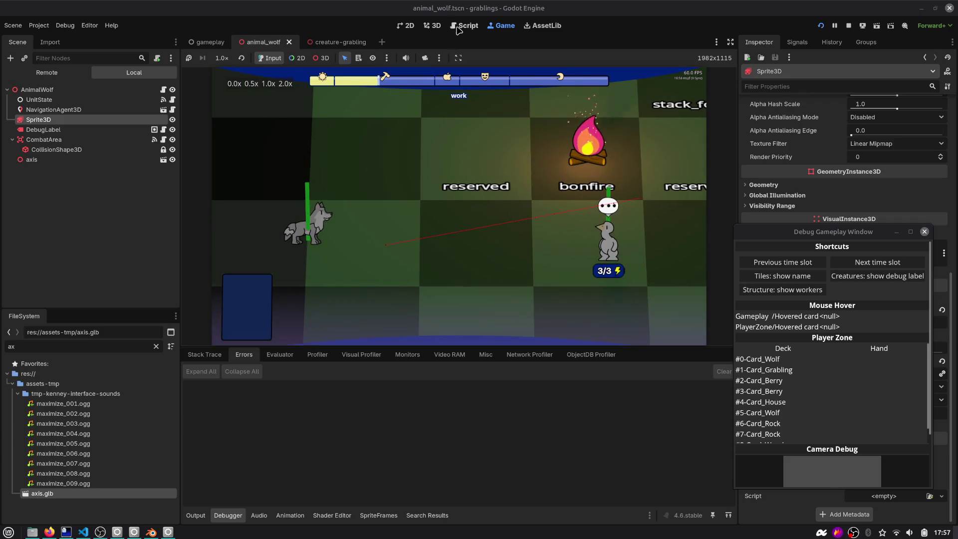
Change offset_amount to 0.1 in creature_animal.gd and return to the game view.
key("ctrl+F3")
key("Up")
key("Up")
key("Up")
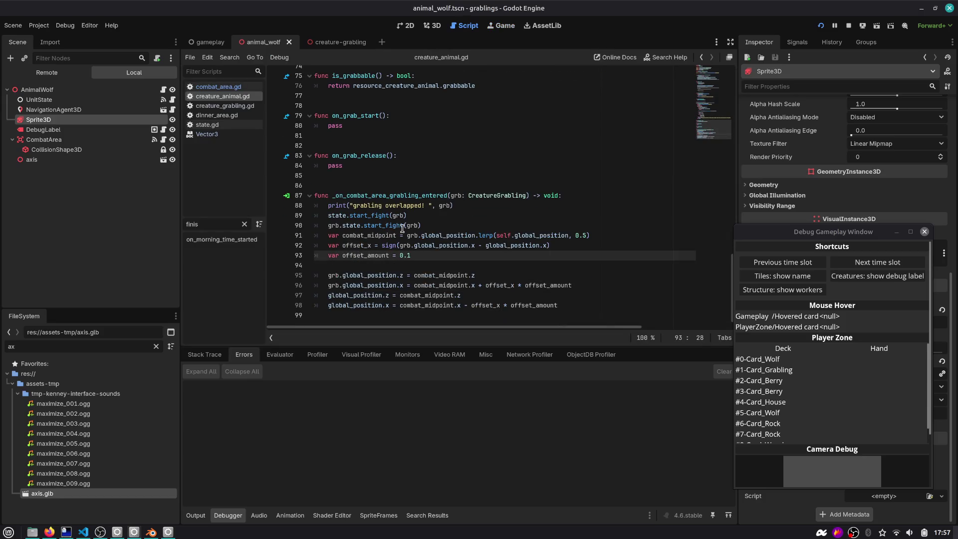
key("ctrl+F4")
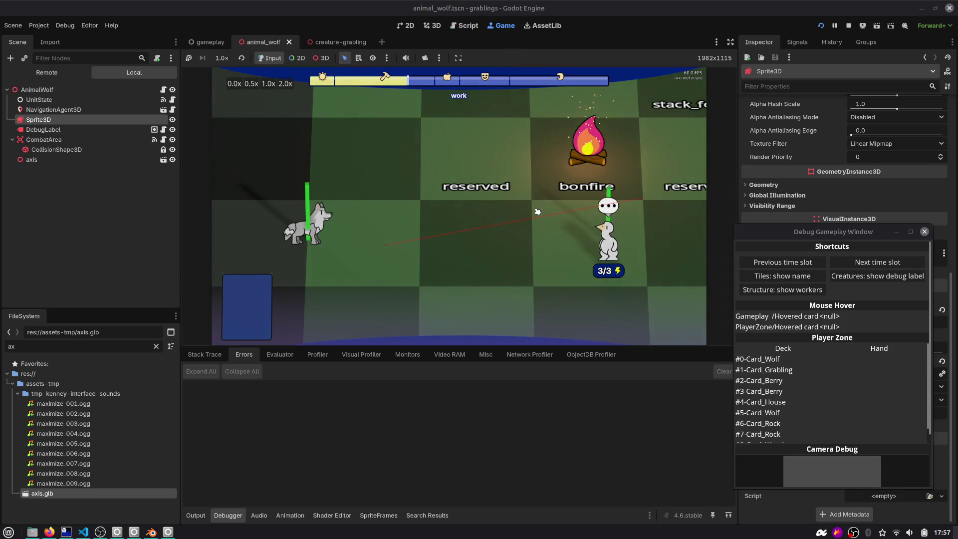
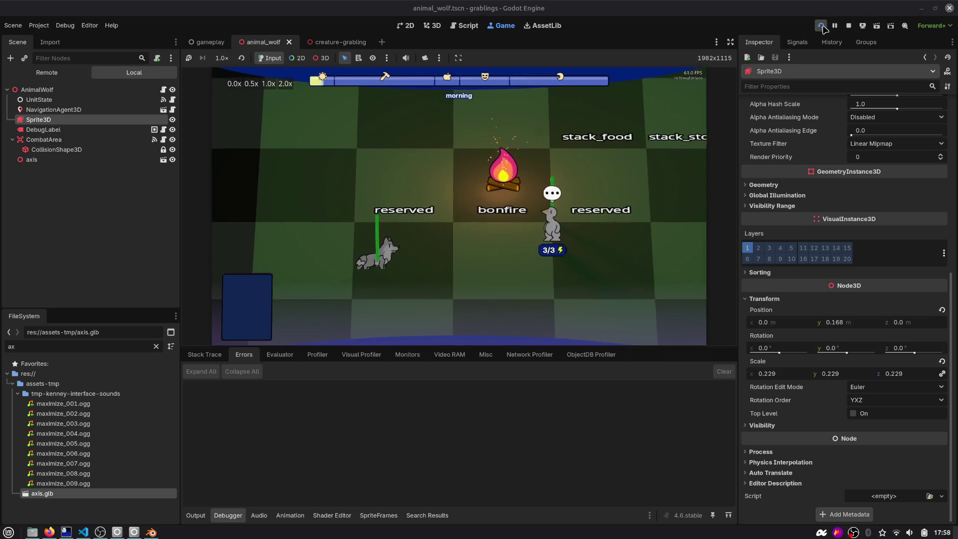
Restart the game, then comment out positioning lines 95–98 in creature_animal.gd.
key("F5")
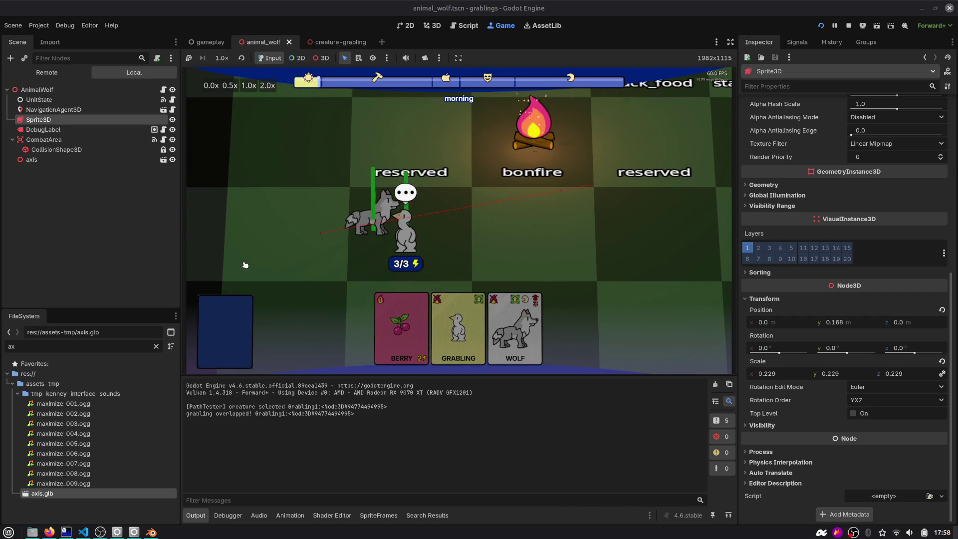
left_click(464, 25)
scroll(448, 299, "down", 1)
left_click(448, 315)
key("Down")
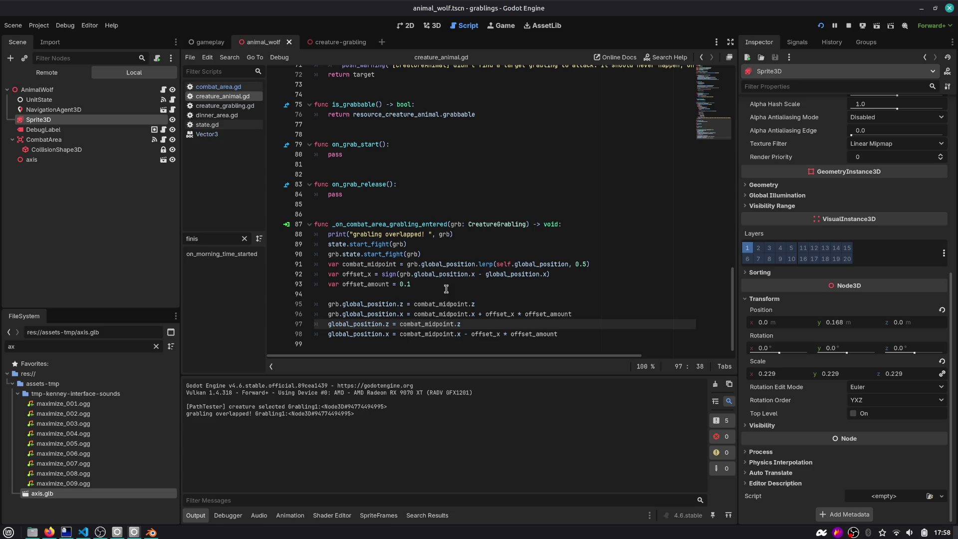
key("Up")
key("Up")
key("shift+Down")
key("shift+Down")
key("shift+Down")
key("ctrl+k")
Start a new grb.global_position assignment above the commented lines and relaunch the game.
key("Up")
key("Up")
key("Up")
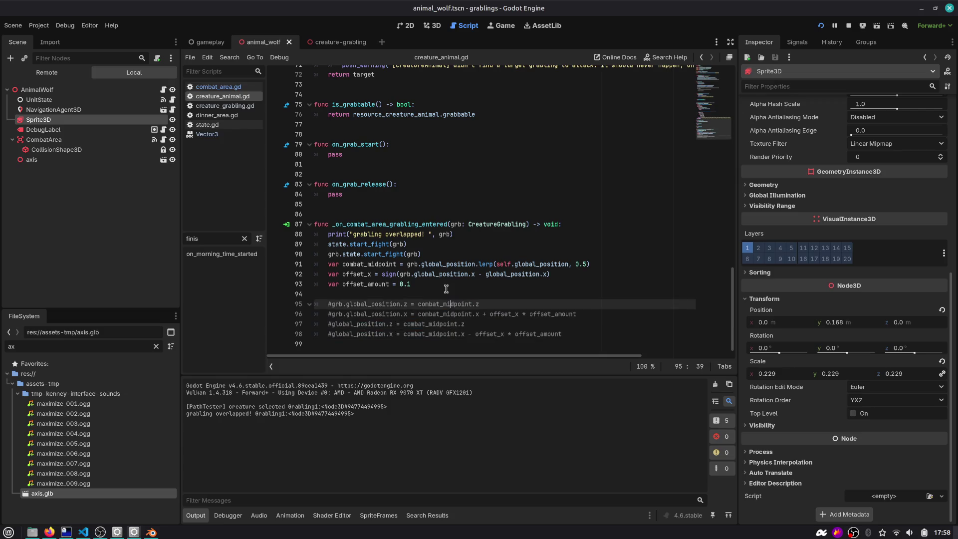
key("Return")
key("Return")
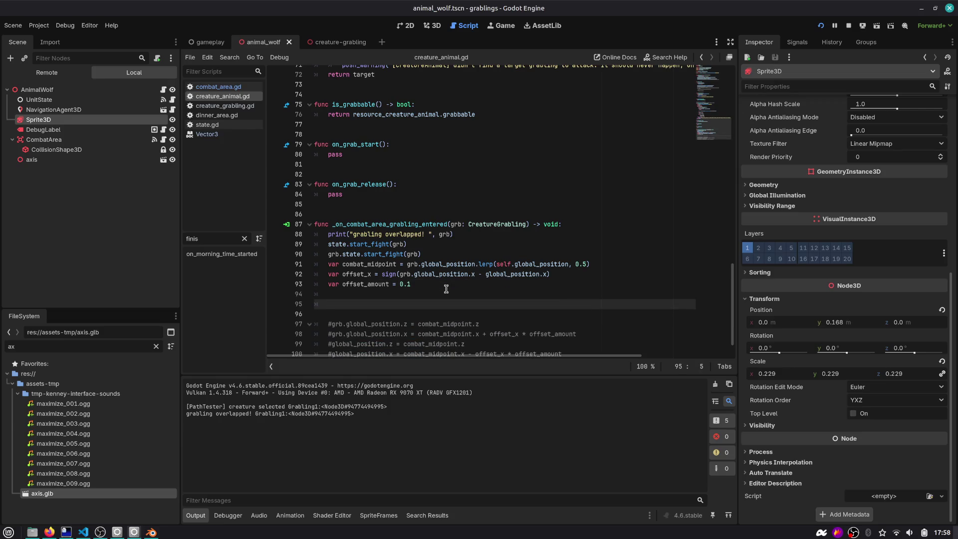
type("grb.glo")
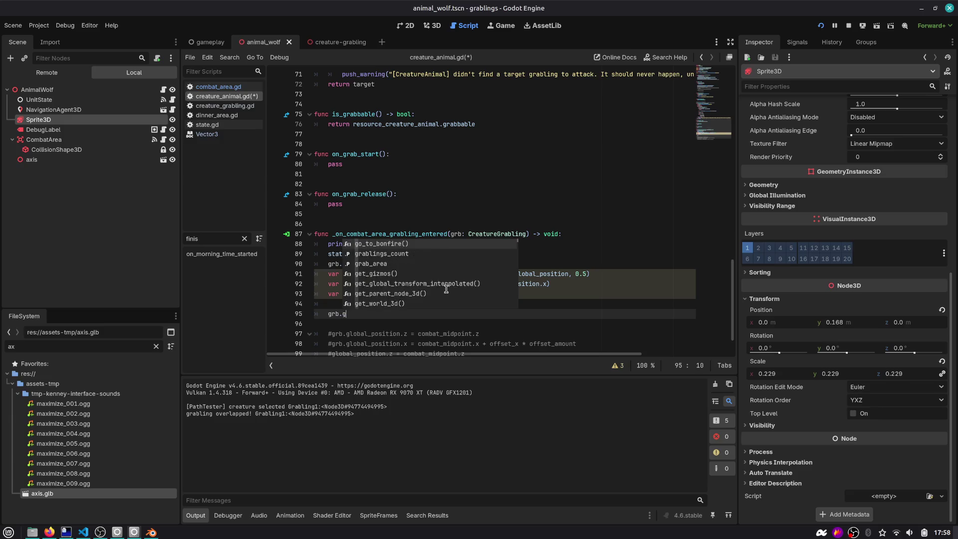
key("Down")
key("Return")
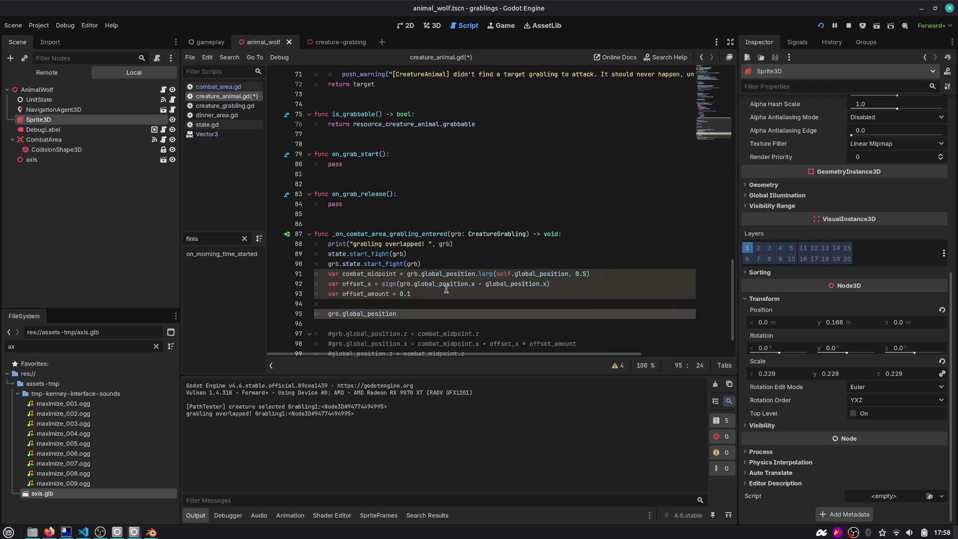
key("ctrl+space")
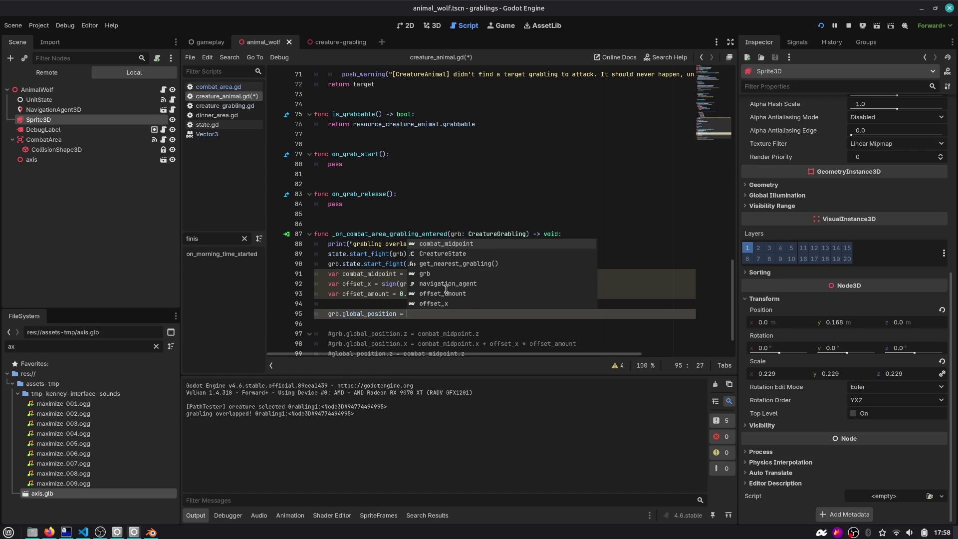
type("glo")
key("F5")
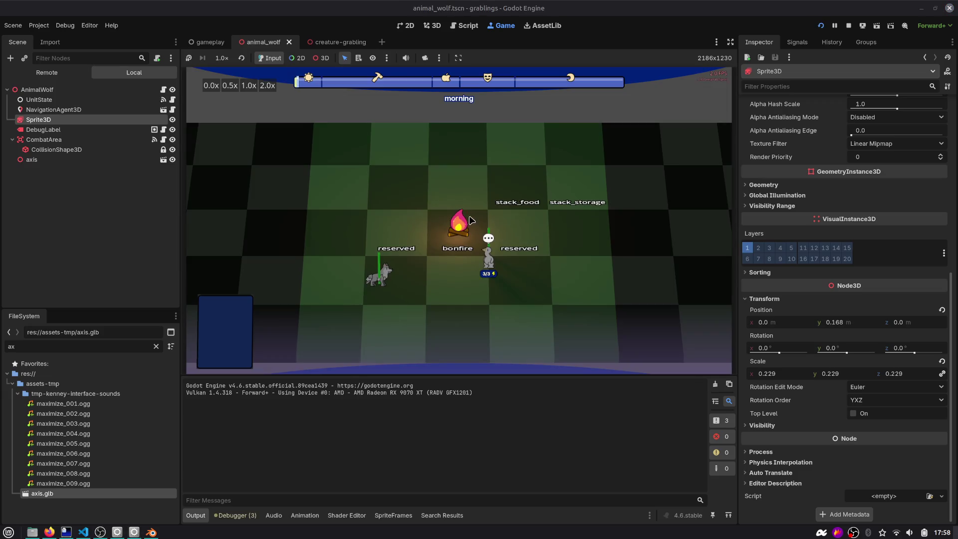
Send the grabling to the wolf to trigger the overlap, then pause and return to 3D.
left_click(517, 209)
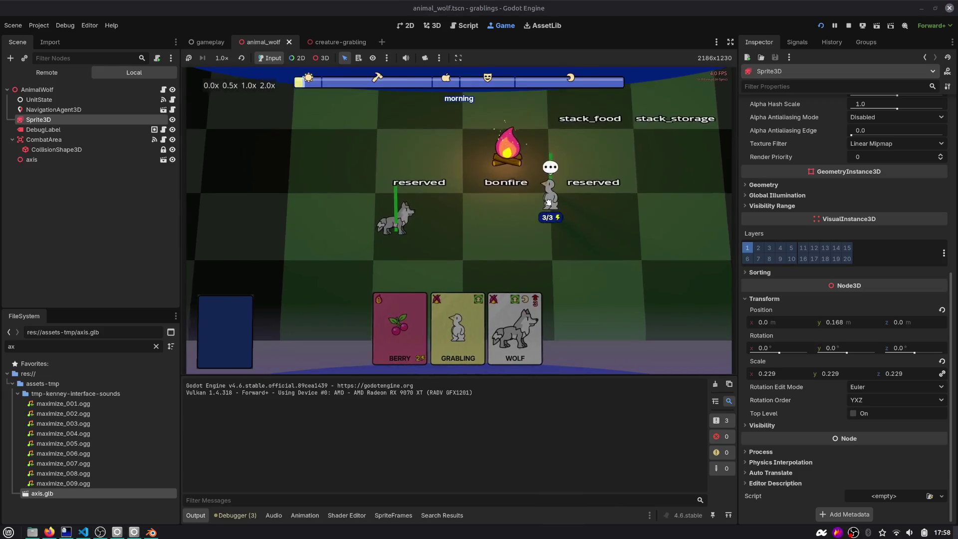
left_click(336, 237)
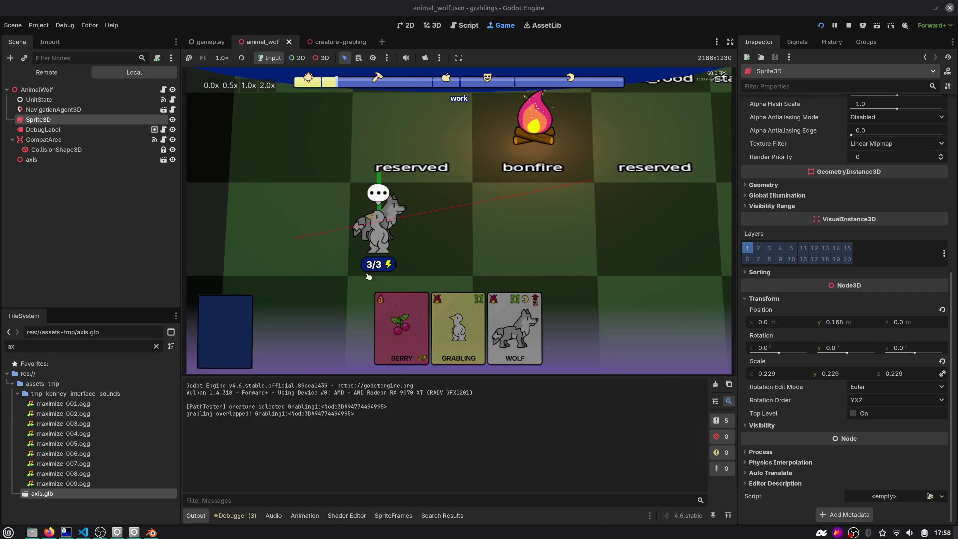
left_click(834, 26)
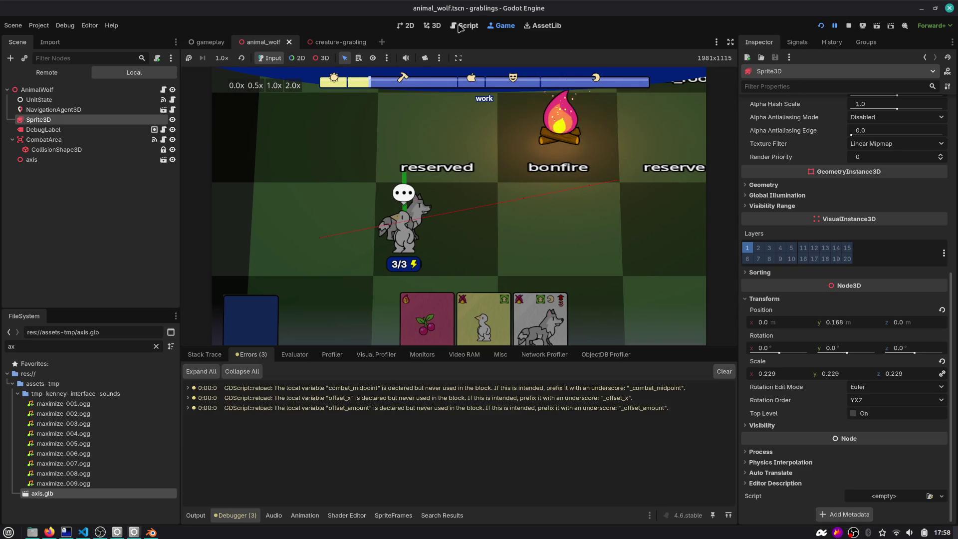
left_click(432, 26)
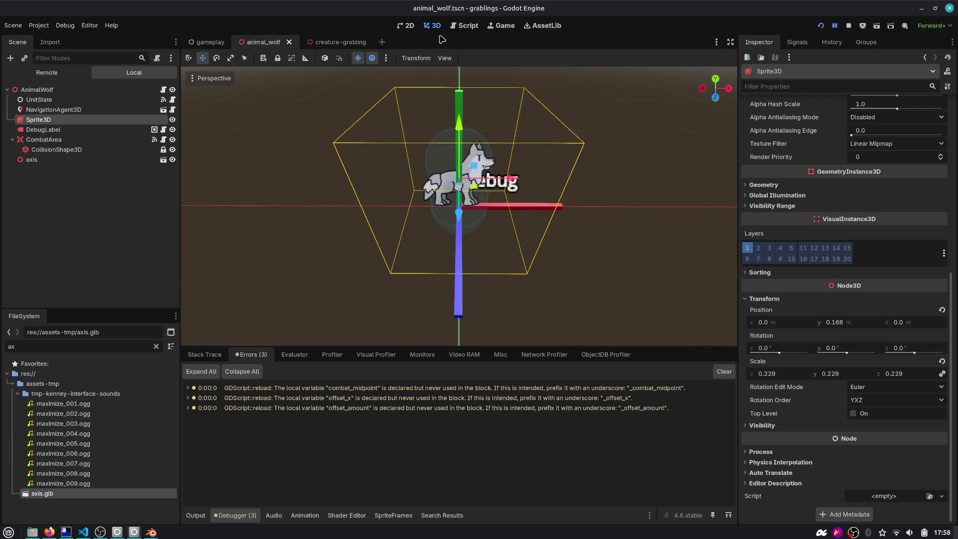
Look over the grabling in the creature-grabling scene.
scroll(451, 119, "down", 5)
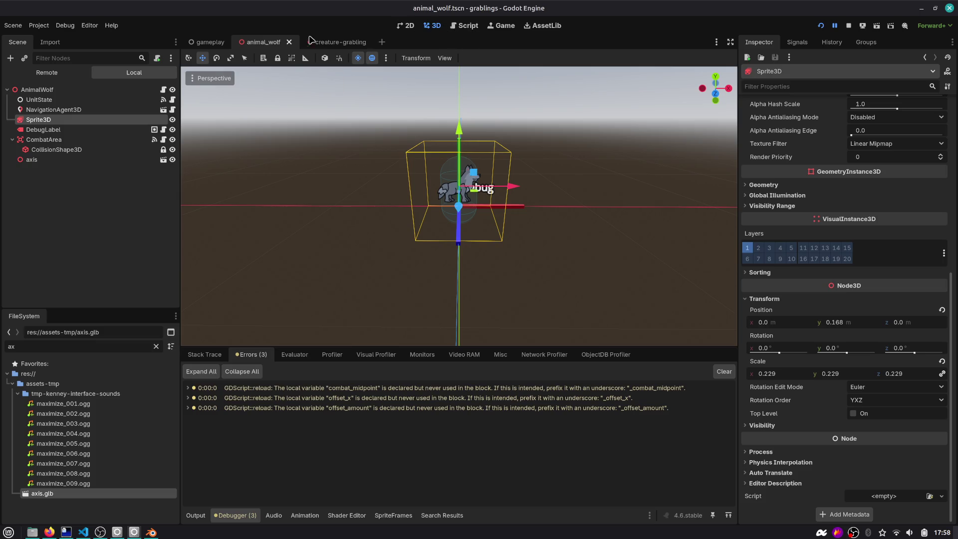
left_click(319, 43)
left_click_drag(504, 160, 453, 172)
scroll(453, 172, "up", 1)
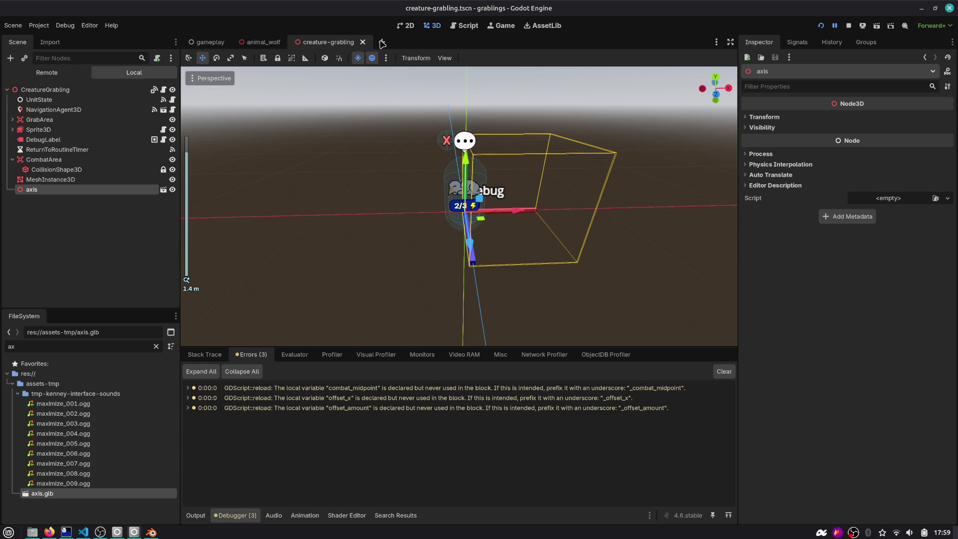
In the gameplay scene, set CreatureGrabling's position to 1.0, 0, 0.
left_click(210, 42)
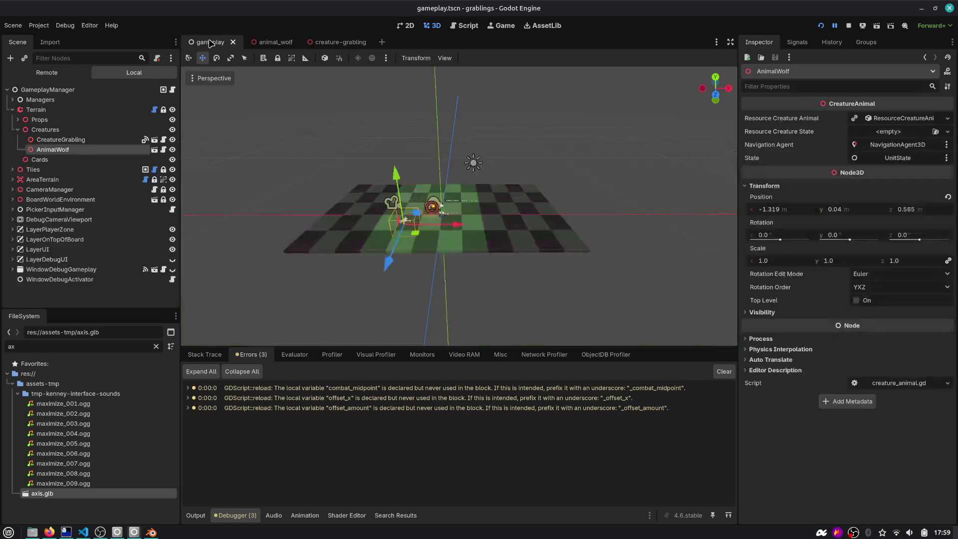
double_click(61, 140)
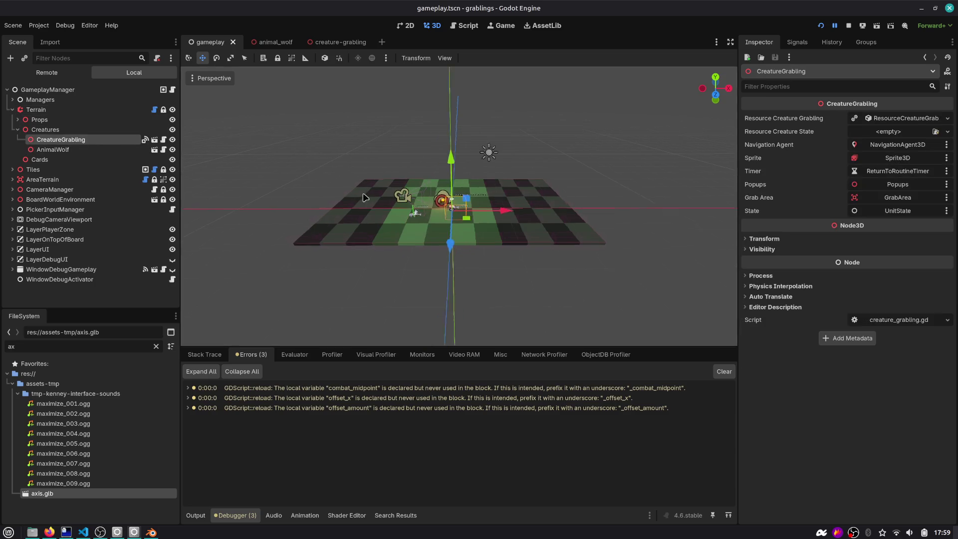
left_click_drag(473, 217, 414, 266)
left_click(898, 239)
left_click(808, 259)
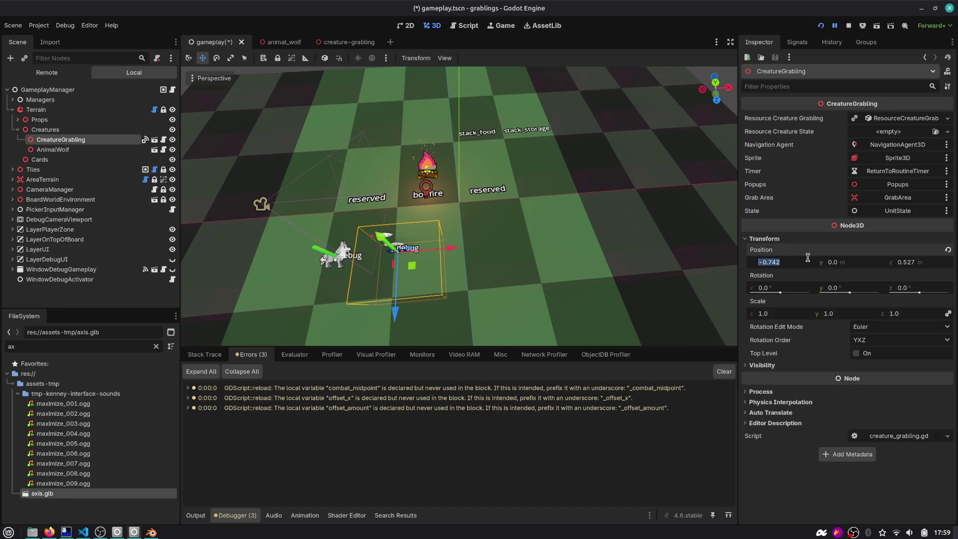
key("Tab")
key("Tab")
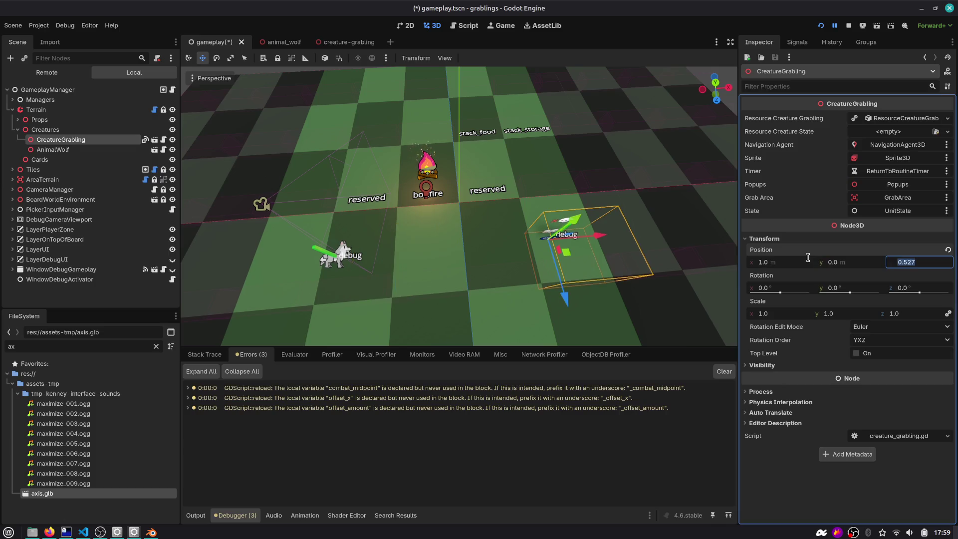
type("0")
key("Tab")
Slide AnimalWolf to x 1.581 beside the grabling and save the gameplay scene.
left_click(334, 256)
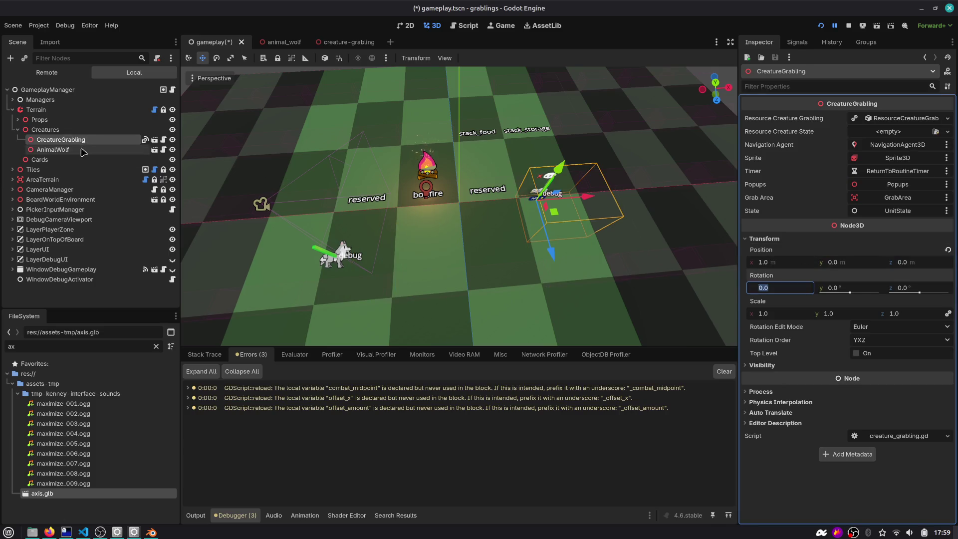
left_click(786, 211)
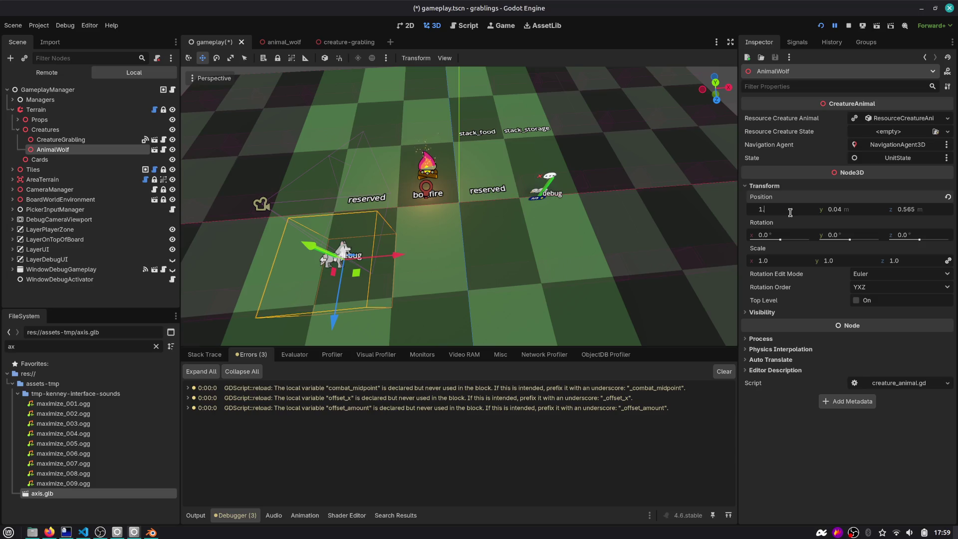
type("2")
key("Tab")
key("Tab")
type("0")
key("Tab")
scroll(473, 197, "up", 5)
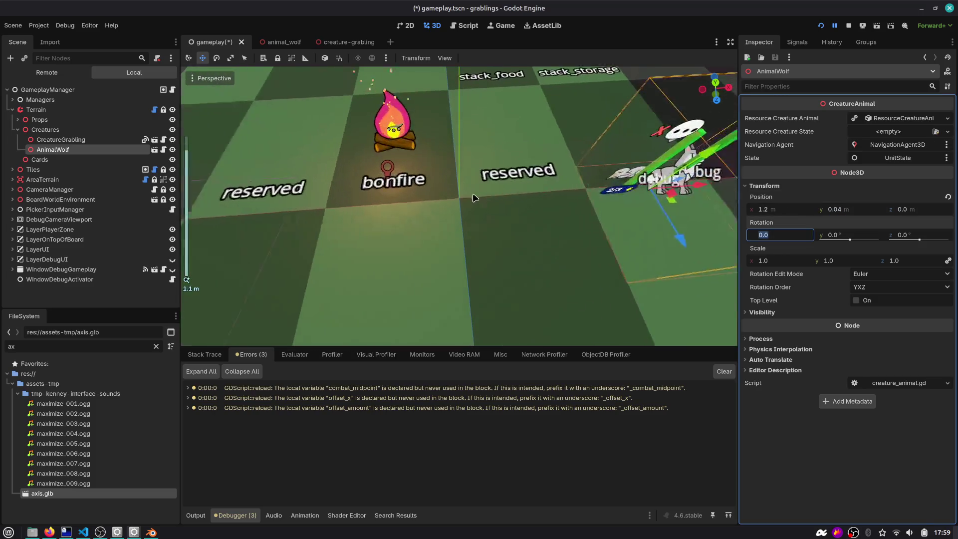
left_click_drag(528, 186, 631, 187)
scroll(453, 169, "up", 5)
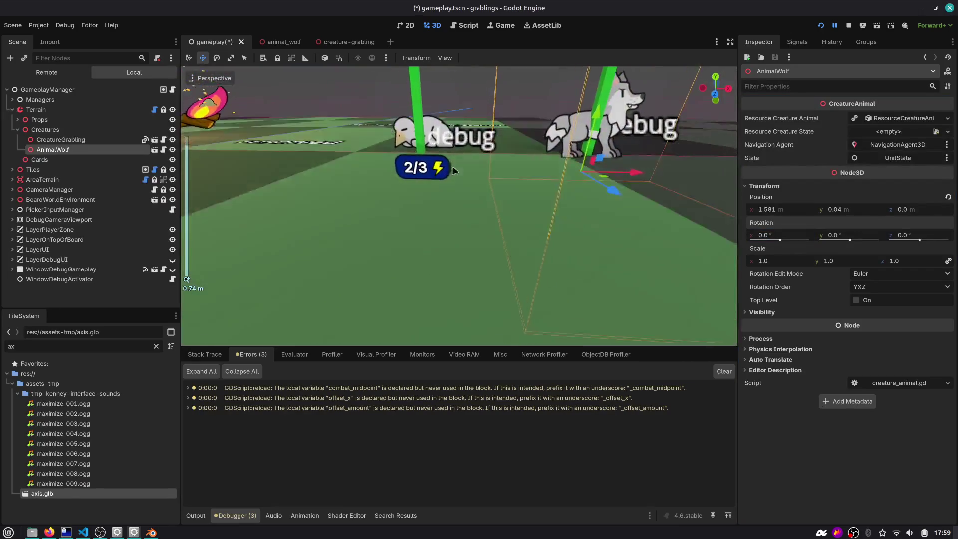
scroll(452, 200, "down", 3)
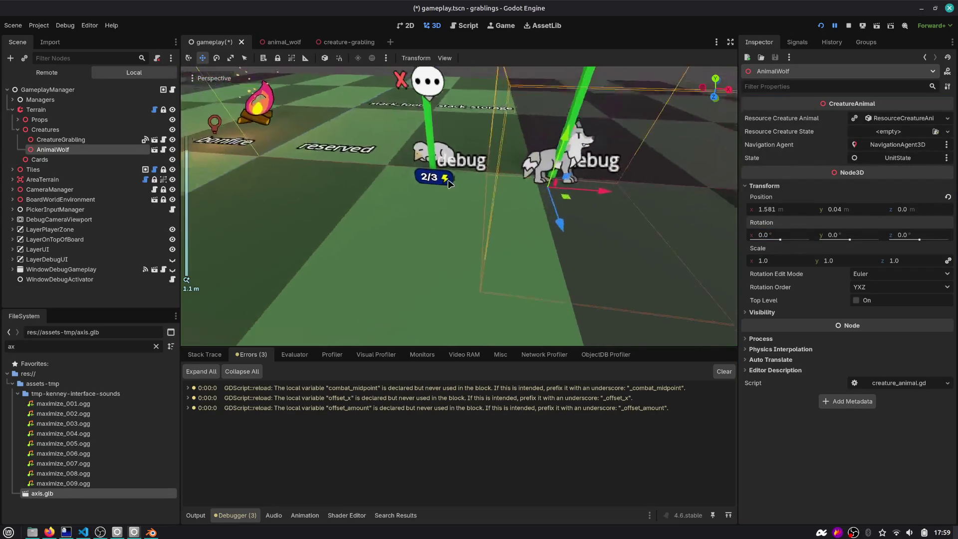
scroll(449, 183, "down", 5)
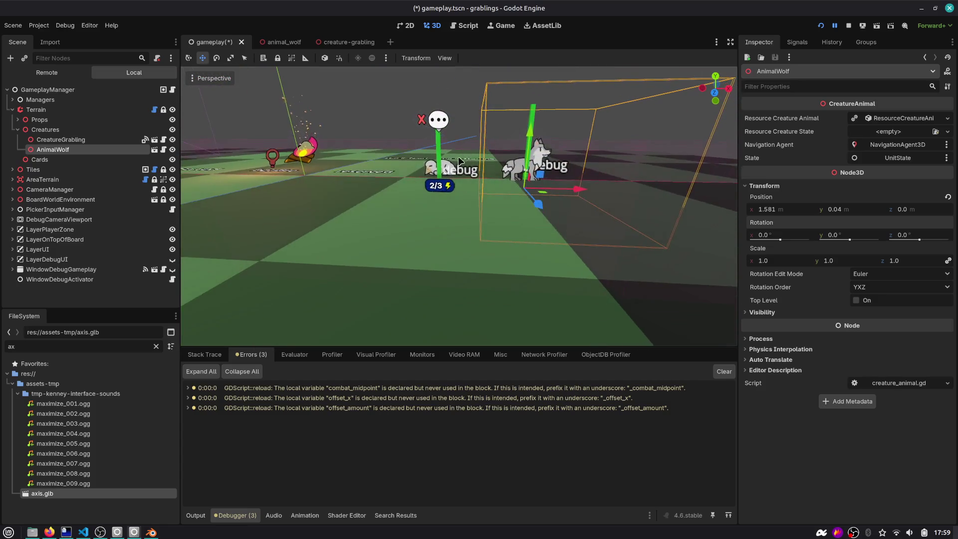
left_click_drag(459, 159, 448, 184)
key("ctrl+s")
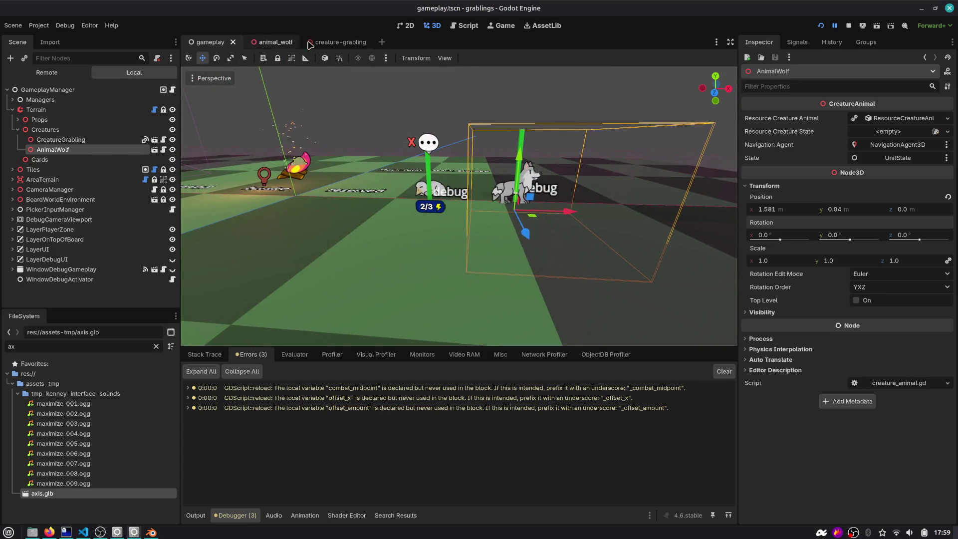
left_click(339, 42)
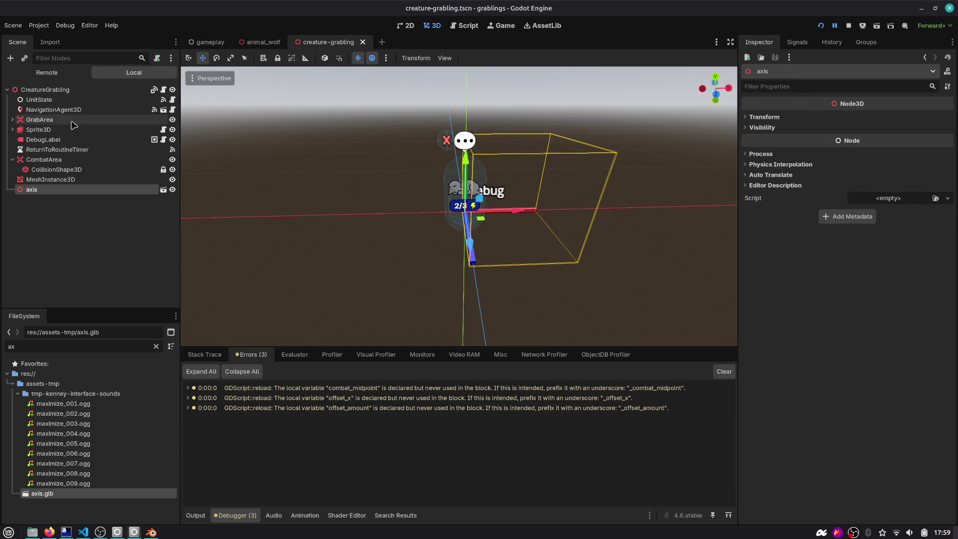
Inspect the grabling Sprite3D's script and its compute_billboard_rotation function.
left_click(12, 129)
left_click(38, 129)
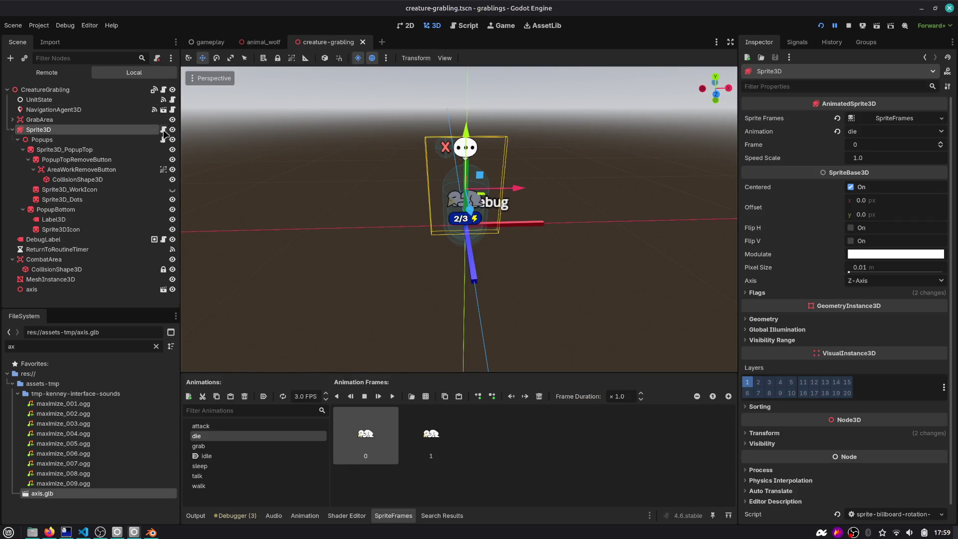
left_click(163, 129)
double_click(446, 118)
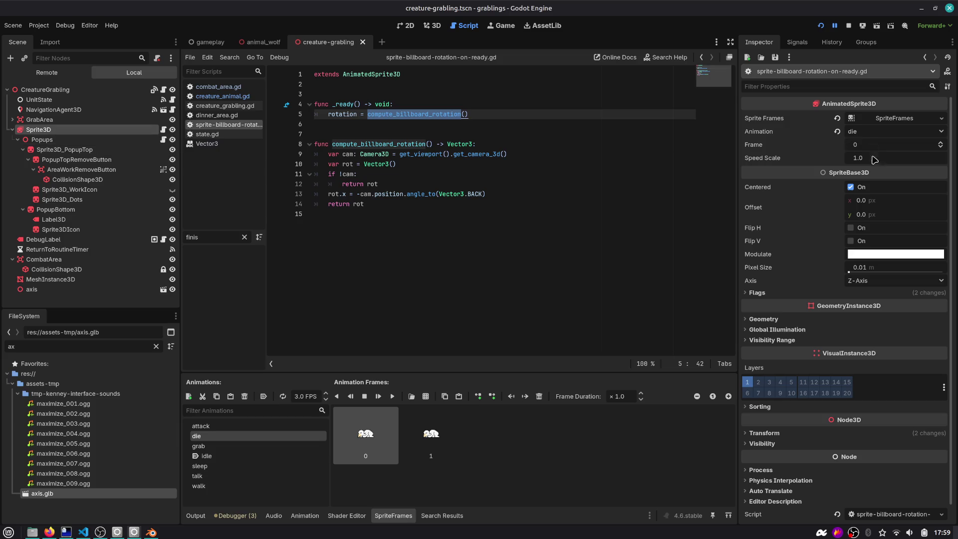
Attach sprite-billboard-rotation-on-ready.gd to the wolf's sprite and save the animal_wolf scene.
left_click(260, 42)
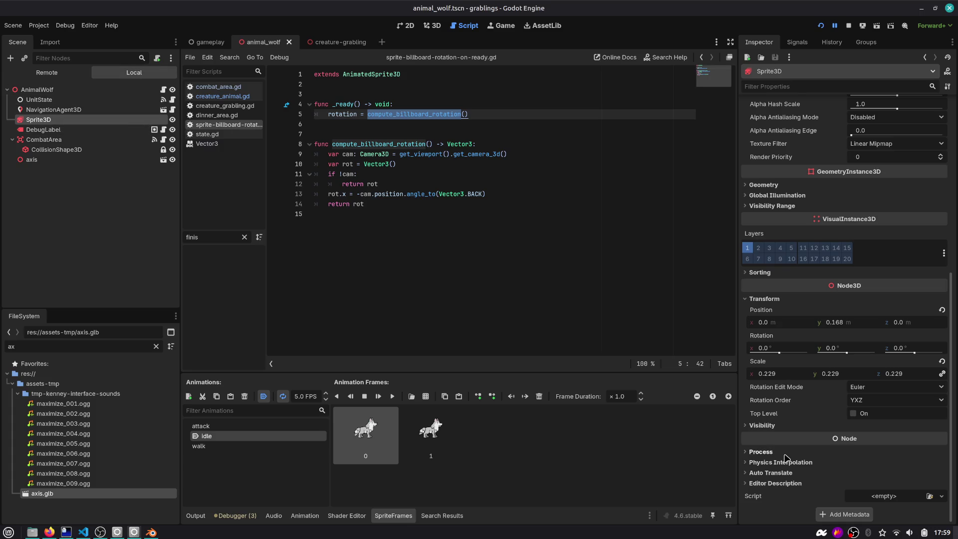
left_click(930, 497)
type("c")
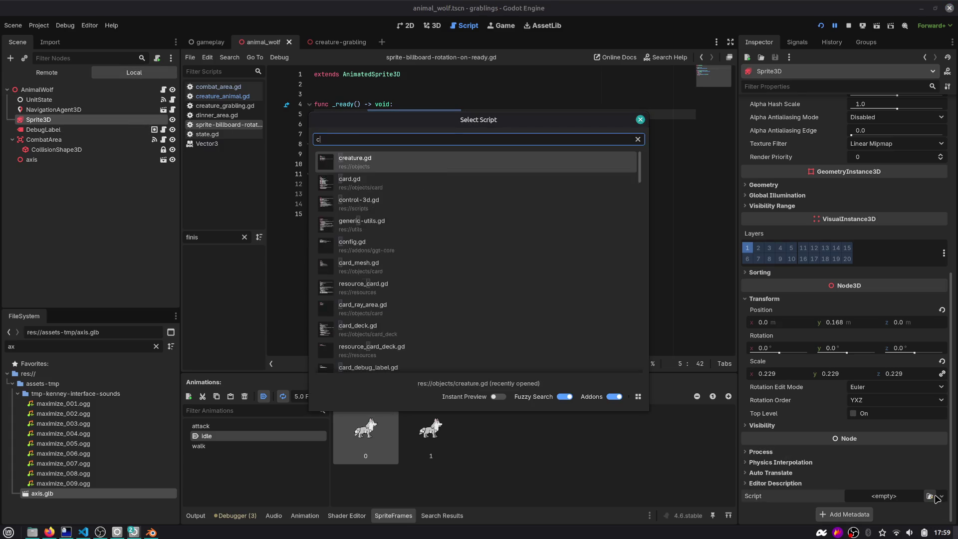
type("omputer")
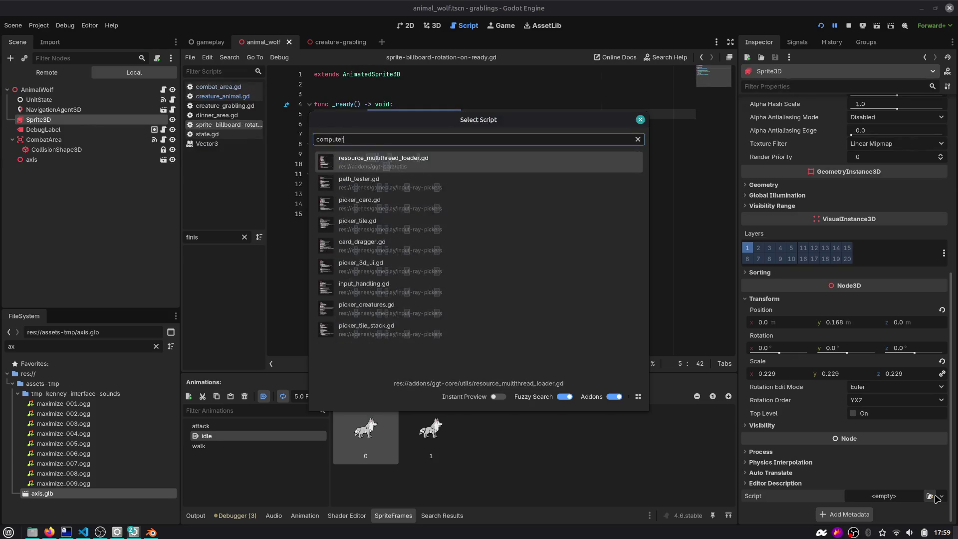
key("ctrl+a")
type("billboard")
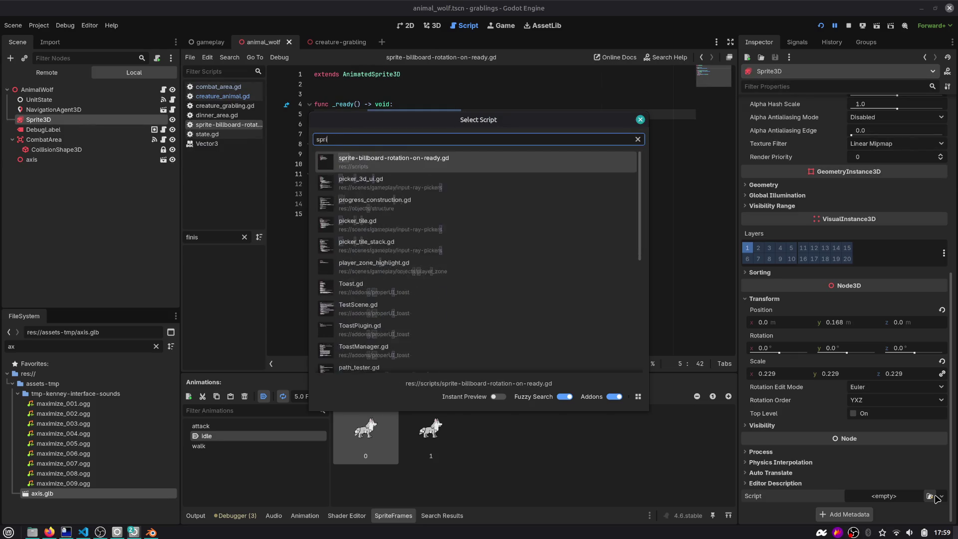
key("Return")
key("ctrl+s")
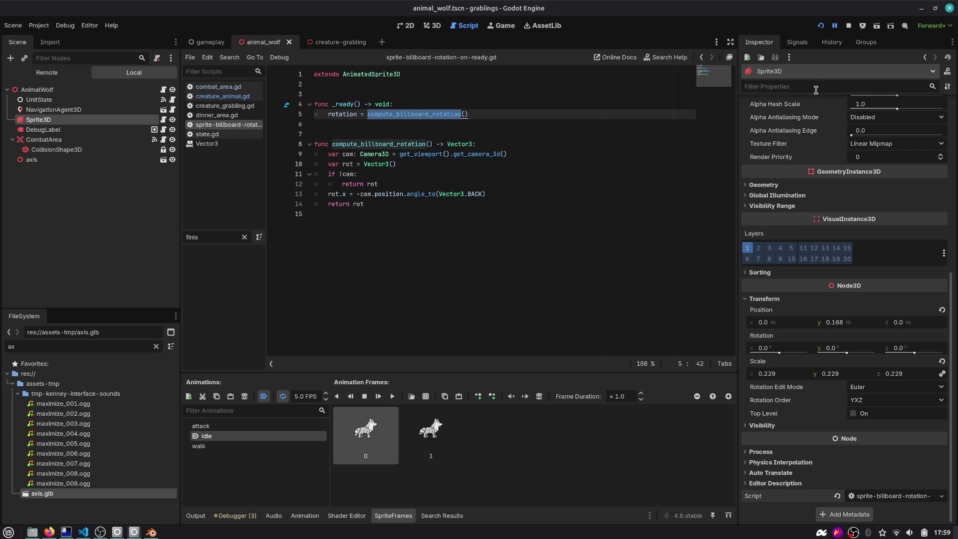
Revert the wolf sprite's Billboard flag to Disabled.
type("bil")
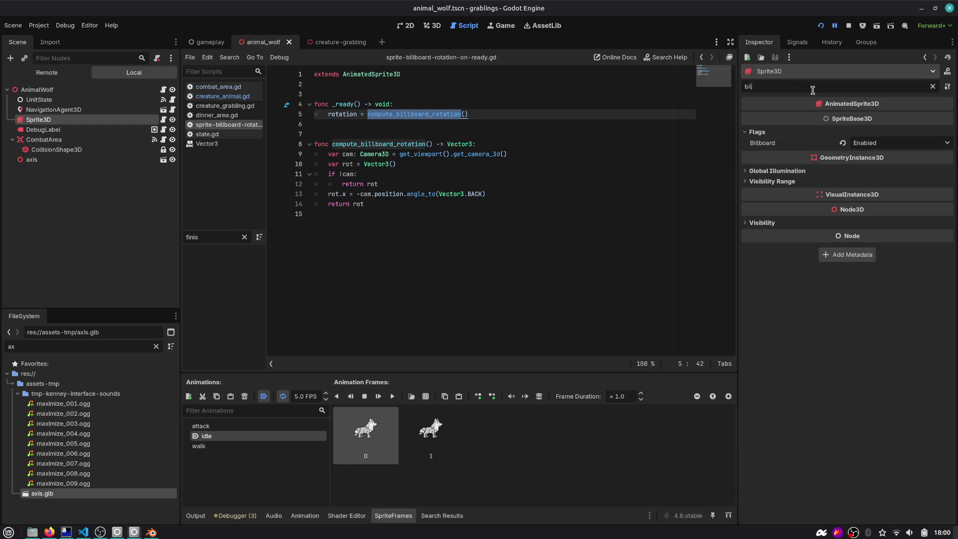
left_click(842, 143)
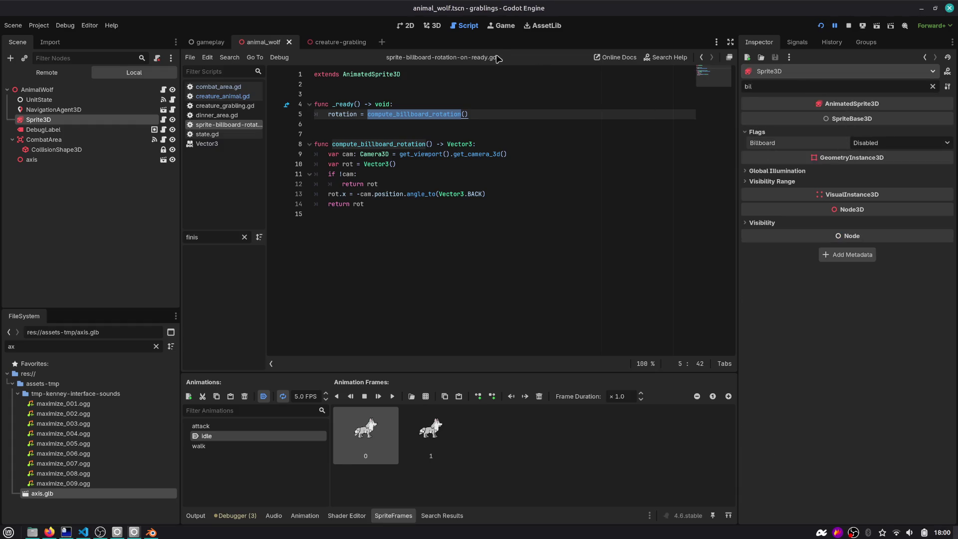
left_click(432, 25)
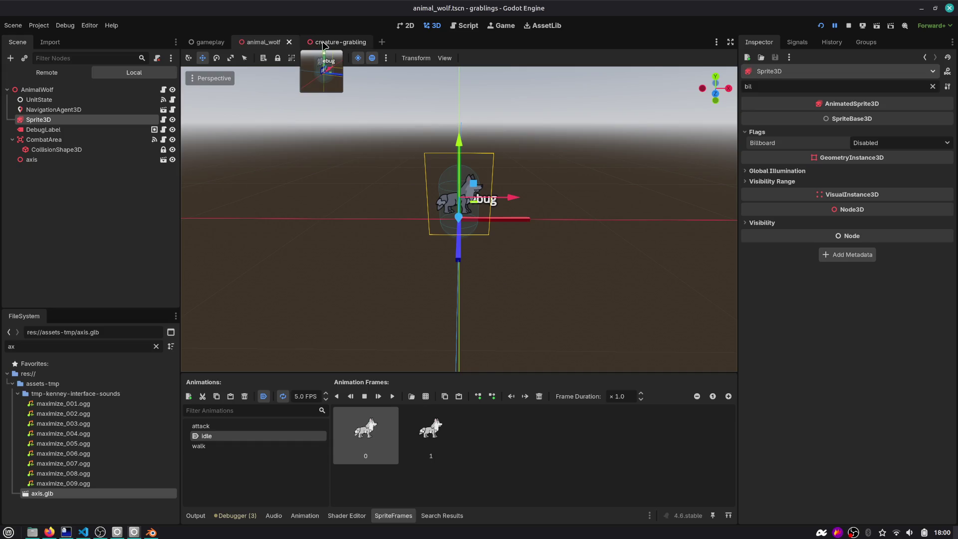
In the gameplay scene, enable Editable Children on CreatureGrabling.
left_click(341, 42)
left_click(207, 41)
scroll(462, 142, "up", 5)
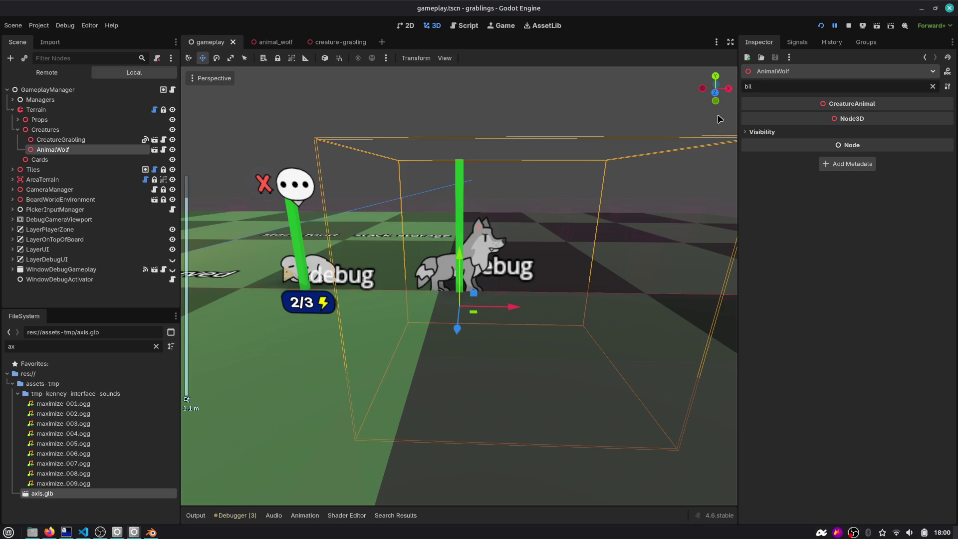
left_click(714, 93)
scroll(370, 210, "up", 1)
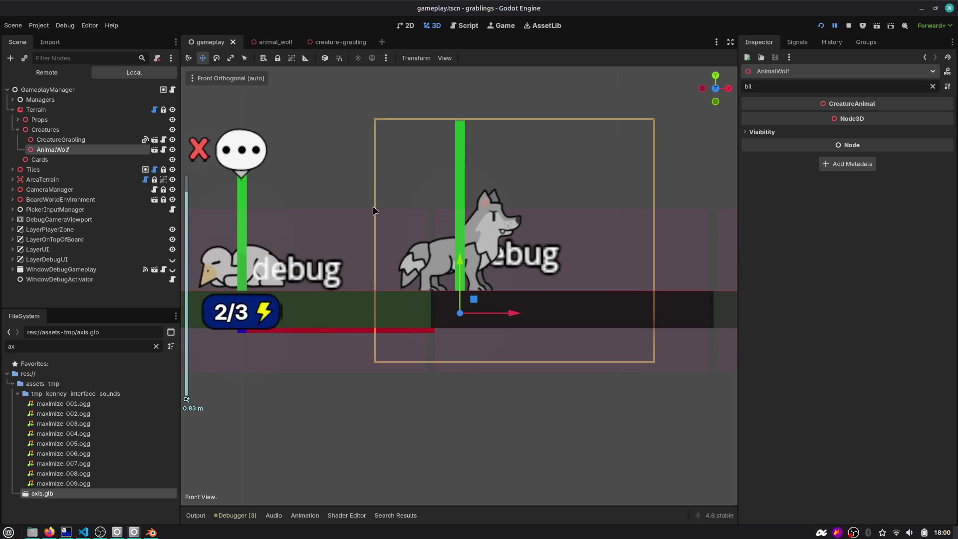
left_click_drag(362, 218, 418, 218)
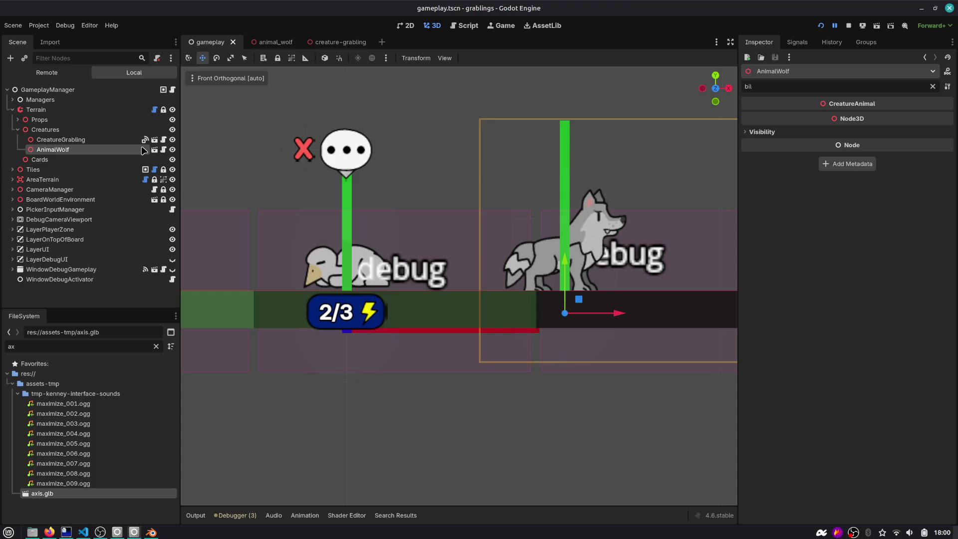
left_click(67, 139)
right_click(70, 139)
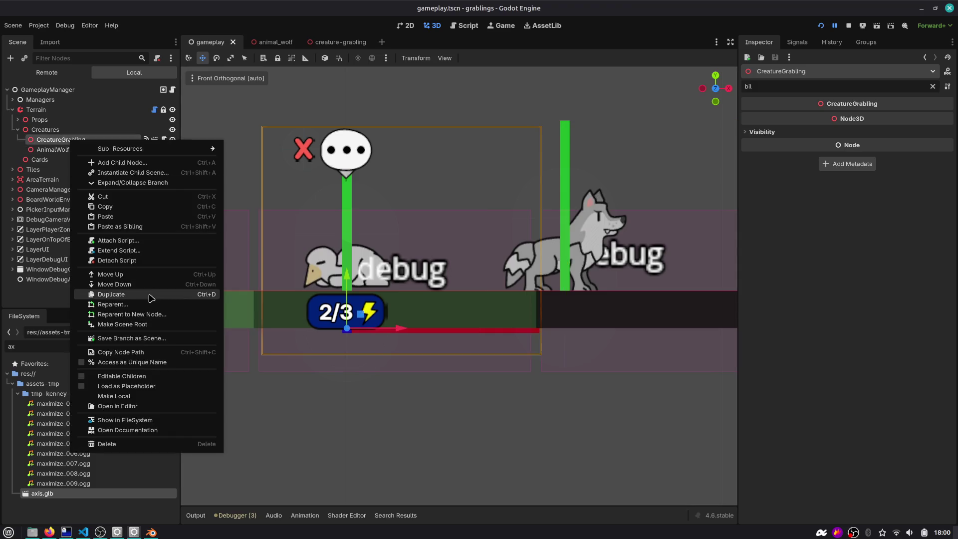
left_click(117, 376)
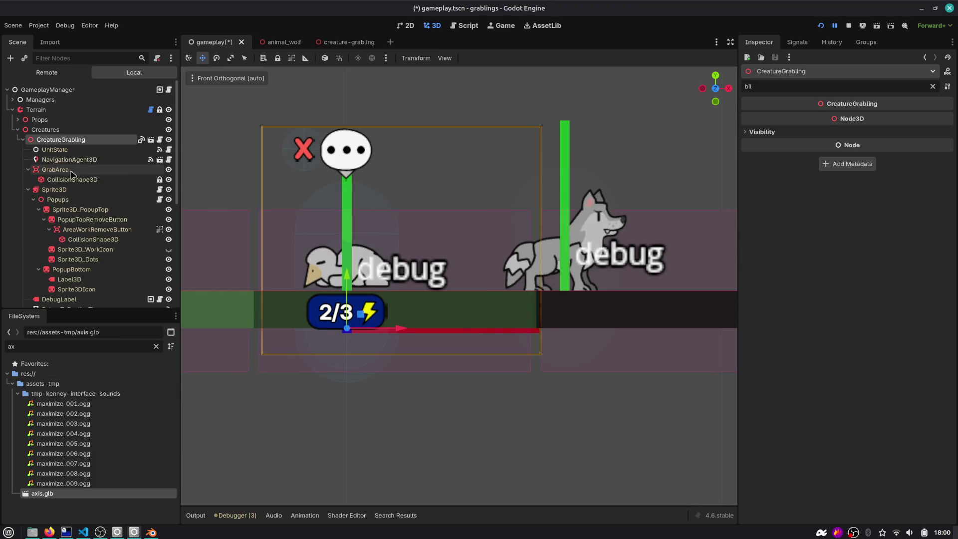
Check the grabling sprite's Flags, clear the filter, and enable Editable Children on AnimalWolf.
left_click(66, 191)
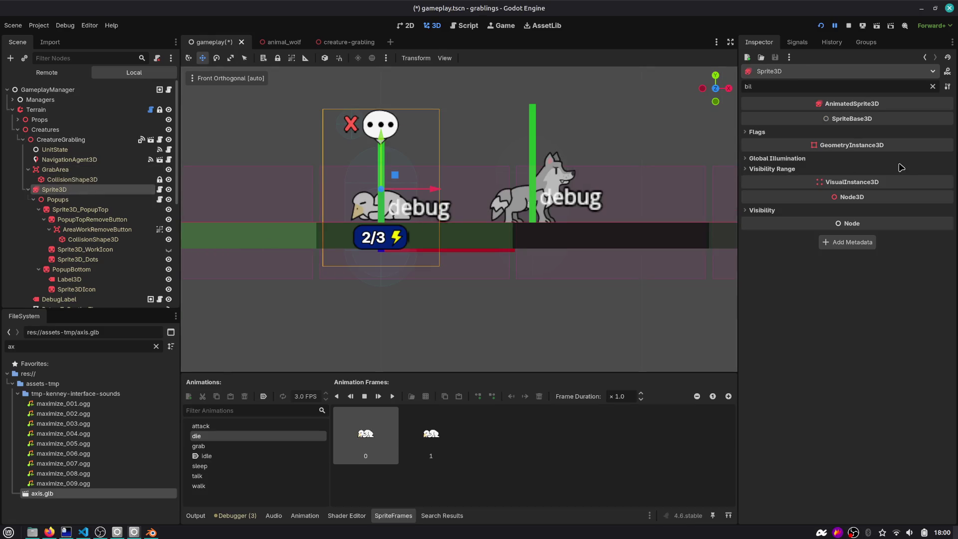
left_click(798, 133)
left_click(796, 132)
left_click(932, 86)
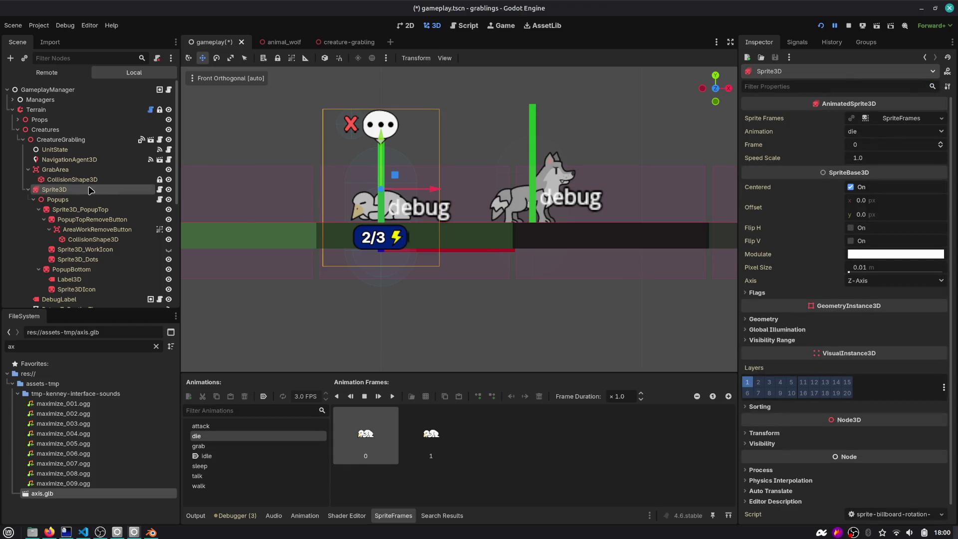
scroll(84, 200, "down", 5)
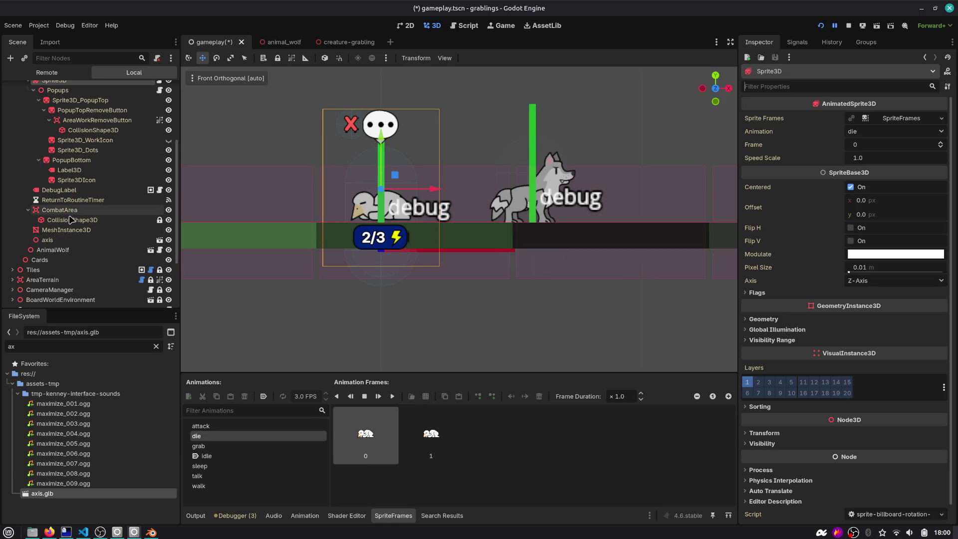
right_click(102, 251)
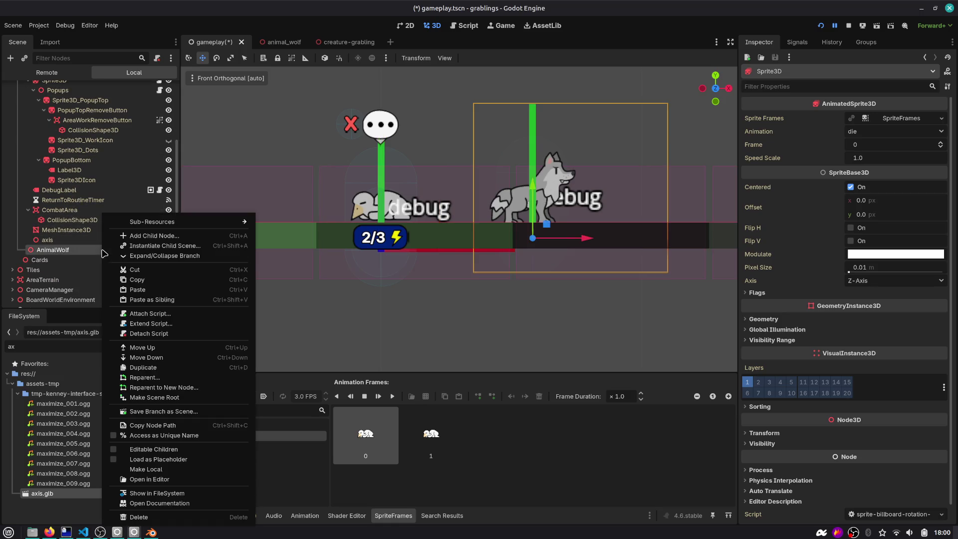
left_click(150, 449)
scroll(59, 202, "down", 4)
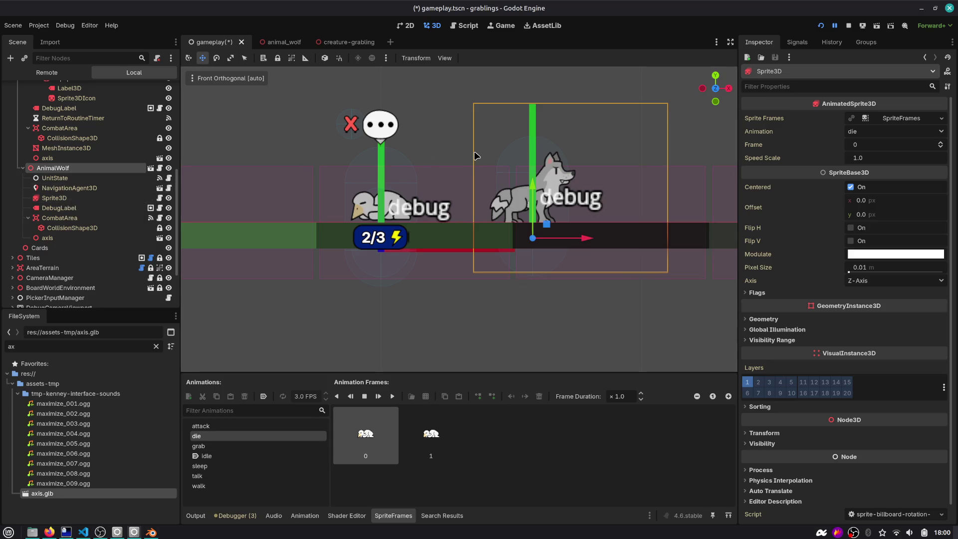
Select each creature in turn and orbit the view over the board.
left_click(606, 173)
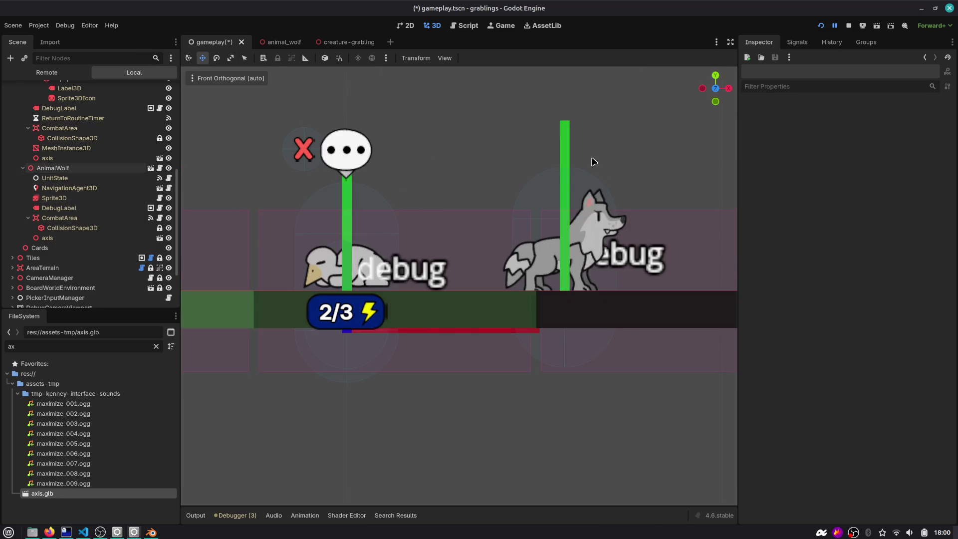
left_click(58, 168)
scroll(389, 187, "down", 3)
mouse_move(552, 219)
left_mouse_down()
mouse_move(491, 312)
mouse_move(502, 245)
mouse_move(498, 319)
left_mouse_up()
scroll(73, 196, "up", 3)
scroll(73, 196, "up", 3)
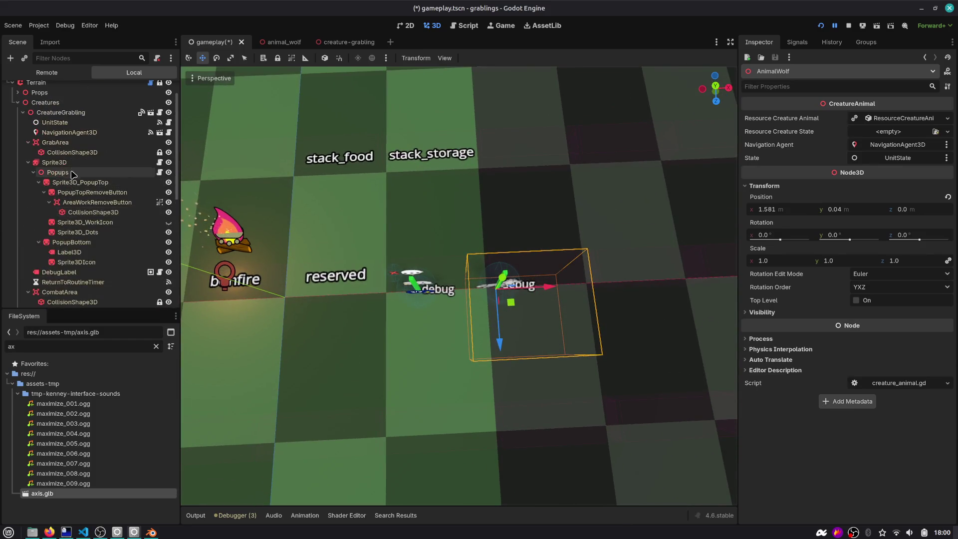
left_click(64, 112)
left_click_drag(349, 289, 377, 225)
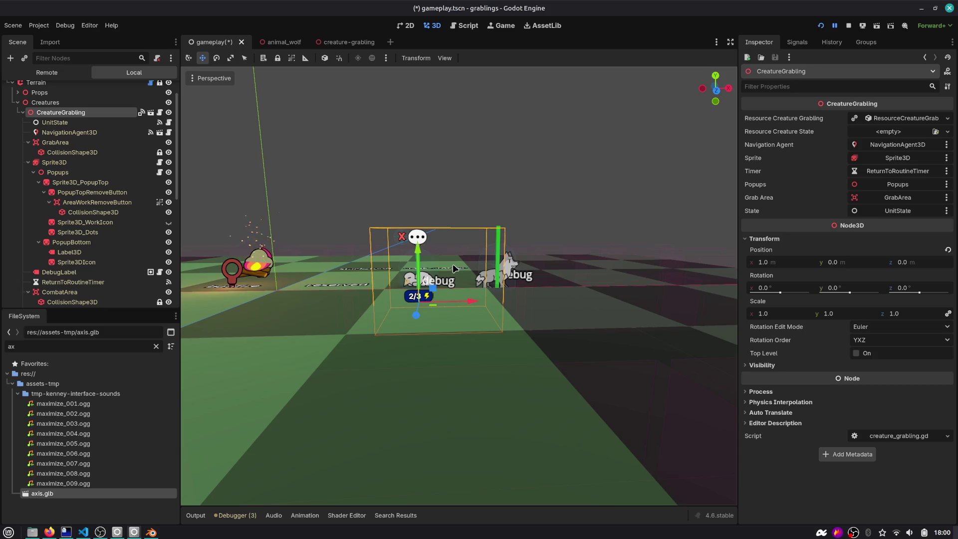
Switch to front orthographic view, select both creatures, and compare them side by side.
key("KP_1")
scroll(519, 208, "up", 10)
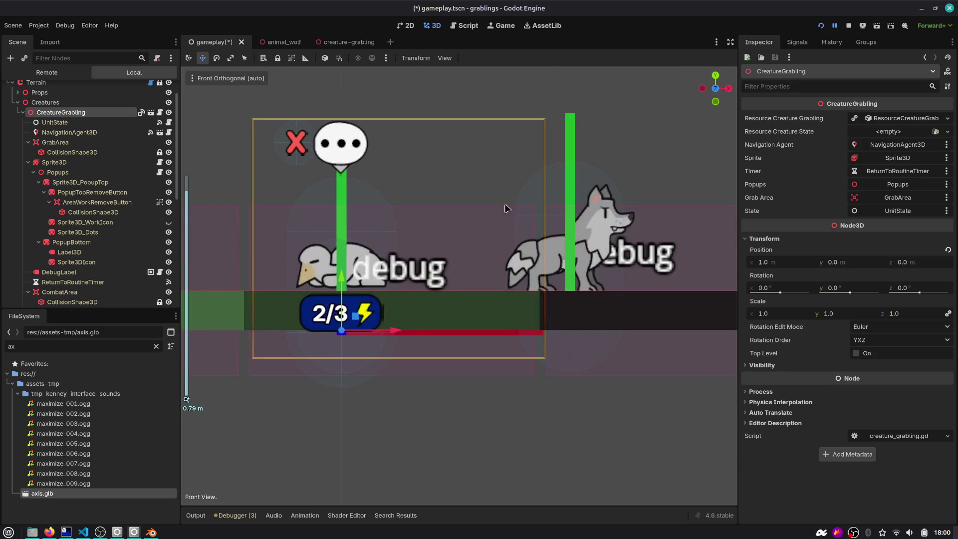
scroll(75, 209, "down", 3)
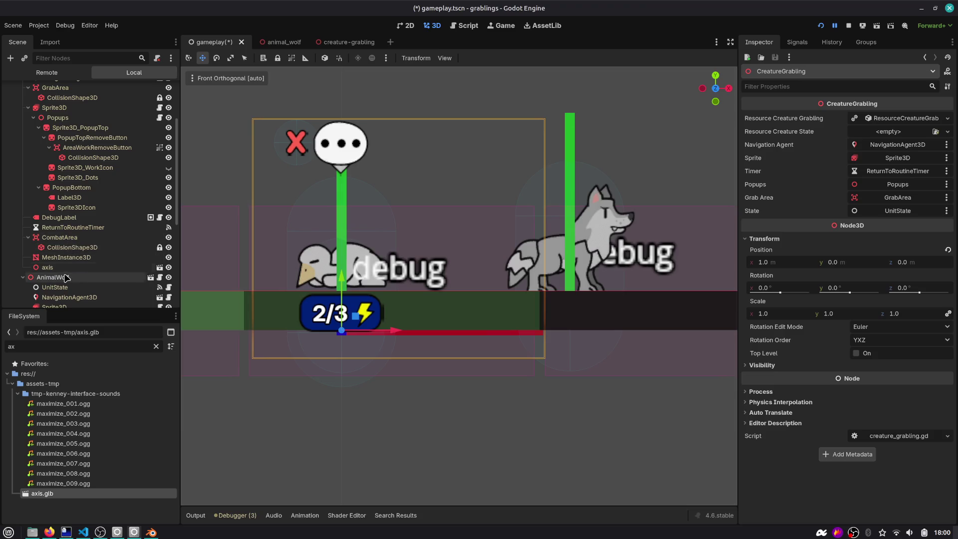
left_click(66, 278, "ctrl")
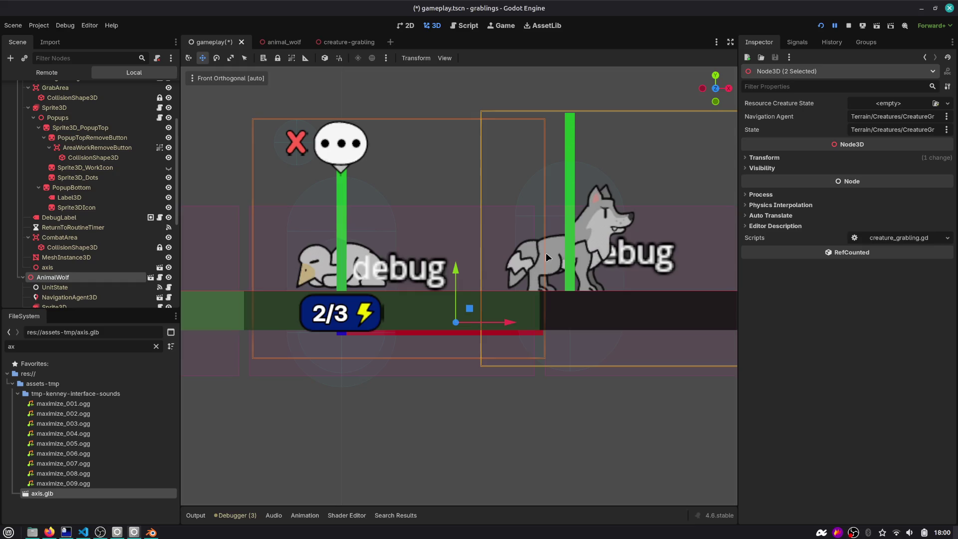
left_click_drag(503, 145, 497, 163)
scroll(497, 165, "down", 3)
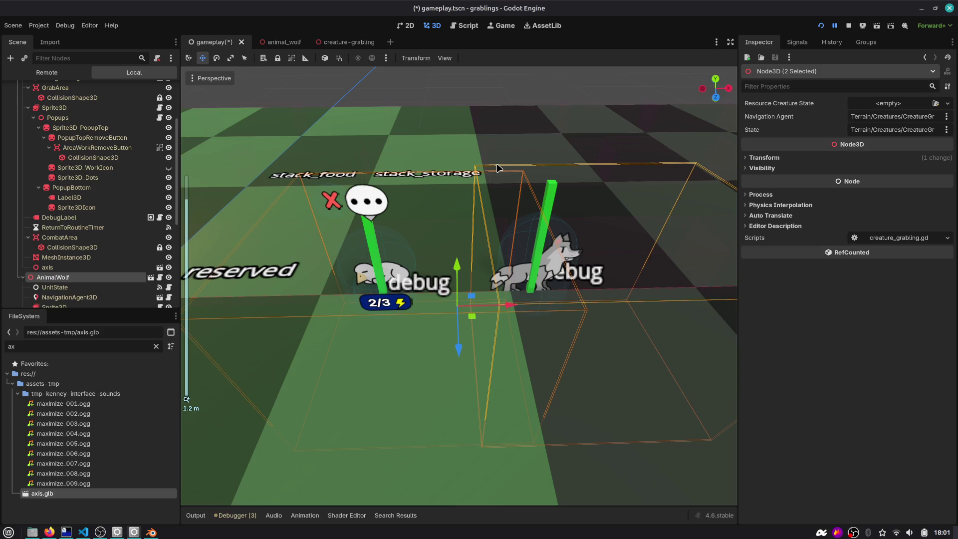
left_click_drag(488, 198, 482, 172)
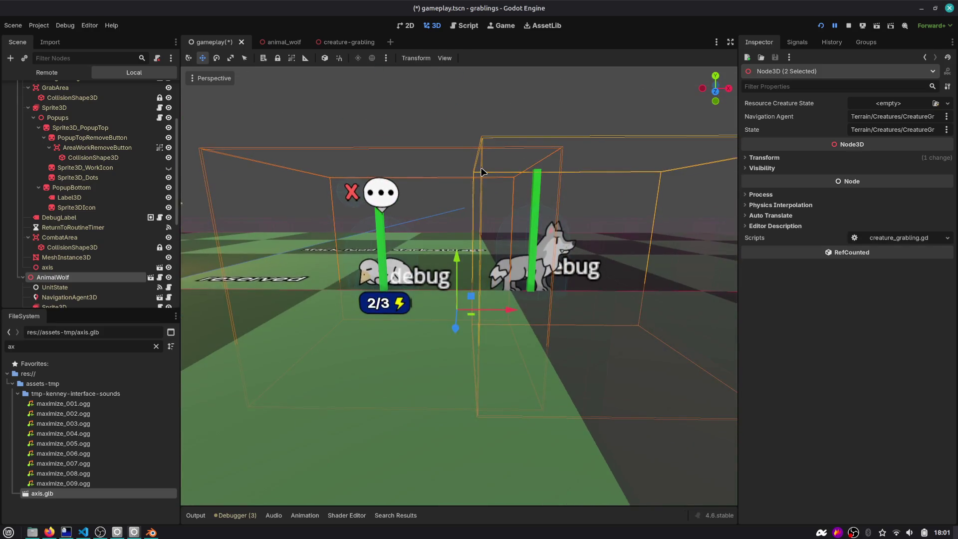
mouse_move(271, 47)
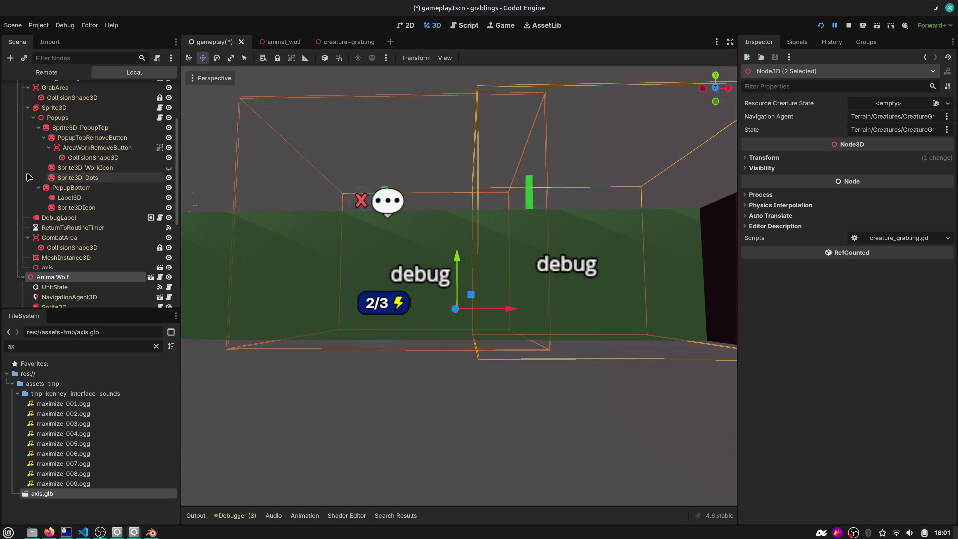
scroll(44, 162, "up", 3)
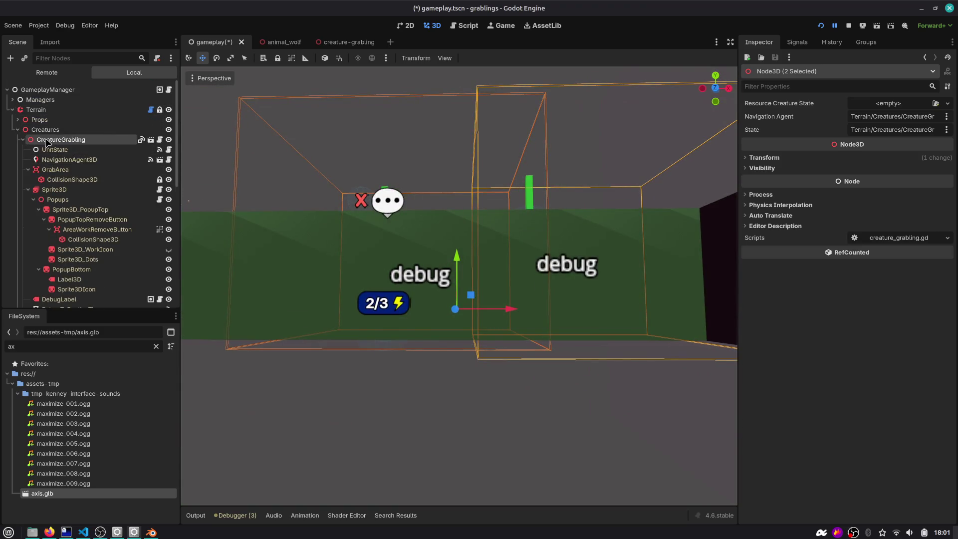
left_click(18, 129)
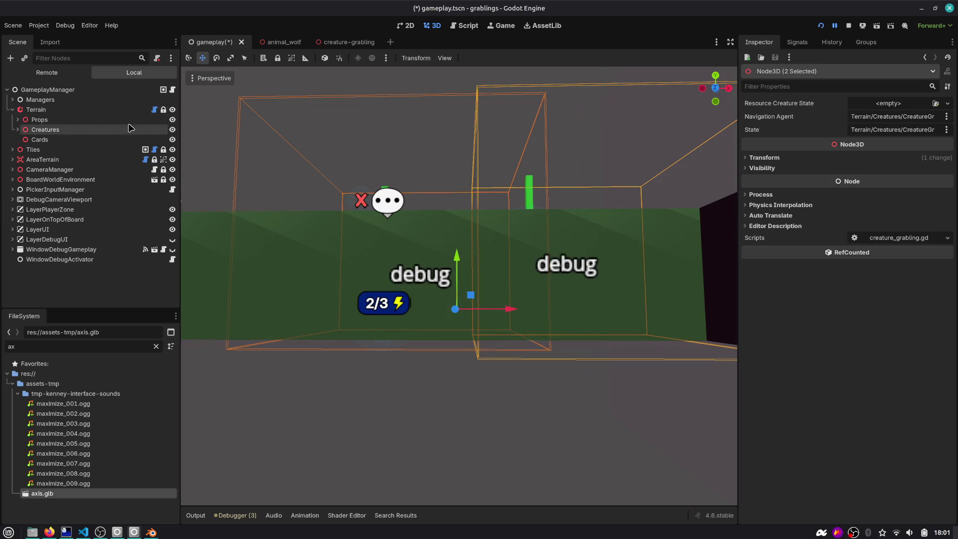
Inspect the Terrain node's visibility properties.
left_click(34, 109)
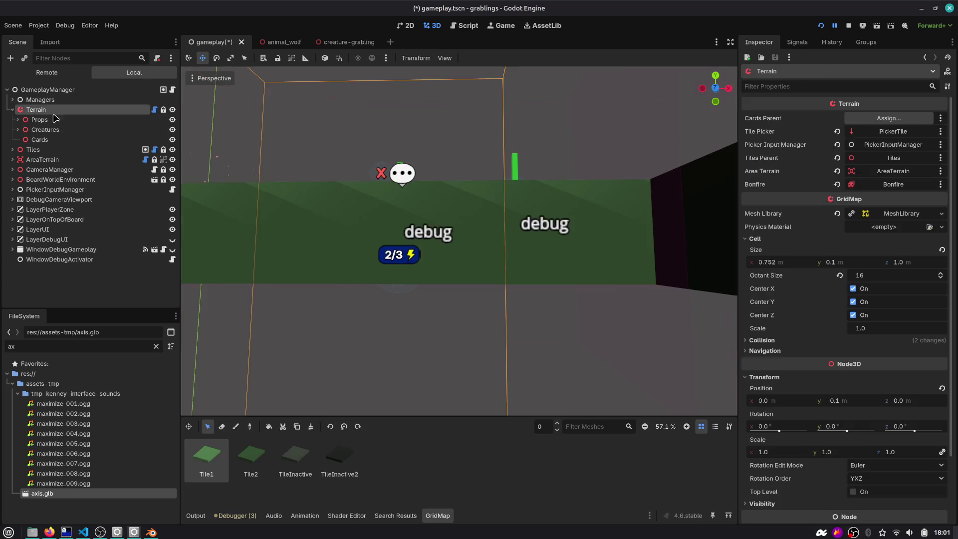
scroll(806, 215, "down", 3)
left_click(768, 424)
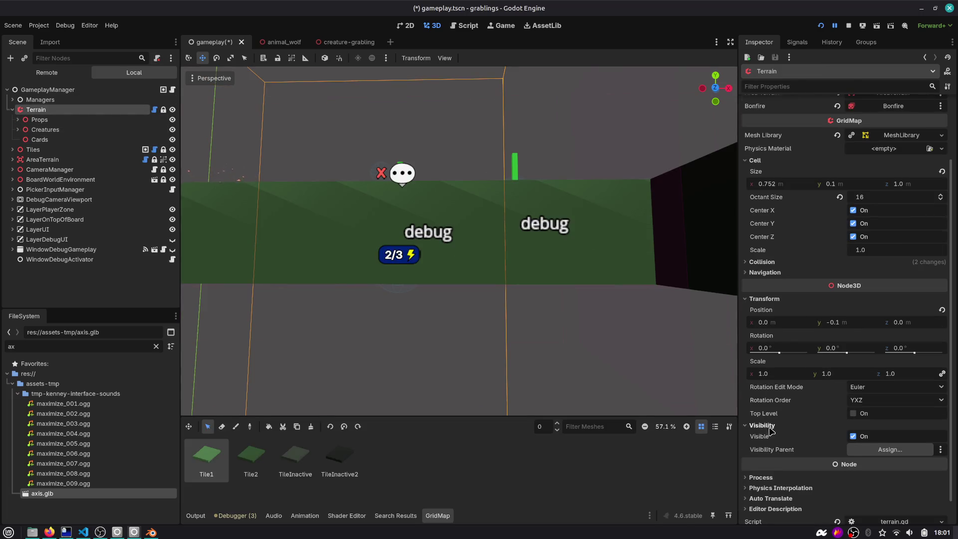
scroll(834, 422, "down", 1)
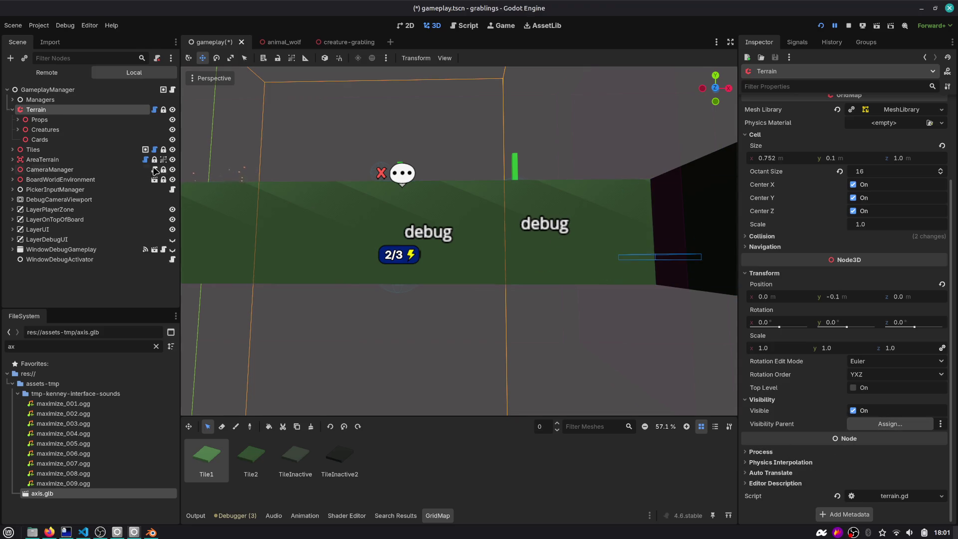
Move CreatureGrabling and AnimalWolf out of the Creatures group to the scene's top level.
left_click(45, 129)
left_click(59, 140, "ctrl")
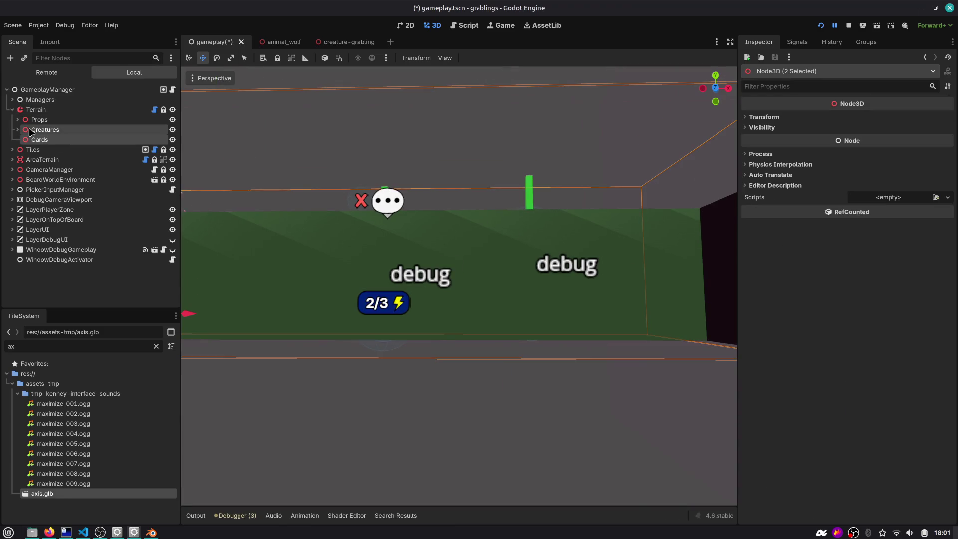
left_click(19, 131)
left_click(24, 140)
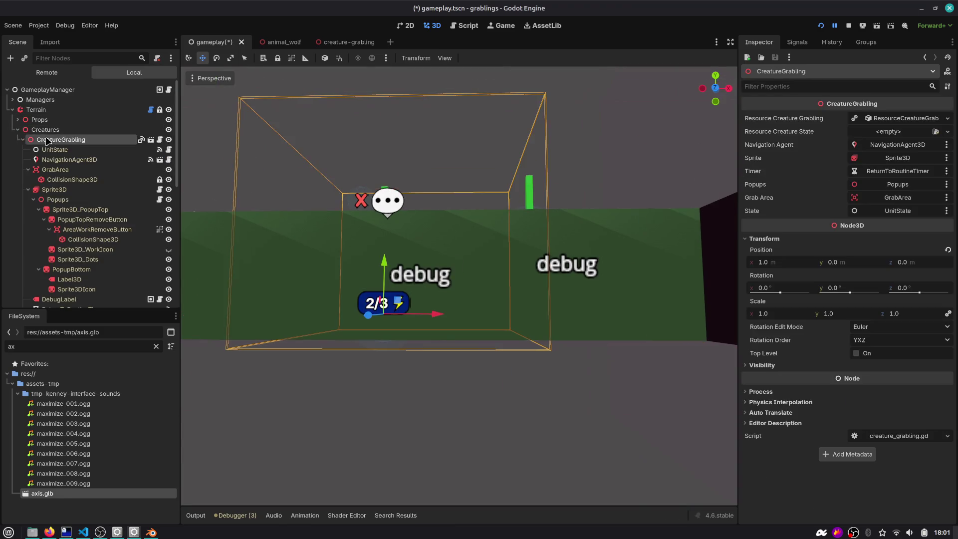
left_click(23, 149)
left_click(52, 150, "ctrl")
left_click_drag(53, 147, 49, 91)
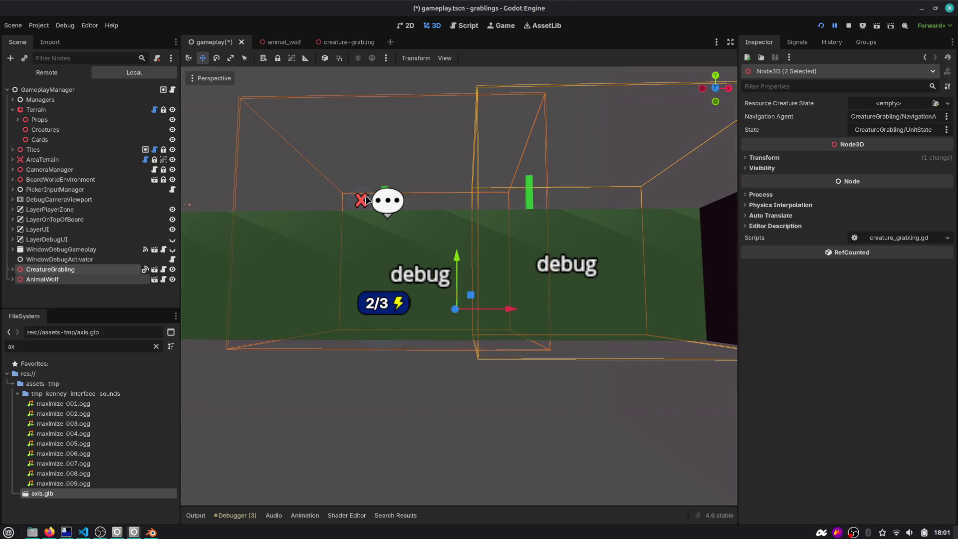
Hide the Terrain and set both creatures' Y position to 0.
left_click(172, 110)
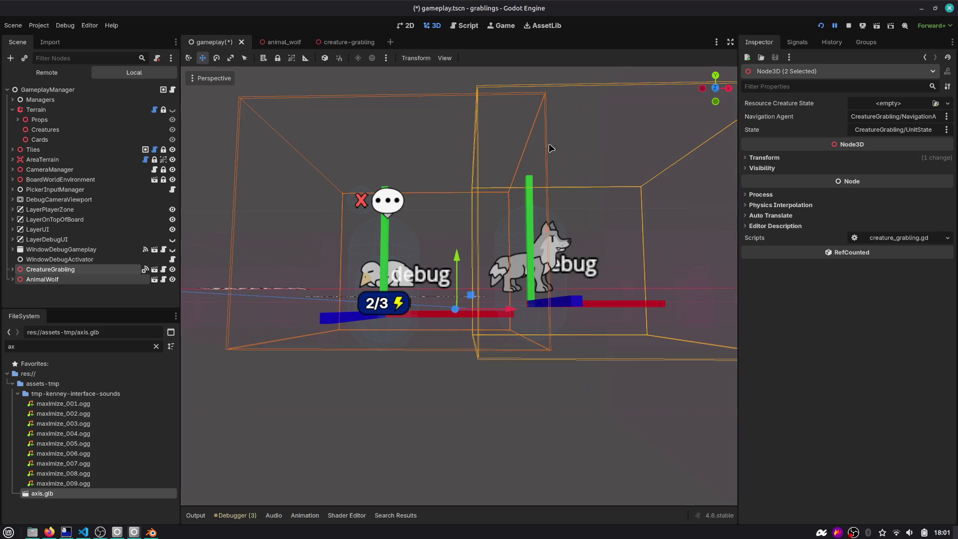
left_click(707, 88)
scroll(478, 232, "up", 4)
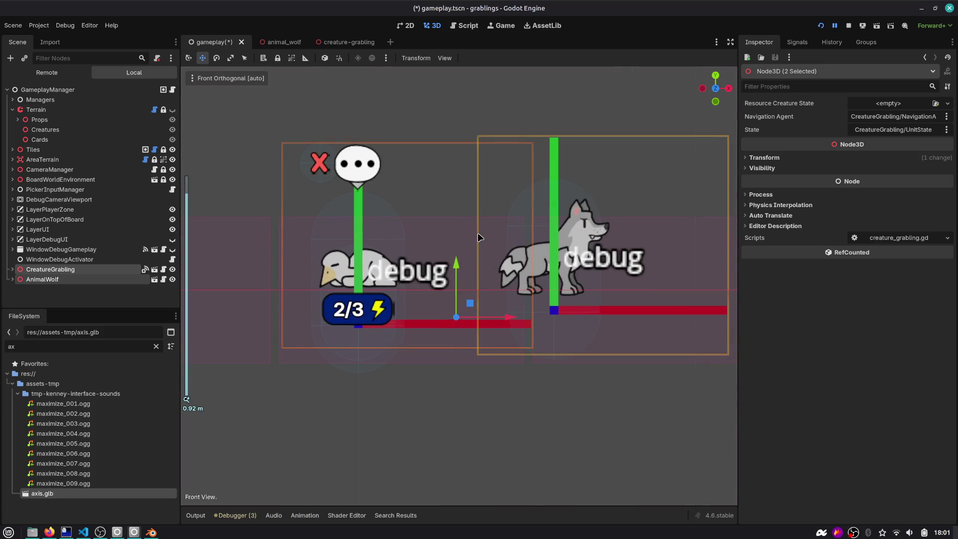
left_click(50, 269)
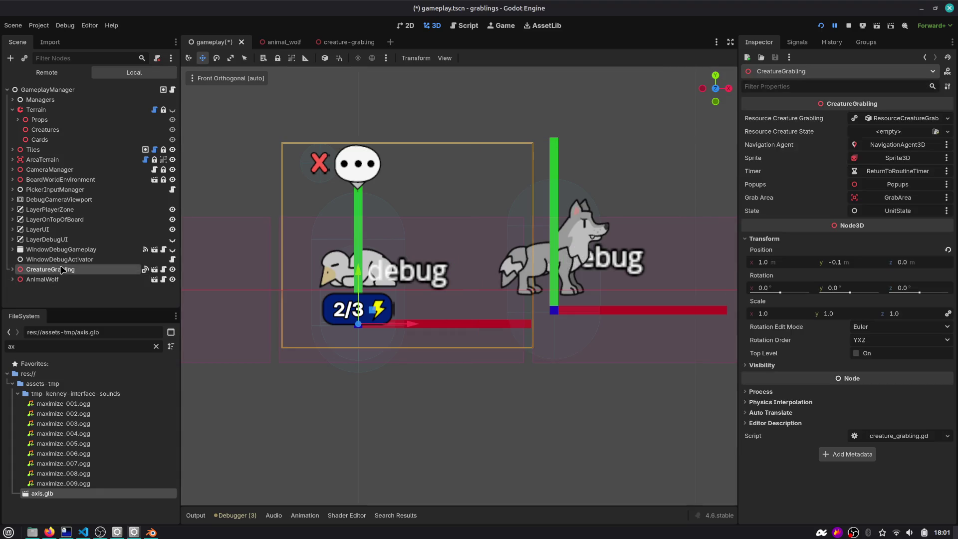
left_click_drag(847, 263, 850, 256)
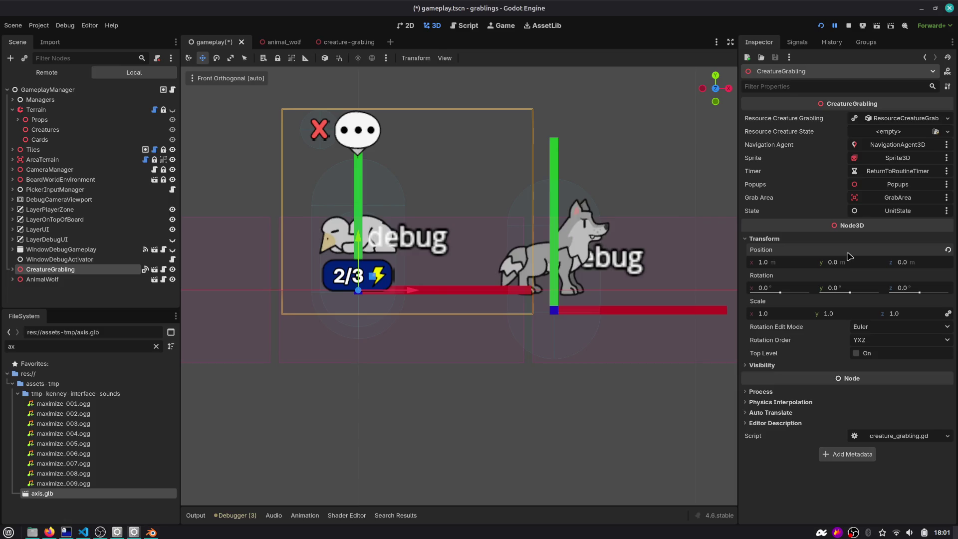
left_click(128, 279)
left_click(845, 210)
type("0")
key("Return")
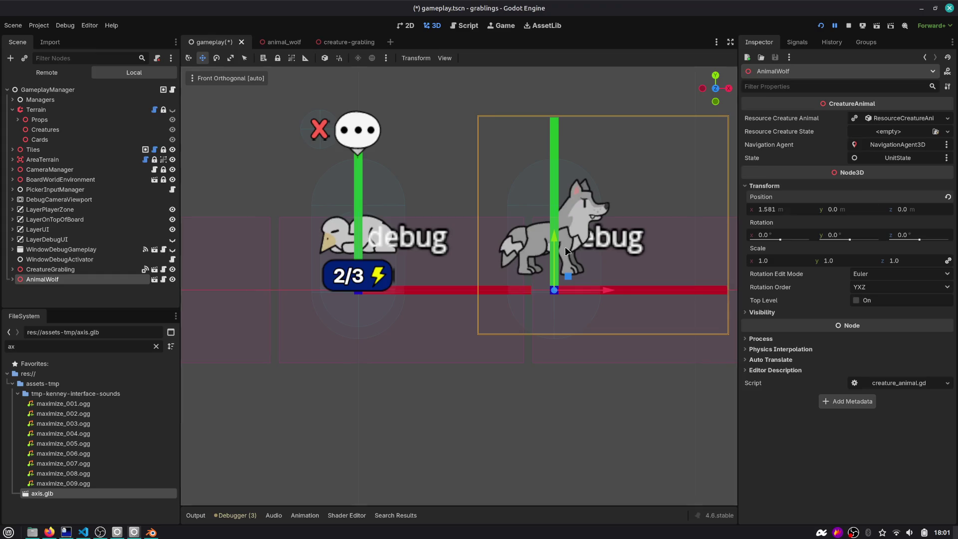
left_click(473, 384)
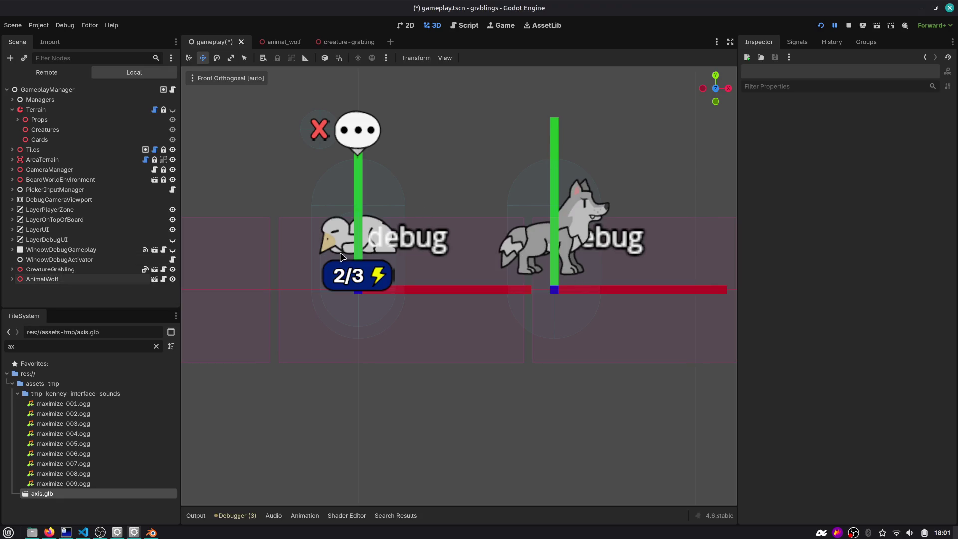
Preview the grabling Sprite3D's grab animation, then set it back to idle.
left_click(12, 269)
scroll(60, 275, "down", 1)
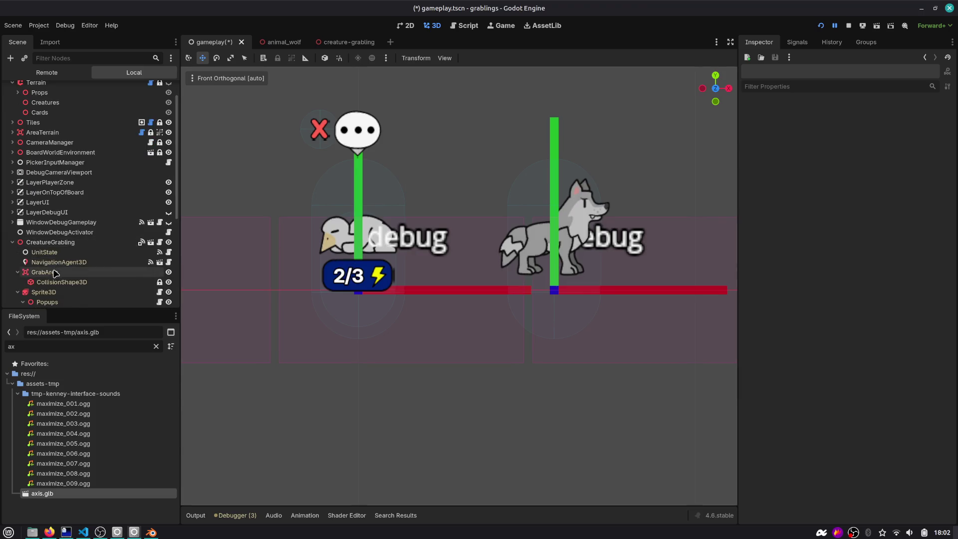
scroll(55, 274, "down", 2)
left_click(69, 238)
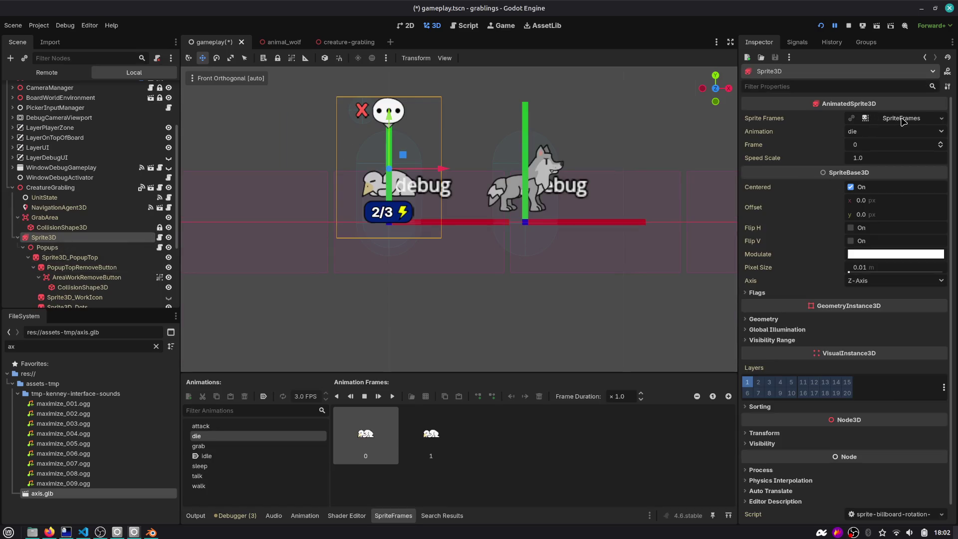
left_click(227, 445)
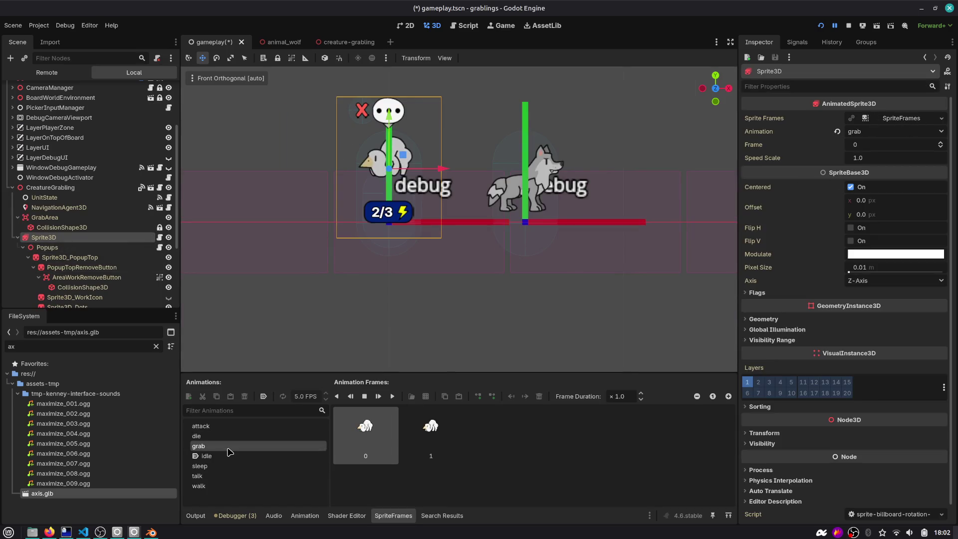
left_click(219, 456)
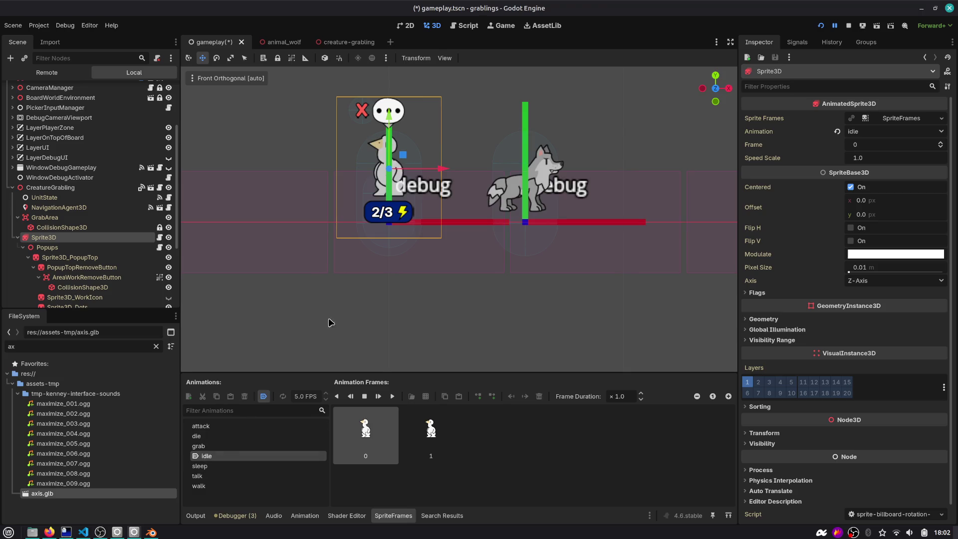
scroll(390, 193, "up", 5)
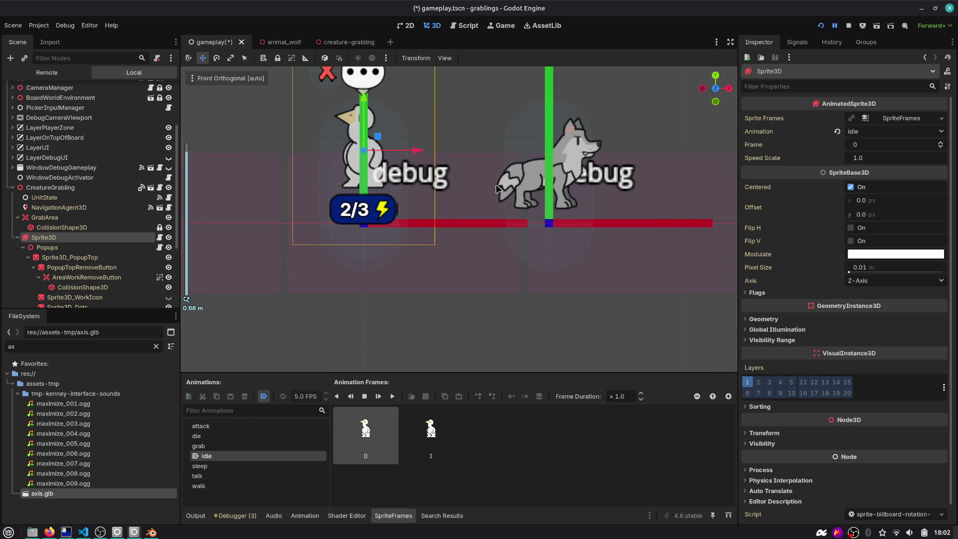
scroll(474, 195, "down", 3)
scroll(510, 197, "up", 2)
scroll(510, 197, "up", 1)
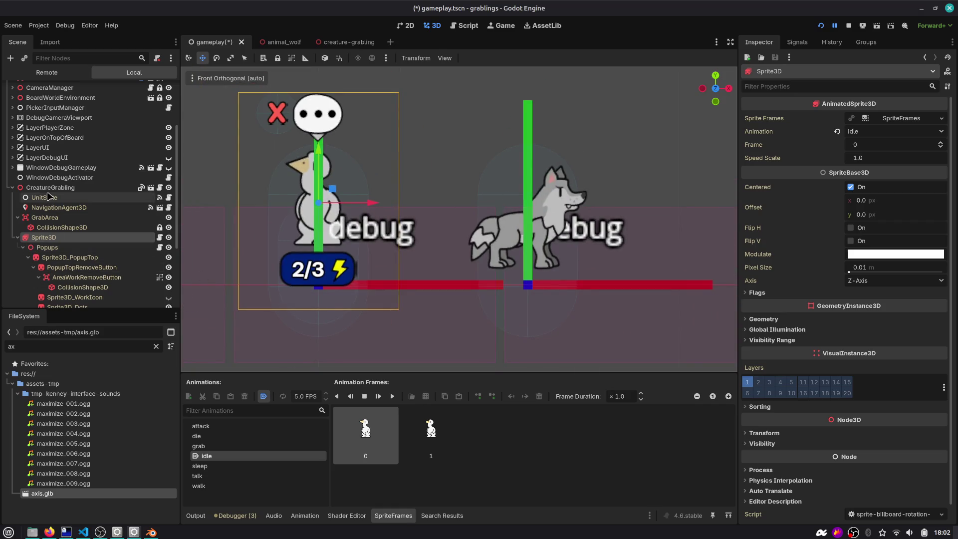
scroll(49, 196, "down", 5)
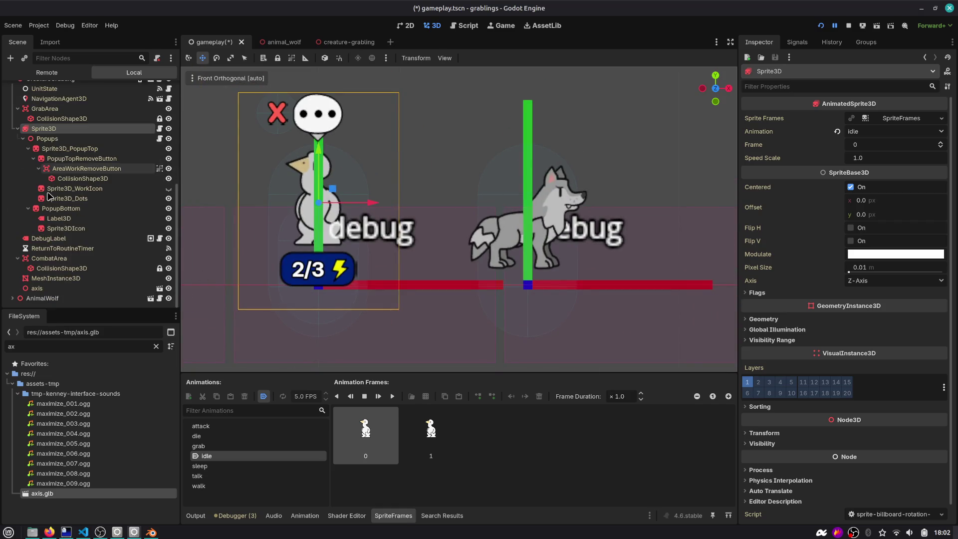
left_click(18, 129)
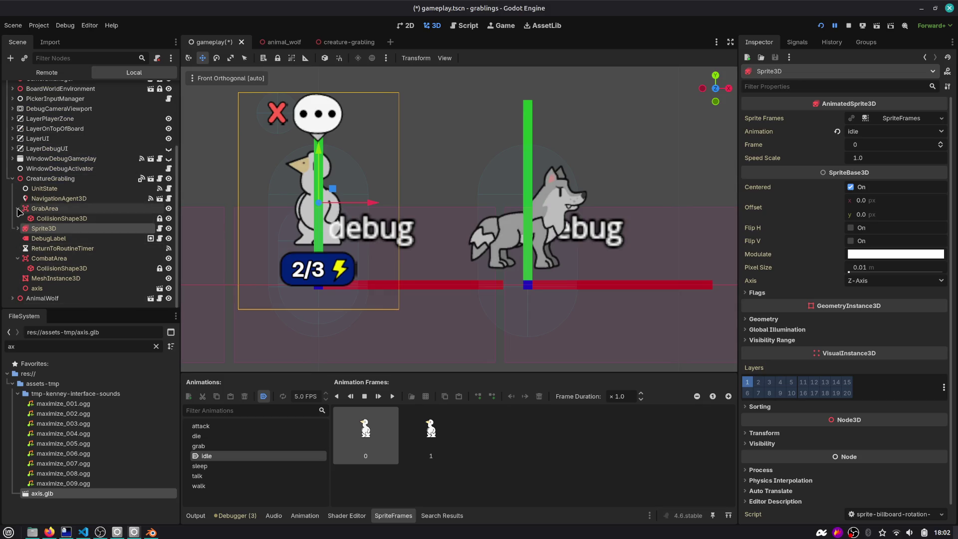
left_click(12, 179)
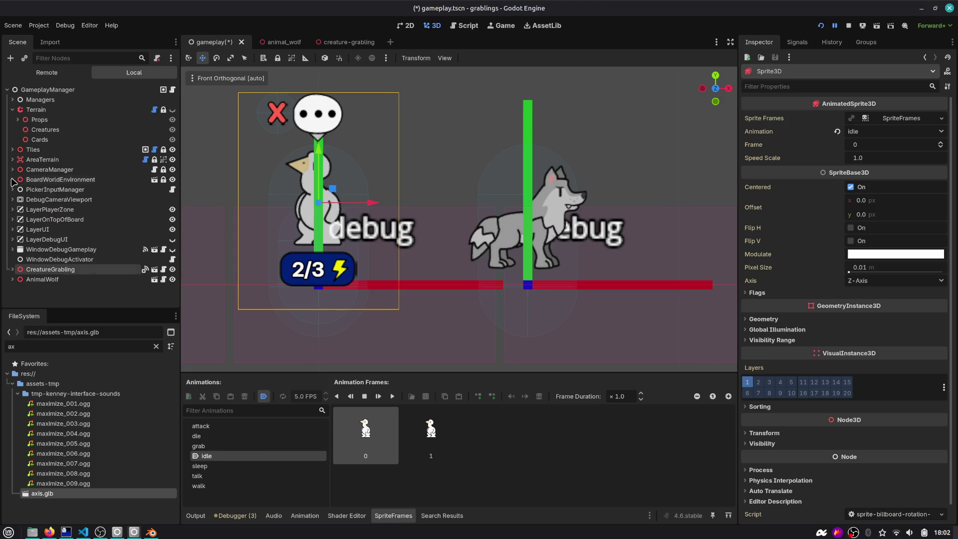
Inspect the wolf's Sprite3D, then reselect the grabling's Sprite3D.
left_click(12, 279)
scroll(14, 284, "down", 3)
left_click(32, 259)
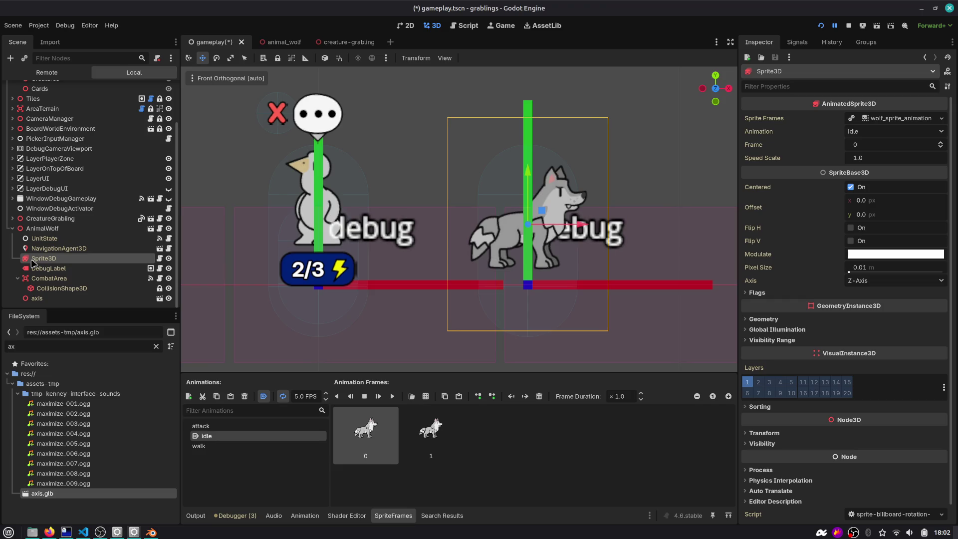
left_click(12, 228)
left_click(12, 218)
left_click(48, 272)
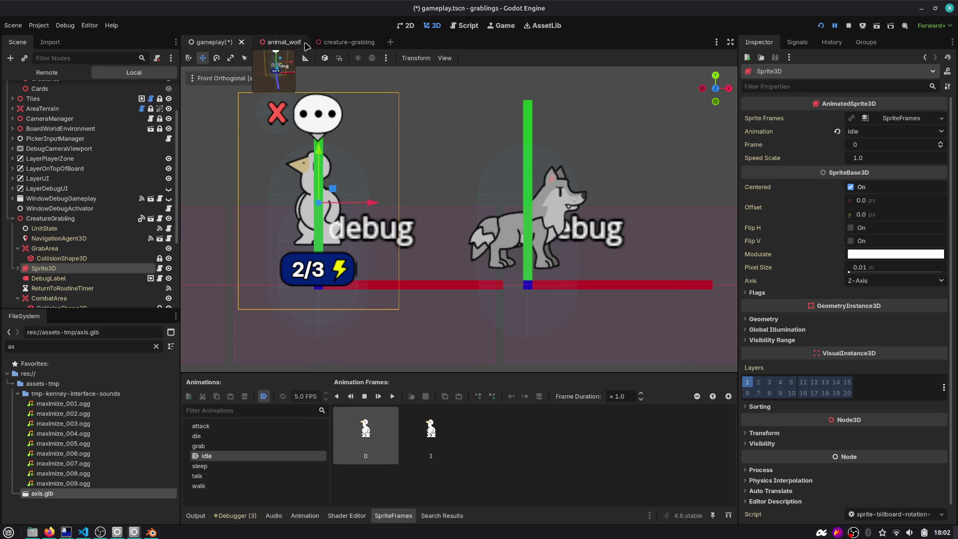
Undo the sprite move and the earlier reparenting, height and terrain edits, then save.
left_click_drag(319, 150, 320, 171)
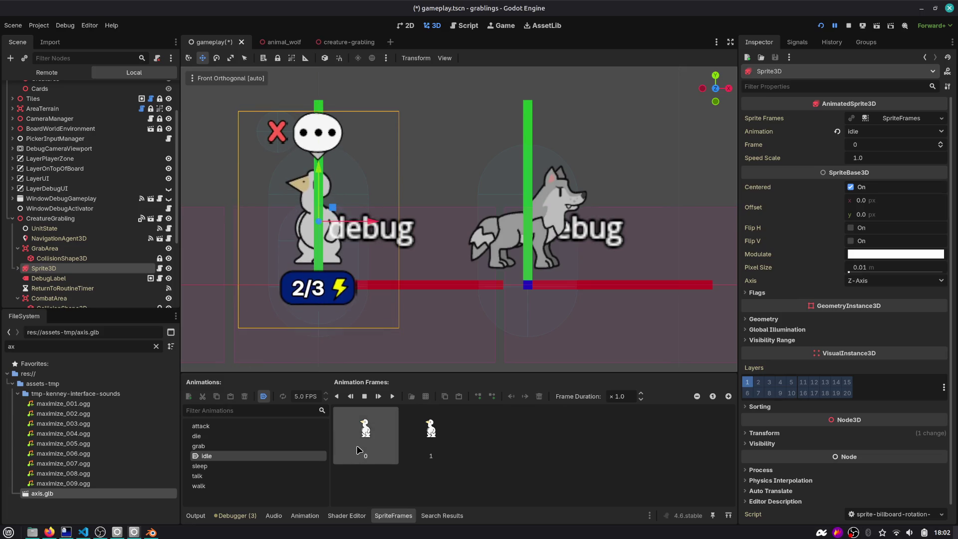
key("ctrl+z")
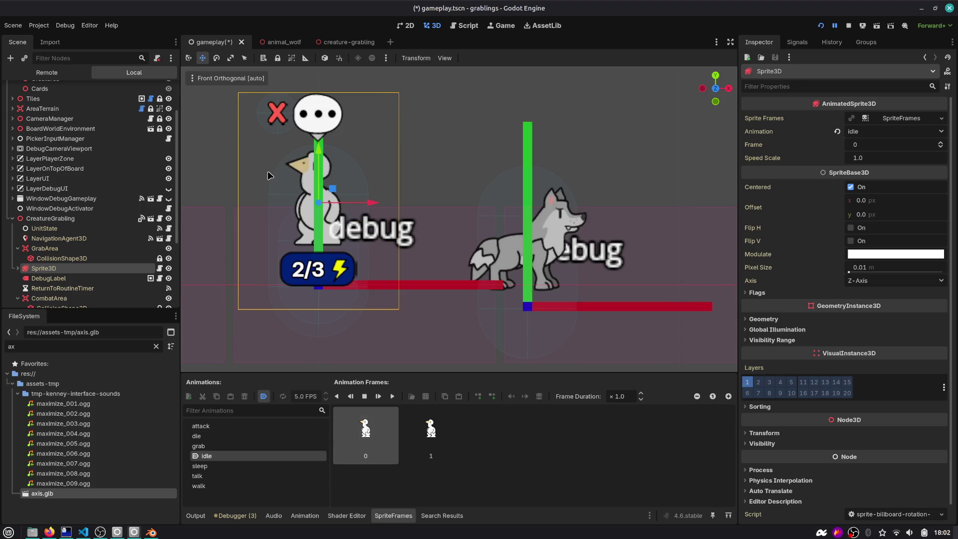
key("ctrl+z")
left_click_drag(267, 172, 375, 270)
scroll(376, 268, "up", 3)
scroll(378, 269, "down", 5)
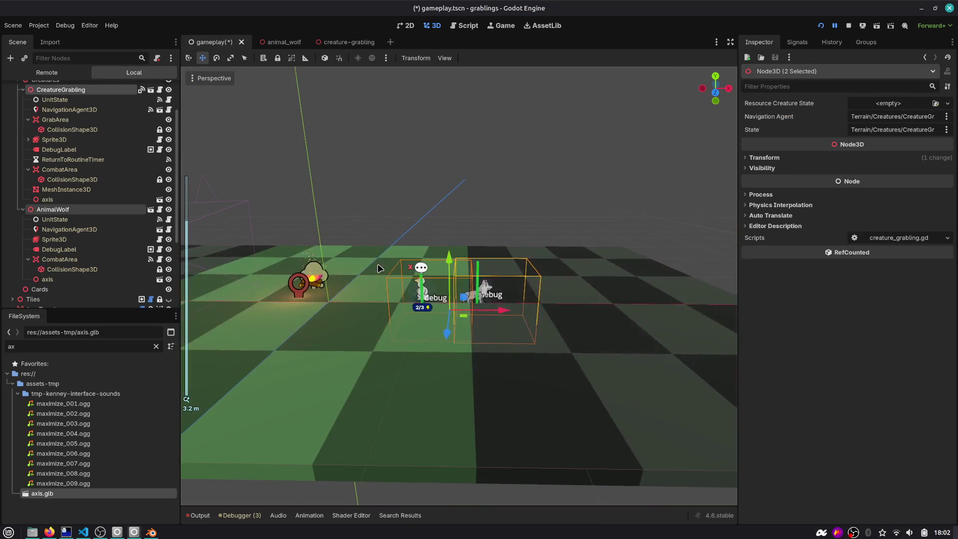
key("ctrl+z")
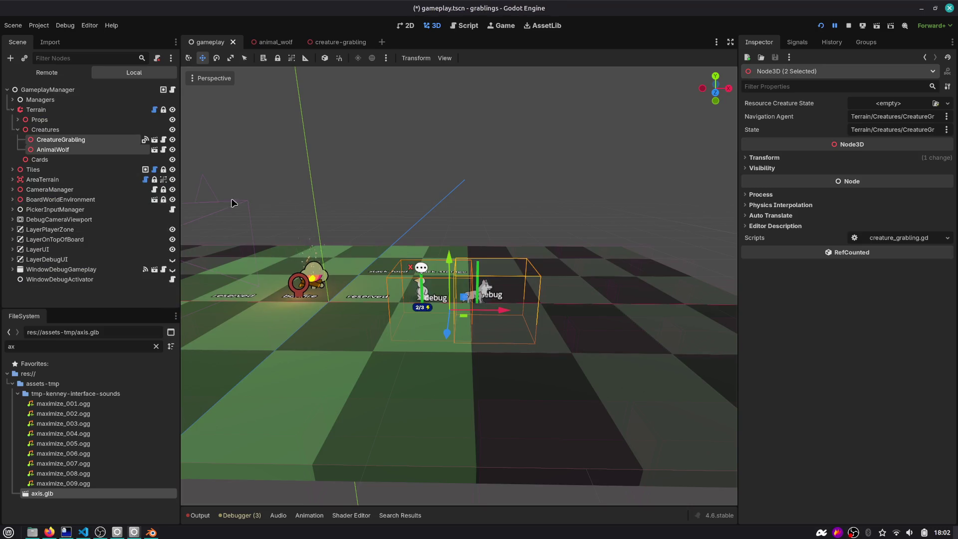
Switch to the animal_wolf scene and select the wolf's Sprite3D.
key("ctrl+z")
left_click(154, 139)
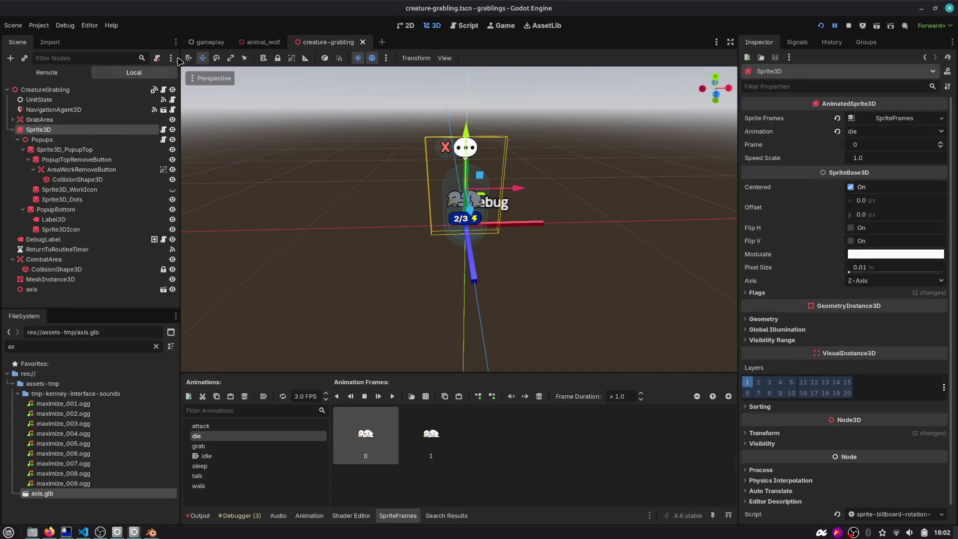
left_click(260, 42)
left_click(12, 139)
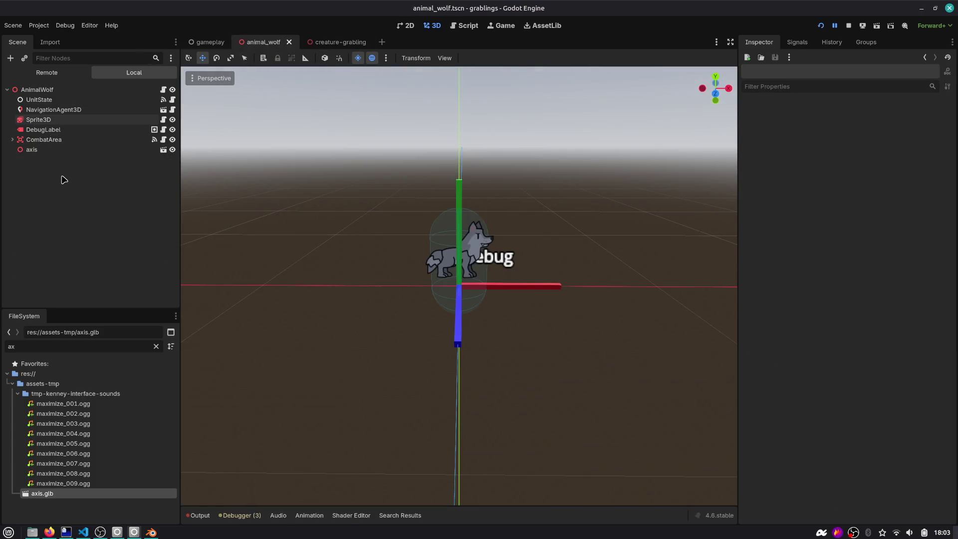
left_click(71, 123)
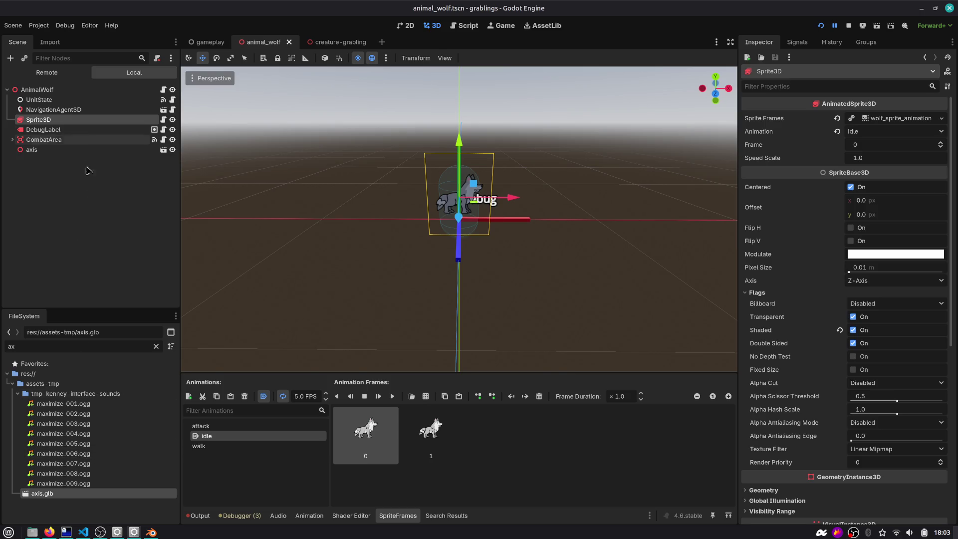
left_click(95, 206)
left_click(75, 110)
left_click(77, 120)
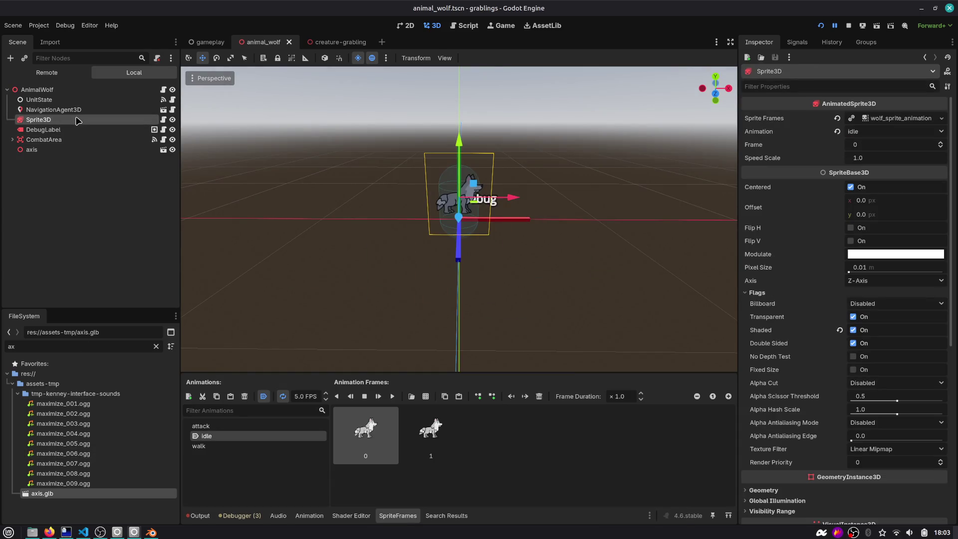
Duplicate the wolf's Sprite3D into a hidden Sprite3D2 copy.
key("ctrl+d")
left_click(77, 203)
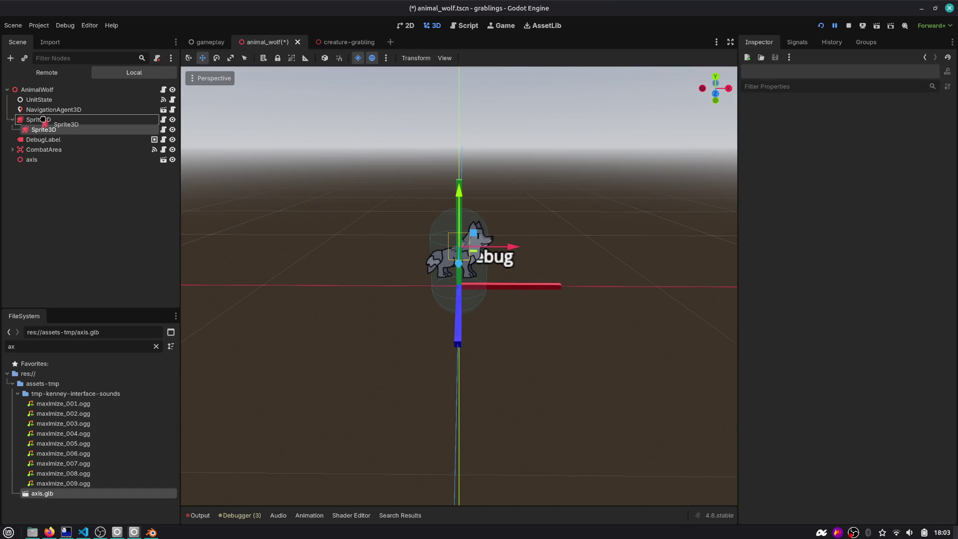
left_click(44, 120)
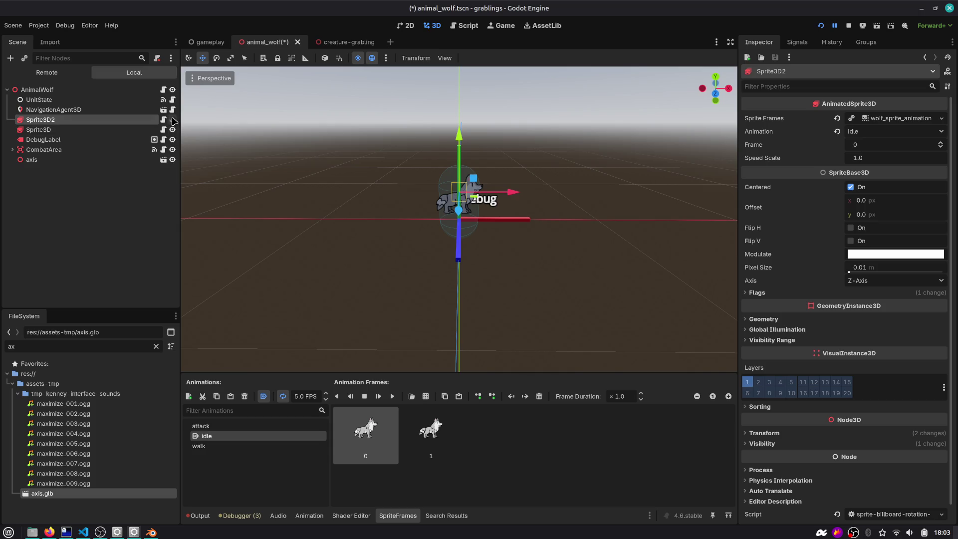
left_click(172, 119)
left_click(45, 129)
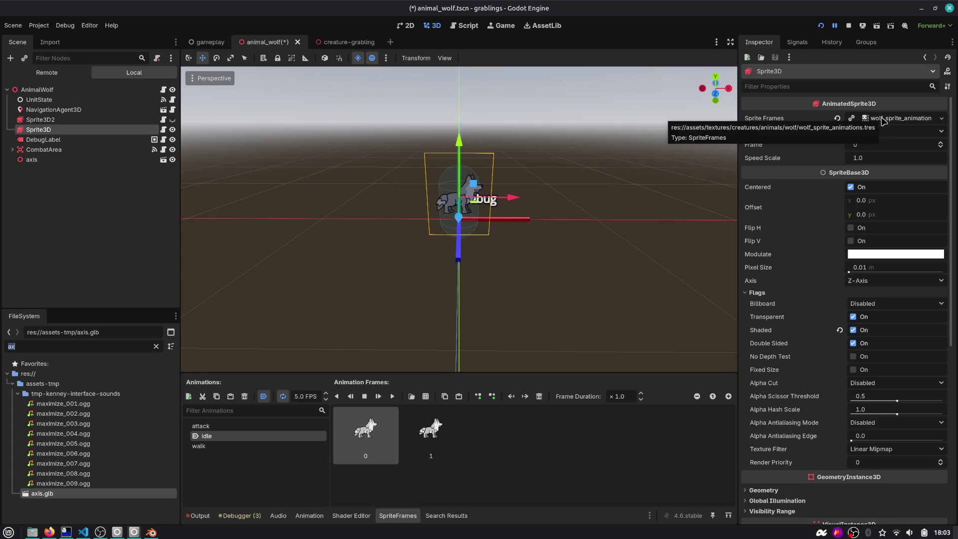
left_click(115, 120)
Add a new Sprite3D named SpriteDebug under AnimalWolf, leaving its texture unassigned.
left_click(88, 91)
key("ctrl+a")
type("sprite")
key("Return")
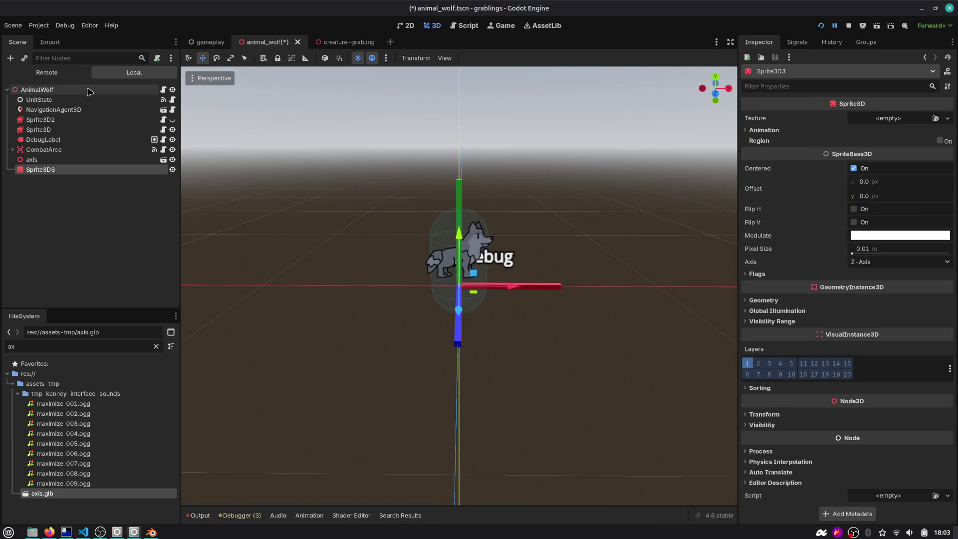
key("F2")
type("SpriteDebug")
key("Return")
left_click_drag(40, 169, 45, 126)
left_click(947, 118)
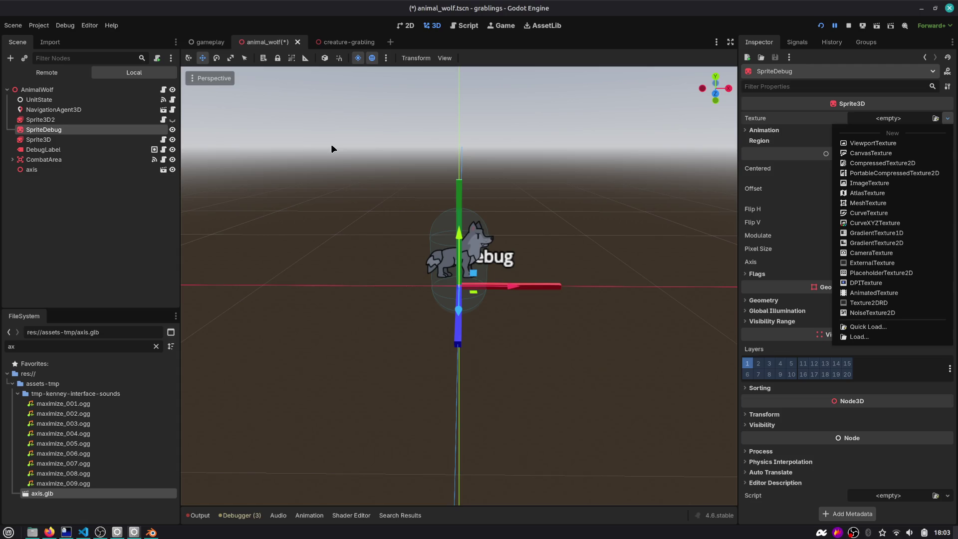
key("alt+Tab")
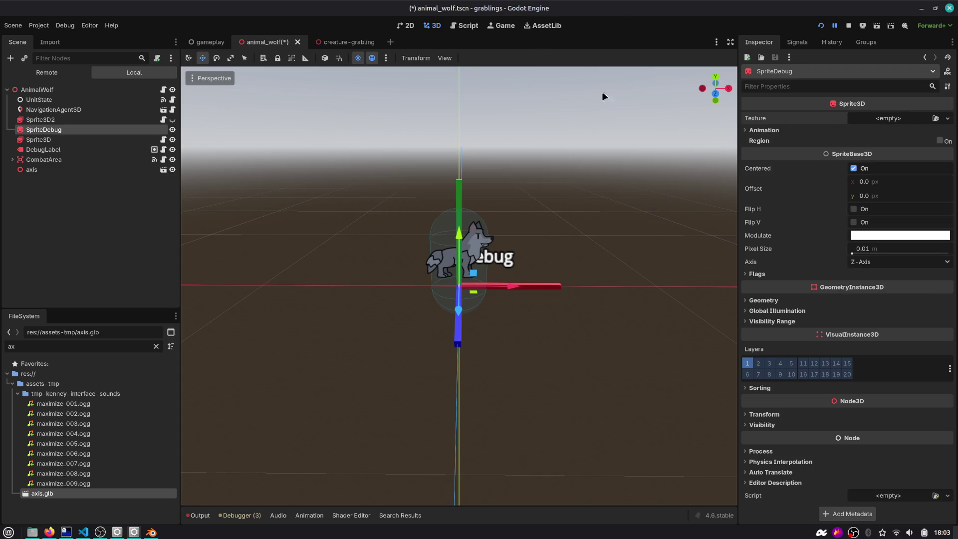
Search the web for 'uvmap' and open the UV checker image at full size.
key("Tab")
key("Tab")
key("Tab")
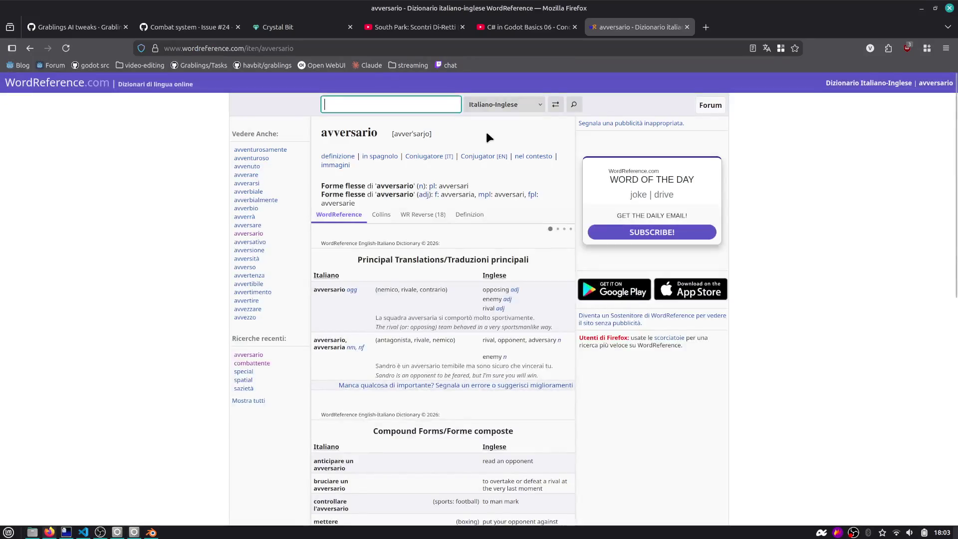
key("ctrl+t")
type("uvmap")
key("Return")
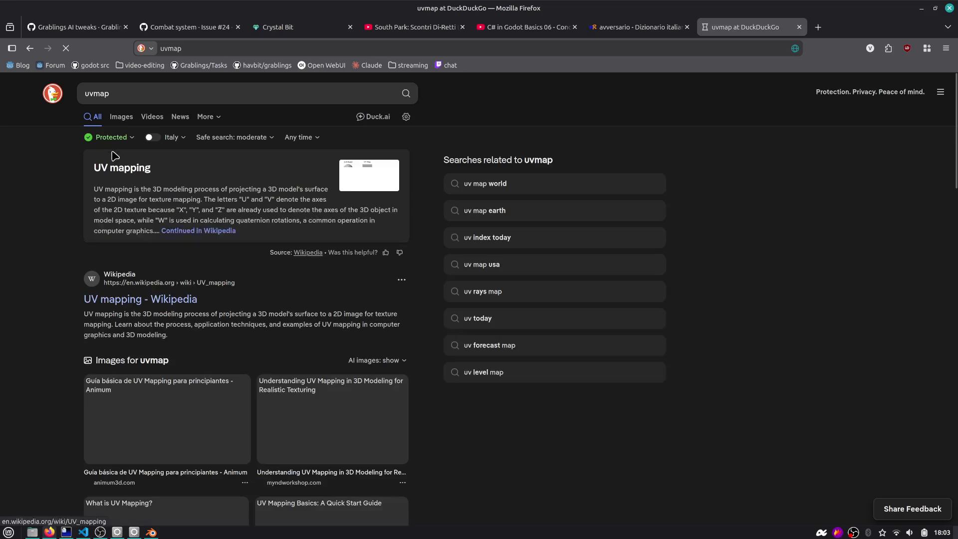
left_click(121, 116)
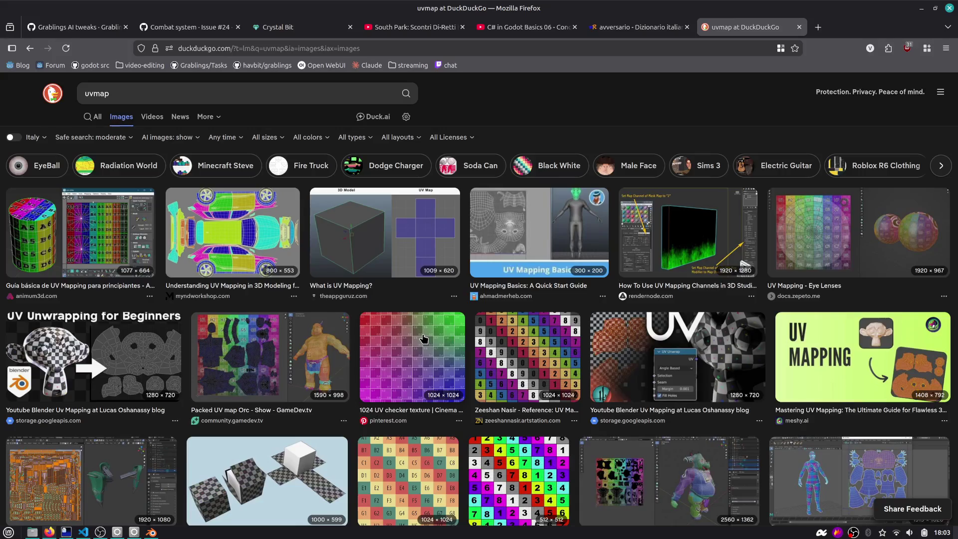
left_click(423, 338)
left_click(605, 395)
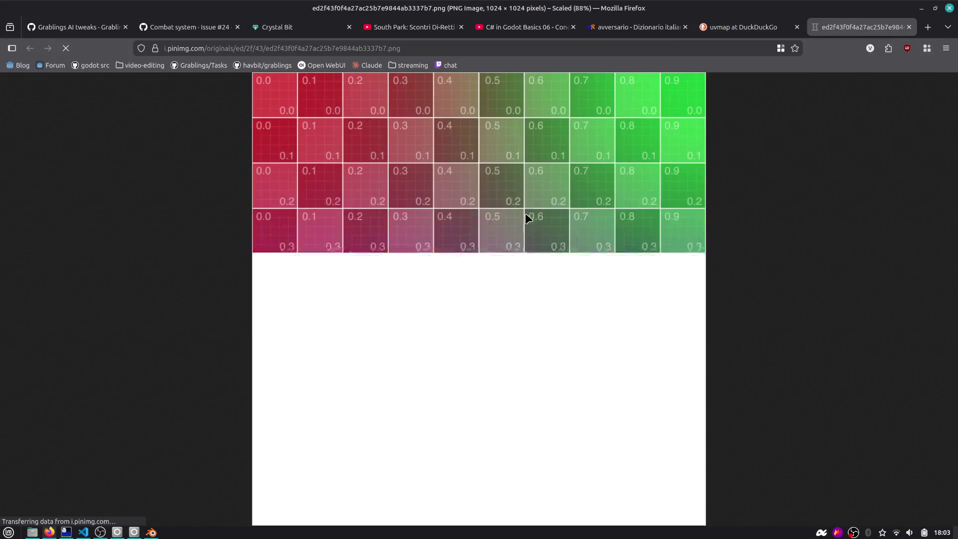
Save the checker image into the grablings-src/assets-tmp folder.
right_click(516, 188)
left_click(537, 208)
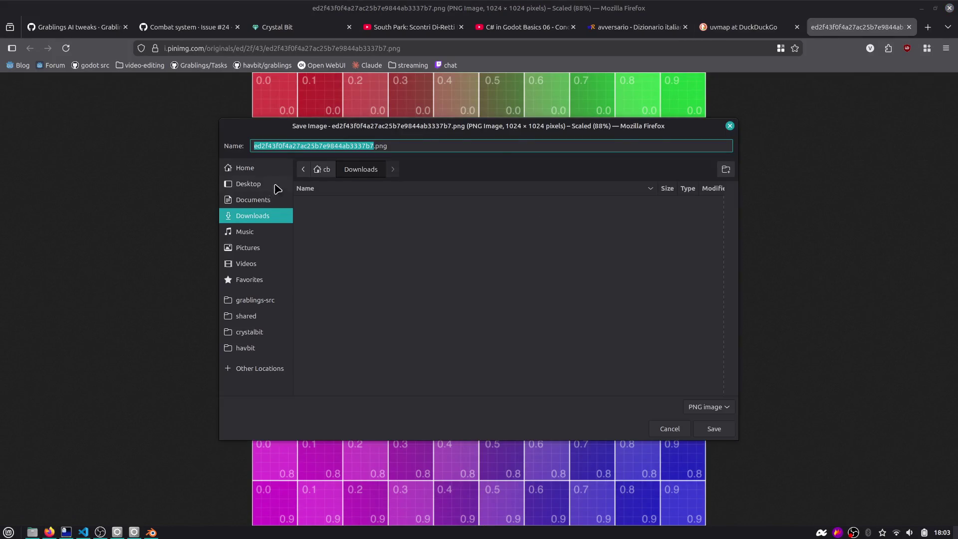
left_click(257, 302)
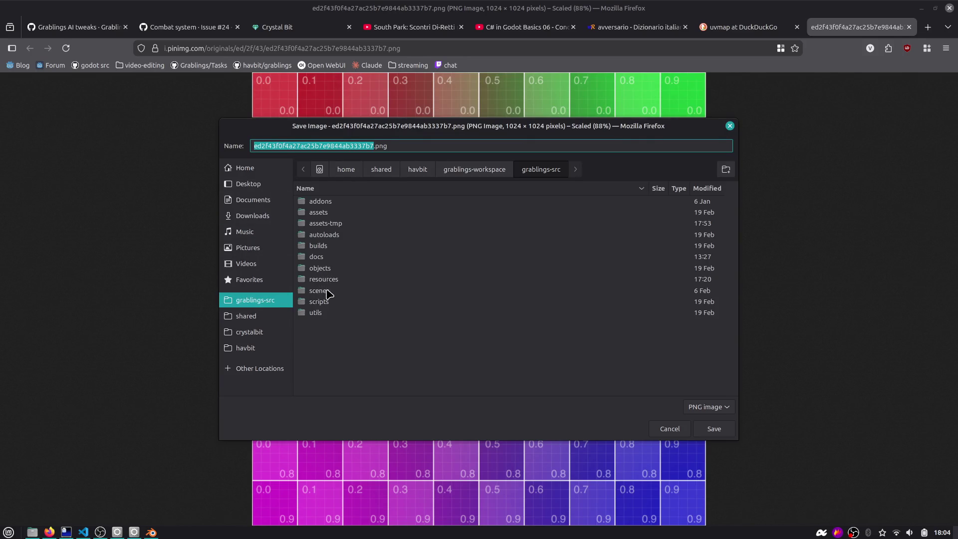
left_click(329, 292)
double_click(333, 224)
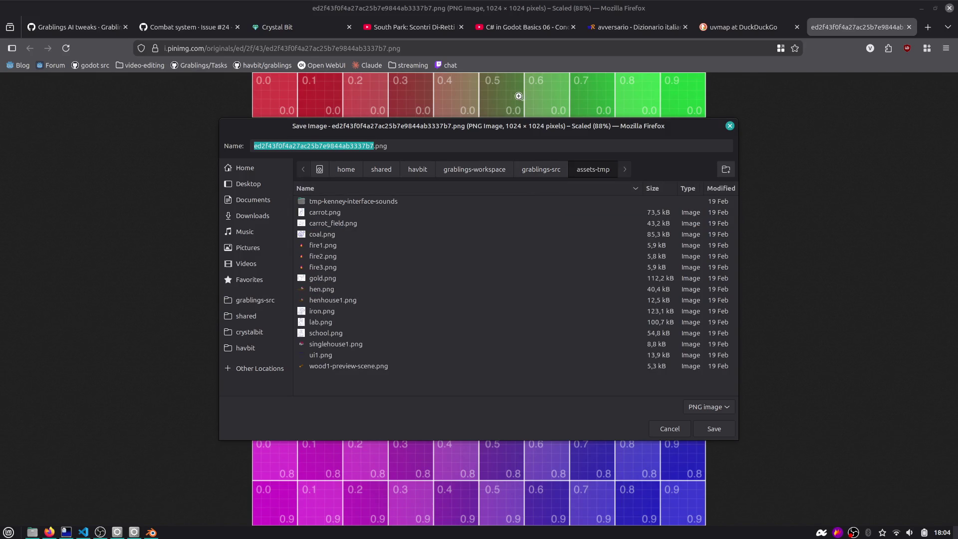
left_click_drag(526, 118, 468, 149)
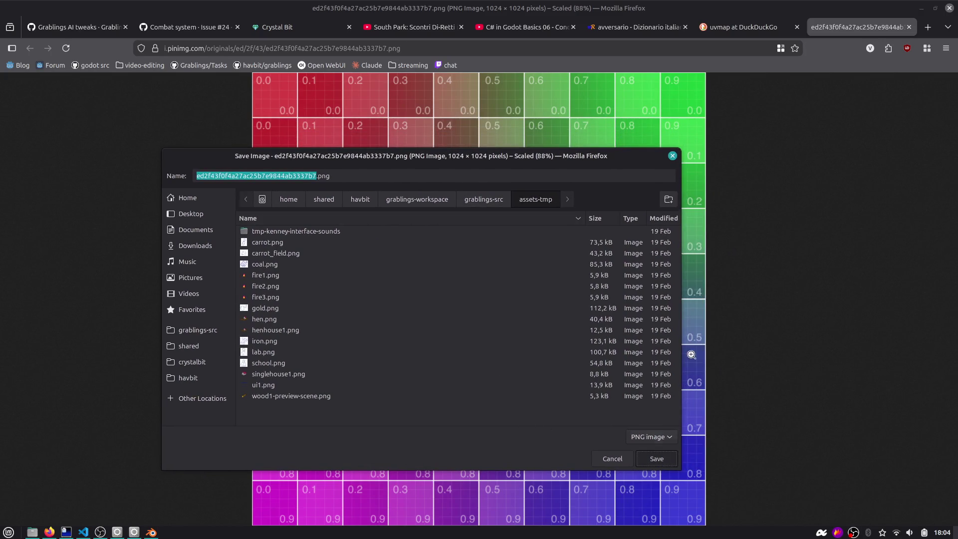
left_click(658, 459)
middle_click(861, 23)
key("alt+Tab")
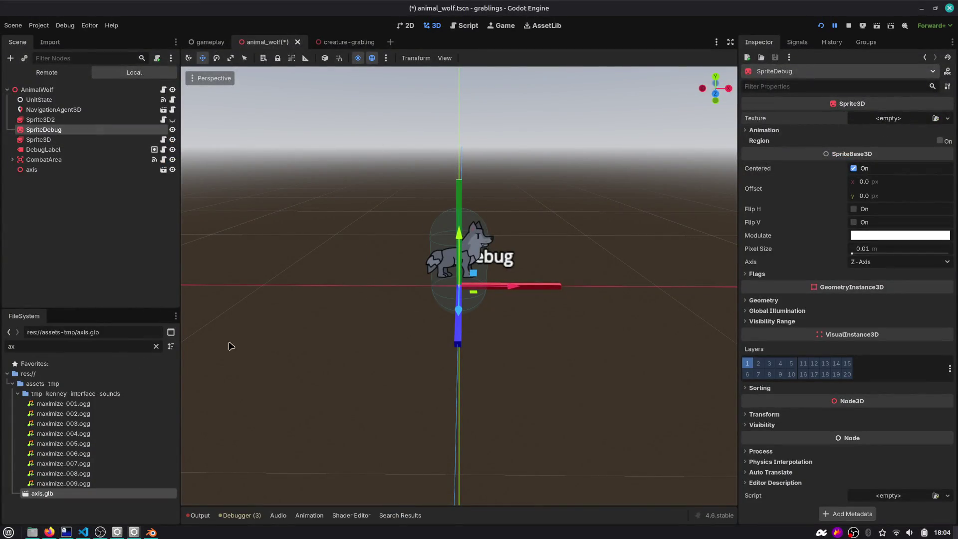
Assign the checker PNG as SpriteDebug's texture and roughly shrink it with the scale gizmo.
left_click(156, 346)
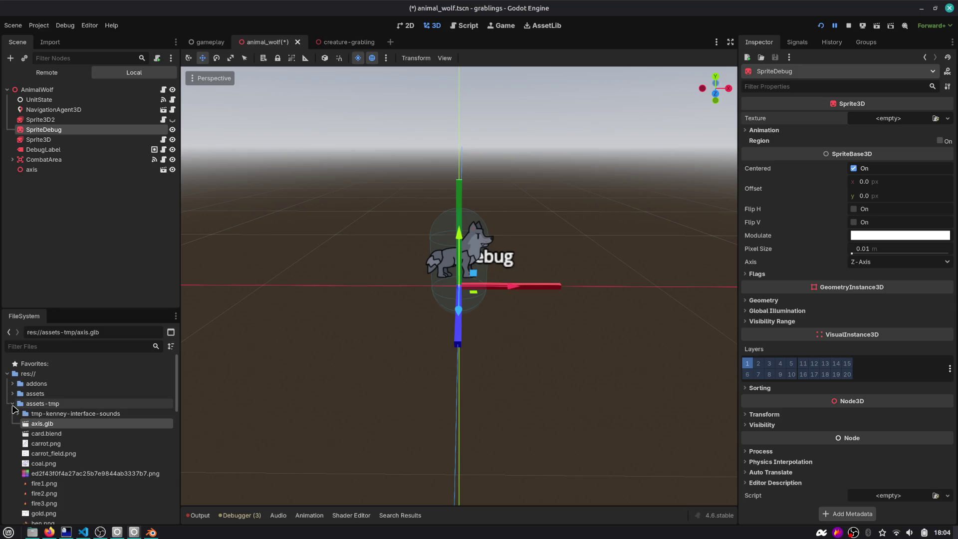
mouse_move(75, 473)
left_mouse_down()
mouse_move(875, 146)
mouse_move(876, 123)
left_mouse_up()
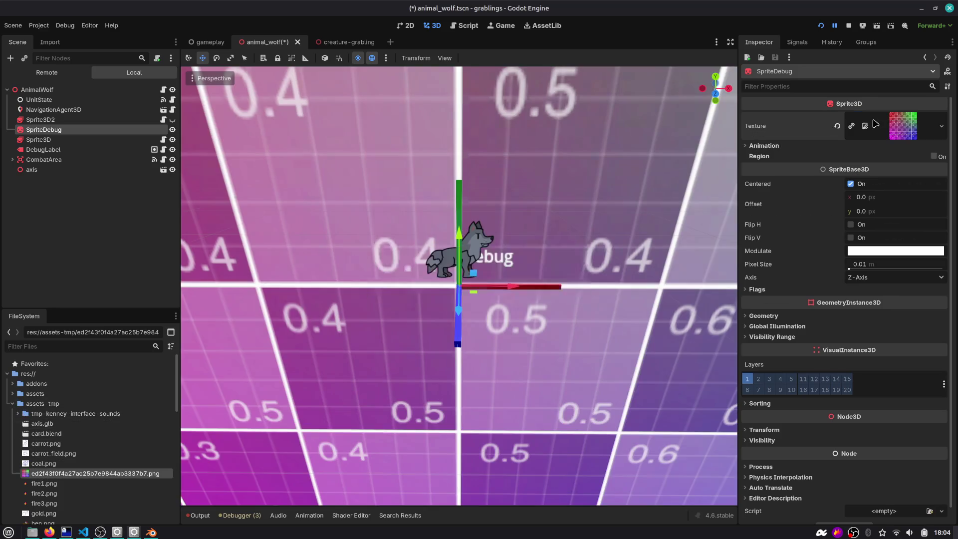
scroll(394, 215, "down", 10)
key("e")
key("r")
mouse_move(475, 281)
left_mouse_down()
mouse_move(531, 235)
mouse_move(469, 293)
left_mouse_up()
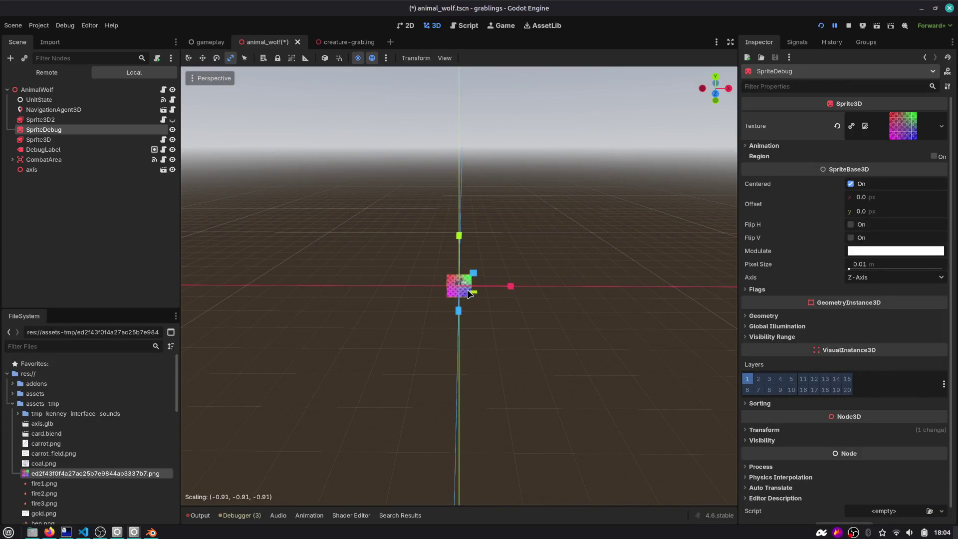
scroll(447, 284, "up", 5)
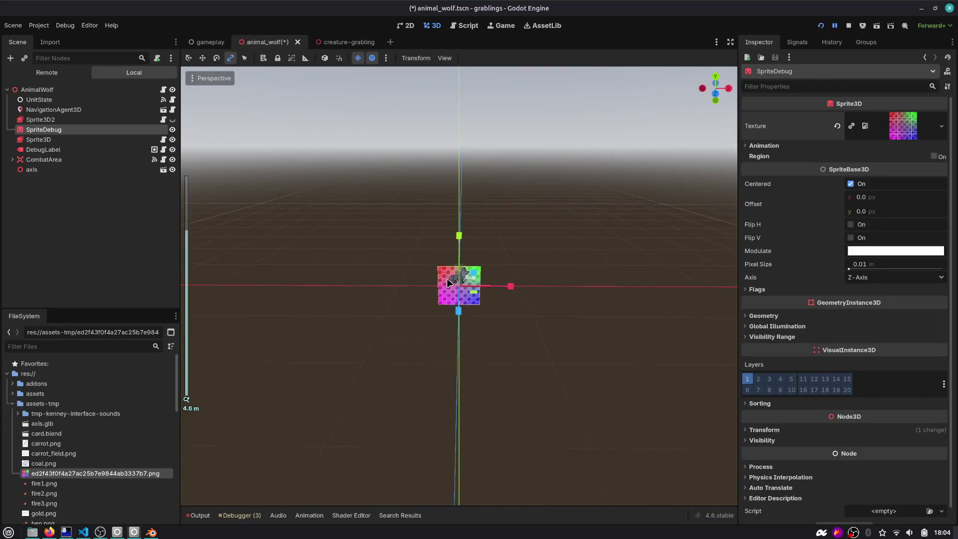
scroll(332, 275, "up", 4)
left_click_drag(331, 274, 372, 259)
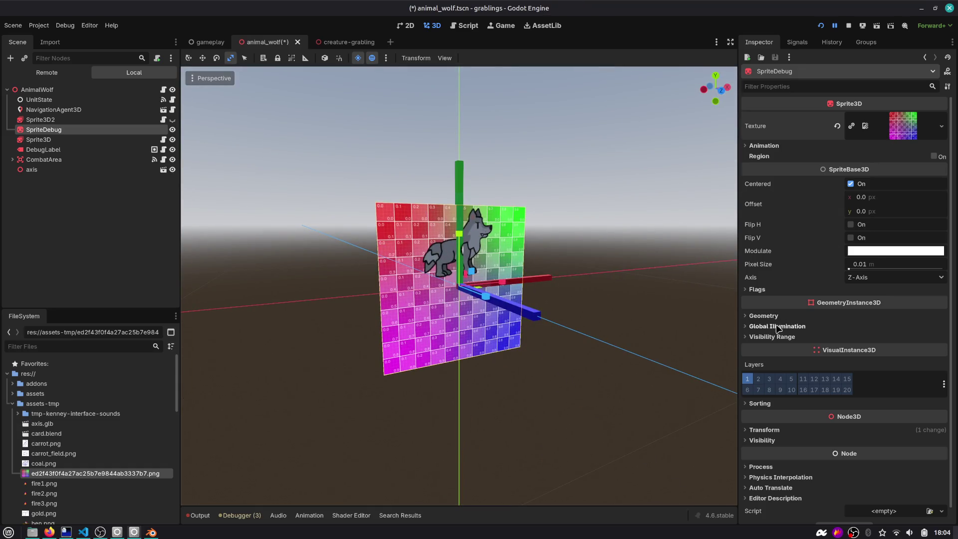
Set SpriteDebug's Transform scale to exactly 0.04.
left_click(774, 429)
scroll(776, 431, "down", 3)
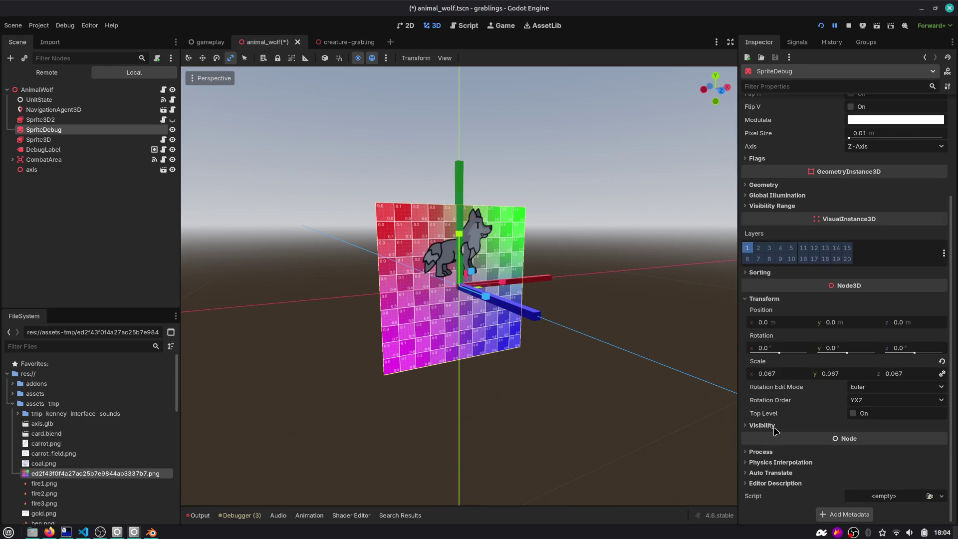
left_click(791, 368)
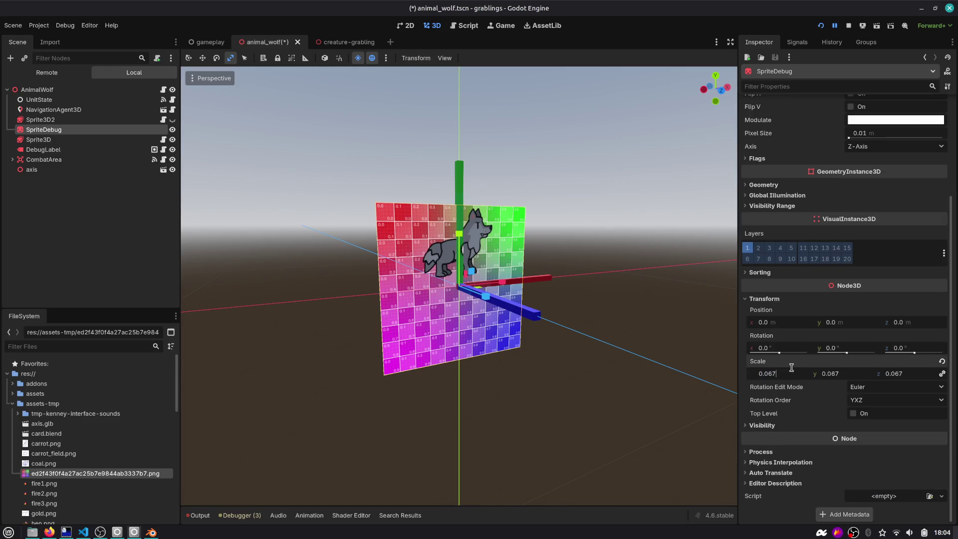
type("4")
key("Return")
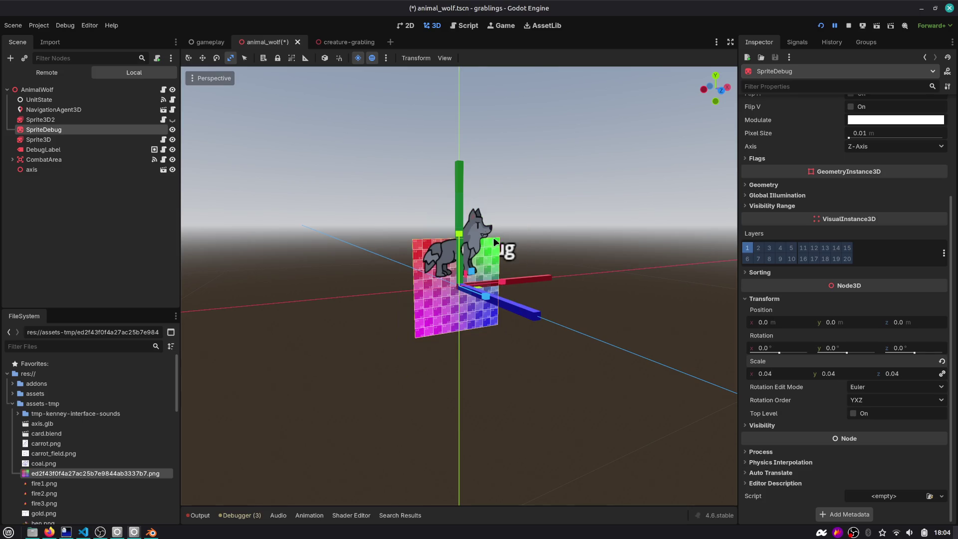
left_click_drag(502, 251, 464, 206)
left_click_drag(395, 227, 428, 289)
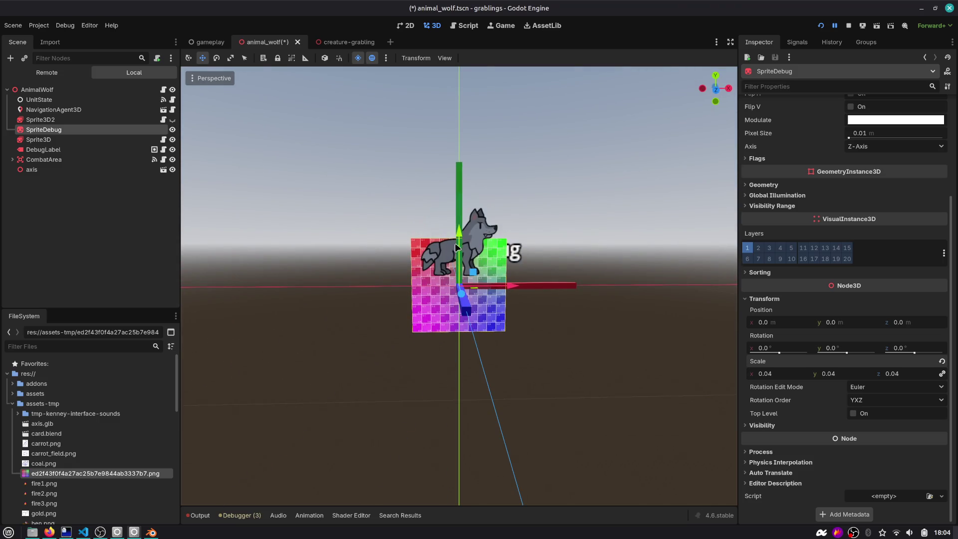
left_click_drag(460, 230, 478, 299)
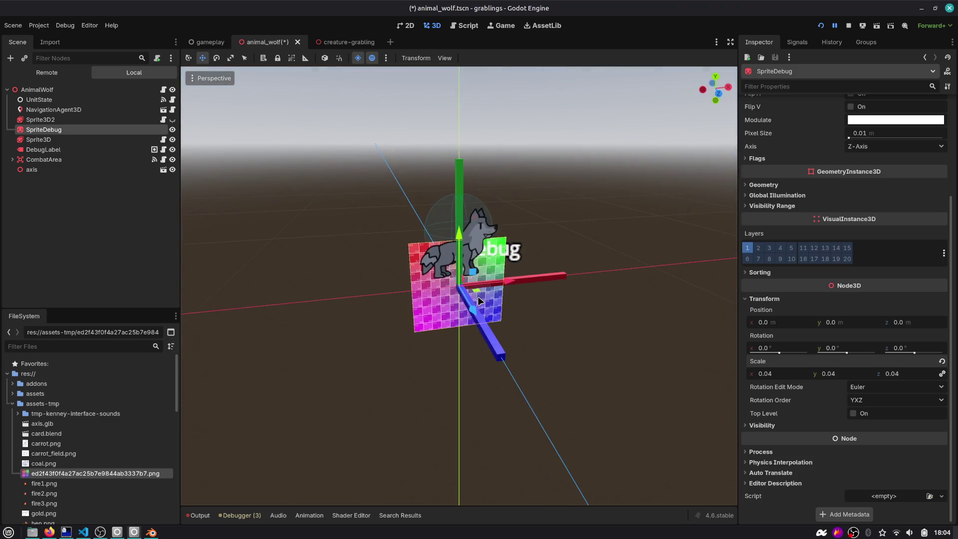
Delete the Sprite3D2 copy from the wolf and save the scene.
right_click(101, 121)
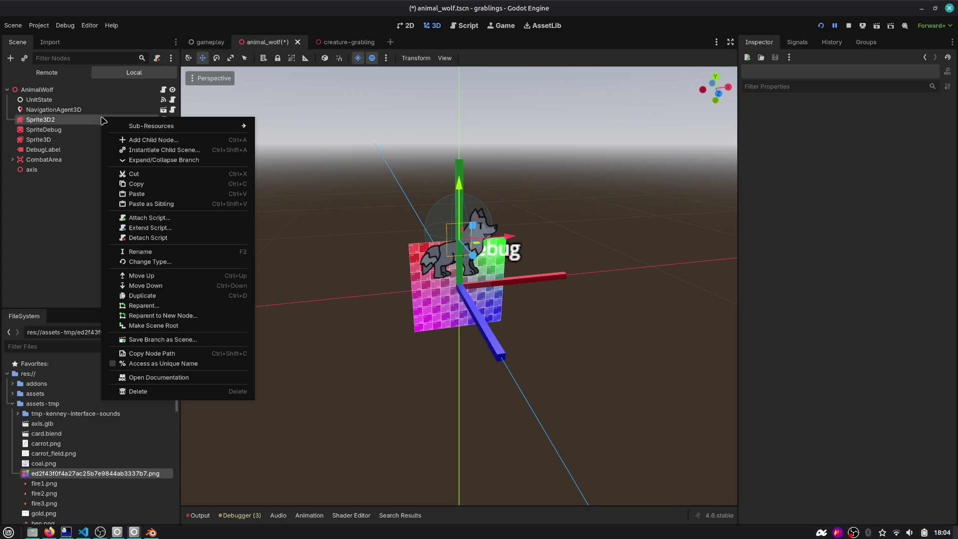
left_click(68, 139)
key("Delete")
key("Return")
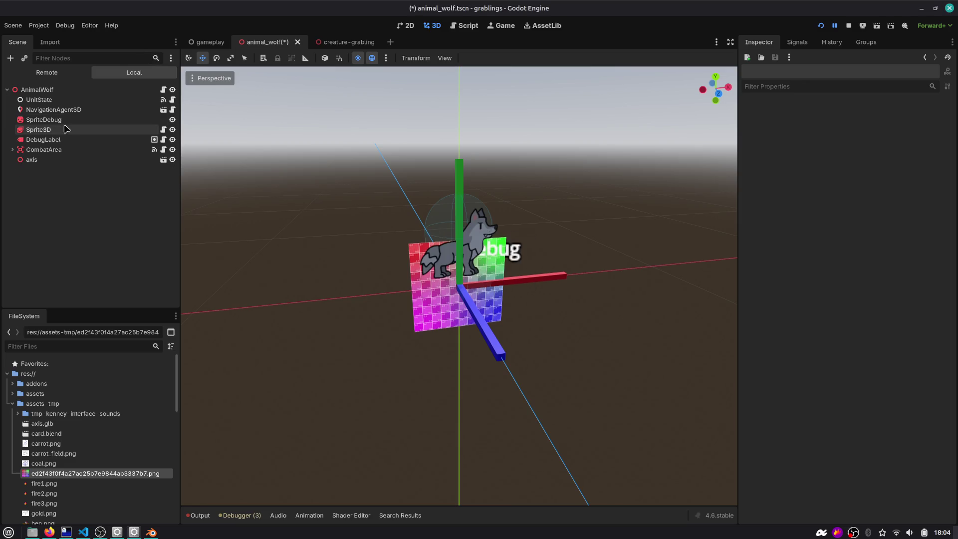
left_click(64, 129)
left_click(134, 199)
key("ctrl+s")
Set SpriteDebug's Position y to 0.2, save, and open the creature-grabling scene.
left_click(85, 121)
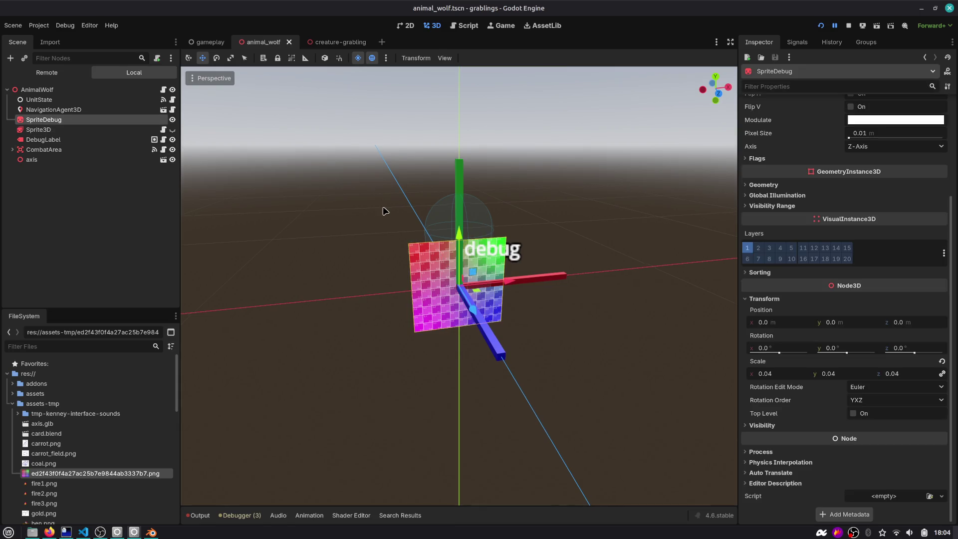
scroll(376, 195, "up", 3)
left_click_drag(457, 225, 467, 146)
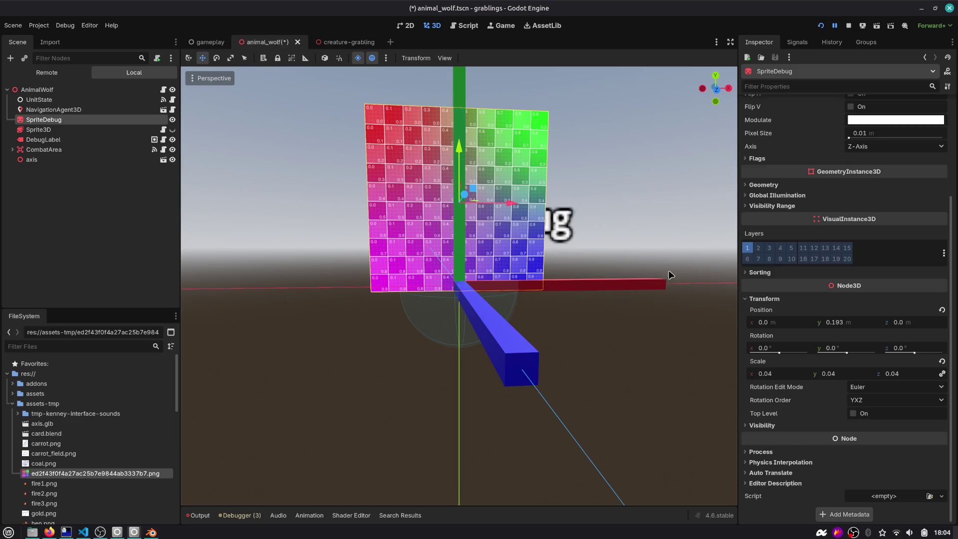
type("2")
key("Return")
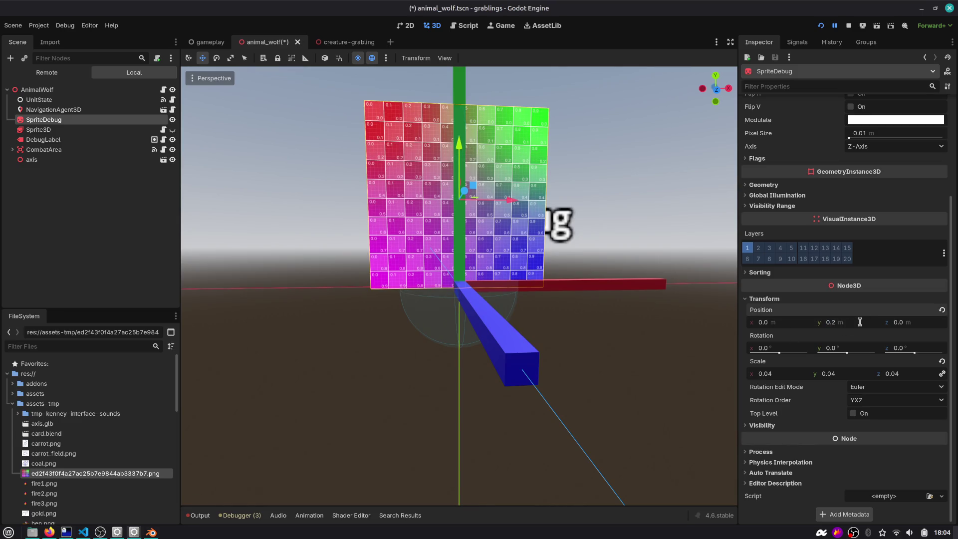
key("ctrl+s")
left_click(344, 42)
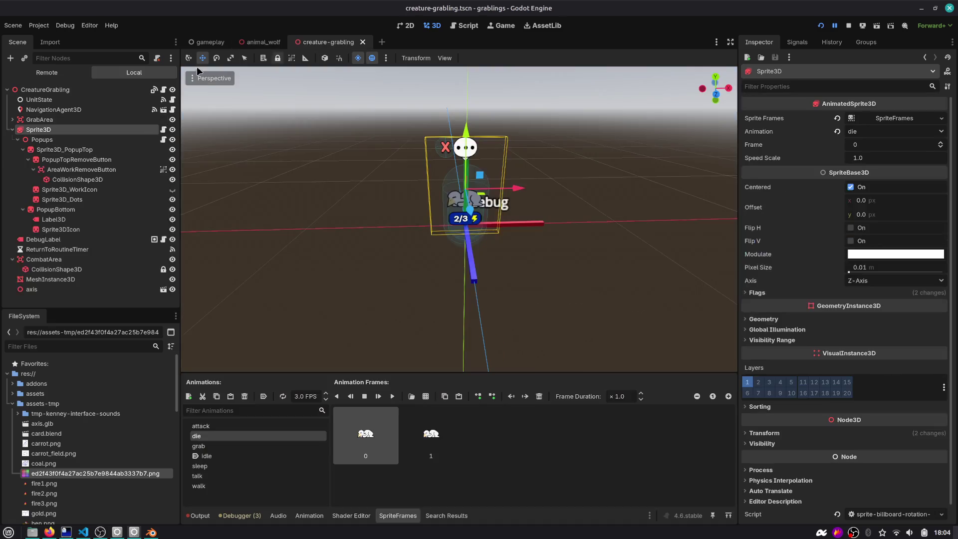
Paste SpriteDebug into the grabling, hide its animated sprite, and run the game.
key("ctrl+v")
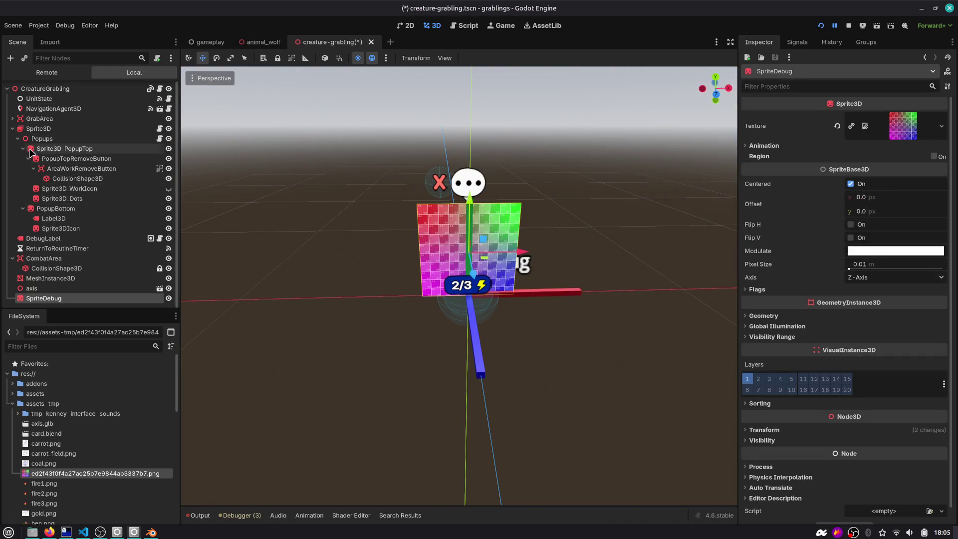
left_click(167, 129)
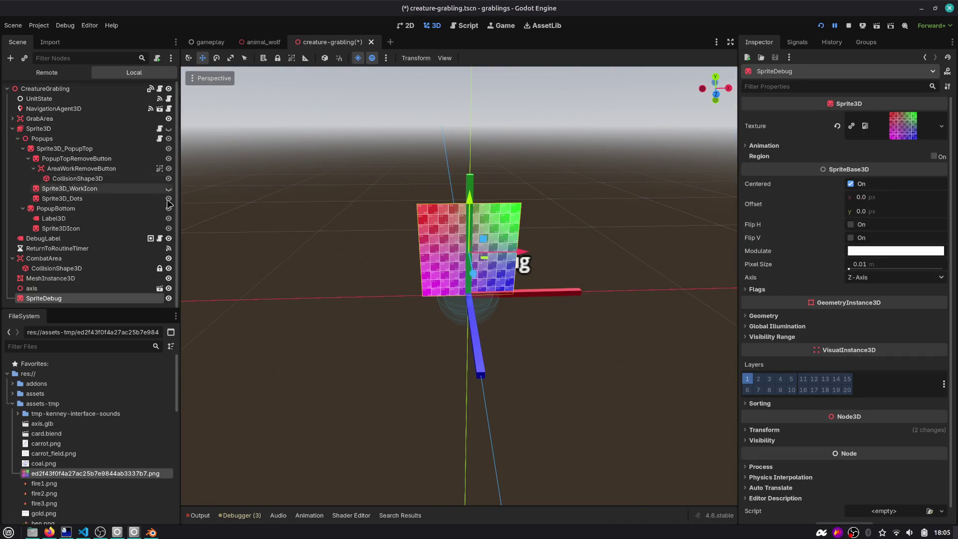
left_click(821, 26)
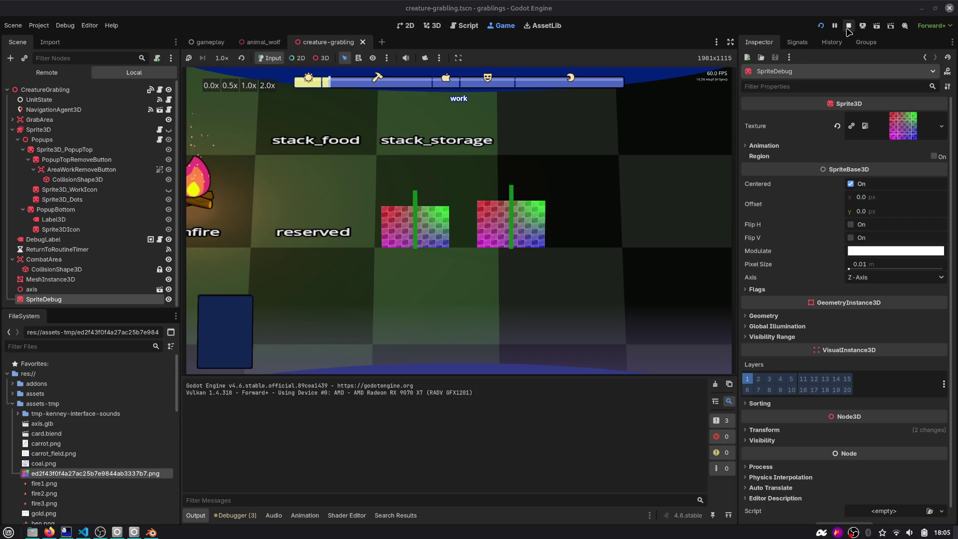
Set the gameplay scene's CreatureGrabling Position y to 0.04 and restart the game.
left_click(207, 42)
left_click(52, 139)
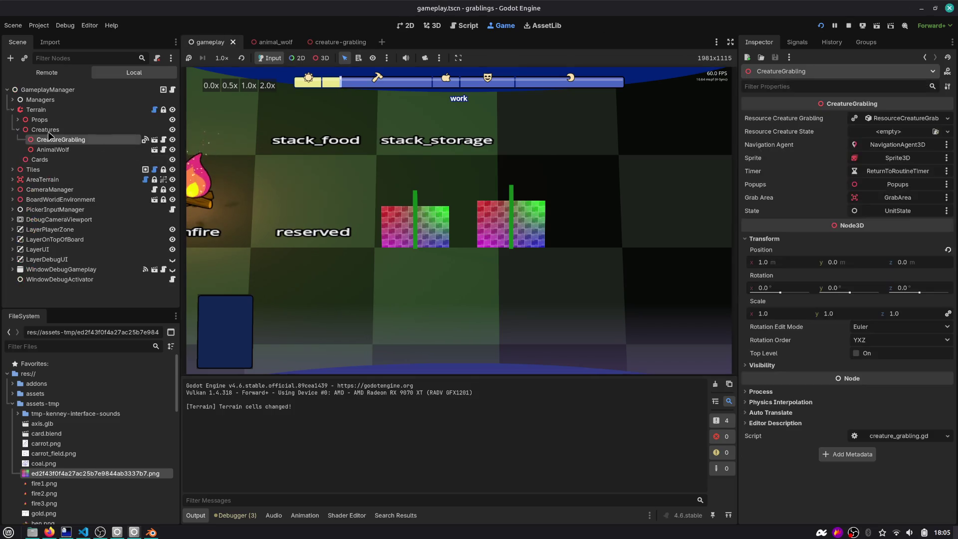
left_click(64, 151)
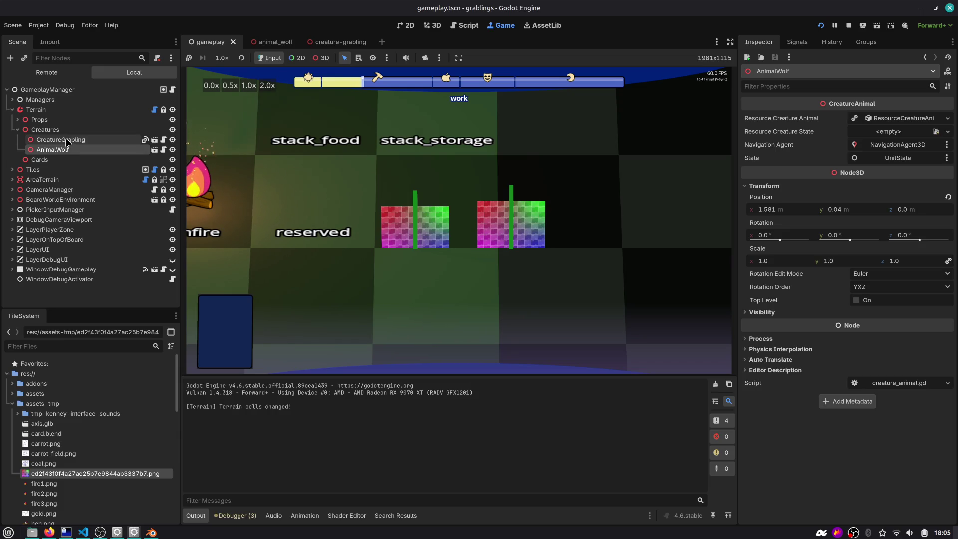
left_click(67, 142)
left_click(640, 224)
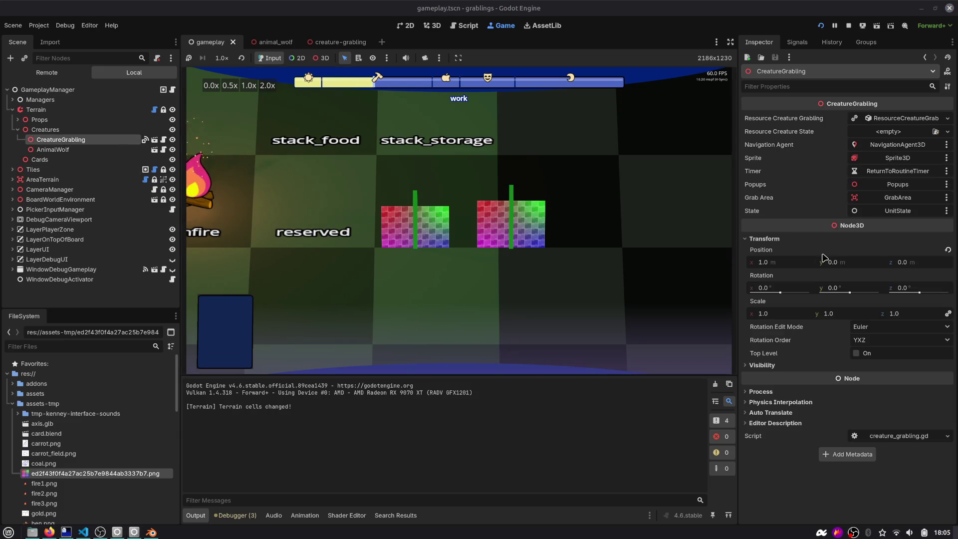
left_click(845, 261)
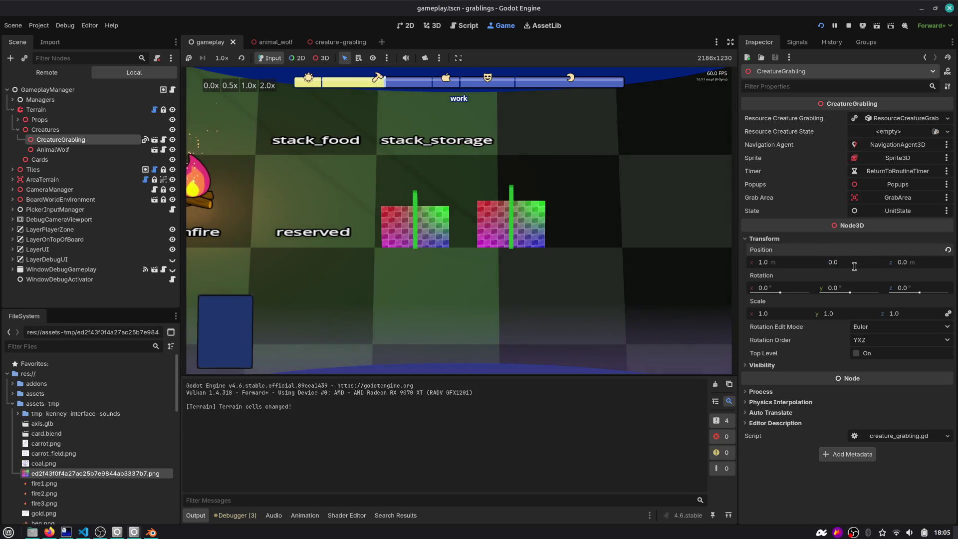
type("4")
key("Return")
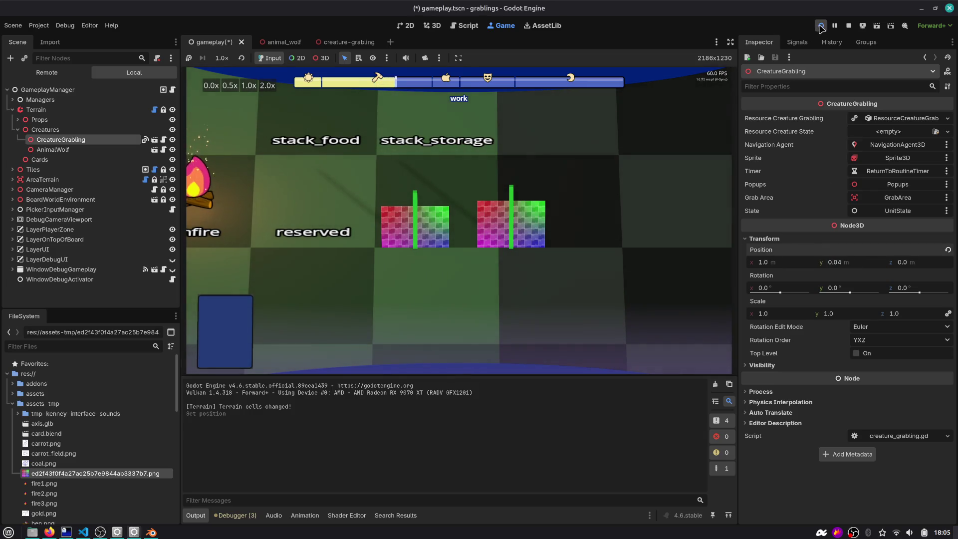
left_click(820, 26)
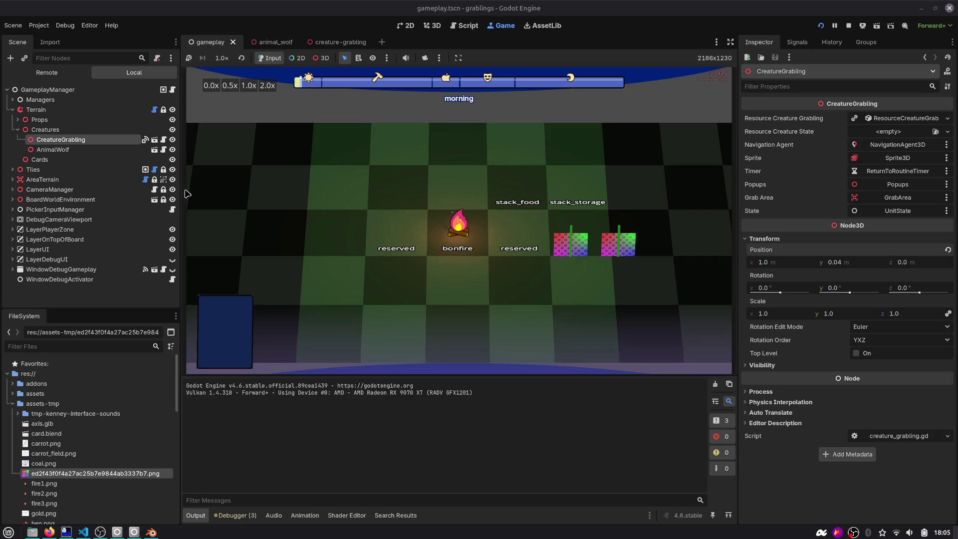
Walk a grabling across the board, open the debug window, restart, then stop the game.
left_click(77, 150)
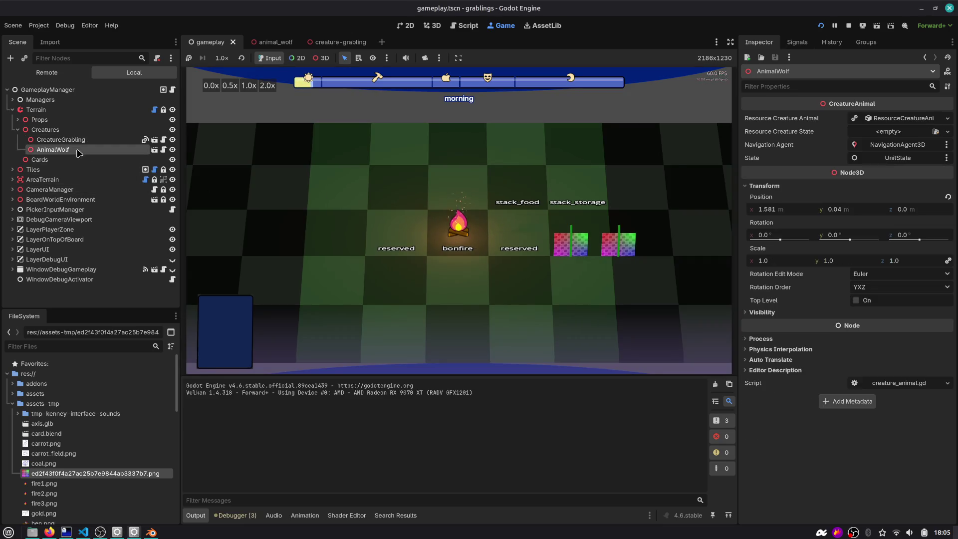
scroll(450, 264, "up", 5)
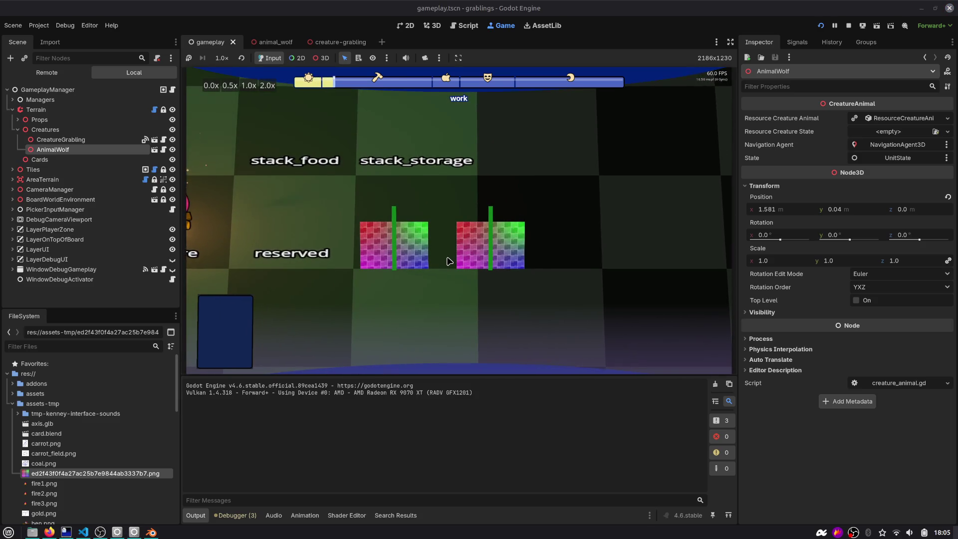
scroll(449, 261, "down", 5)
scroll(513, 150, "up", 5)
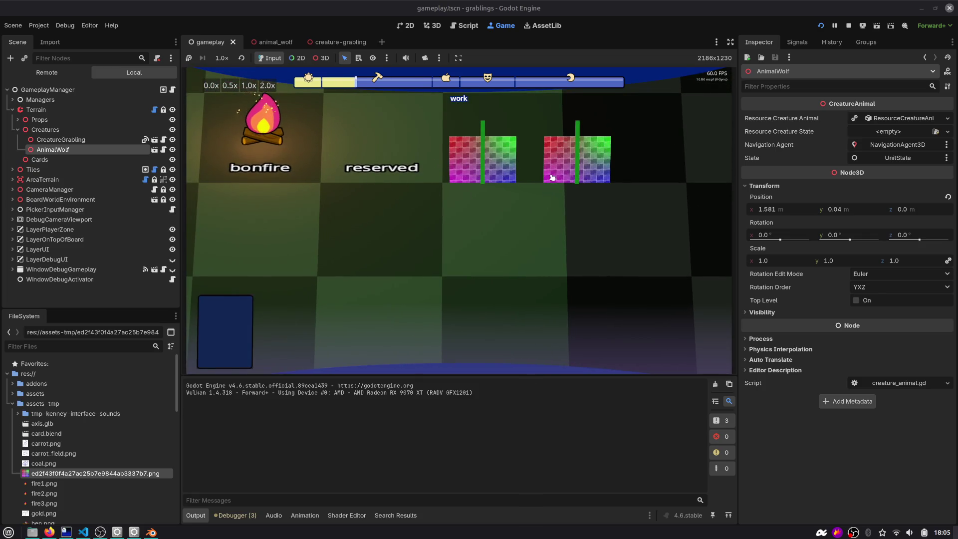
left_click(474, 177)
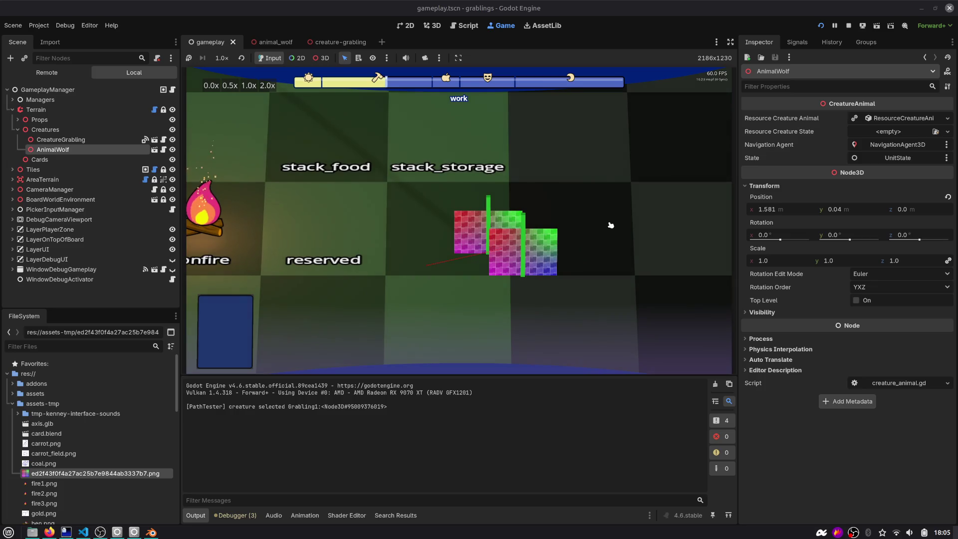
key("F1")
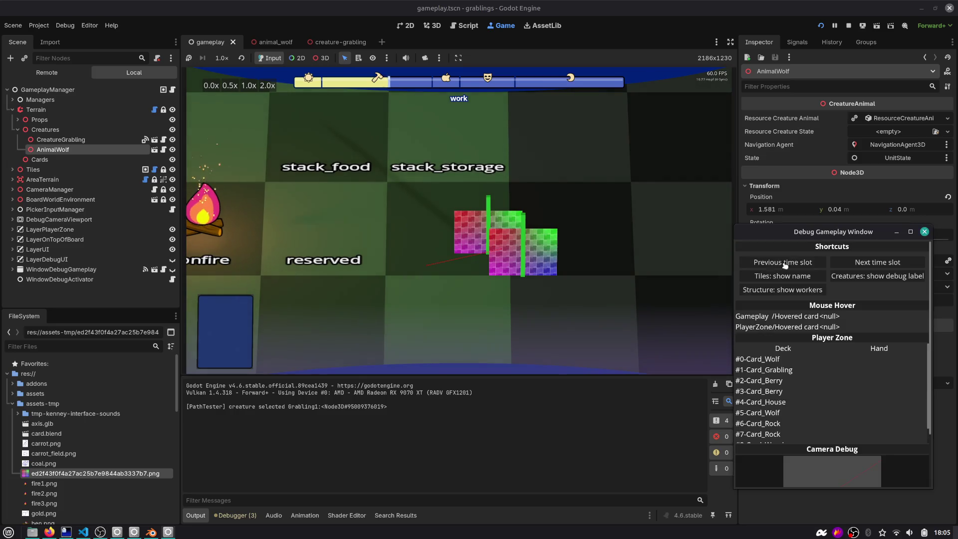
key("F5")
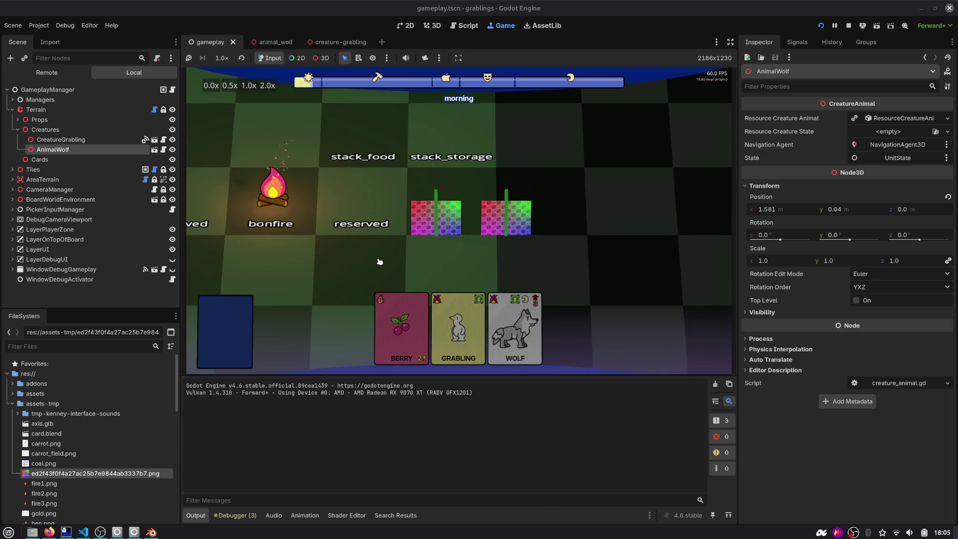
key("F8")
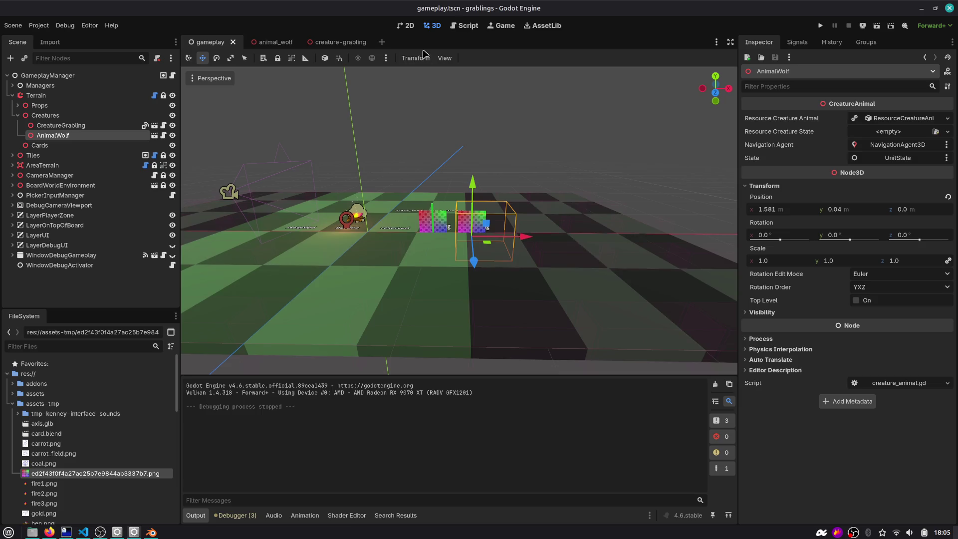
Run the game, move a grabling onto the other grabling, then hide creature-grabling's work icon.
left_click(60, 125)
scroll(454, 230, "up", 4)
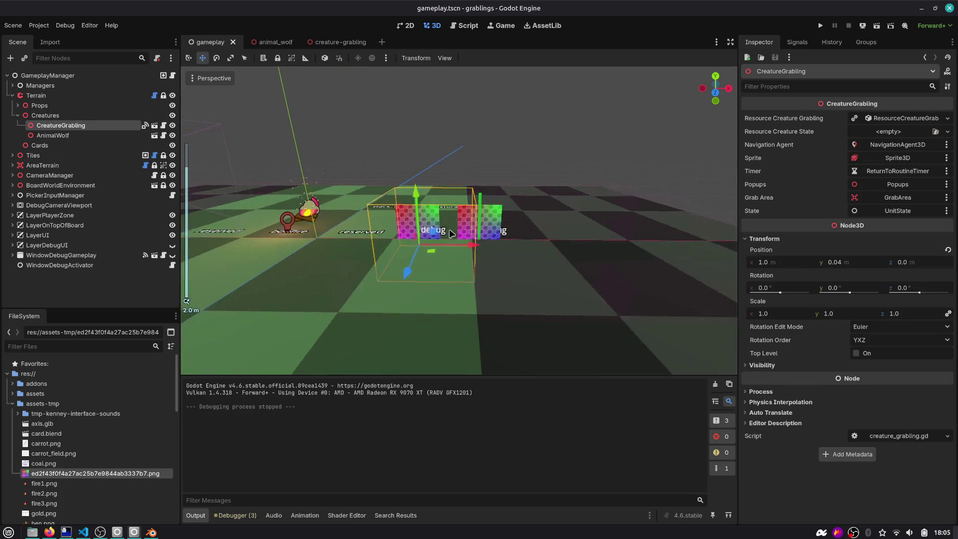
left_click(820, 26)
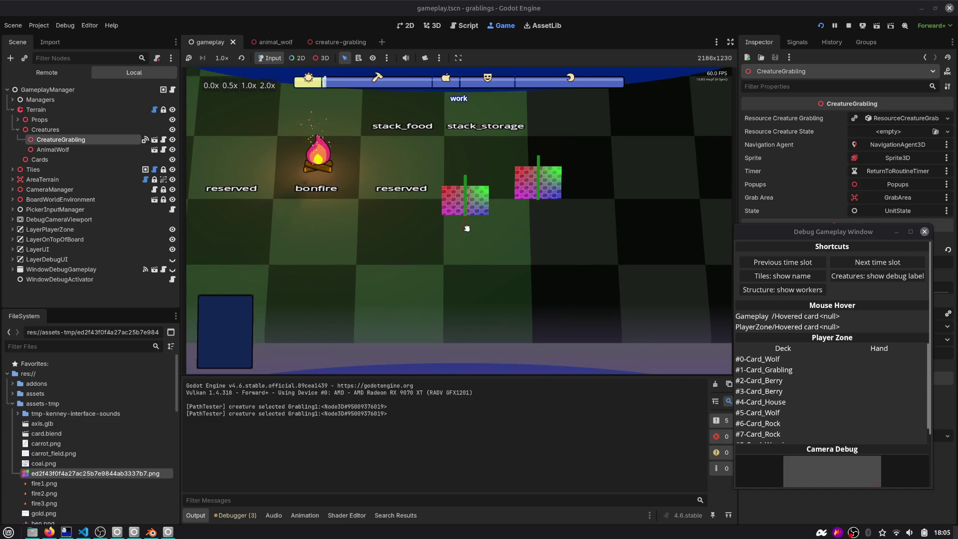
left_click(464, 224)
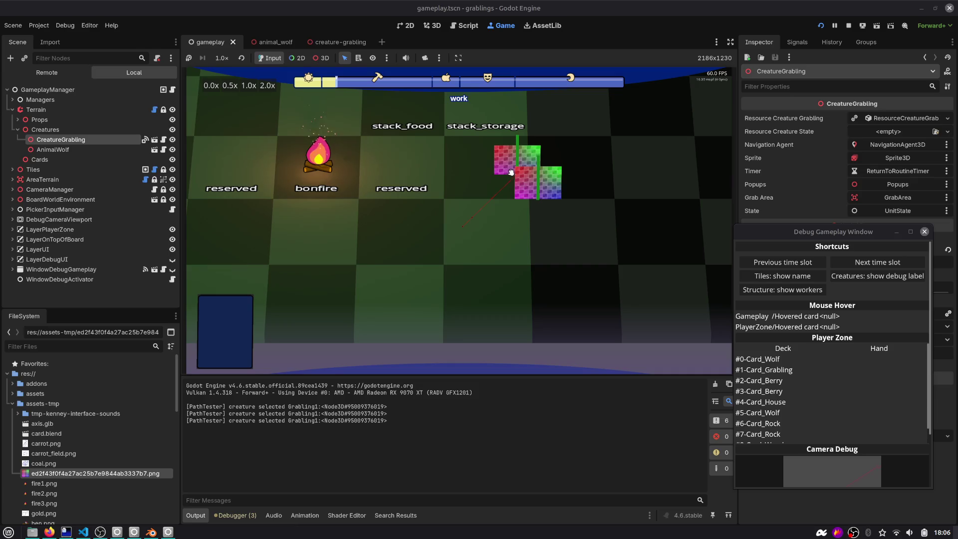
left_click(536, 219)
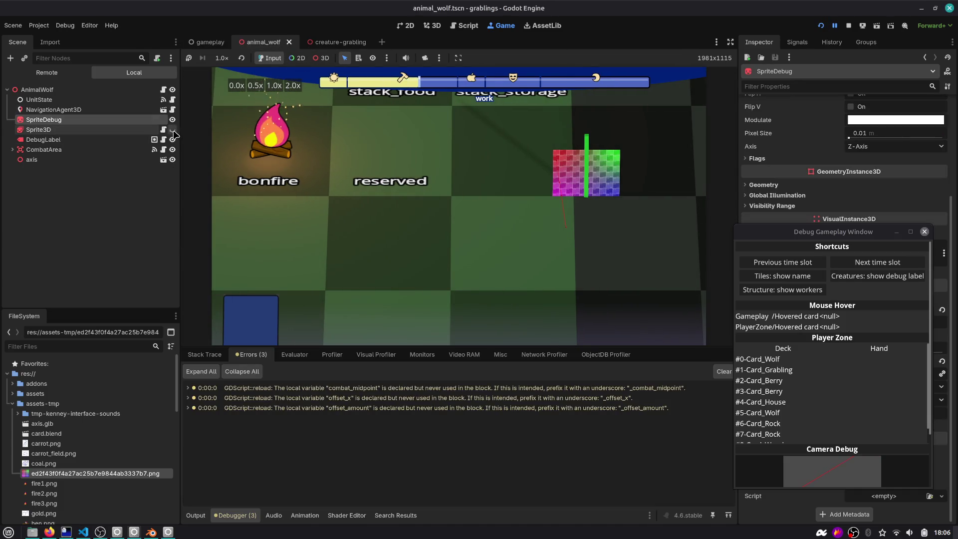
left_click(359, 46)
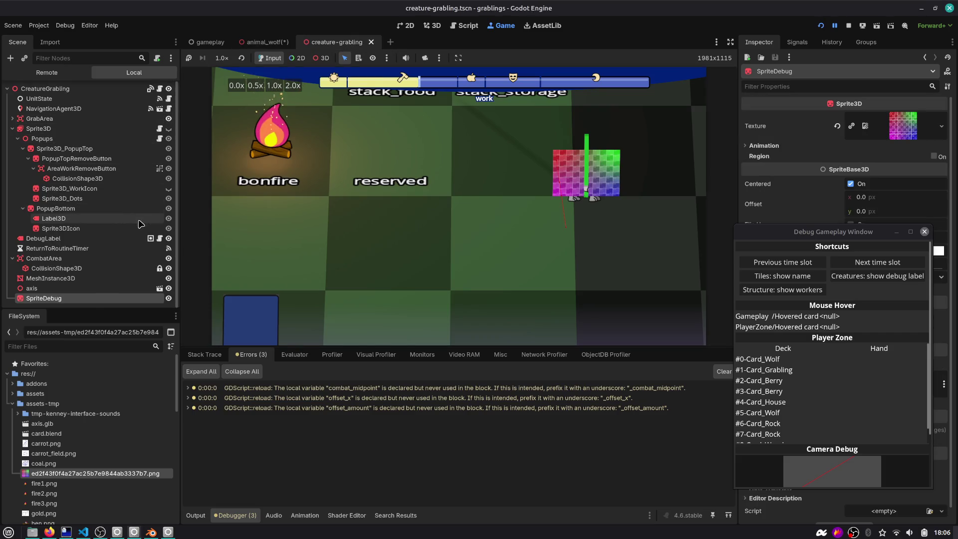
left_click(168, 188)
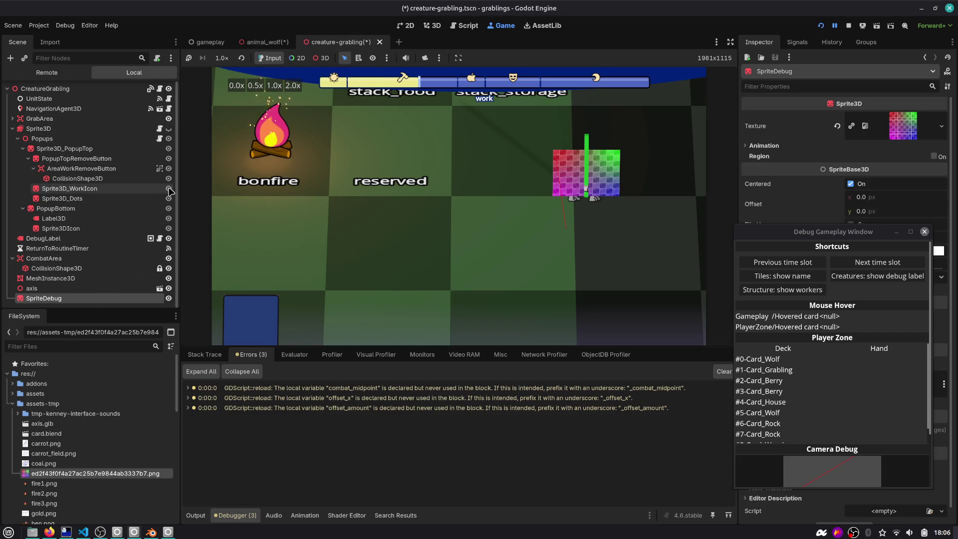
Unhide the grabling's Sprite3D, hide the wolf's SpriteDebug, and stop the game.
left_click(168, 129)
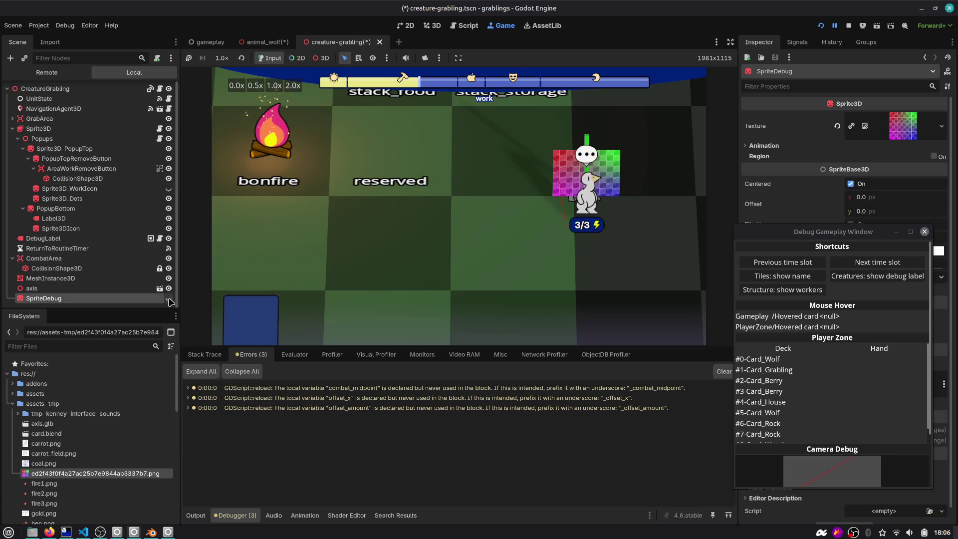
left_click(264, 42)
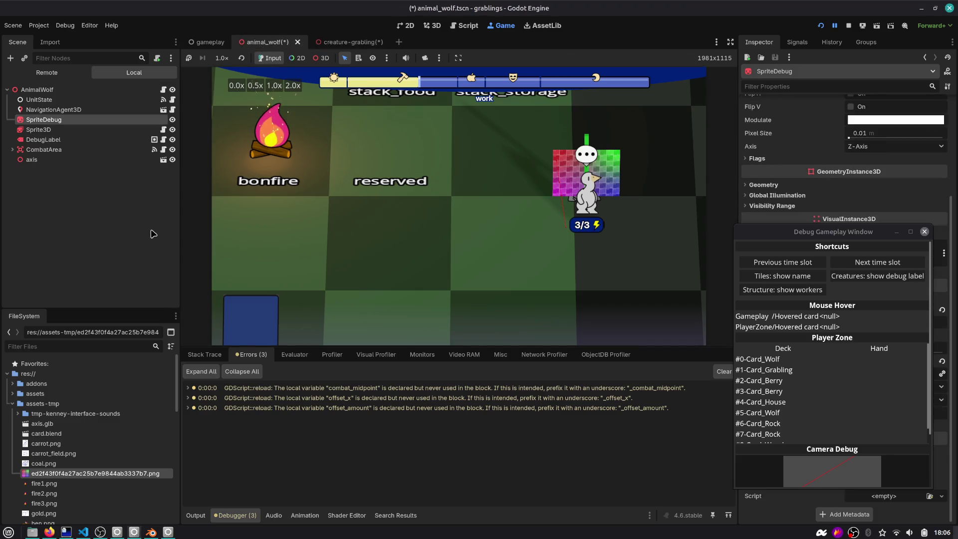
left_click(172, 119)
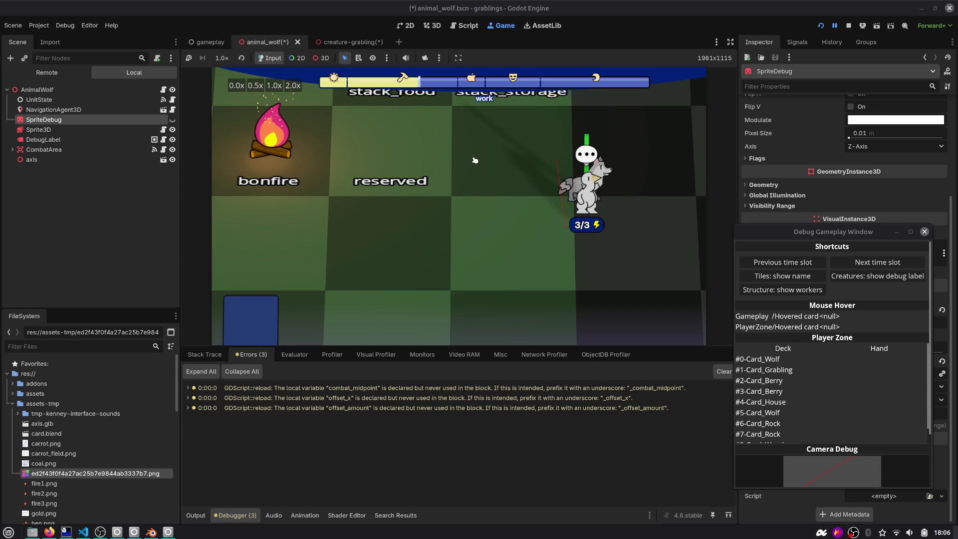
left_click(112, 129)
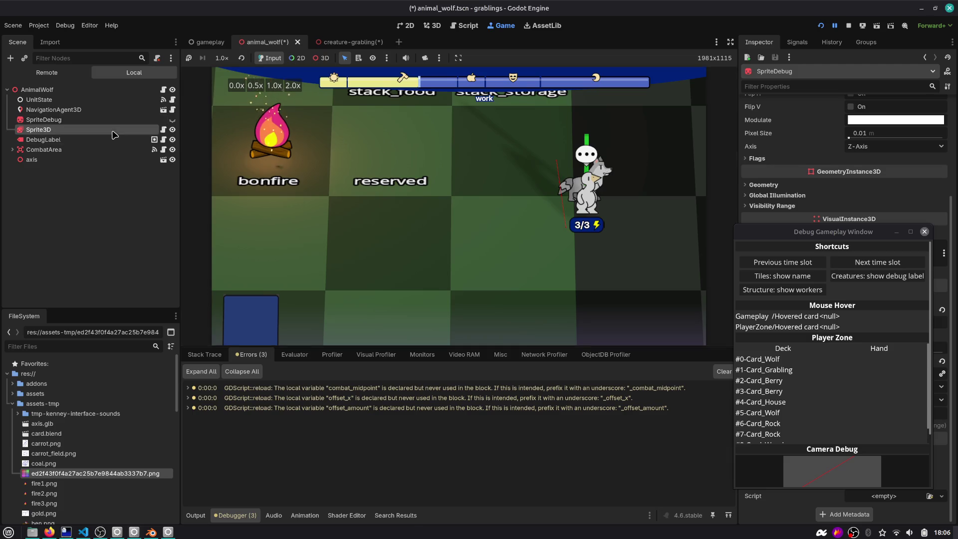
left_click_drag(822, 234, 557, 245)
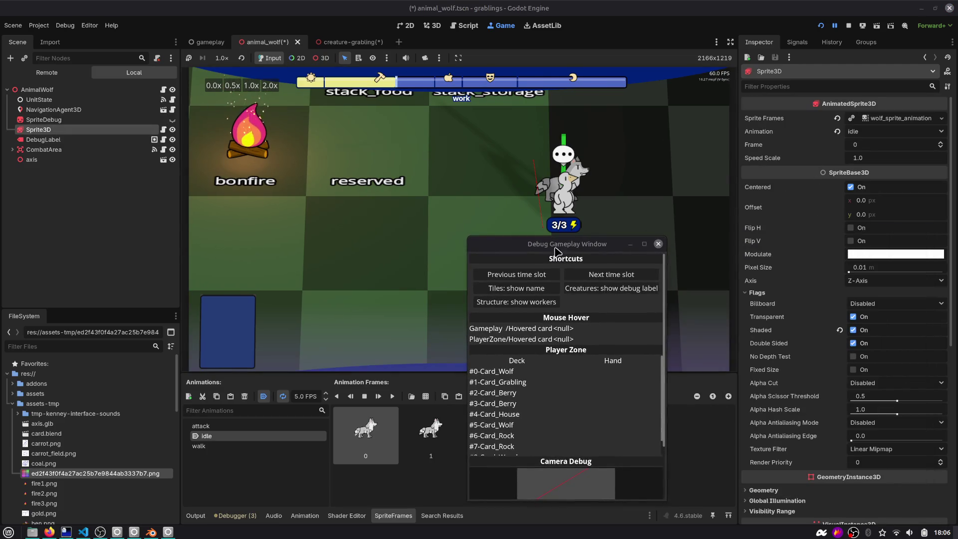
left_click(848, 26)
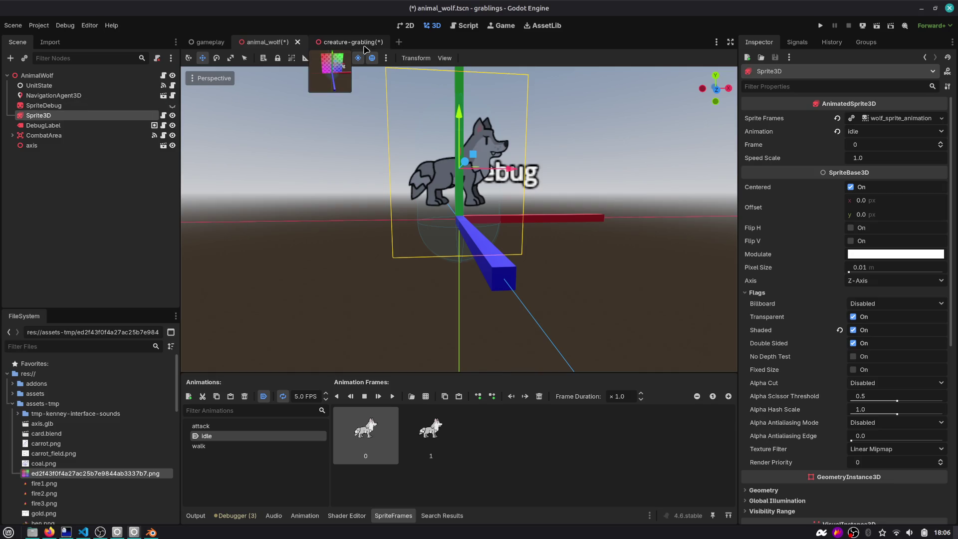
Reset the grabling Sprite3D's Position z to 0, save creature-grabling, and run the game.
scroll(784, 241, "down", 5)
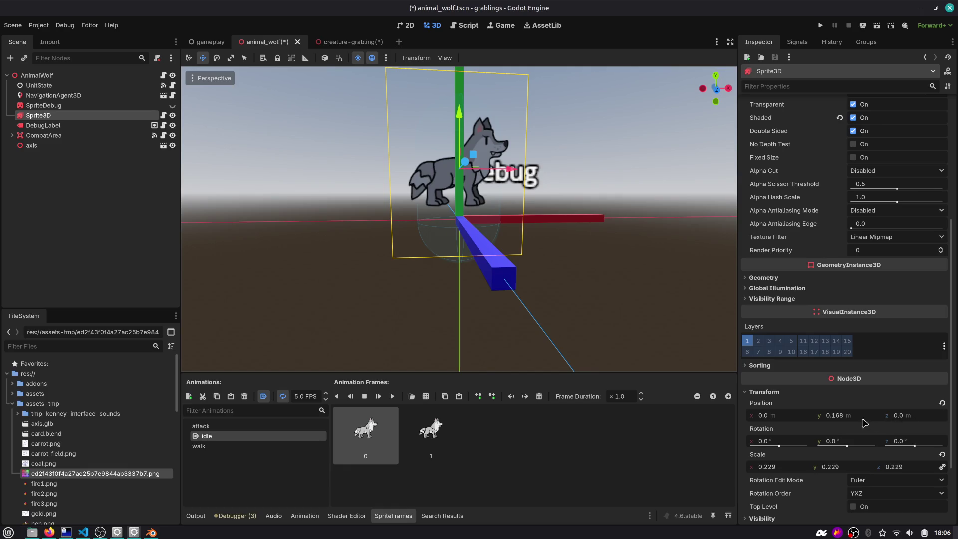
left_click(354, 44)
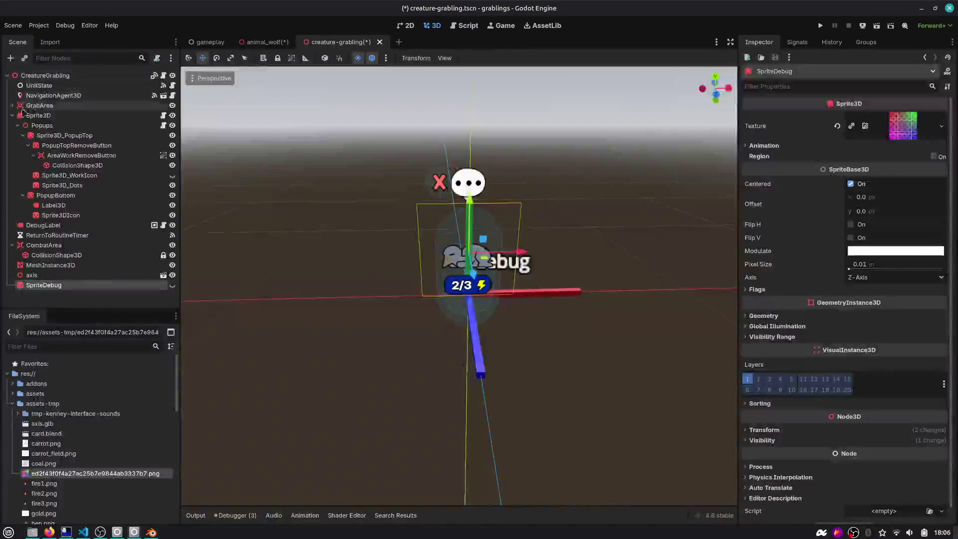
left_click(787, 434)
left_click(903, 457)
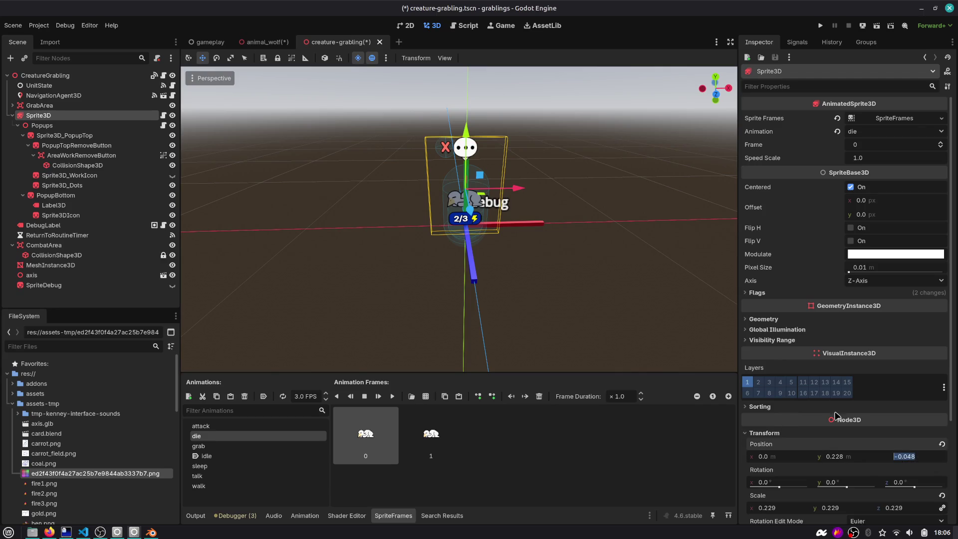
type("0")
key("Return")
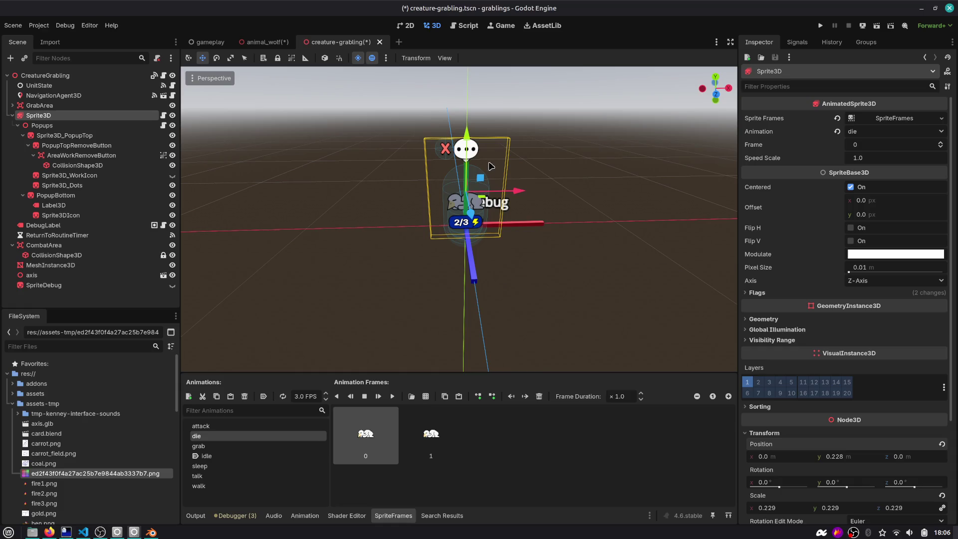
key("ctrl+s")
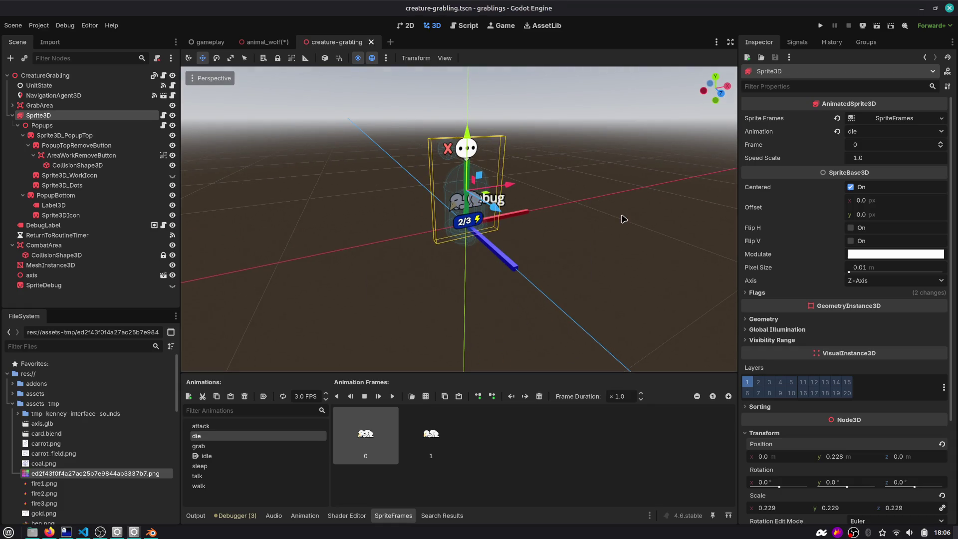
left_click(820, 26)
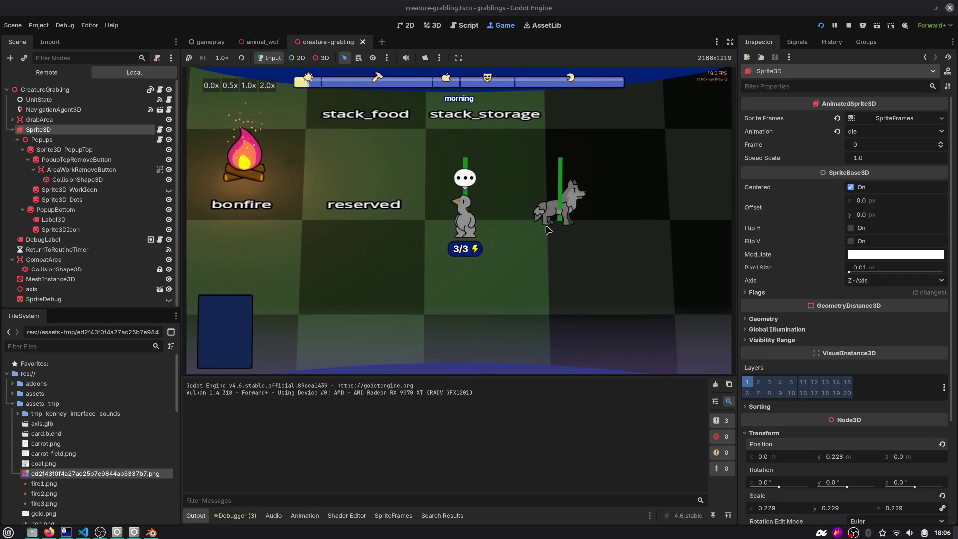
Walk the grabling onto the wolf in the running game, stop it, and view the gameplay scene in 3D.
left_click(557, 215)
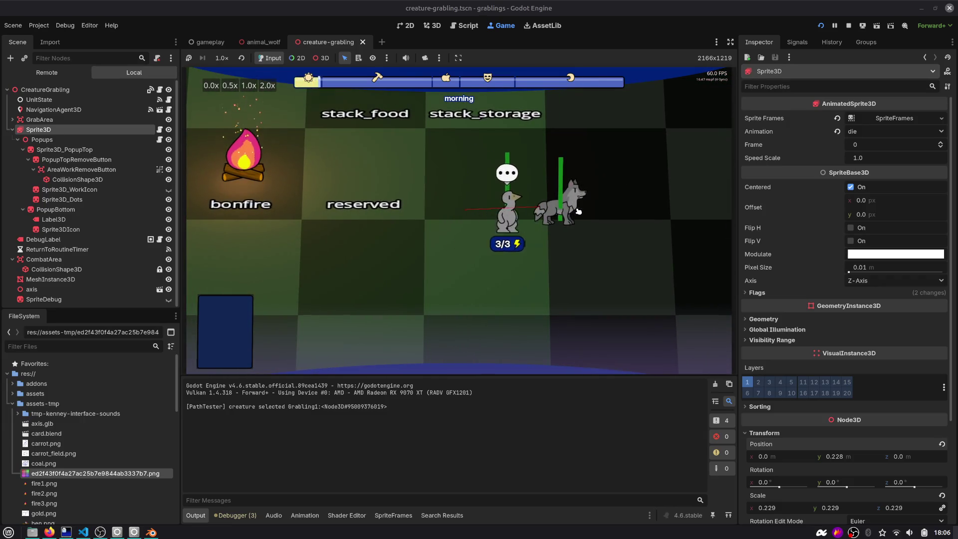
key("F8")
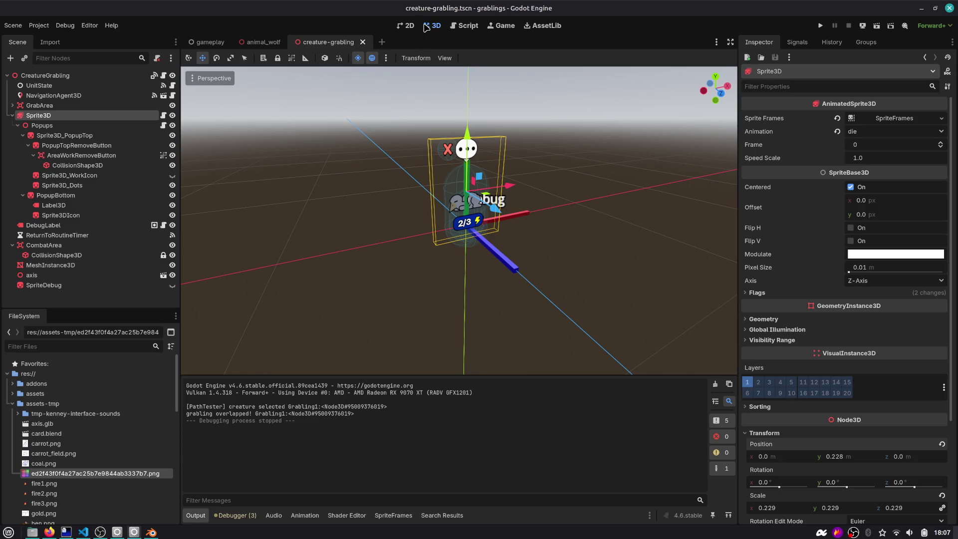
left_click(464, 25)
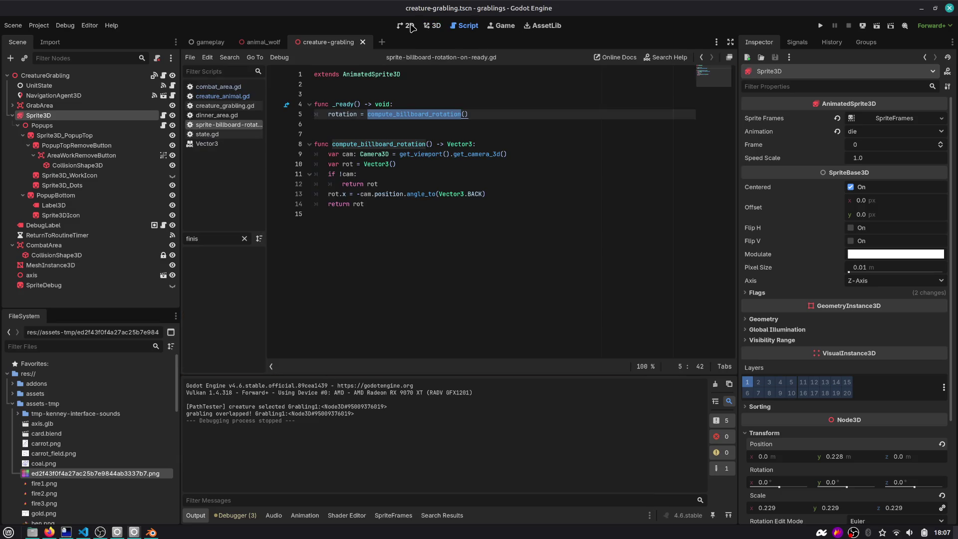
left_click(209, 42)
left_click(432, 25)
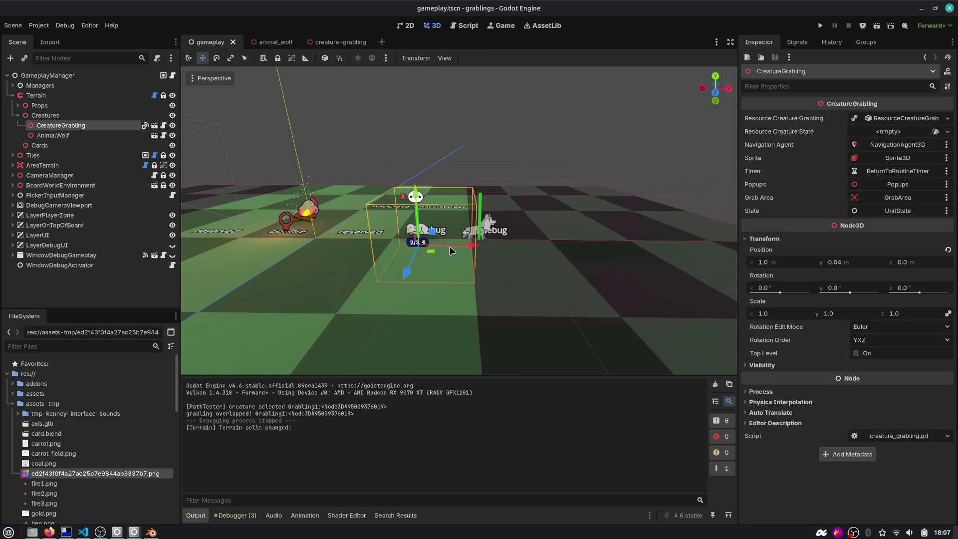
Drag the grabling and the wolf next to each other on the board and save the scene.
scroll(427, 243, "down", 5)
mouse_move(448, 292)
left_mouse_down()
mouse_move(391, 254)
mouse_move(331, 279)
mouse_move(317, 265)
left_mouse_up()
left_click(471, 223)
left_click_drag(483, 246, 363, 282)
key("ctrl+s")
Compare the two creatures' positions, line them up at z 0.884, and run the game.
scroll(362, 223, "up", 5)
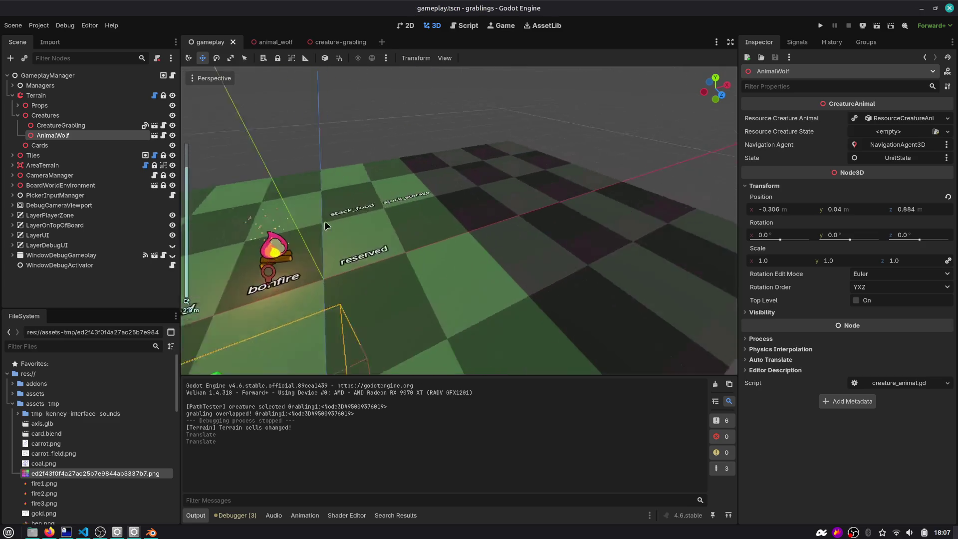
key("f")
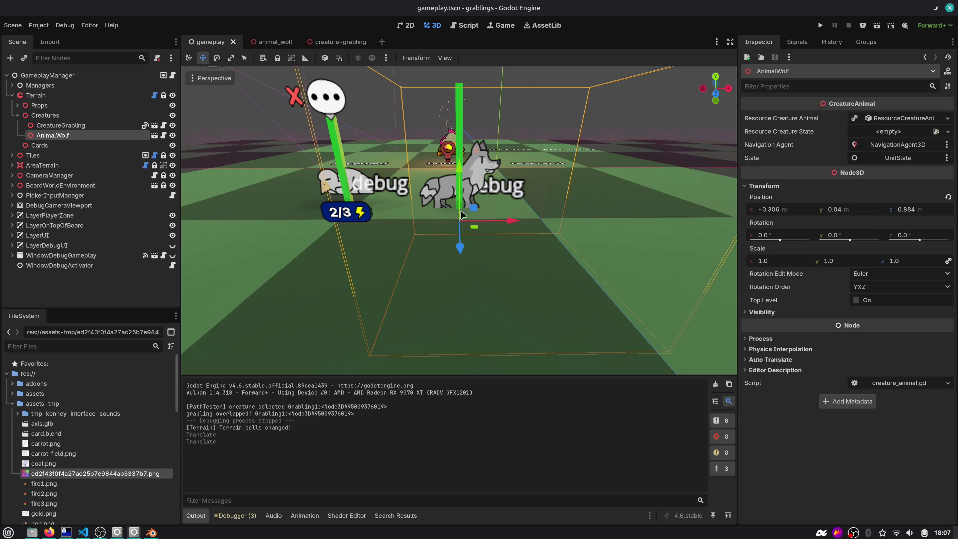
scroll(355, 187, "up", 5)
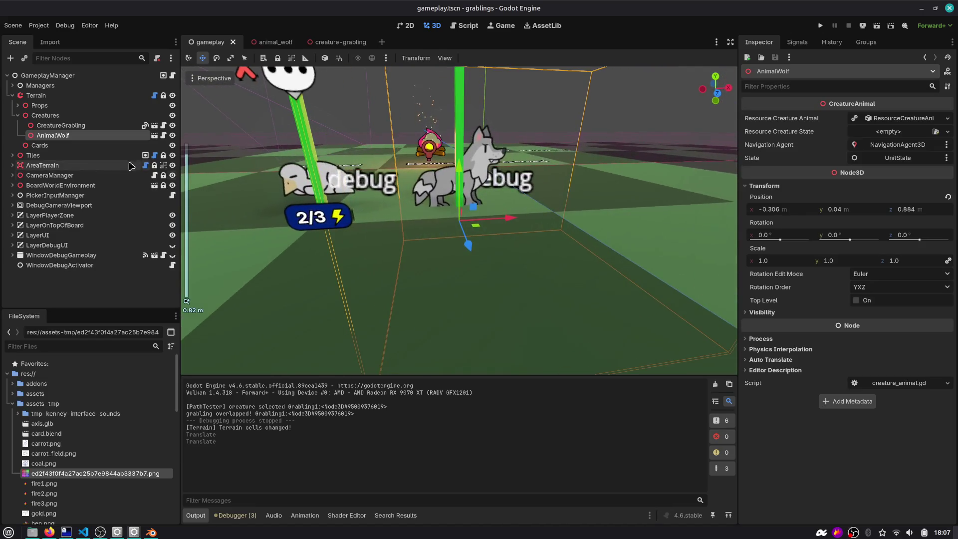
left_click(99, 125)
left_click(111, 136)
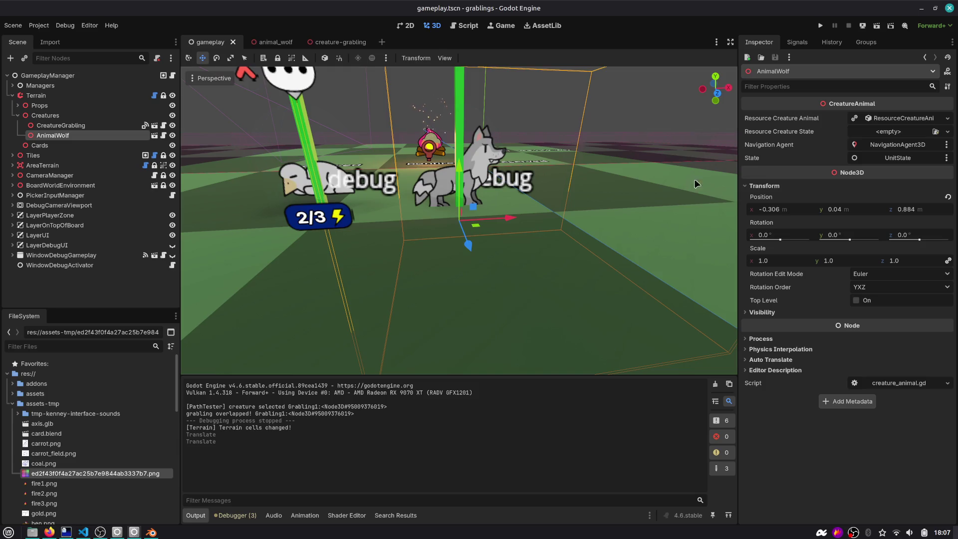
left_click(910, 209)
left_click(60, 125)
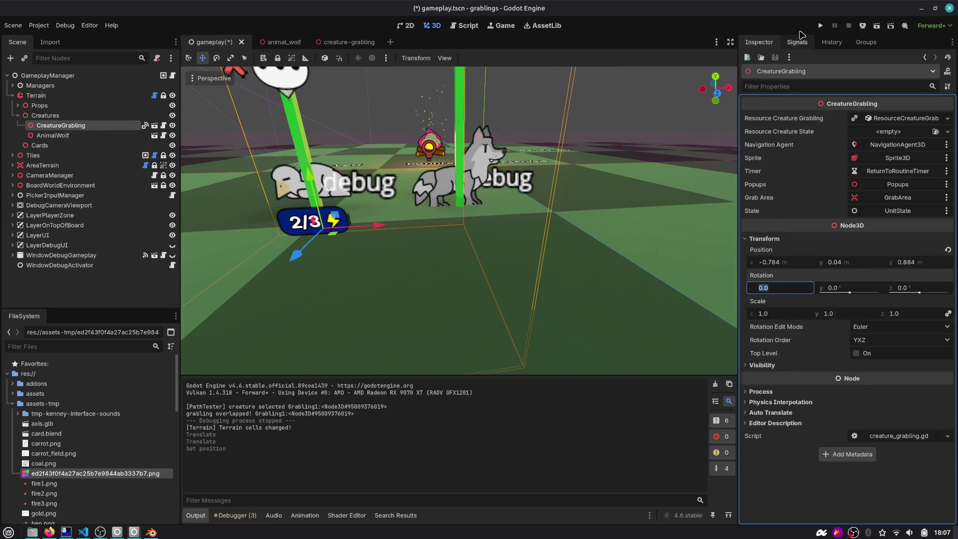
left_click(820, 25)
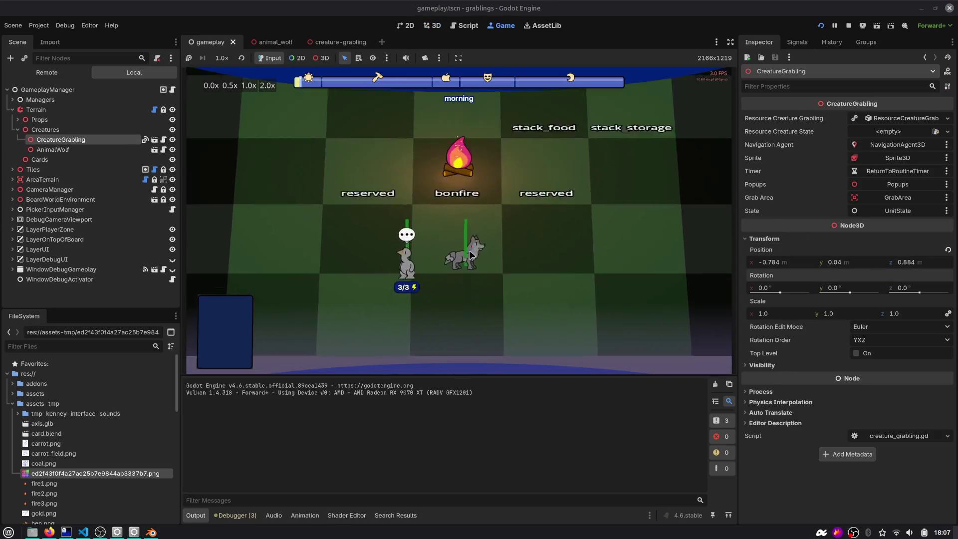
Stop the game, compare the grabling and wolf positions from above, and open animal_wolf.
left_click(848, 25)
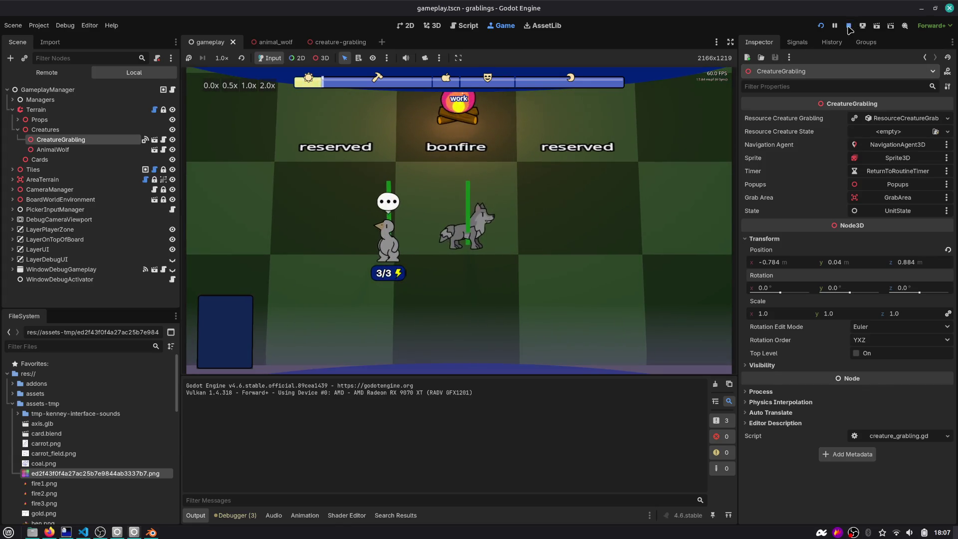
left_click(72, 137)
left_click(72, 125)
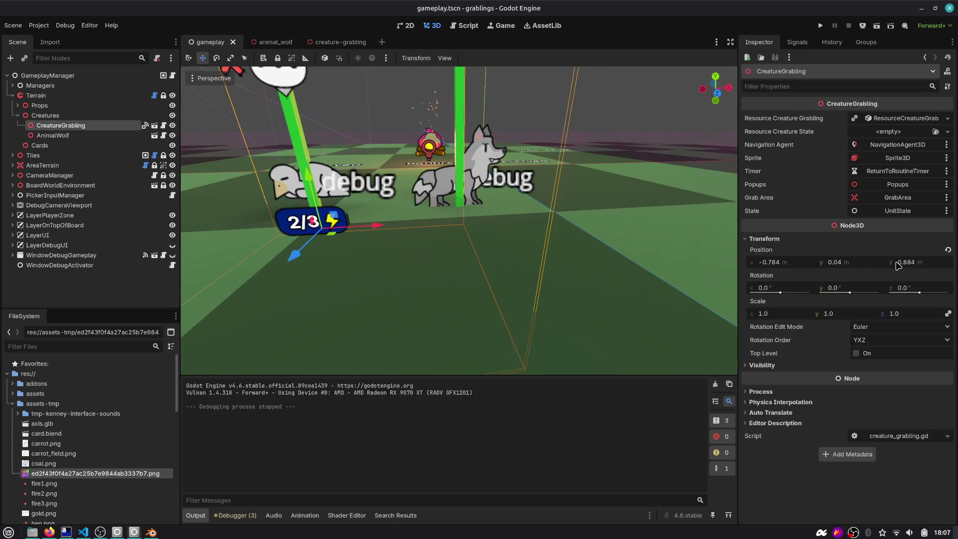
left_click(104, 136)
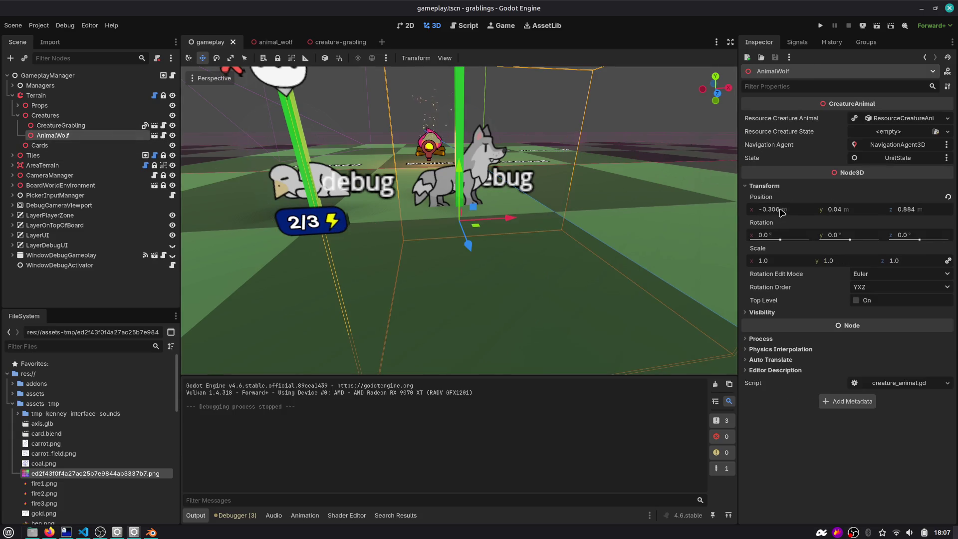
left_click(44, 128)
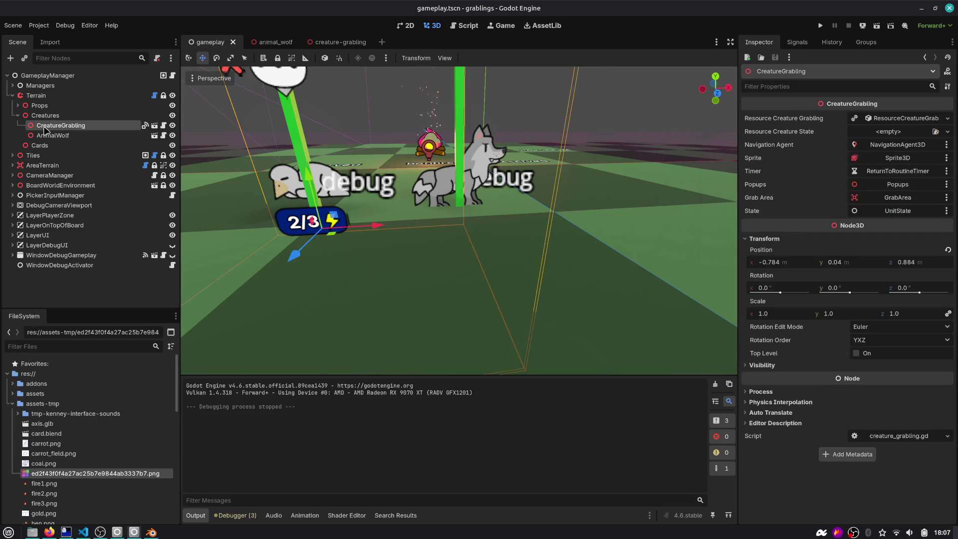
mouse_move(329, 220)
left_mouse_down()
mouse_move(394, 223)
mouse_move(439, 212)
mouse_move(482, 189)
mouse_move(462, 173)
mouse_move(473, 223)
left_mouse_up()
scroll(395, 236, "down", 5)
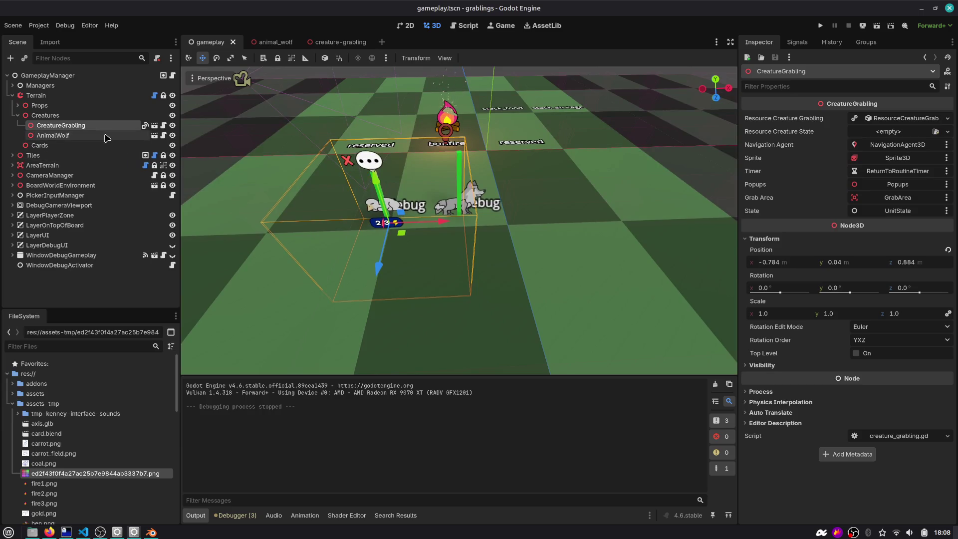
left_click(279, 45)
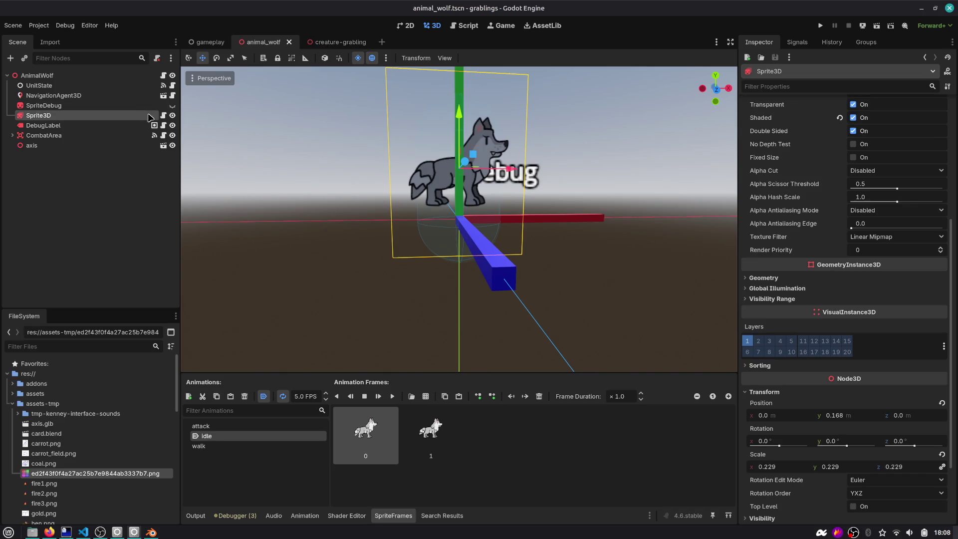
Filter the Inspector by 'bill' and set Billboard to Enabled on the wolf and grabling sprites.
scroll(799, 97, "up", 5)
type("bill")
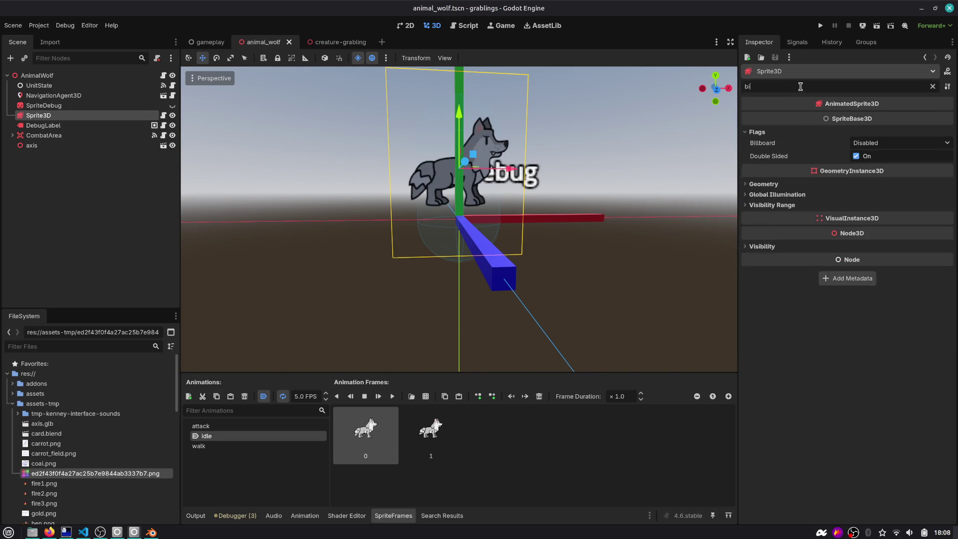
left_click(929, 144)
left_click(878, 161)
left_click(329, 42)
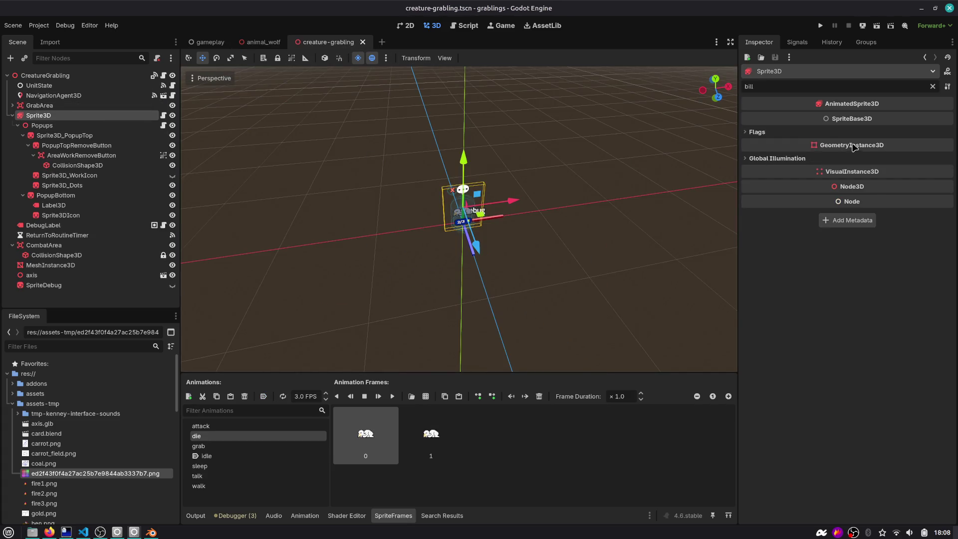
left_click(757, 132)
left_click(870, 143)
left_click(867, 169)
Clear the Inspector filter and set the grabling sprite to its attack animation.
key("ctrl+shift+Tab")
key("ctrl+shift+Tab")
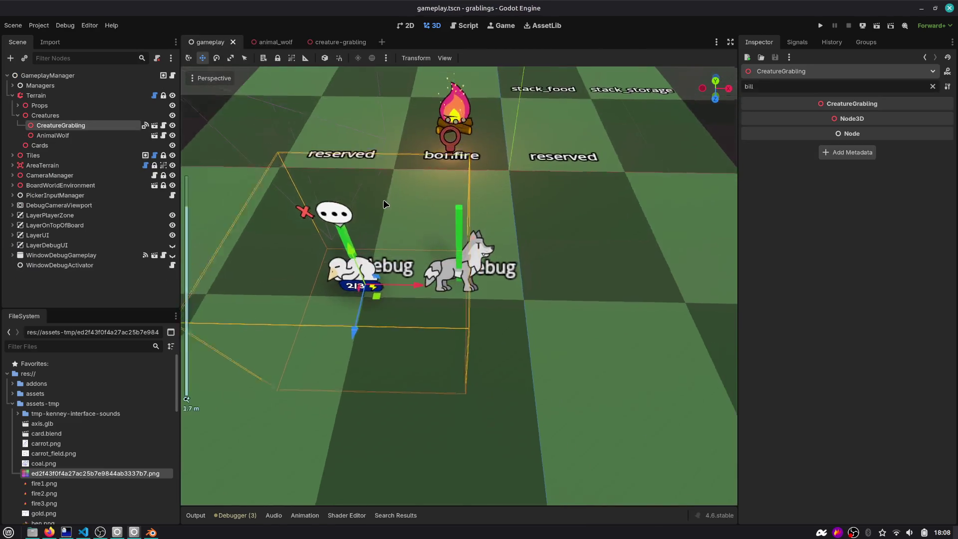
scroll(399, 240, "down", 3)
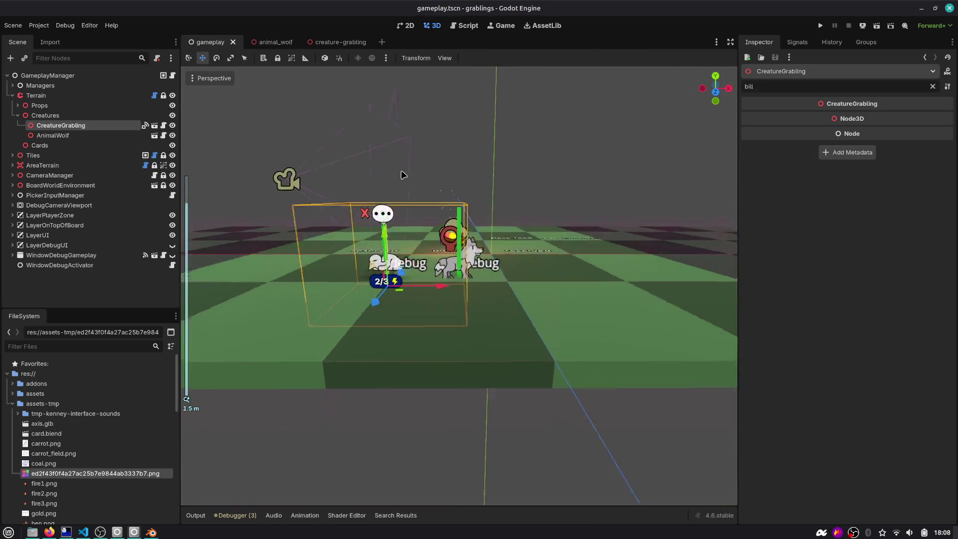
scroll(404, 175, "up", 2)
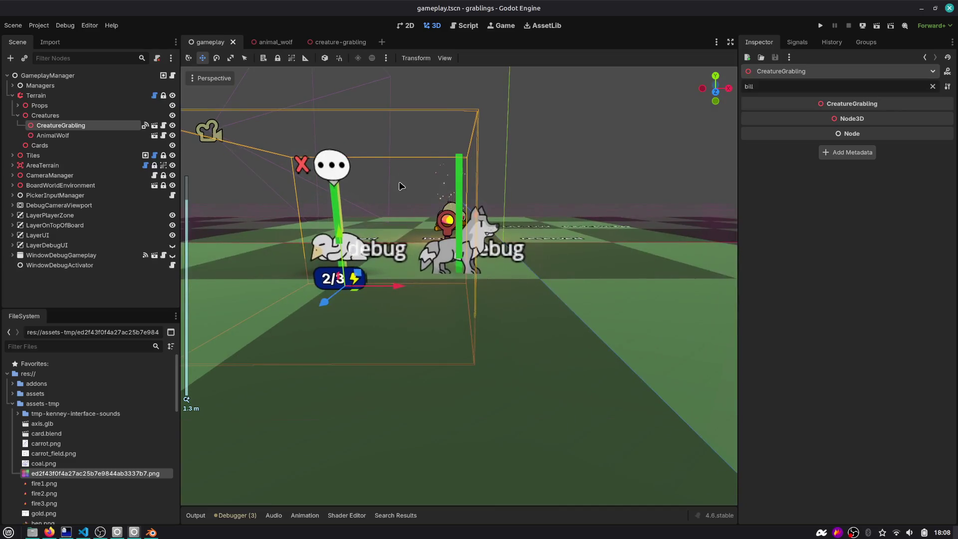
left_click(154, 125)
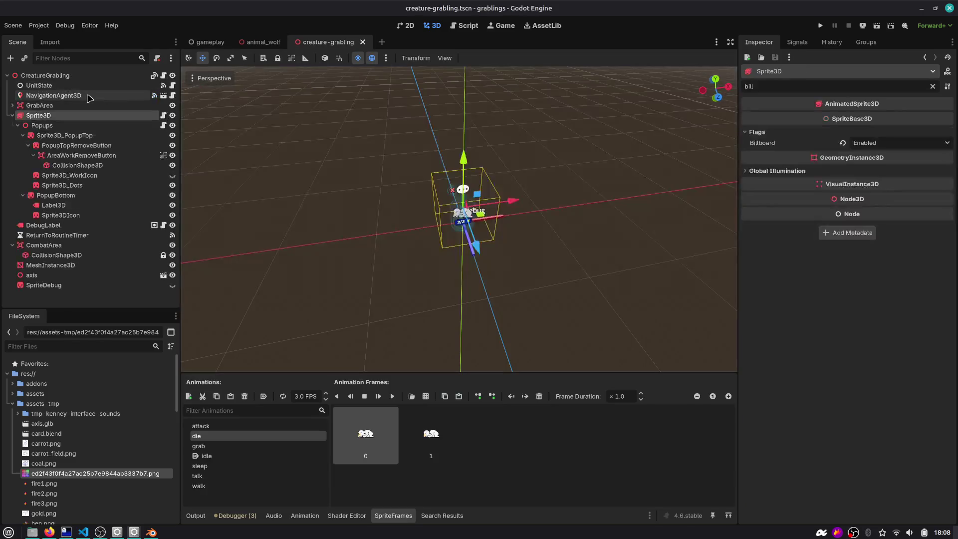
scroll(290, 148, "up", 3)
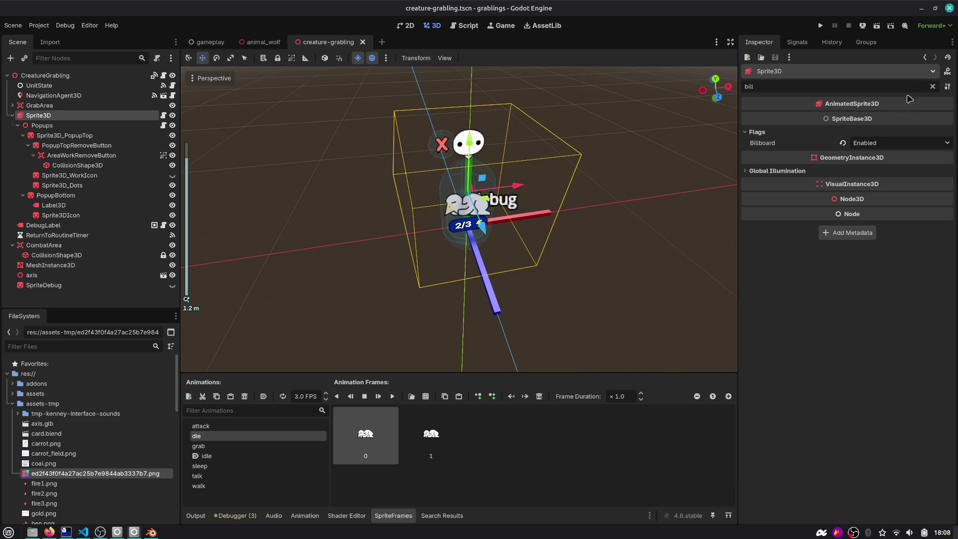
left_click(931, 87)
left_click(897, 119)
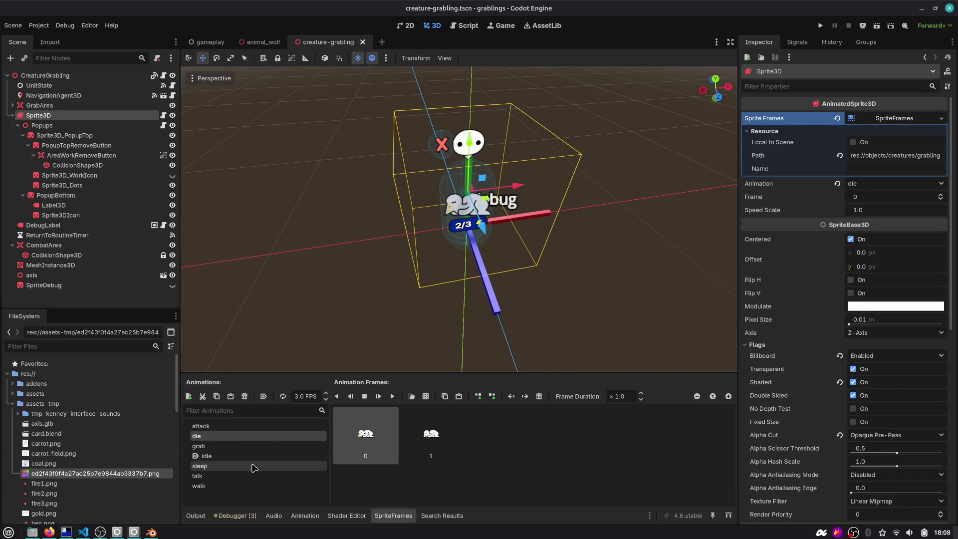
left_click(232, 425)
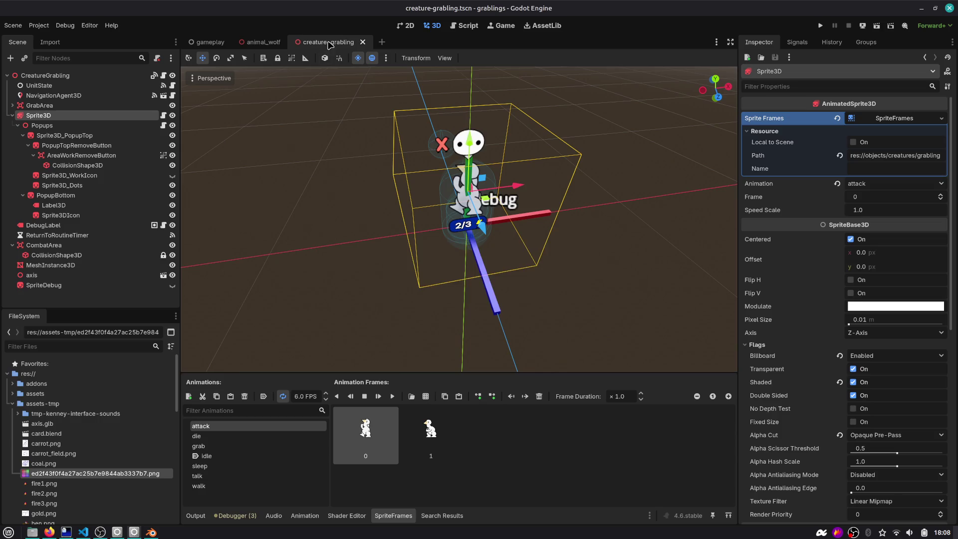
left_click(209, 42)
scroll(349, 144, "down", 5)
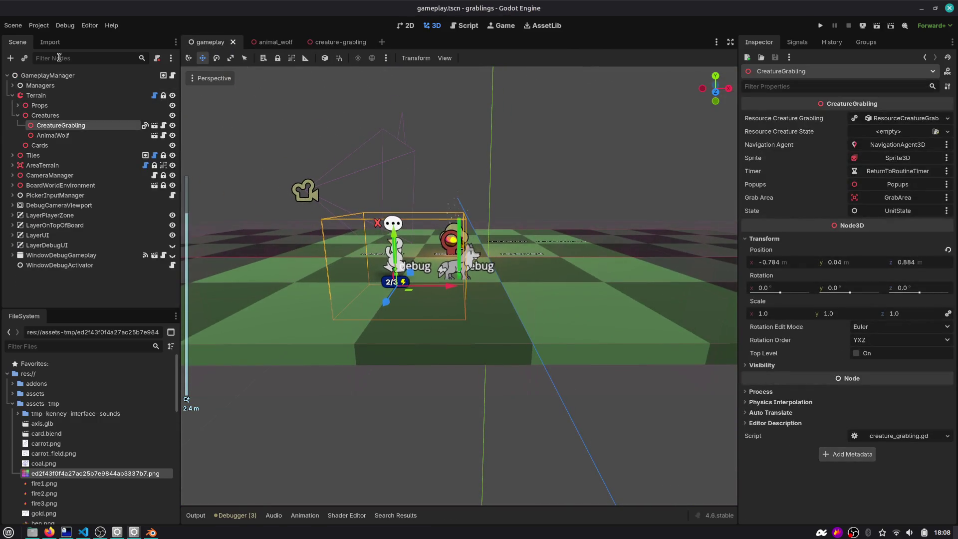
Filter nodes by 'ca', preview through CameraMain under CameraManager, and run the game.
left_click(59, 58)
type("ca")
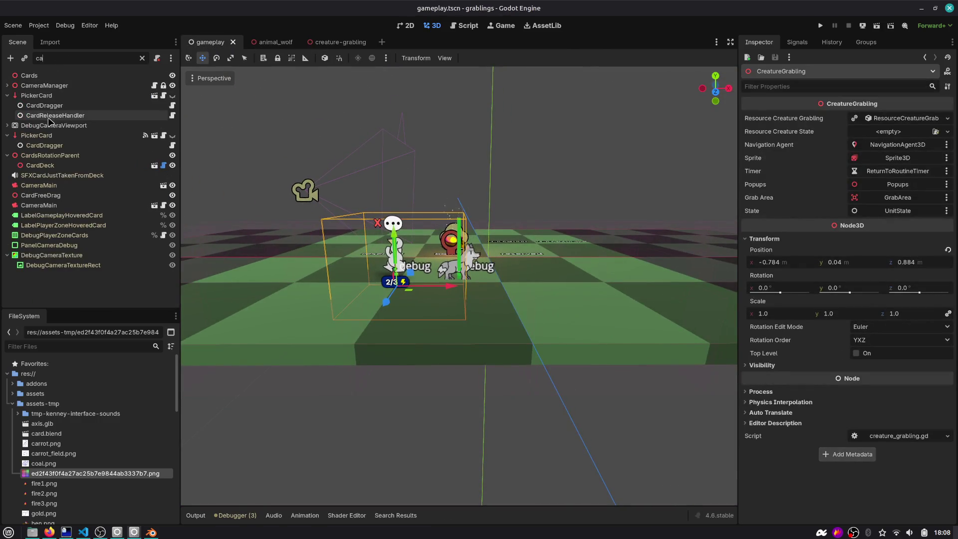
left_click(19, 87)
left_click(7, 85)
left_click(44, 95)
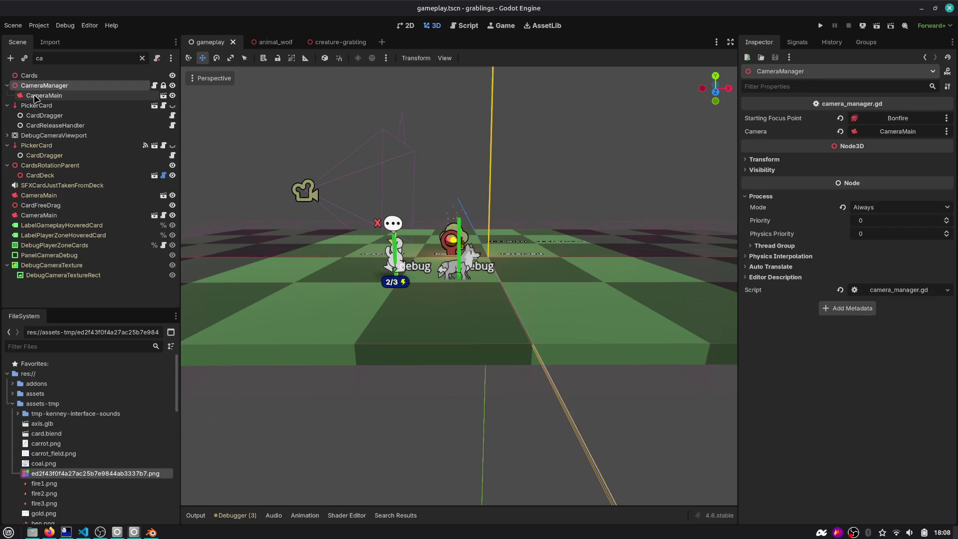
left_click(192, 94)
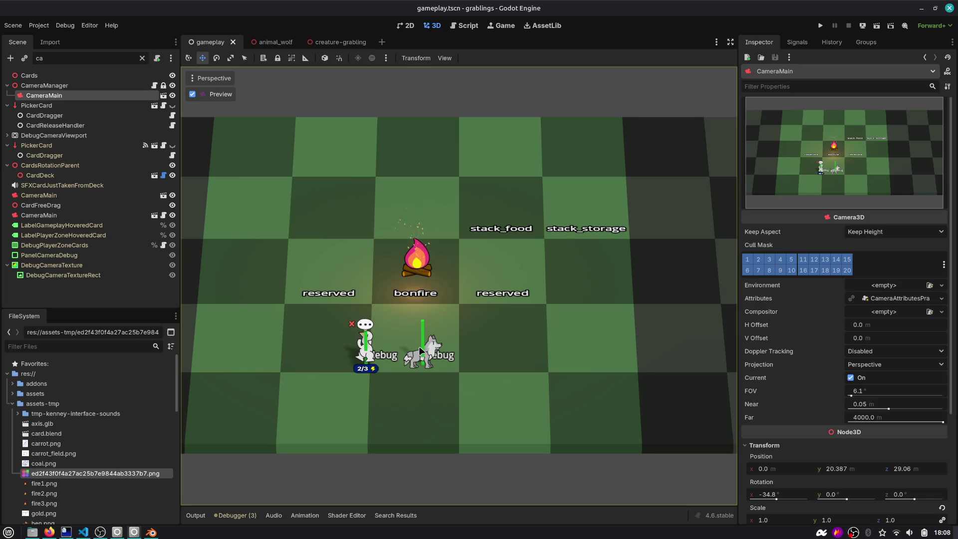
left_click(820, 26)
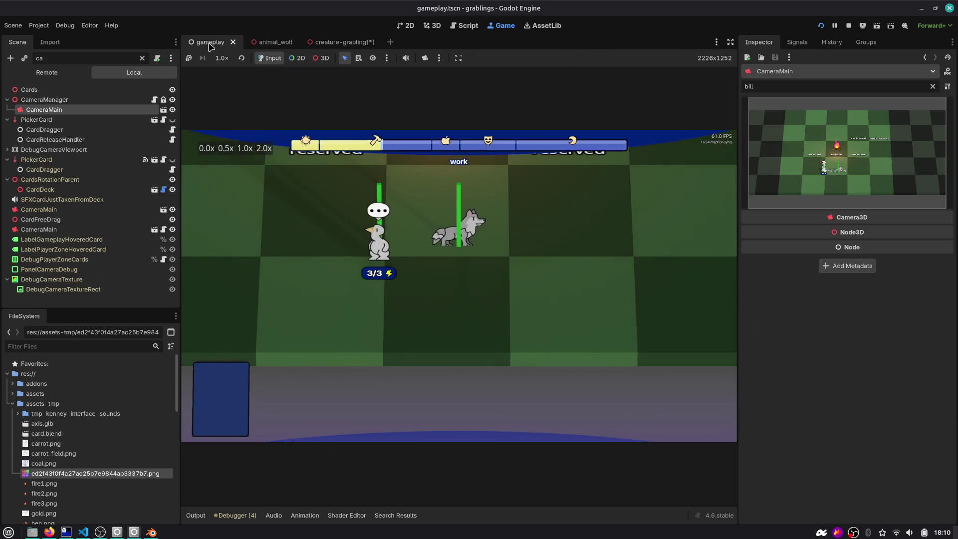
Stop the game, delete the early 'return' from the grabling's billboard-rotation script, and save.
left_click(847, 26)
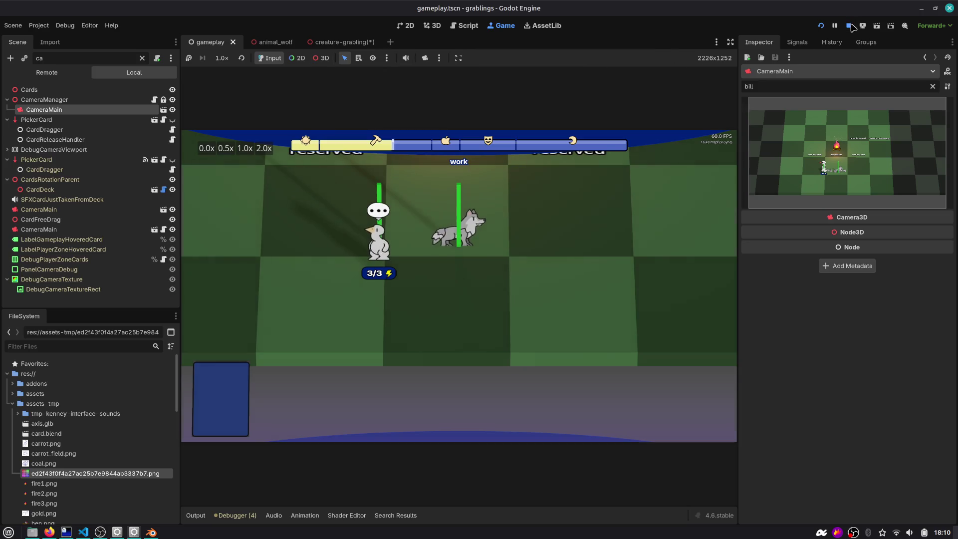
left_click(432, 26)
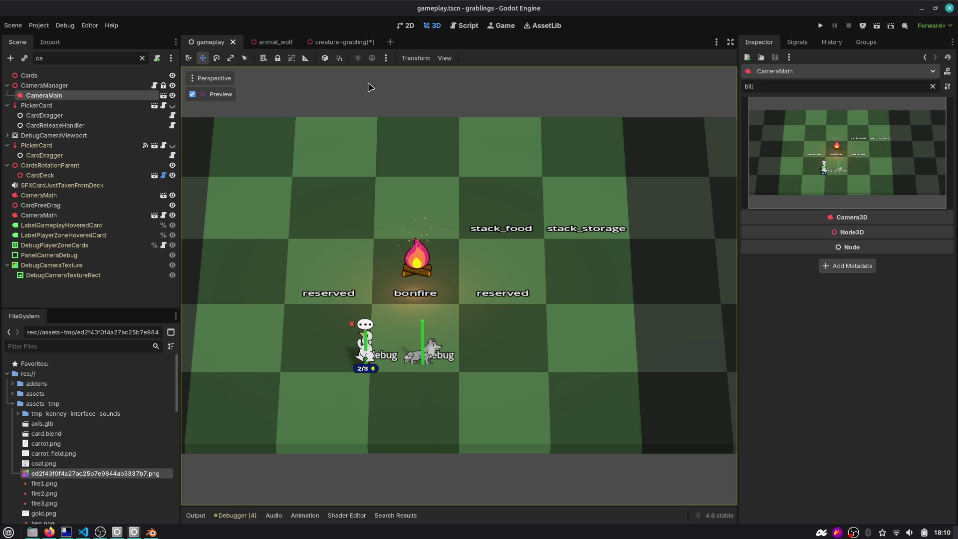
left_click(344, 42)
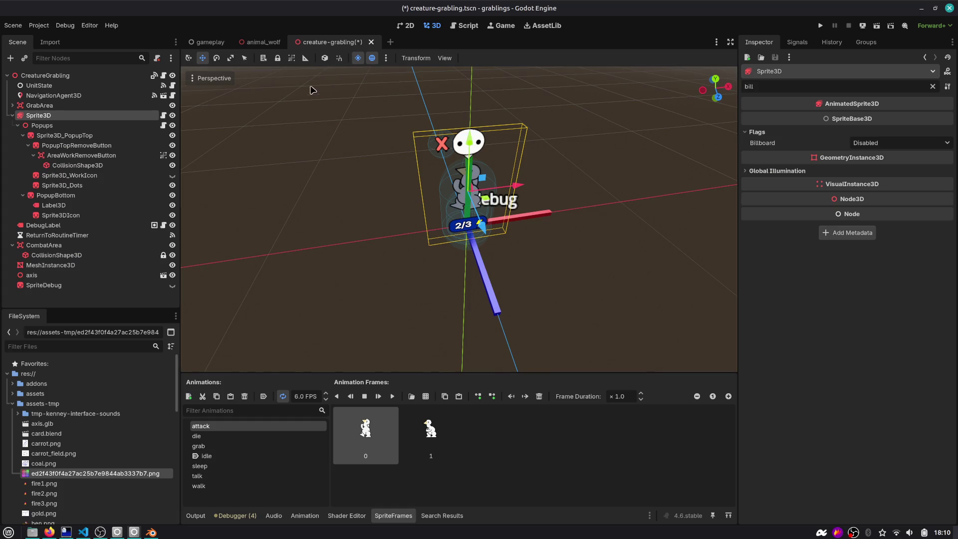
left_click(457, 27)
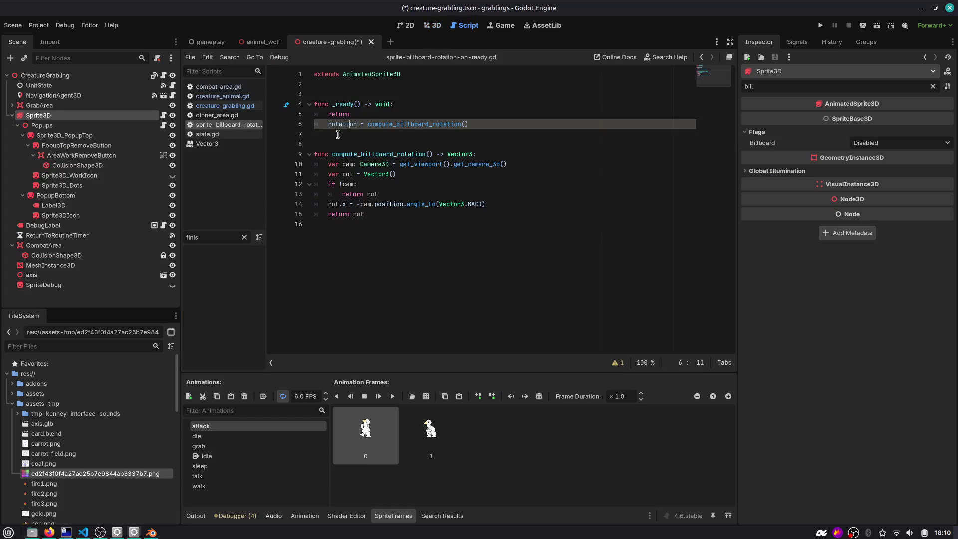
key("Up")
key("shift+Home")
key("shift+Home")
key("BackSpace")
key("Delete")
key("ctrl+s")
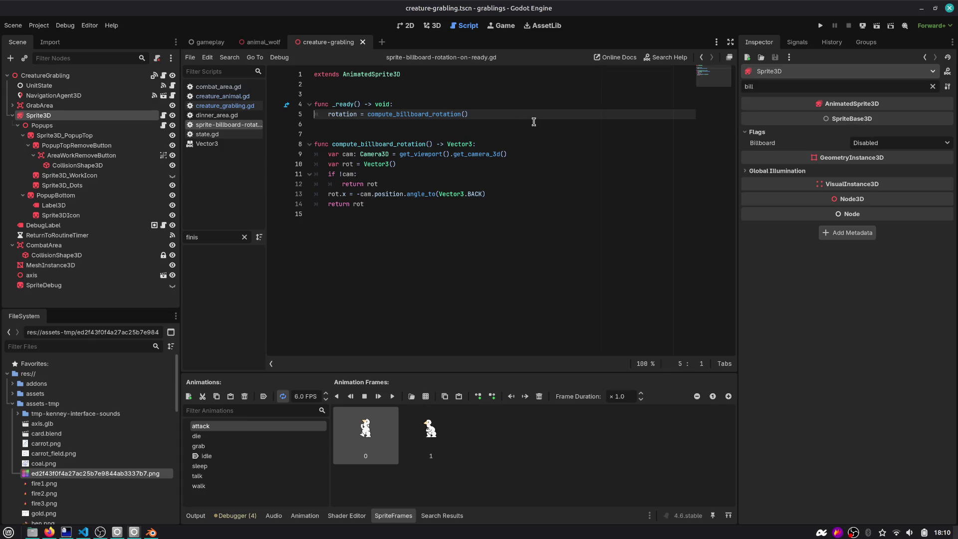
Start a 'billboard' line in _ready and set the sprite's Billboard to Enabled, then save.
key("Return")
type("billboard = false")
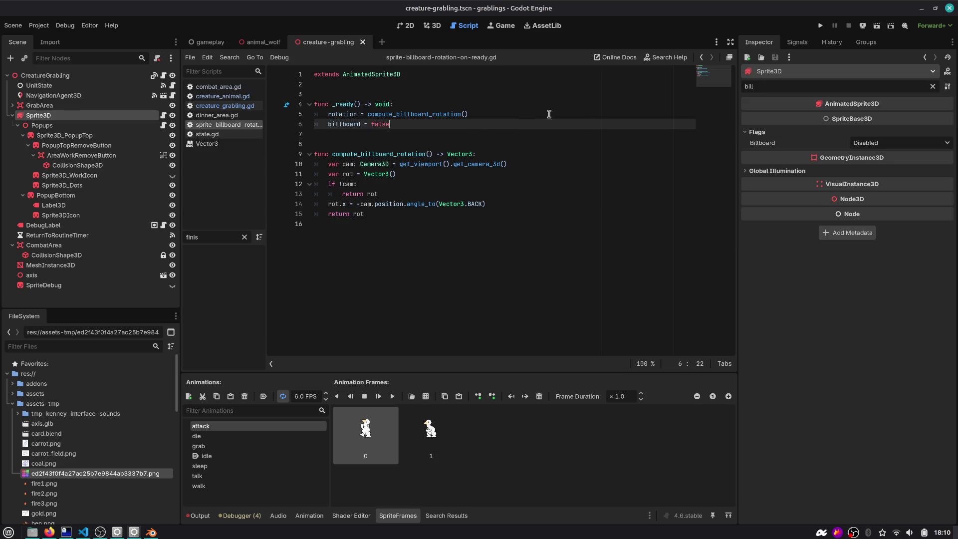
left_click(898, 143)
left_click(895, 165)
key("ctrl+s")
Replace the false value on line 6 with BaseMaterial3D.BILLBOARD_DISABLED and save the script.
double_click(342, 123)
mouse_move(342, 123)
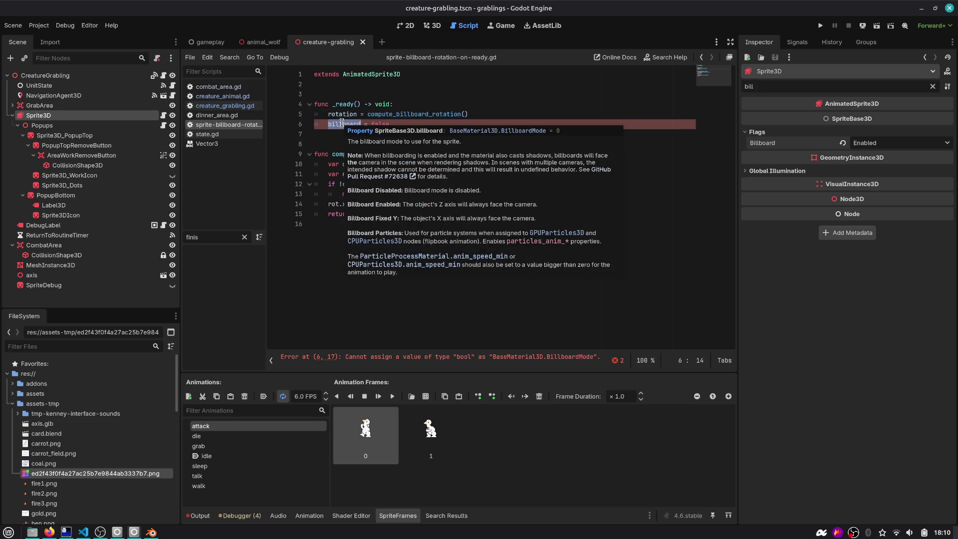
key("End")
key("ctrl+shift+Left")
key("BackSpace")
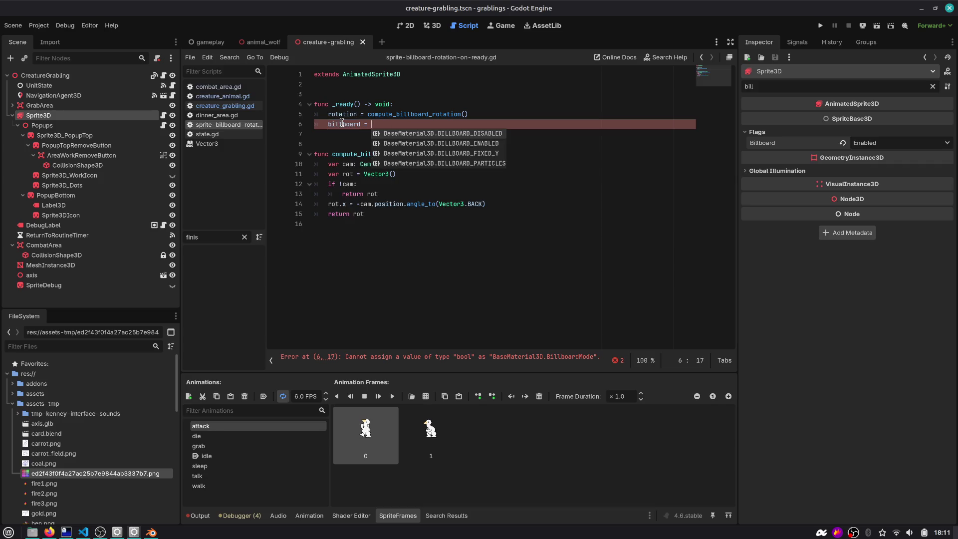
key("Down")
key("Down")
key("Up")
key("Up")
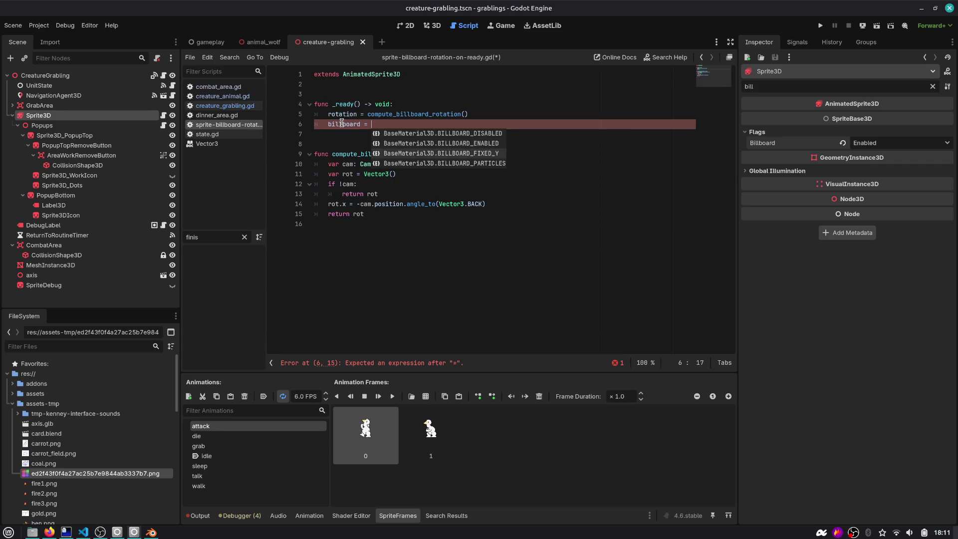
key("Return")
key("ctrl+s")
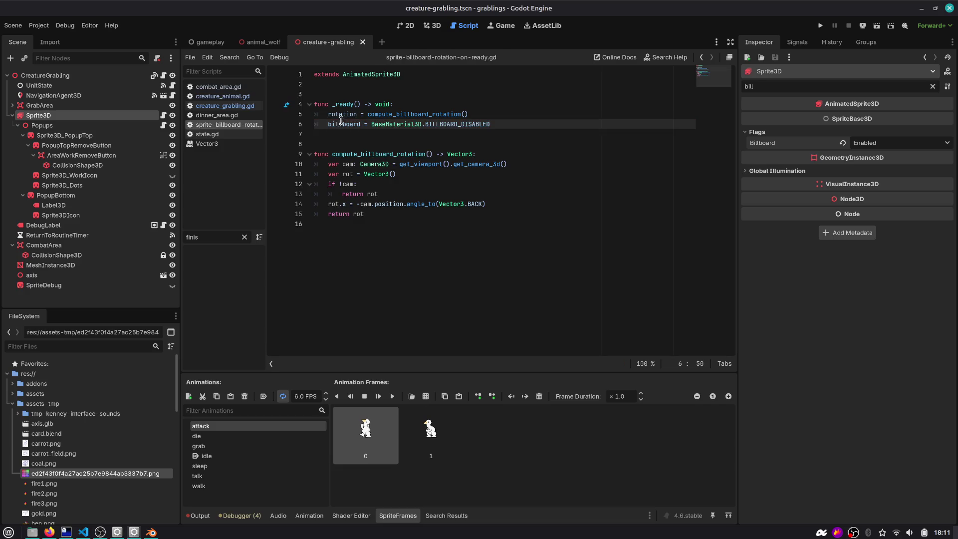
left_click(260, 42)
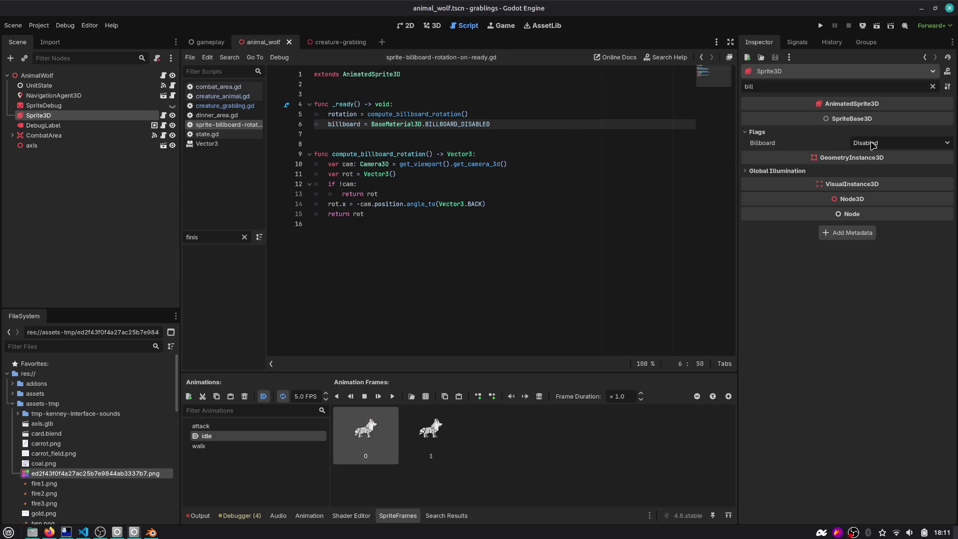
Set the wolf sprite's Billboard to Enabled, clear the gameplay scene tree filter, and reopen creature-grabling.
left_click(872, 144)
left_click(871, 169)
left_click(515, 134)
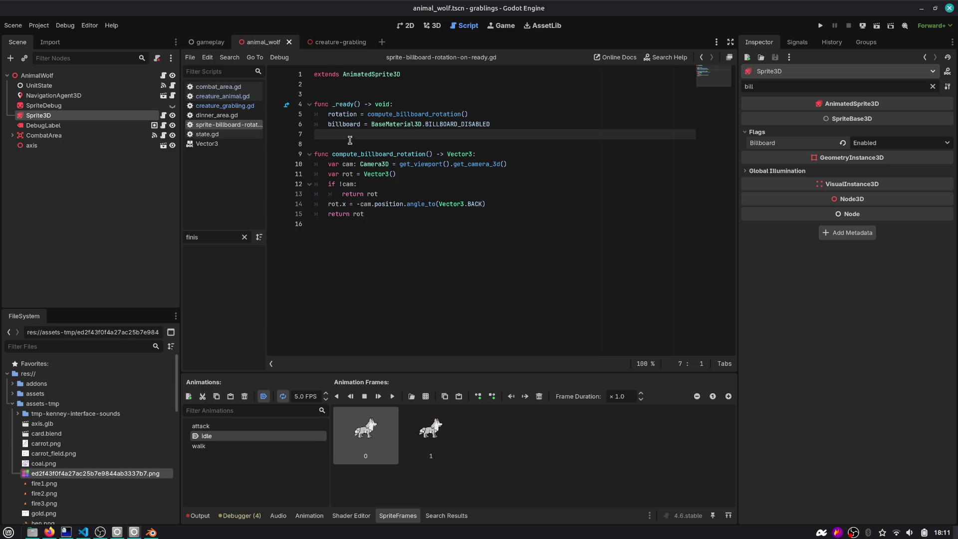
left_click_drag(540, 135, 319, 104)
left_click(461, 123)
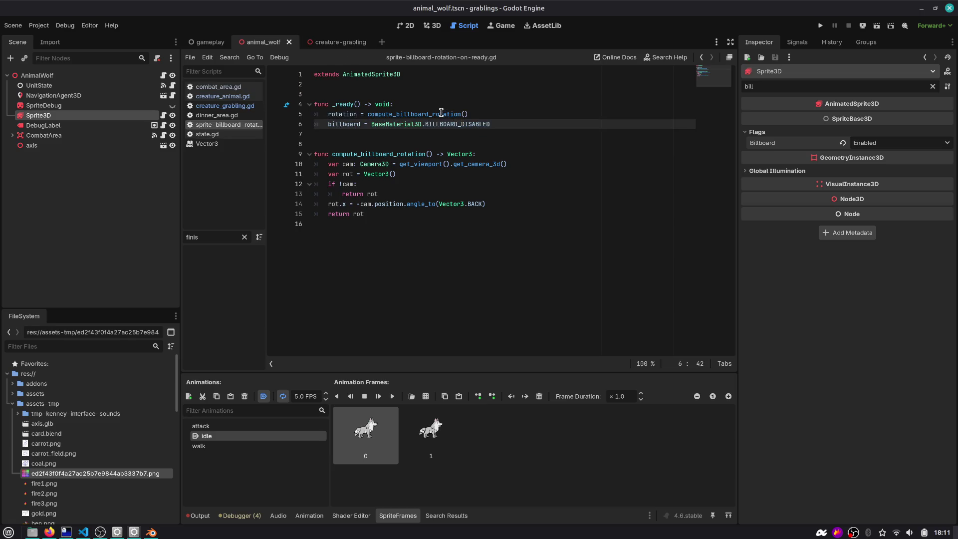
left_click(323, 44)
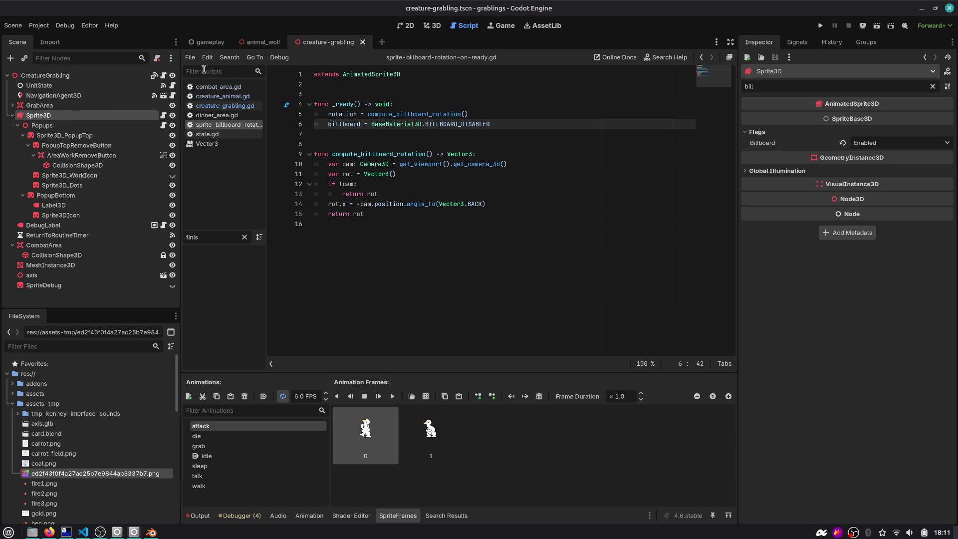
left_click(205, 43)
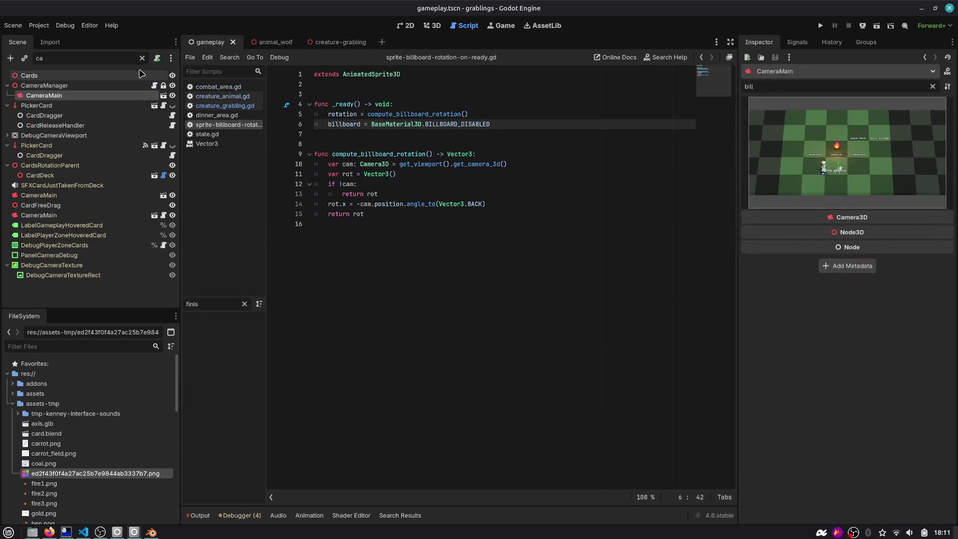
left_click(142, 57)
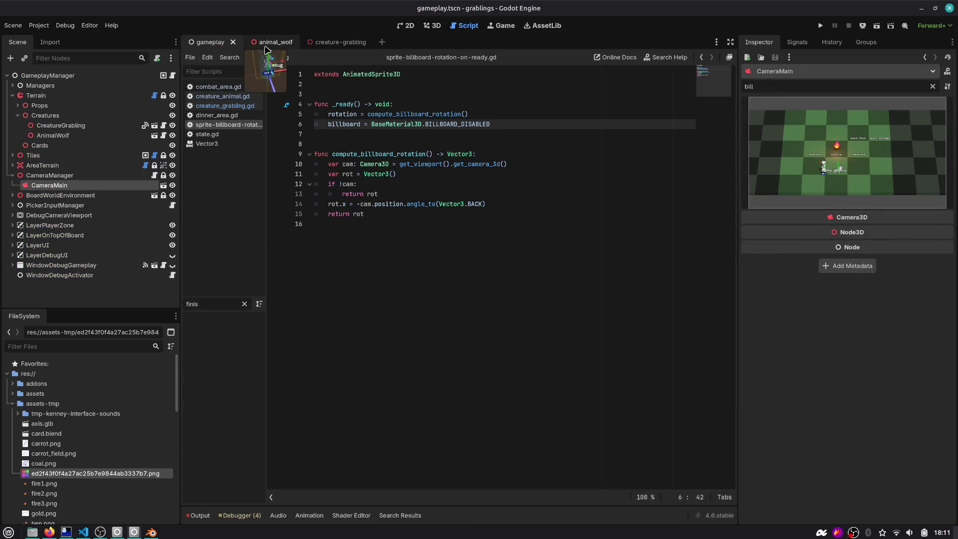
left_click(340, 42)
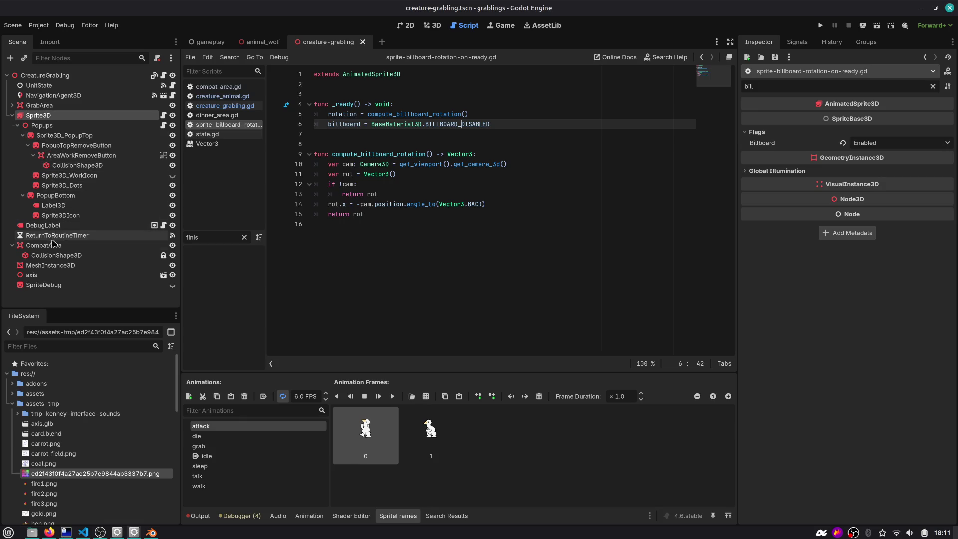
Search creature_grabling.gd for 'sprite' to reach the offset line 229.
left_click(163, 76)
left_click(466, 143)
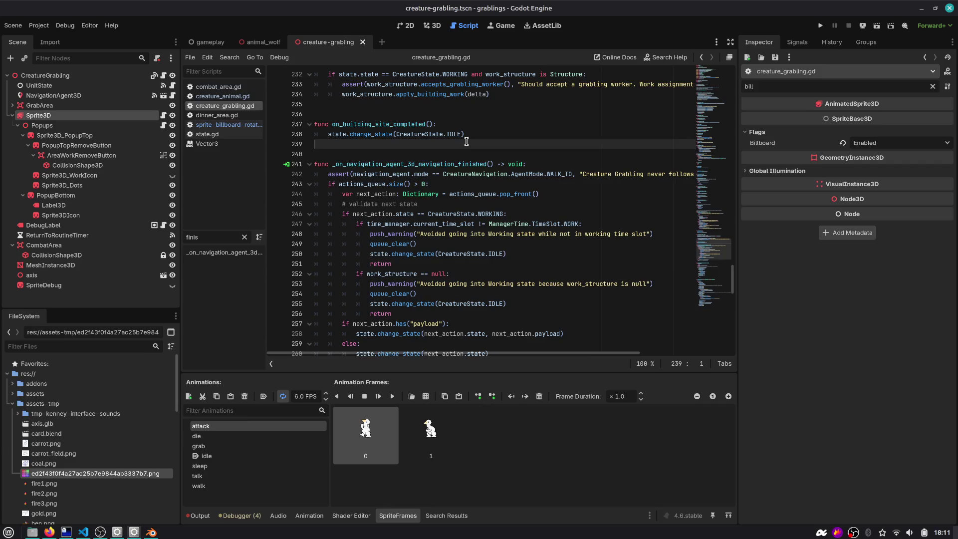
scroll(718, 249, "up", 20)
left_click(374, 162)
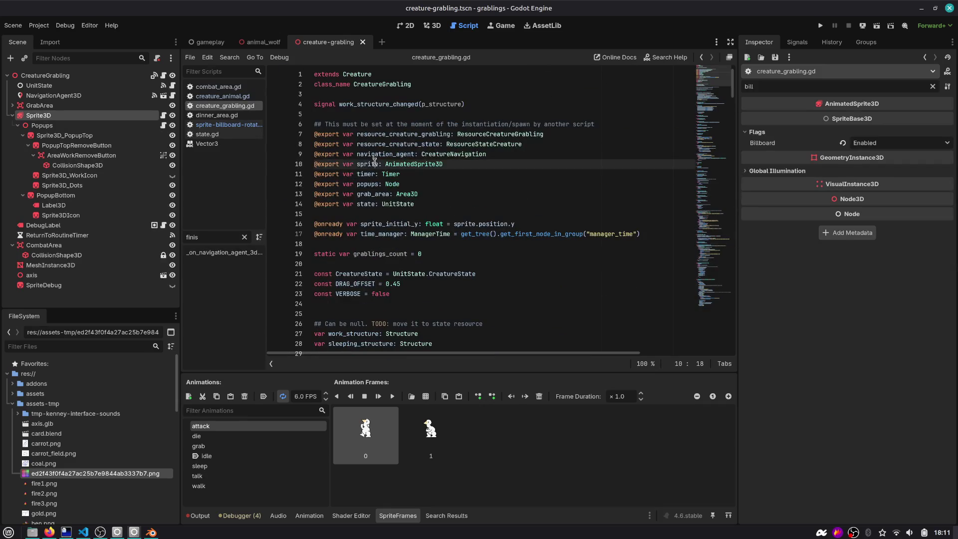
key("ctrl+f")
key("Return")
key("Return")
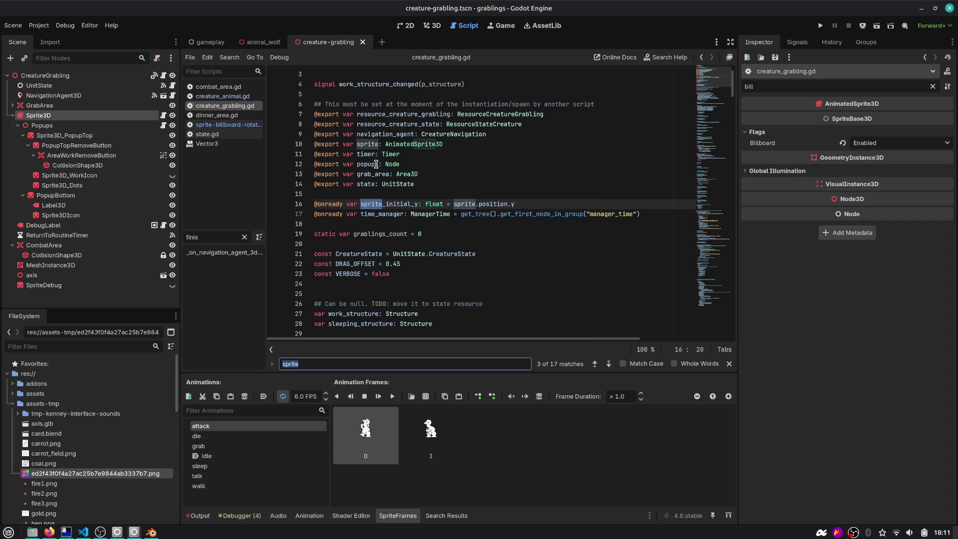
key("Return")
key("Return")
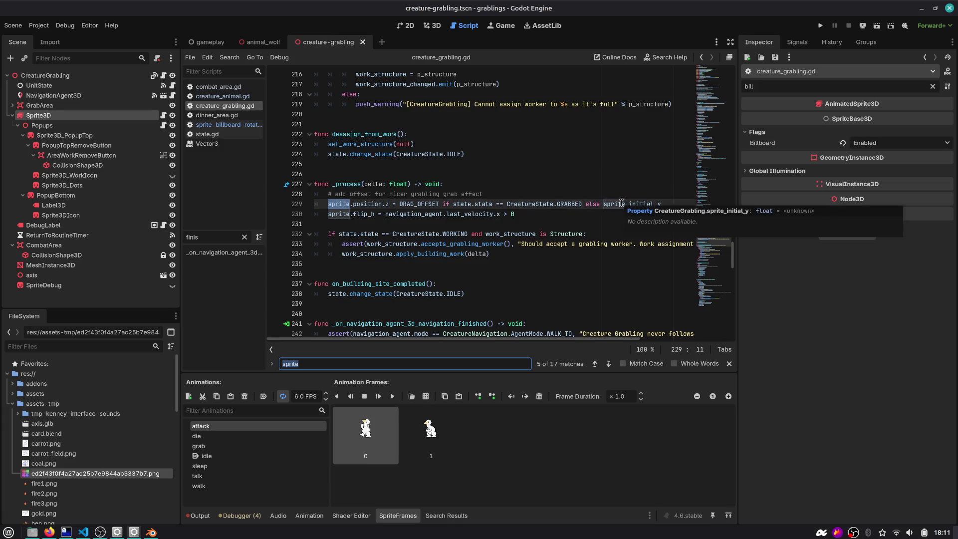
mouse_move(628, 207)
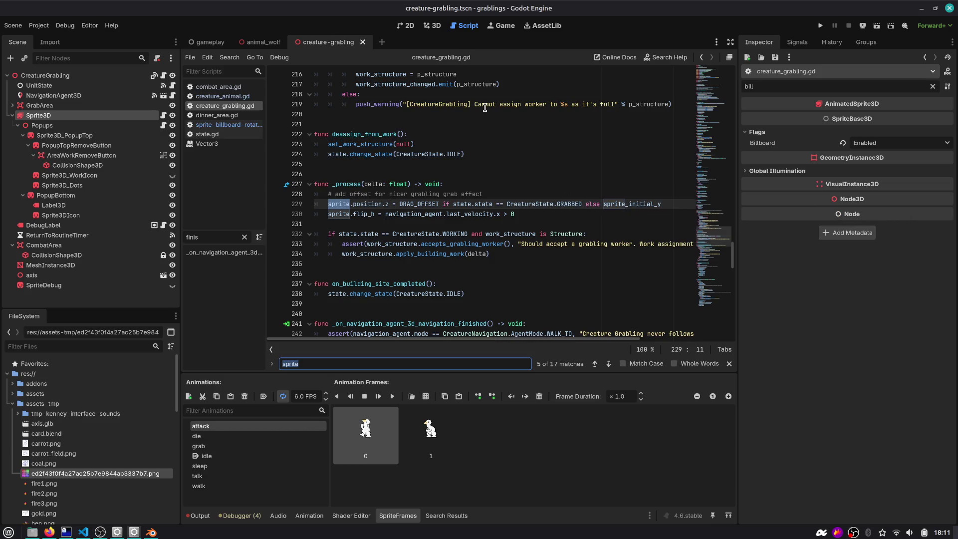
key("Return")
key("Return")
key("Return")
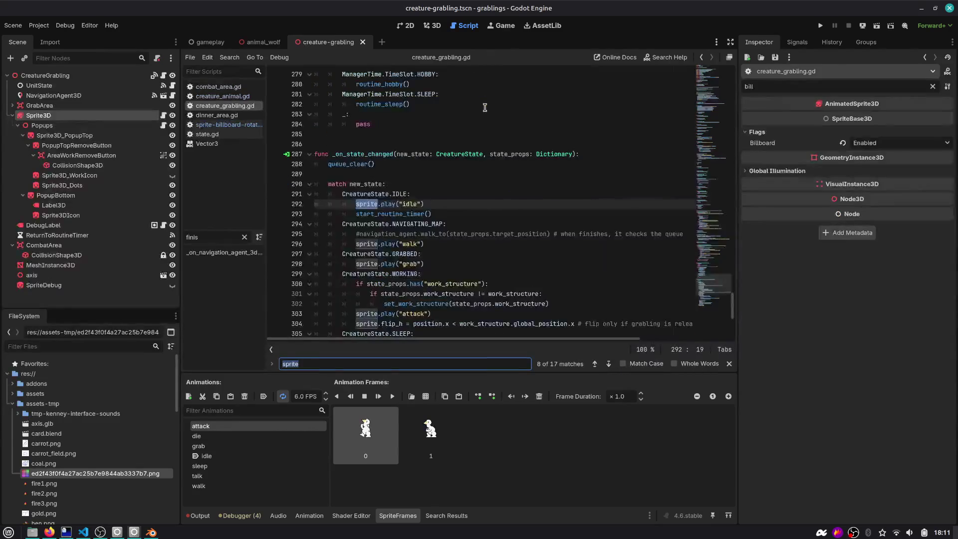
key("Return")
key("Return")
key("Return")
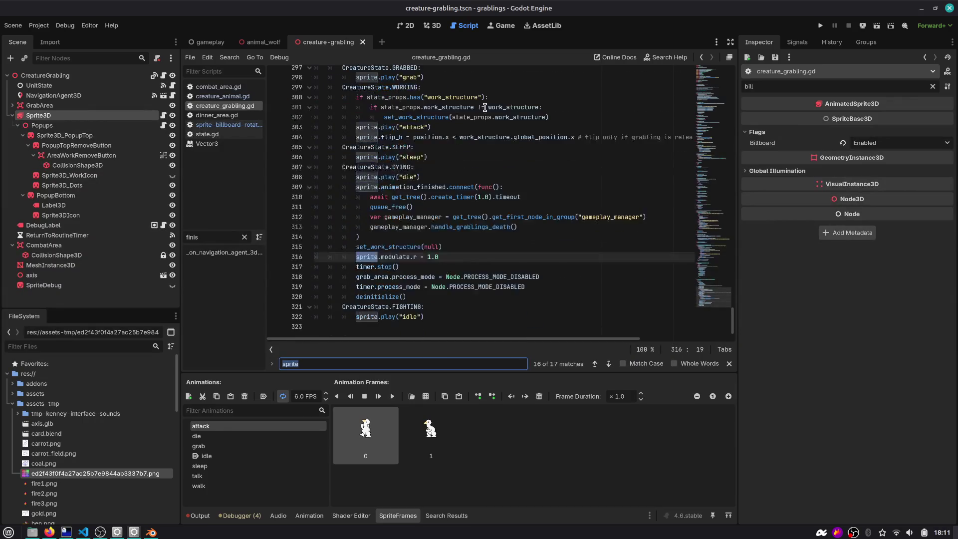
key("Return")
key("Return")
key("Return")
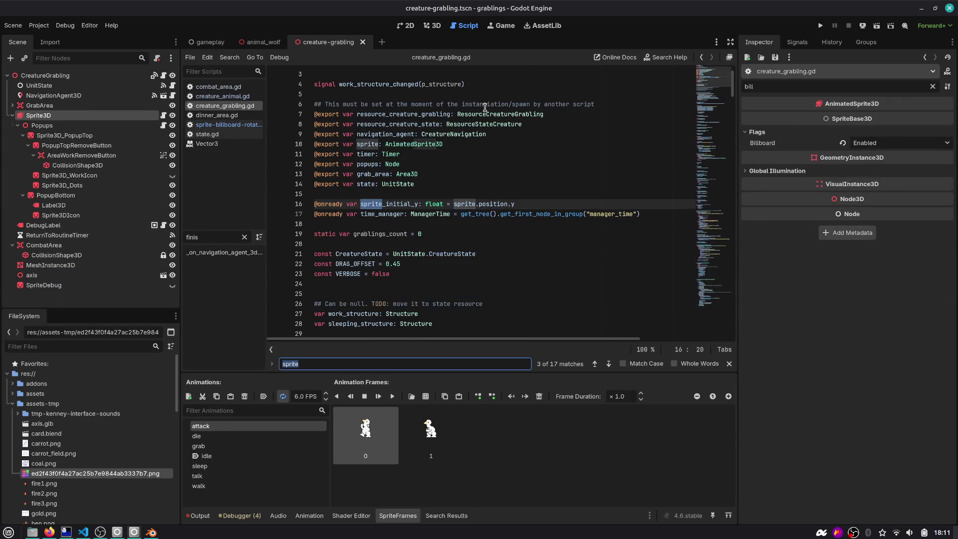
key("Return")
key("Return")
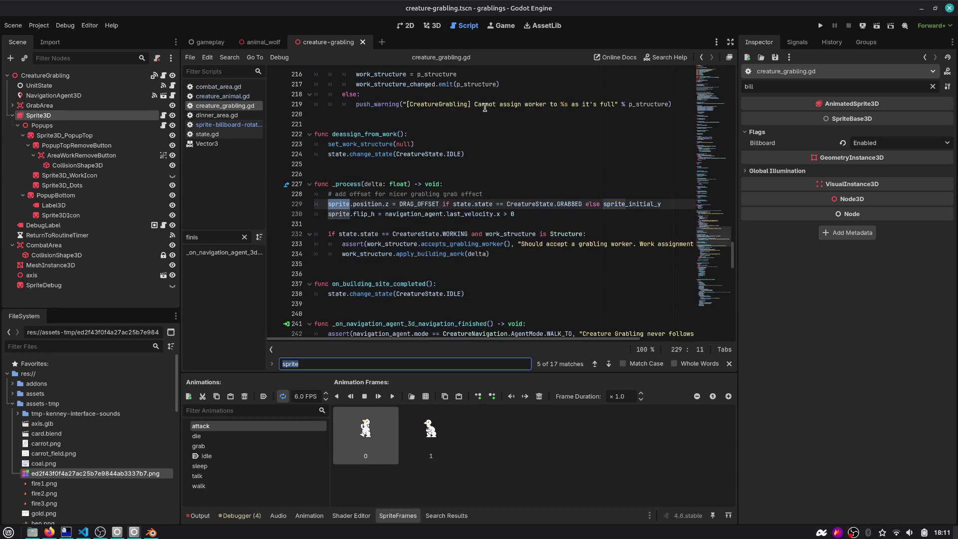
Change sprite.position.z to sprite.position.y on line 229 and run the project.
left_click(387, 204)
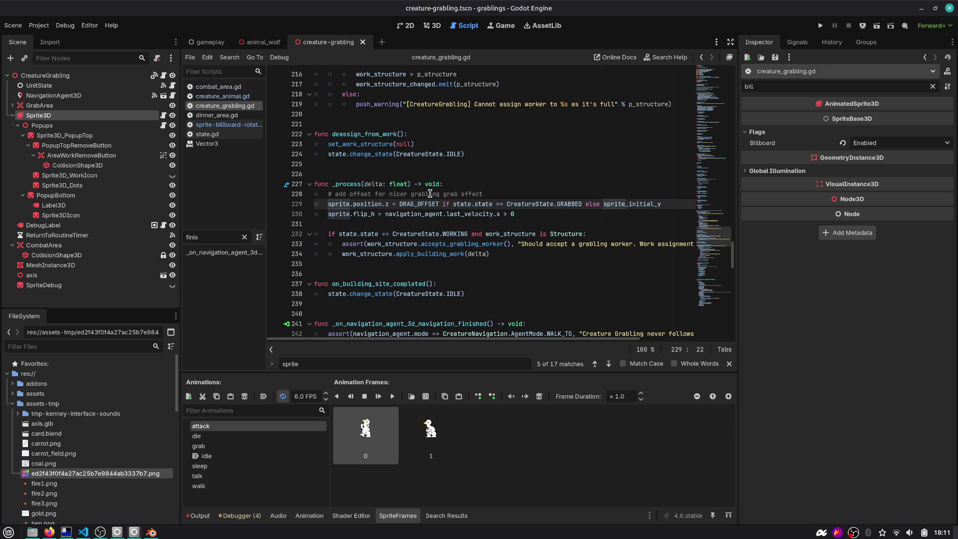
key("BackSpace")
type("y")
key("F5")
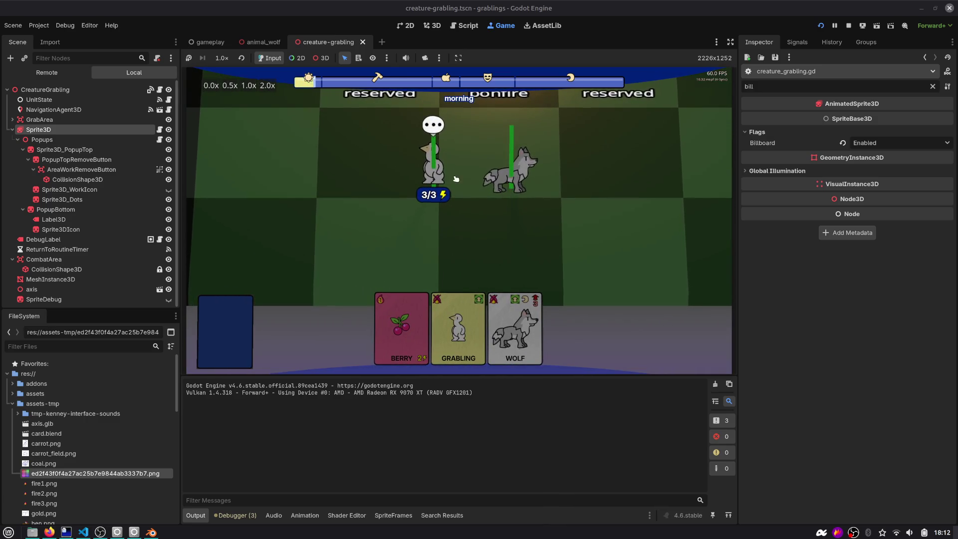
Drop the grabling onto the wolf in the running game, then return to the script editor.
left_click_drag(432, 167, 526, 196)
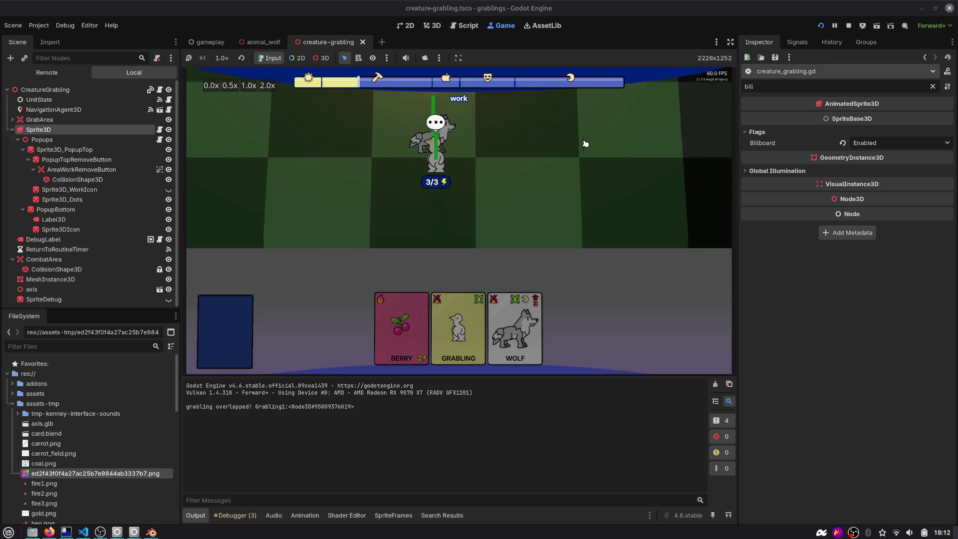
key("ctrl+F3")
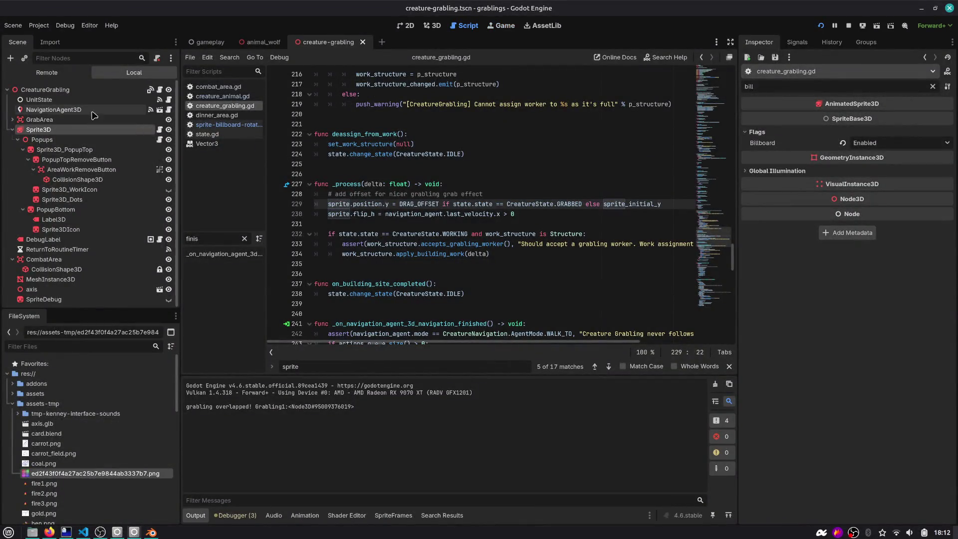
left_click(260, 42)
Open combat_area.gd and begin a parent_node.state condition inside the CreatureGrabling check.
left_click(163, 150)
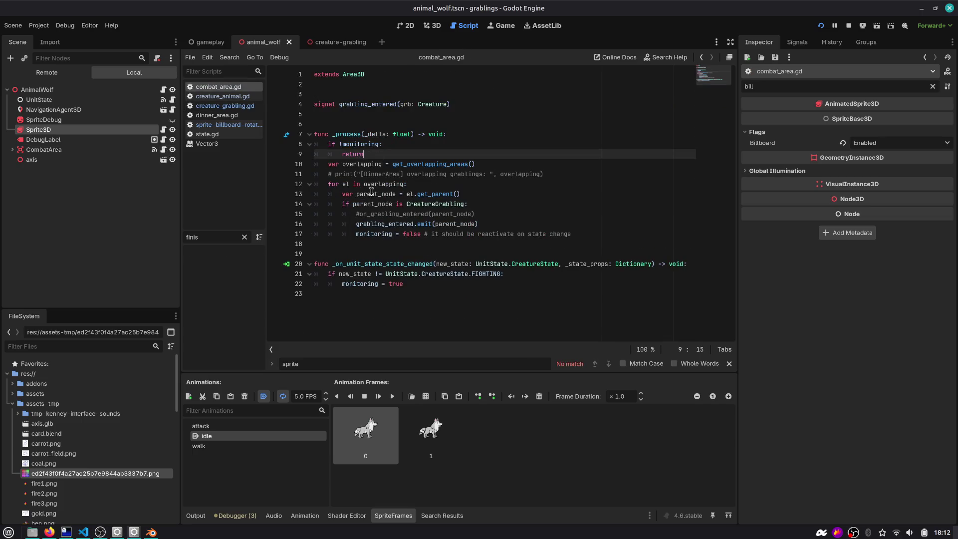
left_click(462, 203)
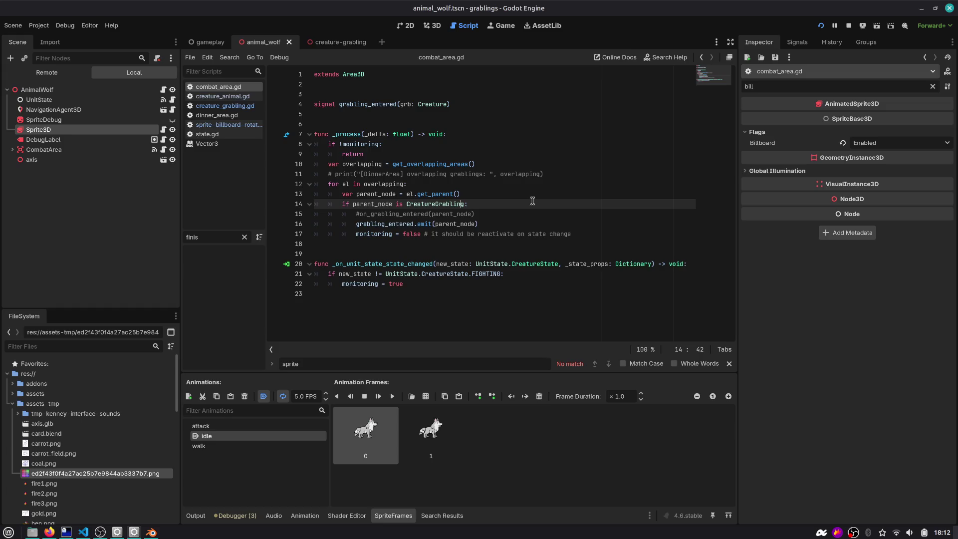
key("Down")
key("Up")
key("Return")
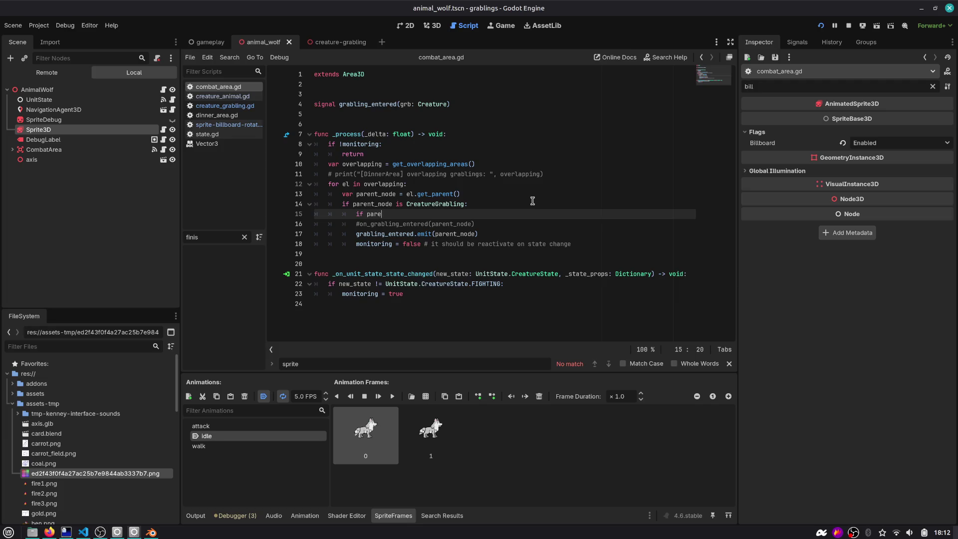
key("BackSpace")
key("Return")
type(".stat")
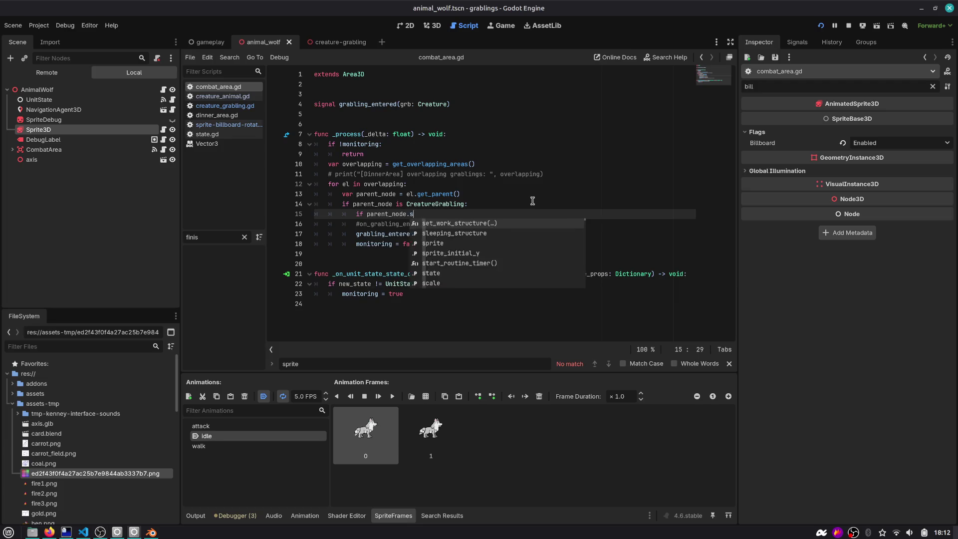
key("Return")
Complete the condition as UnitState.CreatureState.GRABBED with 'return' on the line below.
type("= ")
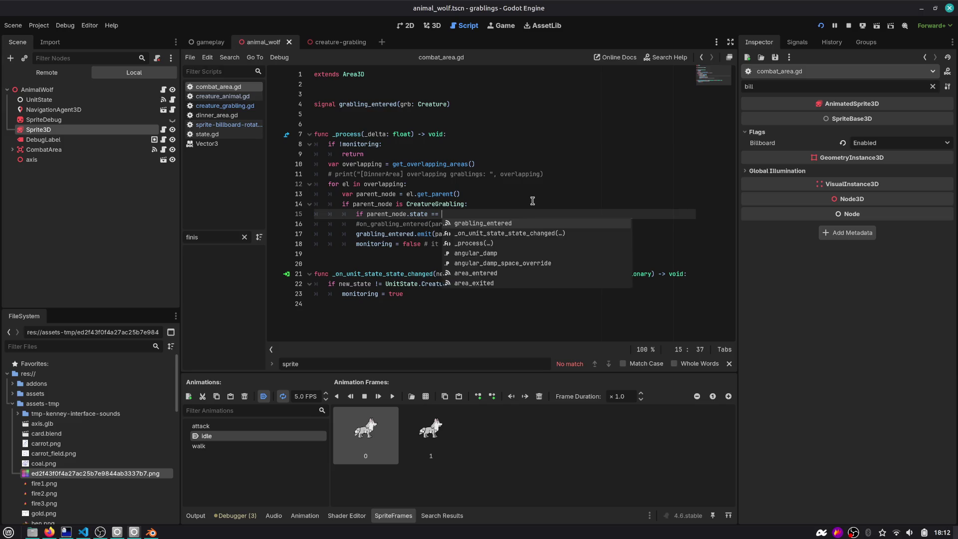
type("CreatureSta")
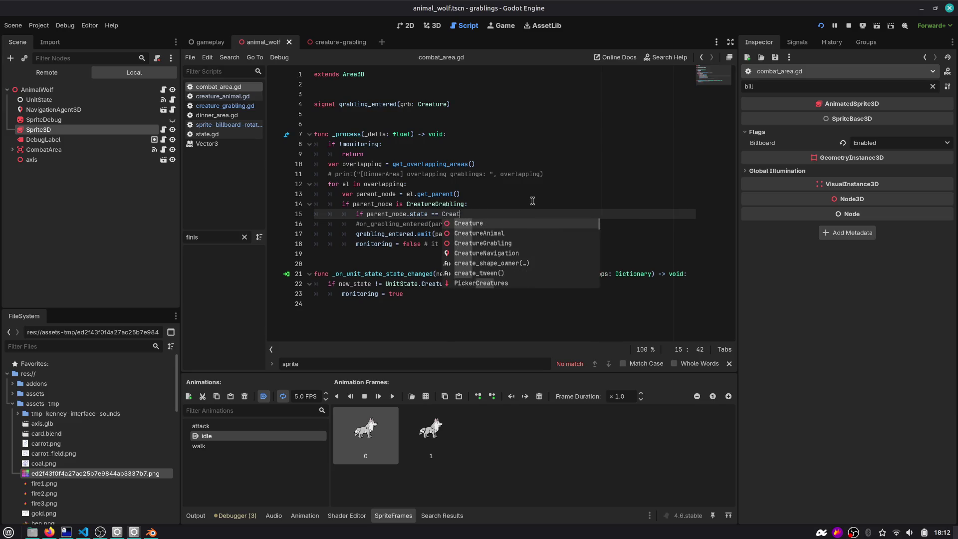
key("ctrl+shift+Left")
type("State")
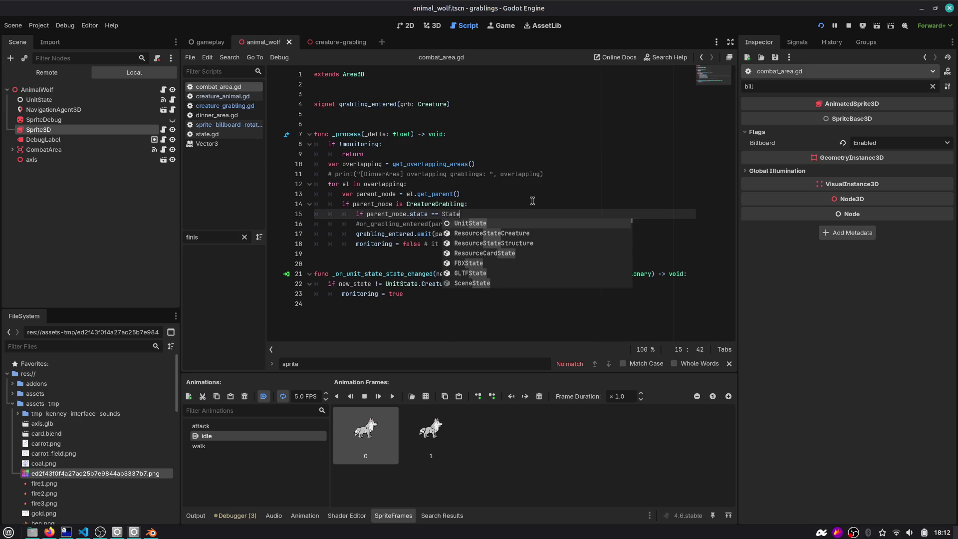
key("Escape")
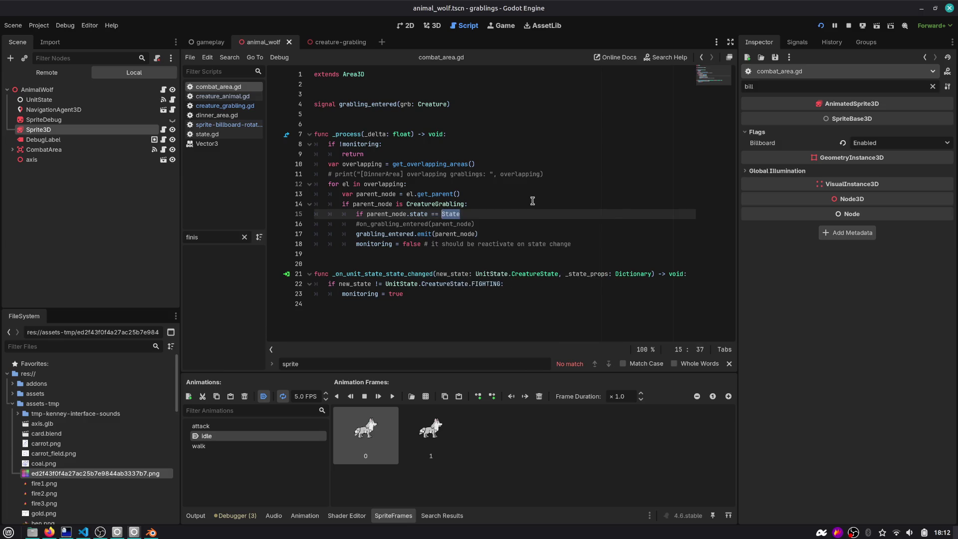
type("UnitState.CreatureState.")
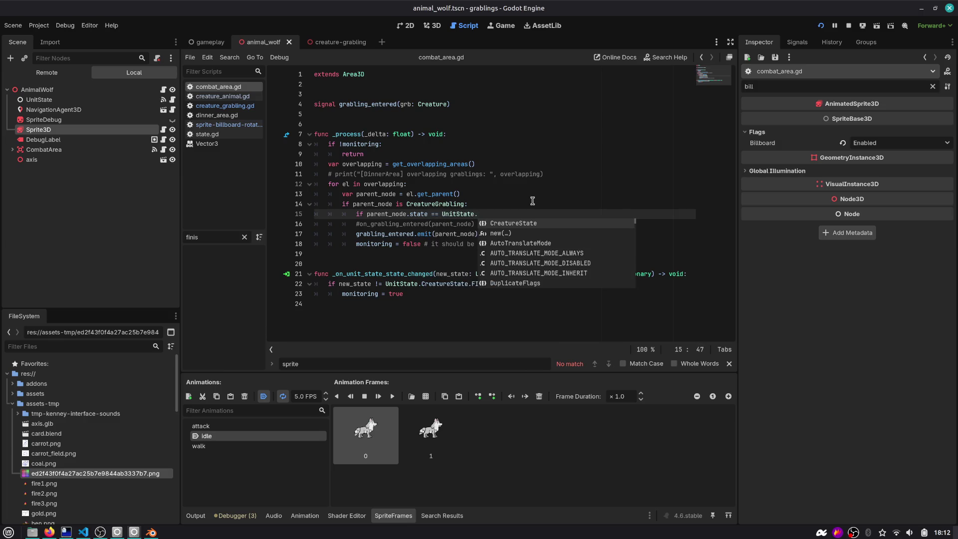
key("Down")
key("Return")
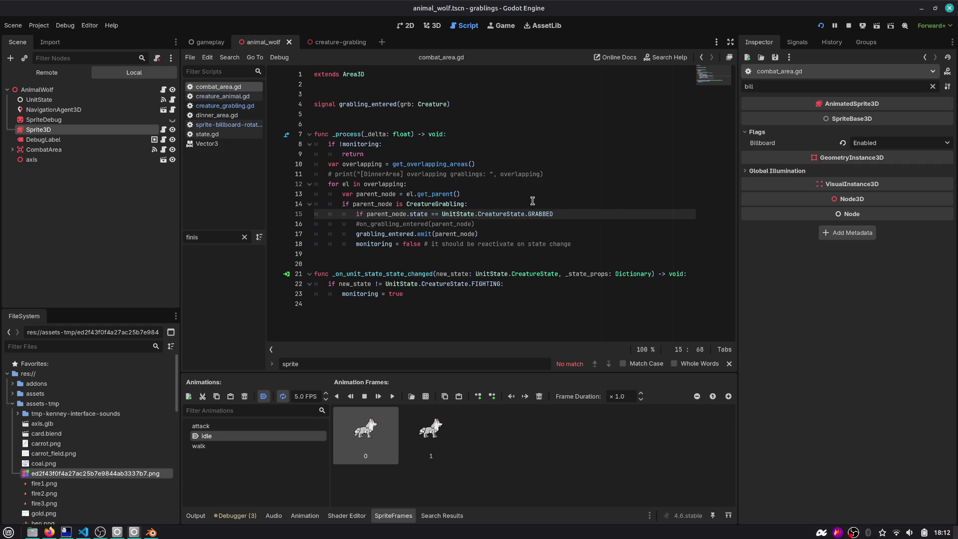
key("Return")
type("return")
key("Escape")
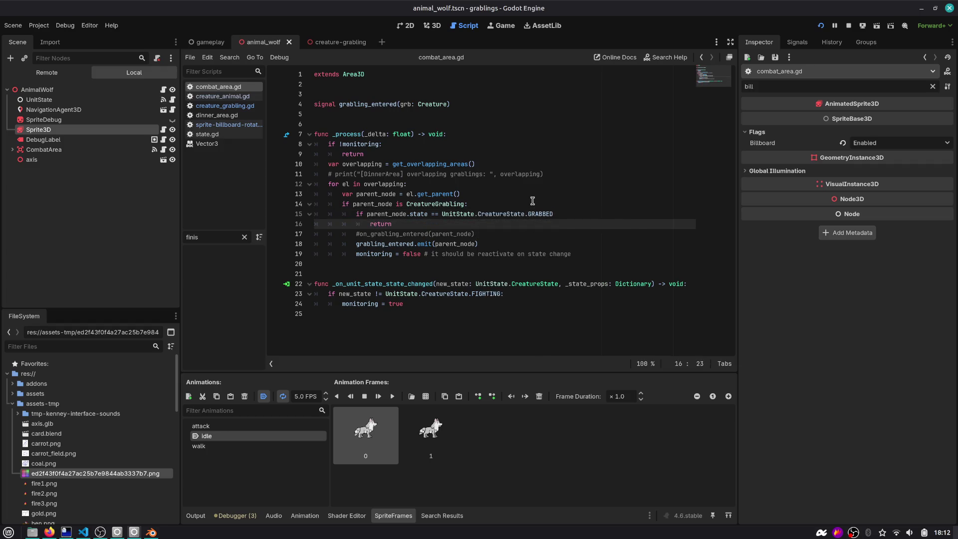
key("ctrl+End")
key("ctrl+z")
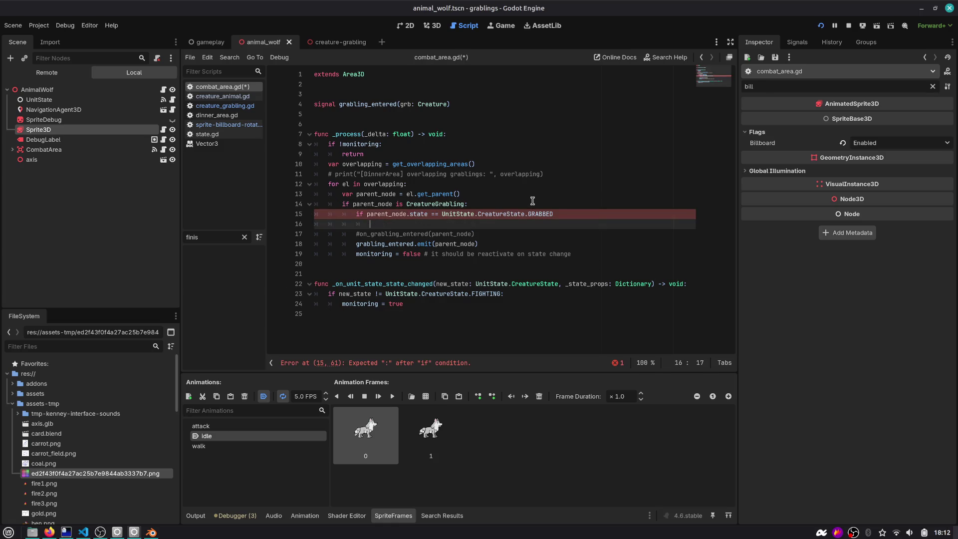
type("rn")
Add a '# skip grabbed creatures' comment above the check and save combat_area.gd.
key("Up")
key("Up")
key("End")
key("Return")
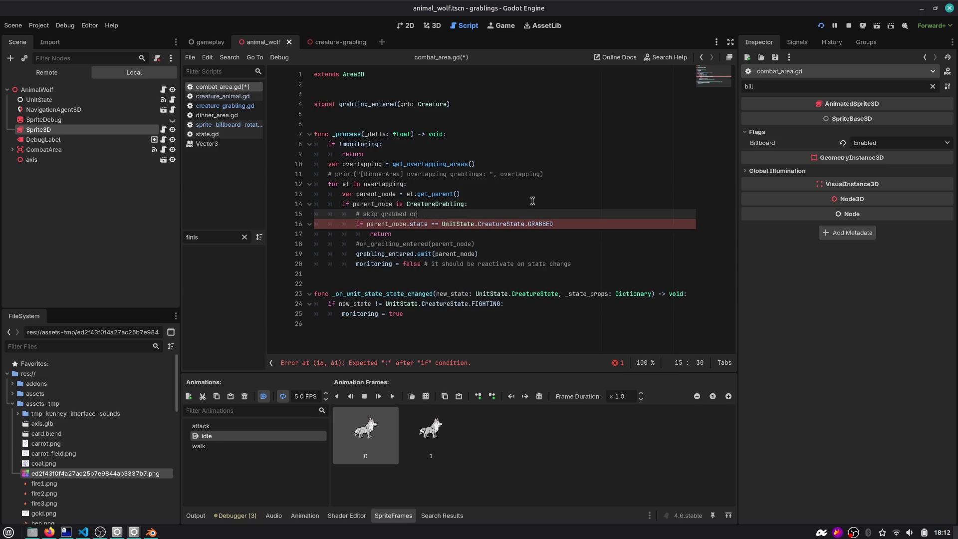
type("eatures")
key("ctrl+s")
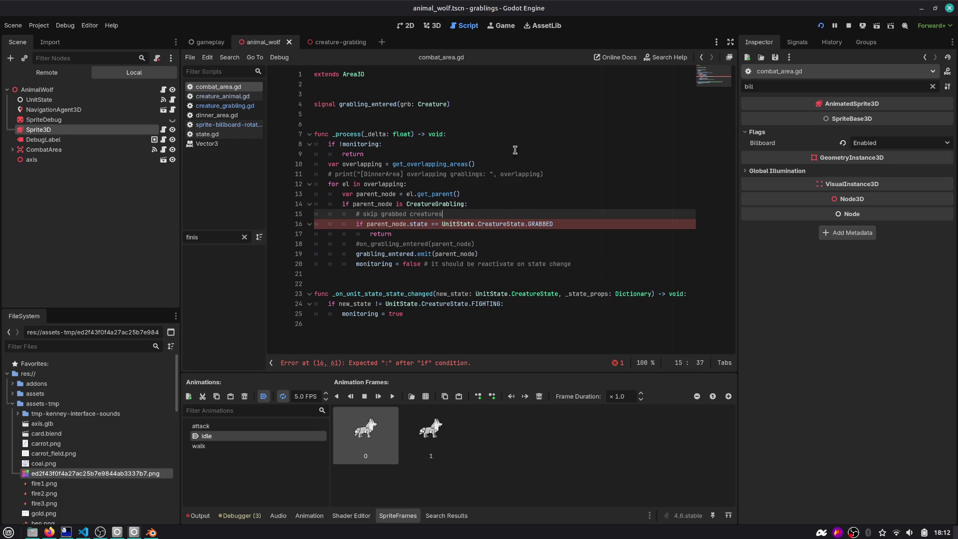
double_click(430, 233)
double_click(519, 223)
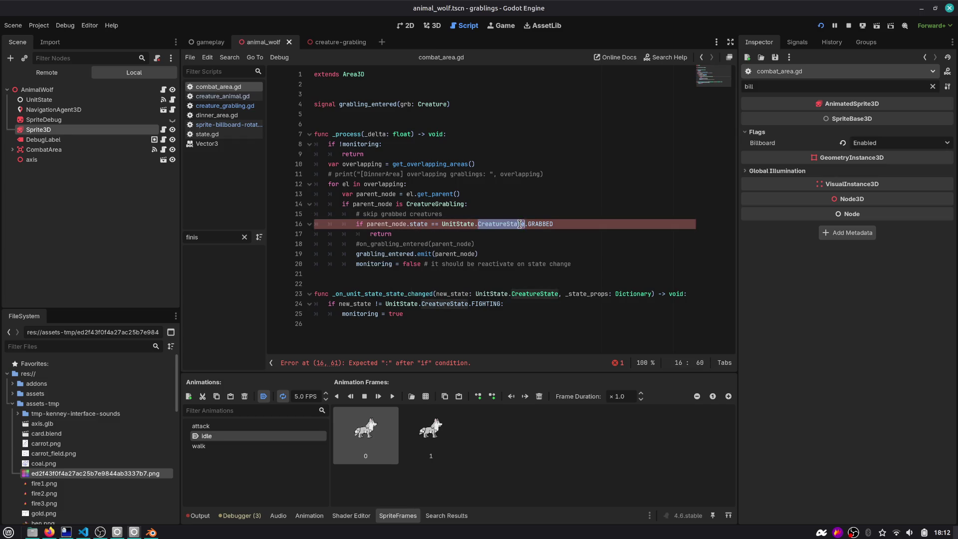
double_click(422, 225)
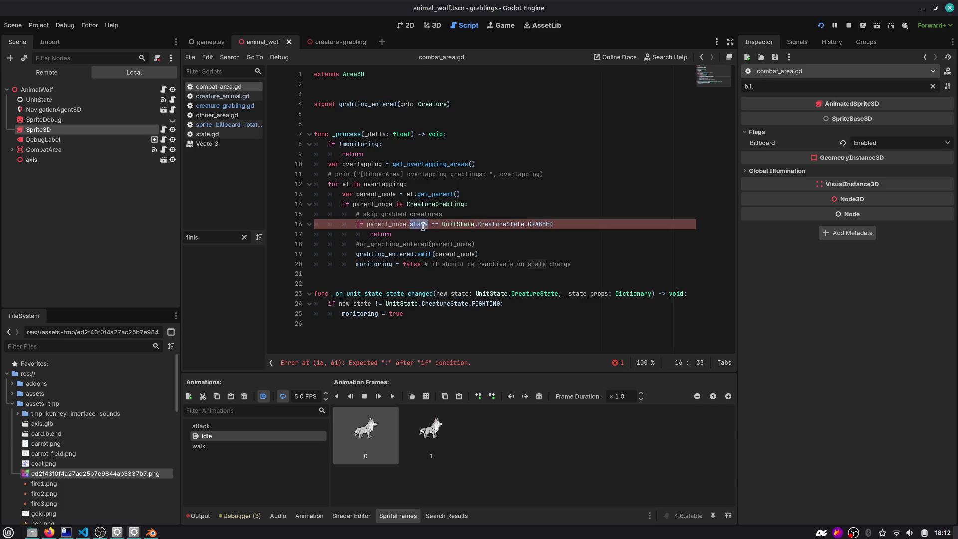
Complete the line-16 grabbed check and run the game, which raises an Object-vs-int comparison error.
key("End")
key("F5")
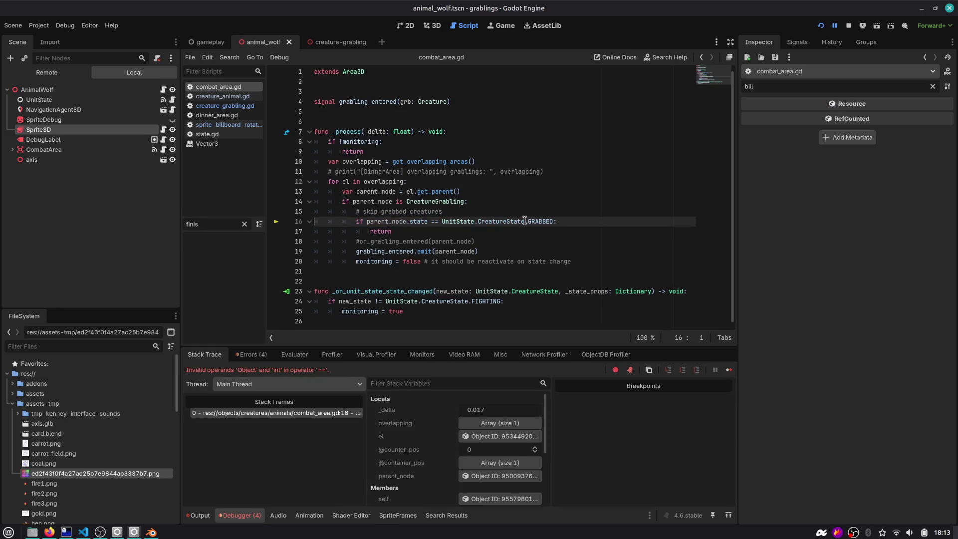
left_click(425, 234)
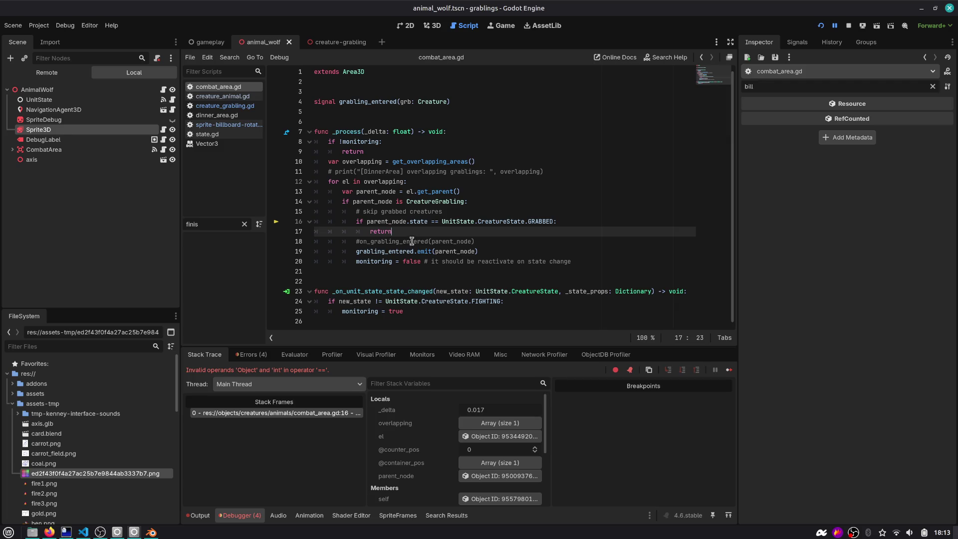
scroll(415, 236, "up", 1)
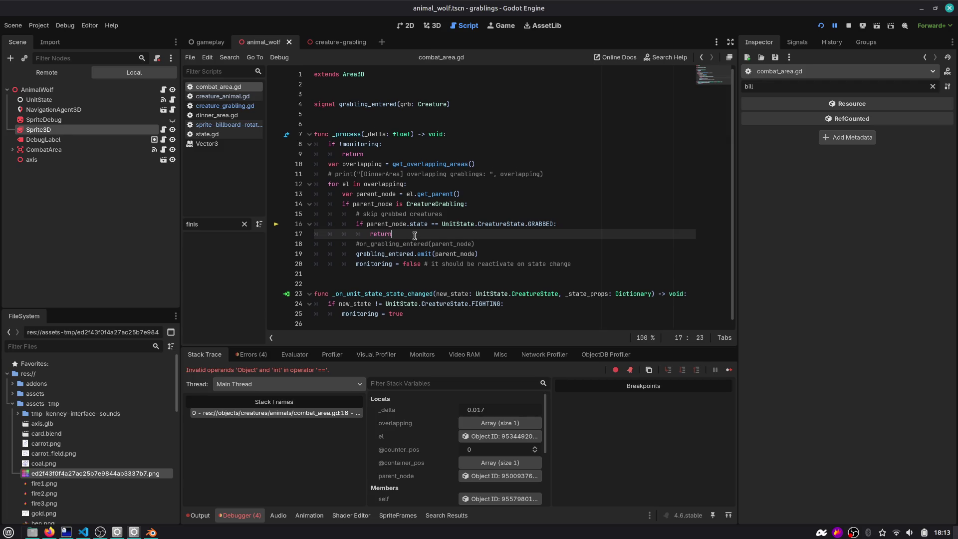
left_click(392, 223)
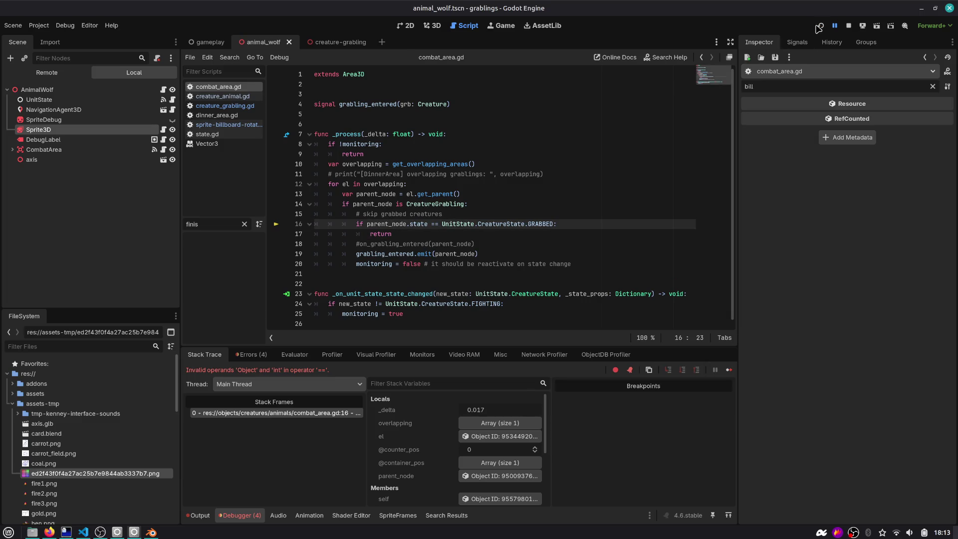
key("F5")
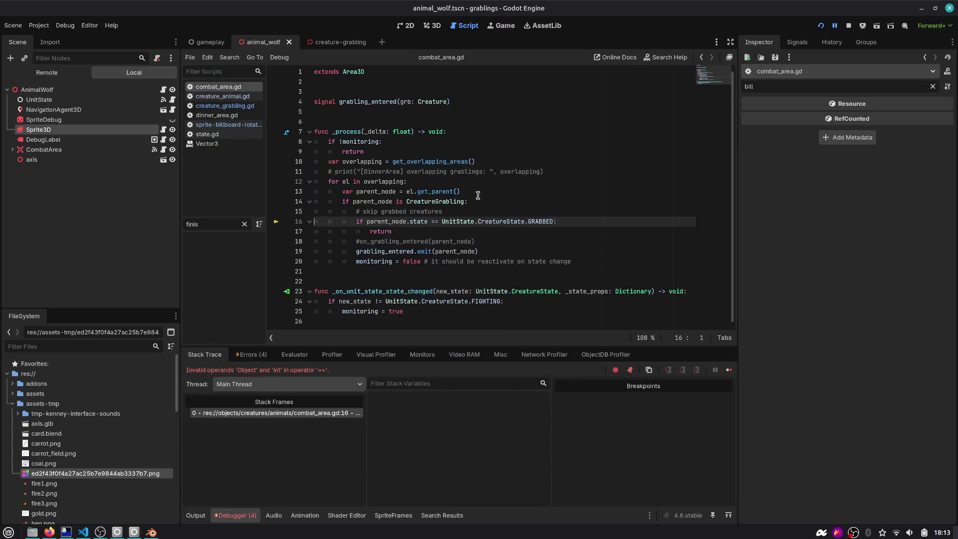
Change the line-16 condition to compare parent_node.state.state and relaunch the game.
double_click(402, 222)
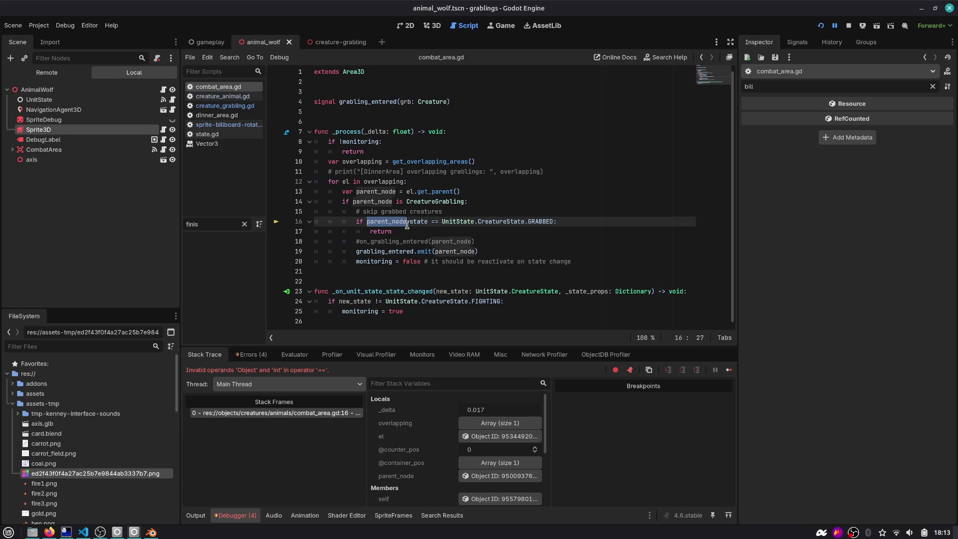
double_click(390, 203)
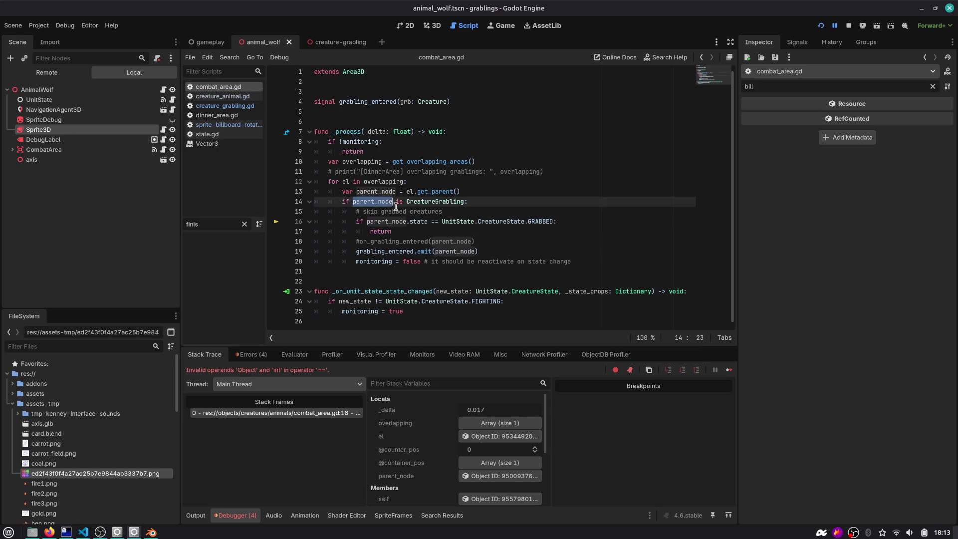
left_click(427, 220)
type(".sa")
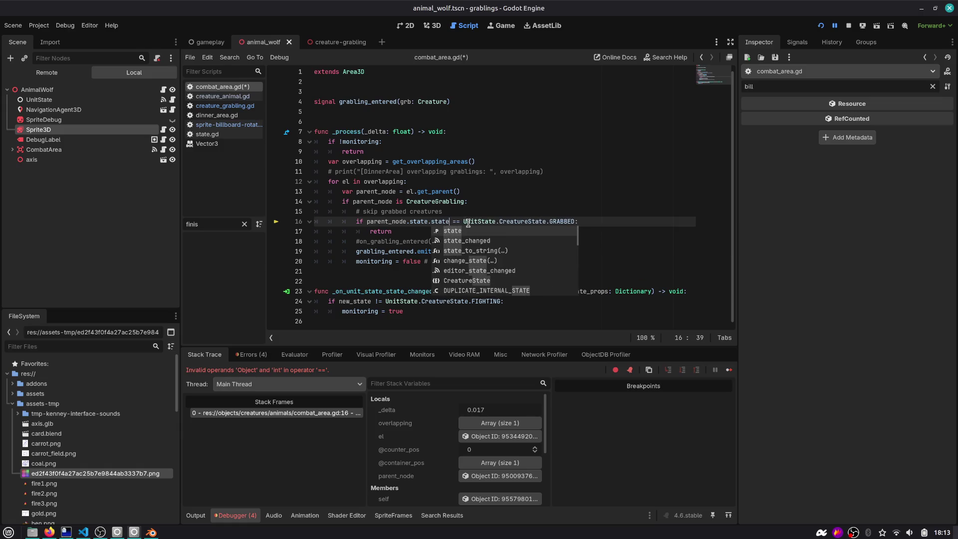
key("F5")
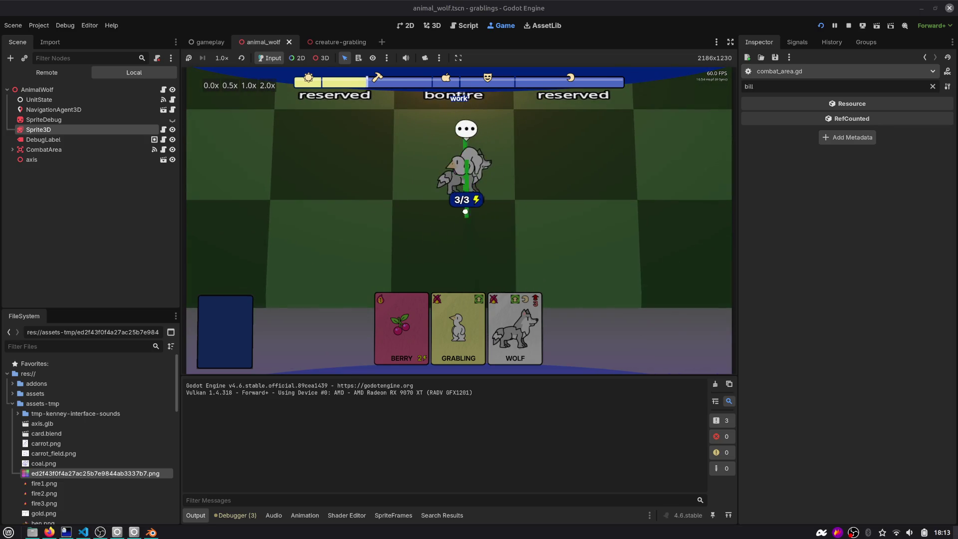
Test the grabling in the running game by moving it between tiles and back to the wolf.
mouse_move(465, 173)
left_mouse_down()
mouse_move(546, 170)
mouse_move(557, 188)
left_mouse_up()
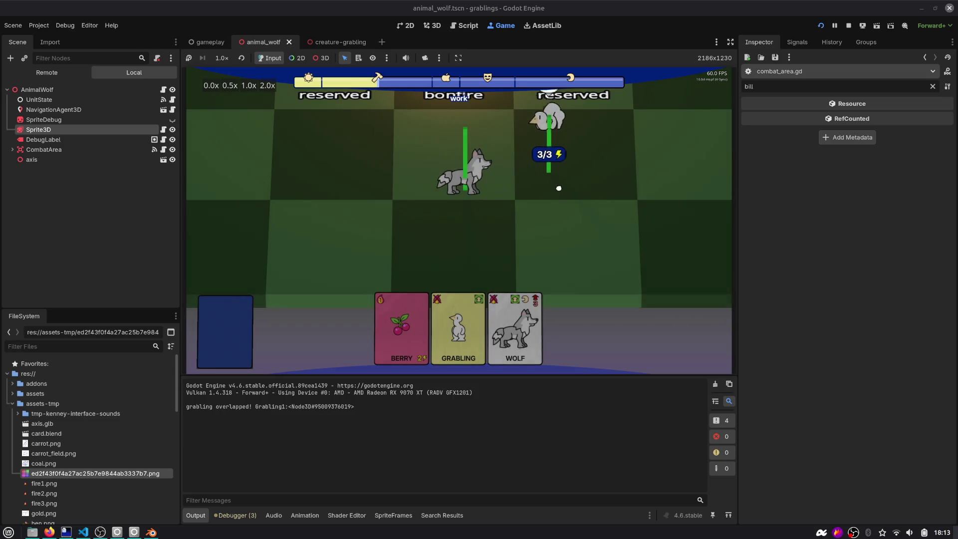
key("r")
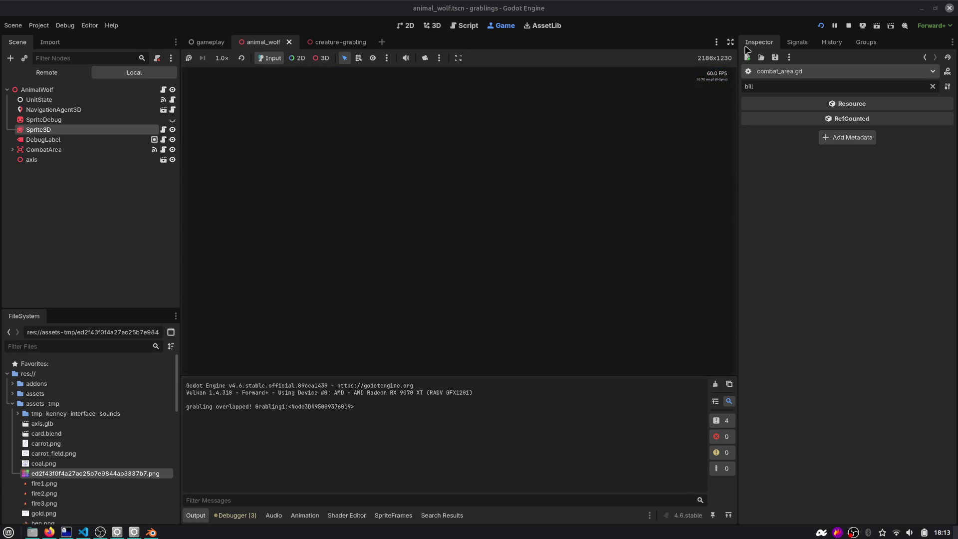
left_click(423, 283)
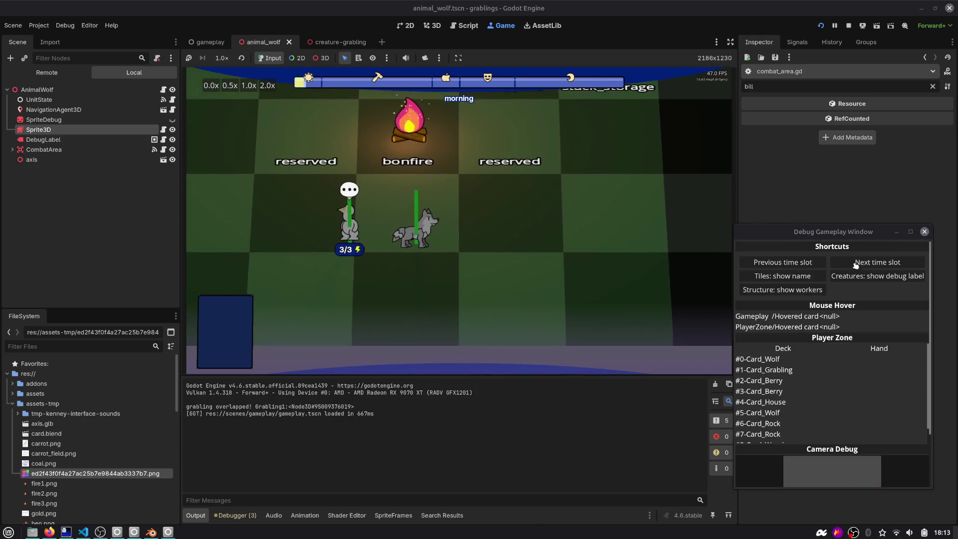
scroll(274, 188, "down", 2)
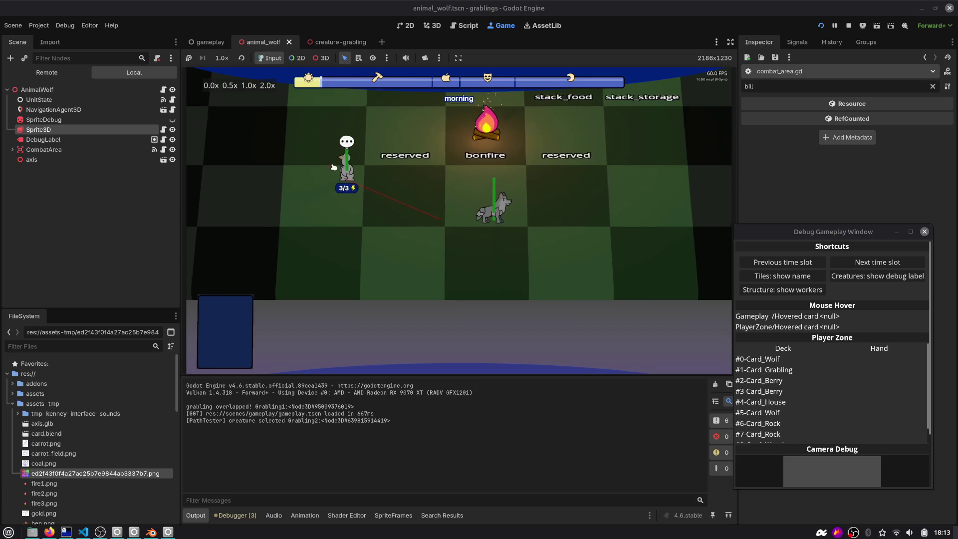
left_click(334, 168)
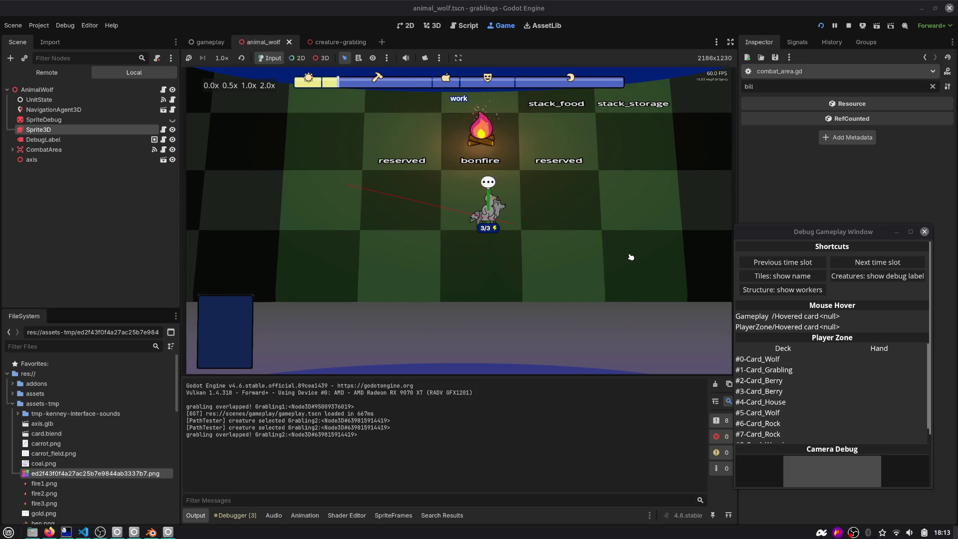
scroll(527, 211, "up", 2)
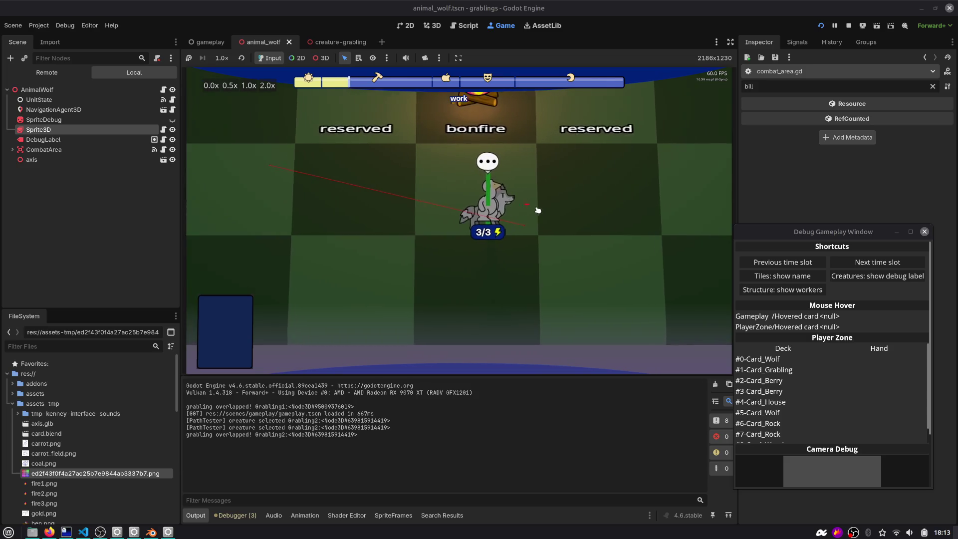
left_click(564, 186)
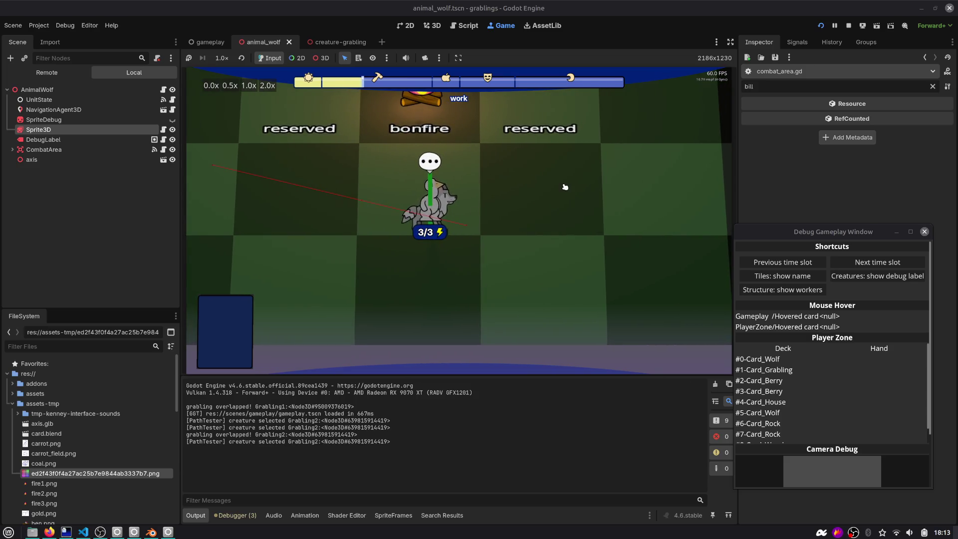
left_click(654, 223)
left_click(579, 201)
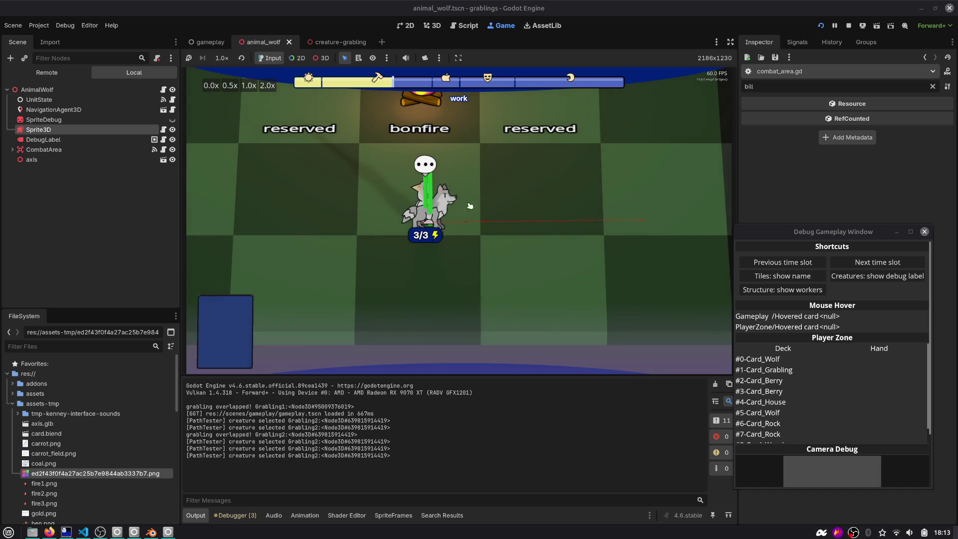
left_click(435, 228)
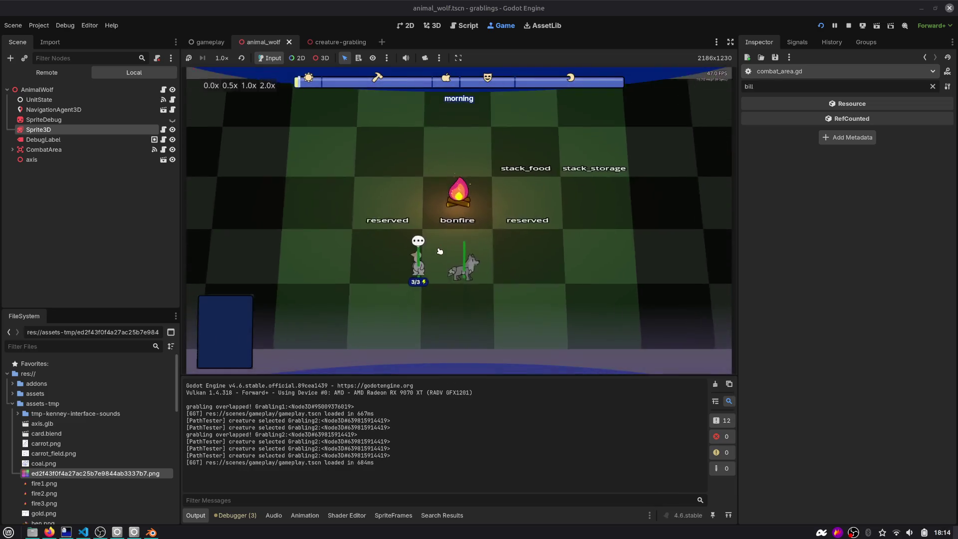
left_click(346, 160)
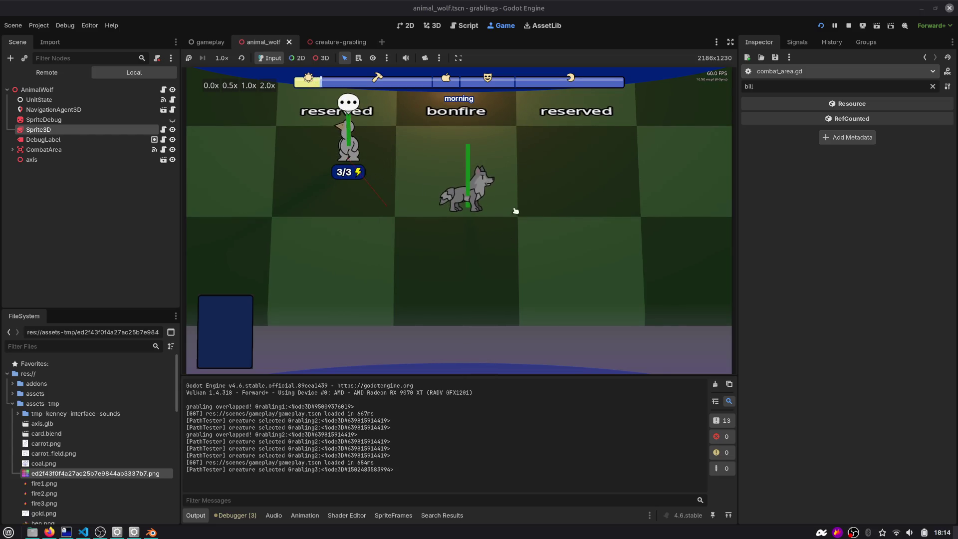
left_click(547, 230)
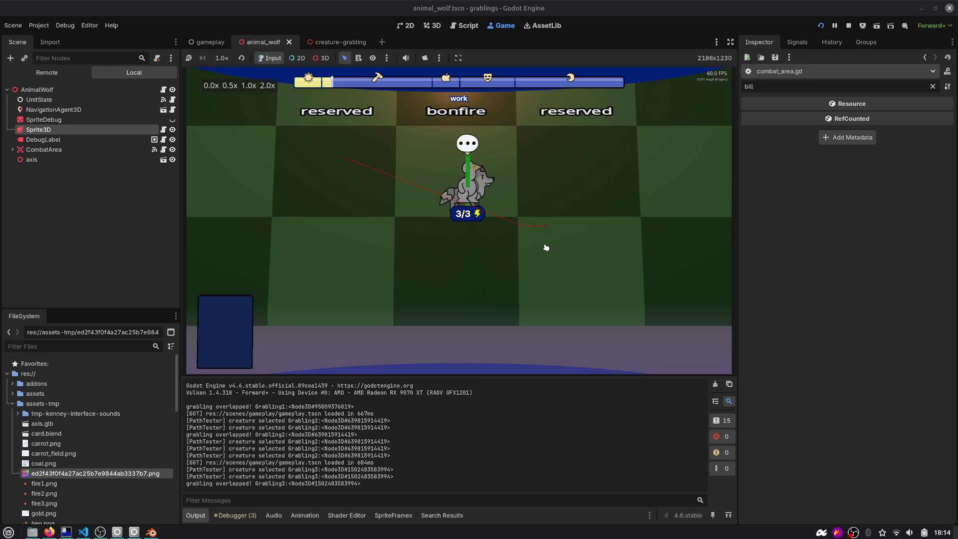
Stop the game, save, and return to combat_area.gd in the script editor.
key("F8")
key("ctrl+s")
left_click(442, 156)
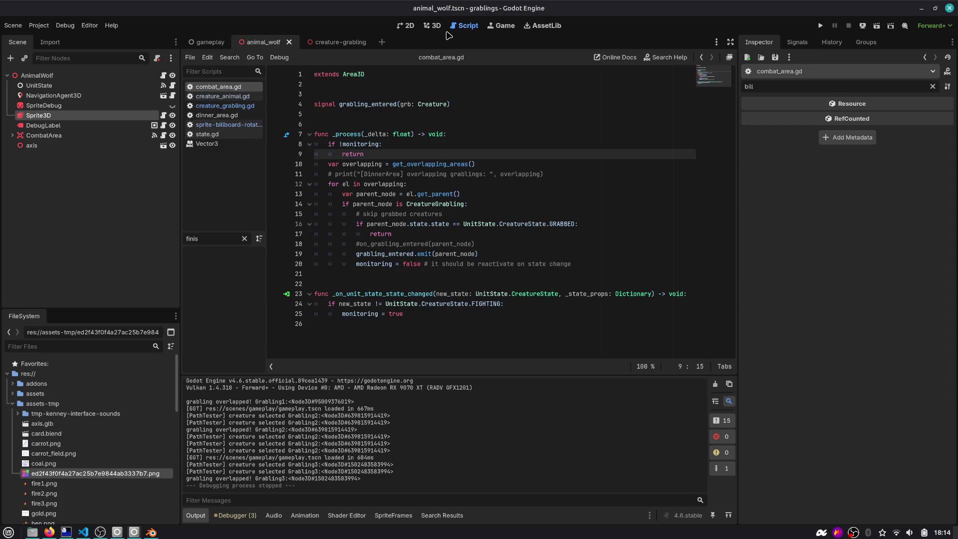
Run the gameplay scene from the Game workspace, then switch to the animal_wolf scene in 3D.
left_click(433, 25)
scroll(519, 114, "down", 5)
left_click(209, 42)
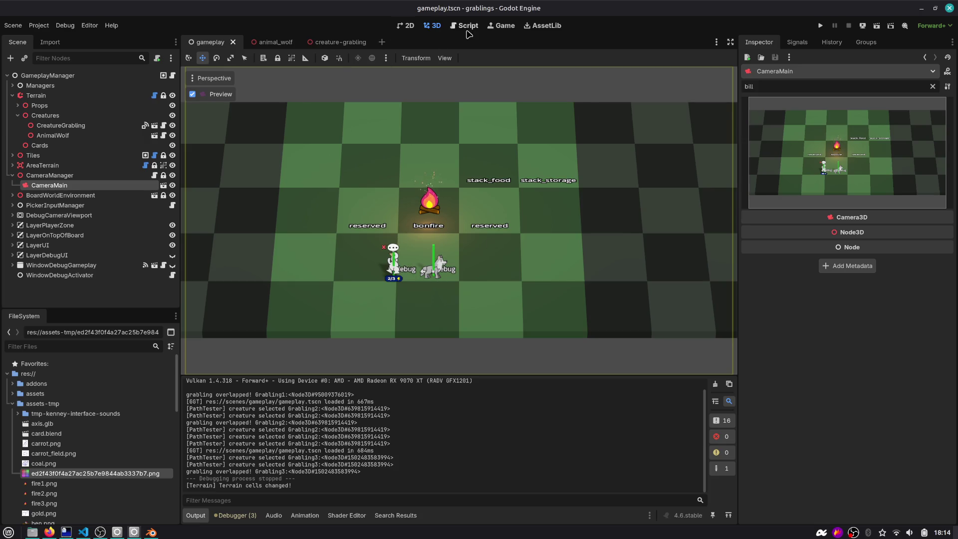
left_click(501, 26)
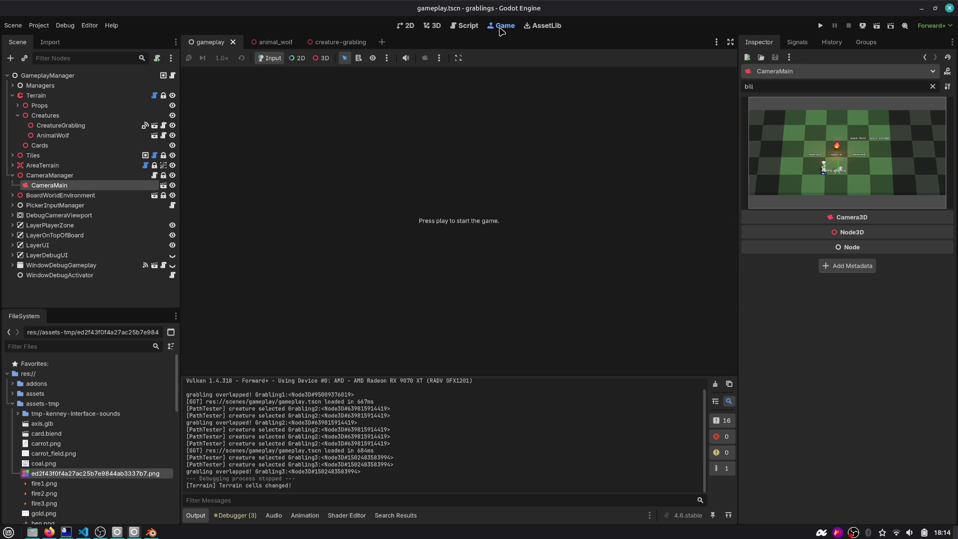
left_click(467, 26)
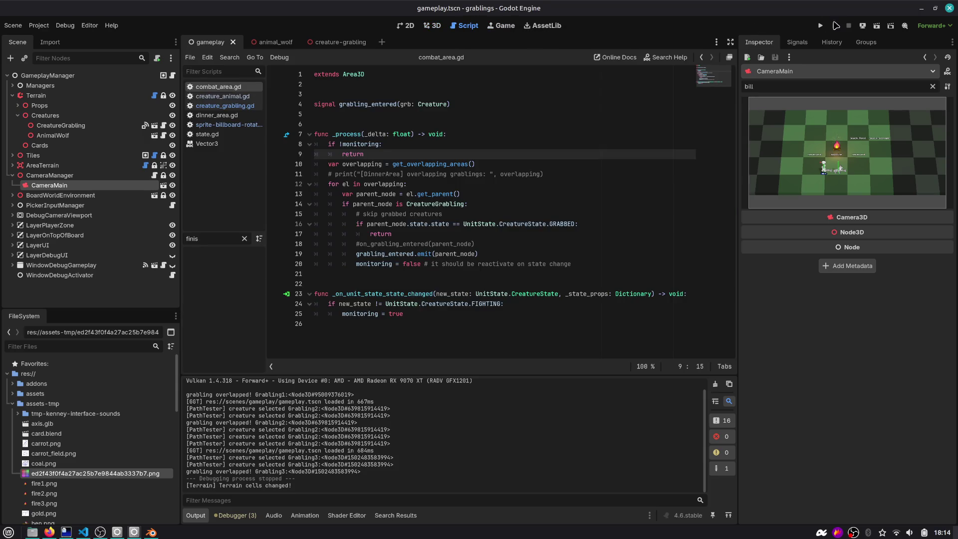
left_click(820, 25)
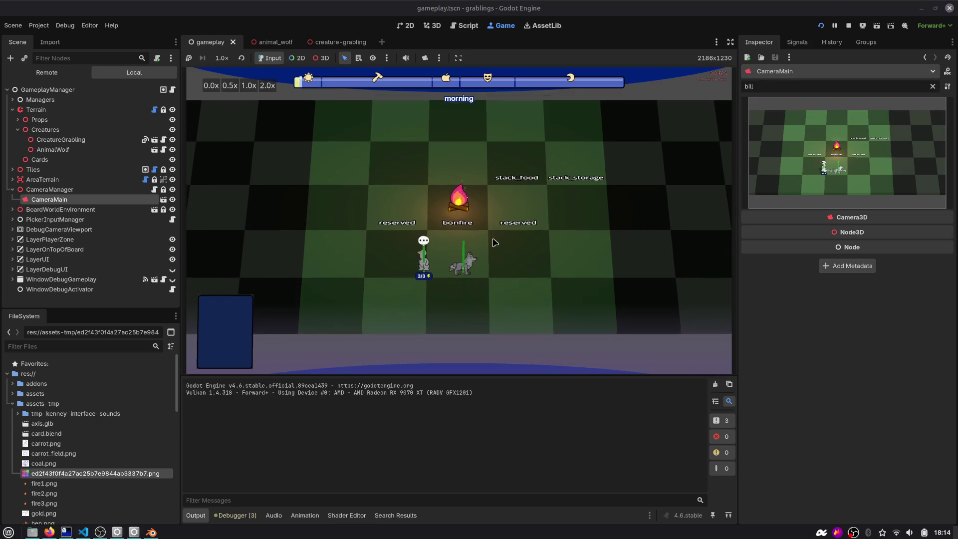
left_click(433, 26)
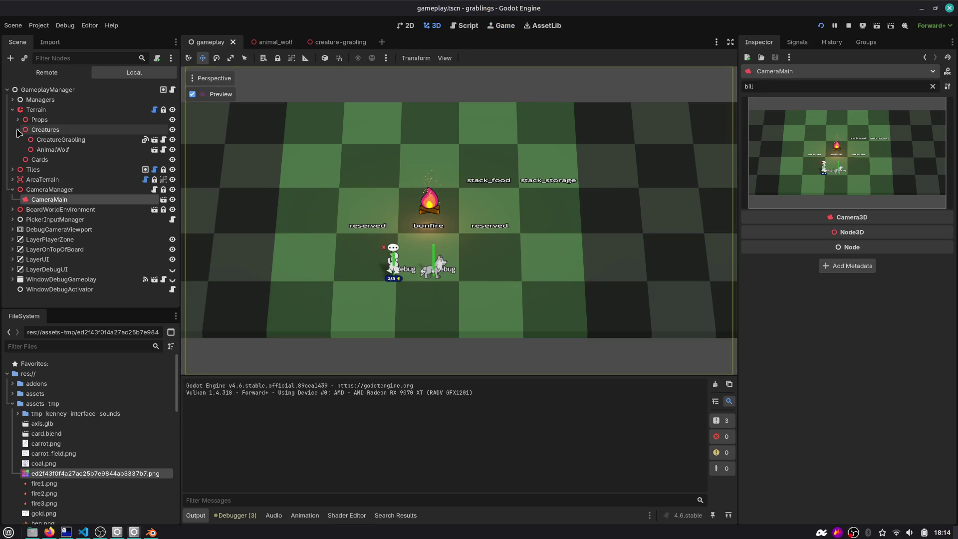
key("ctrl+Tab")
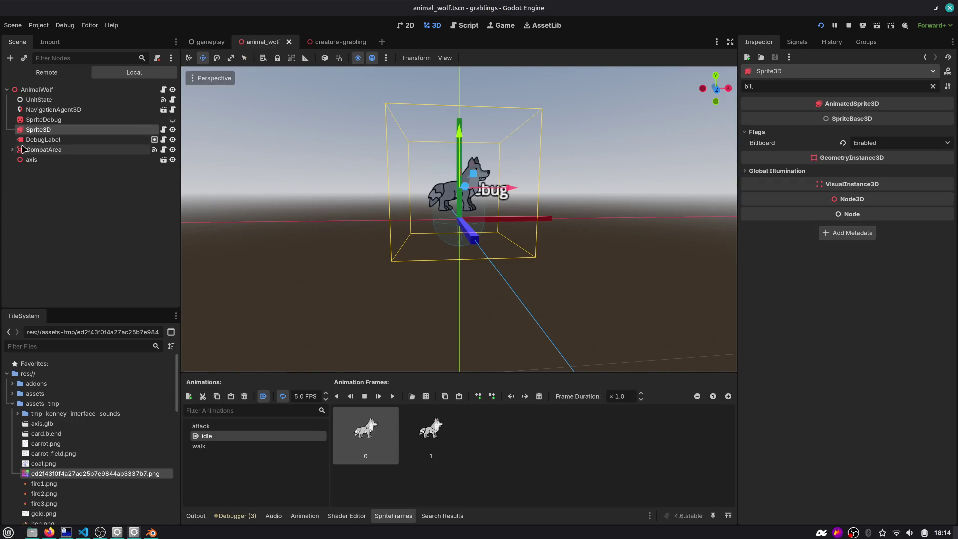
Select the wolf's axis node and nudge it upward, checking the running game.
left_click(32, 159)
scroll(446, 173, "up", 1)
scroll(446, 173, "up", 1)
left_click_drag(457, 232, 458, 192)
scroll(508, 158, "down", 2)
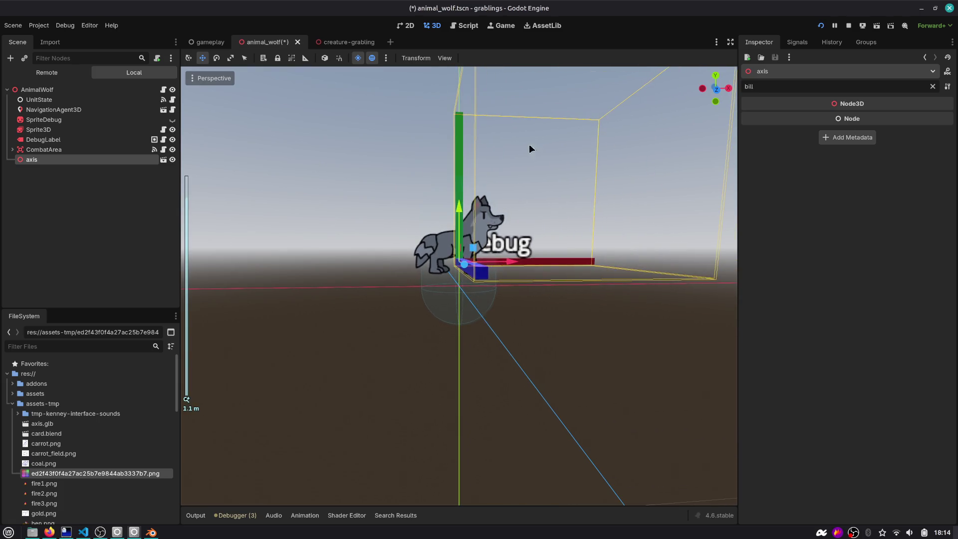
left_click(503, 26)
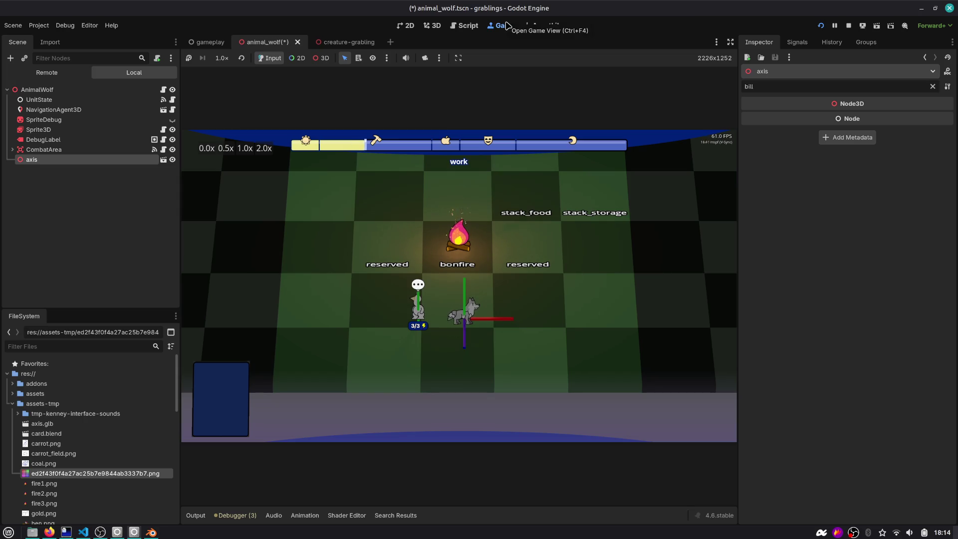
left_click(432, 26)
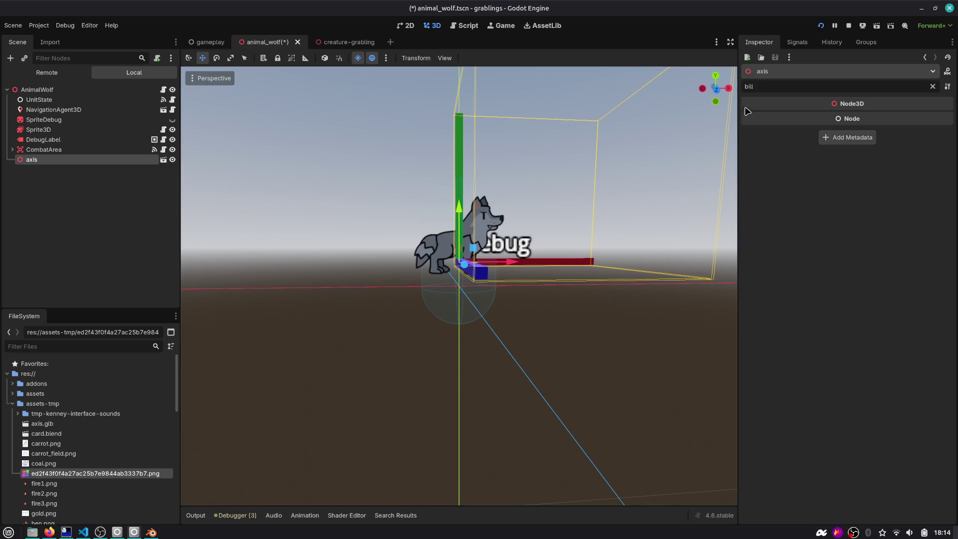
left_click(933, 87)
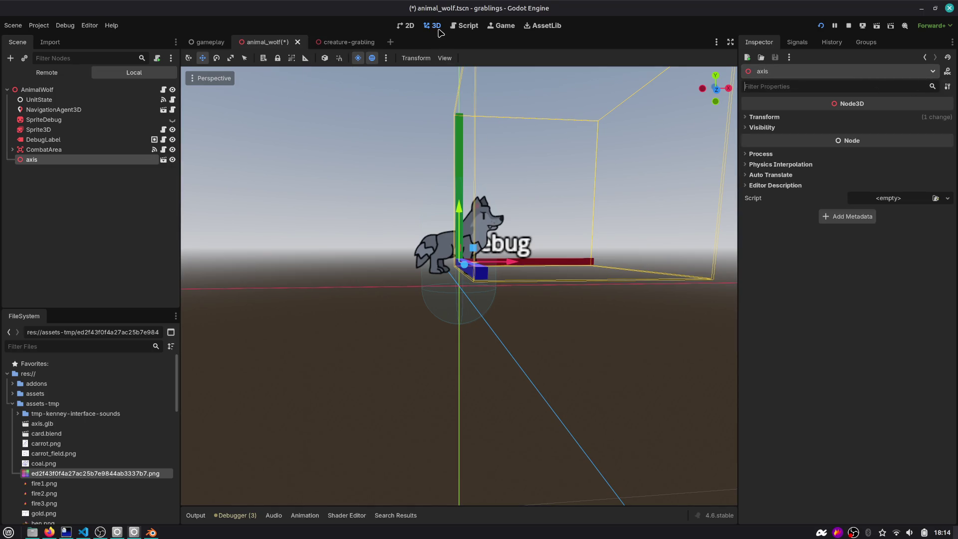
Look up the TERRAIN_CELL_SIZE value in grablings_game_data.gd.
left_click(456, 28)
key("ctrl+alt+o")
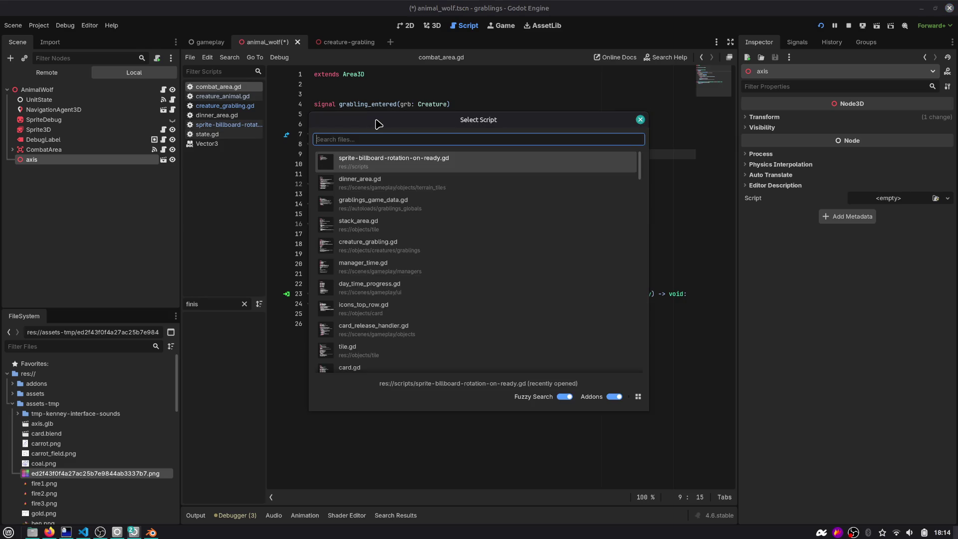
type("grabling_glo")
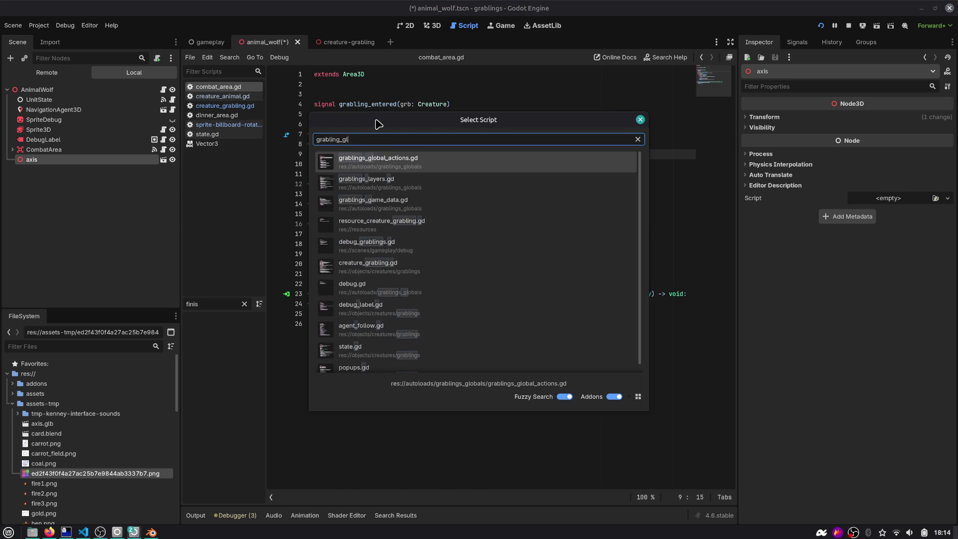
key("Down")
key("Down")
key("Return")
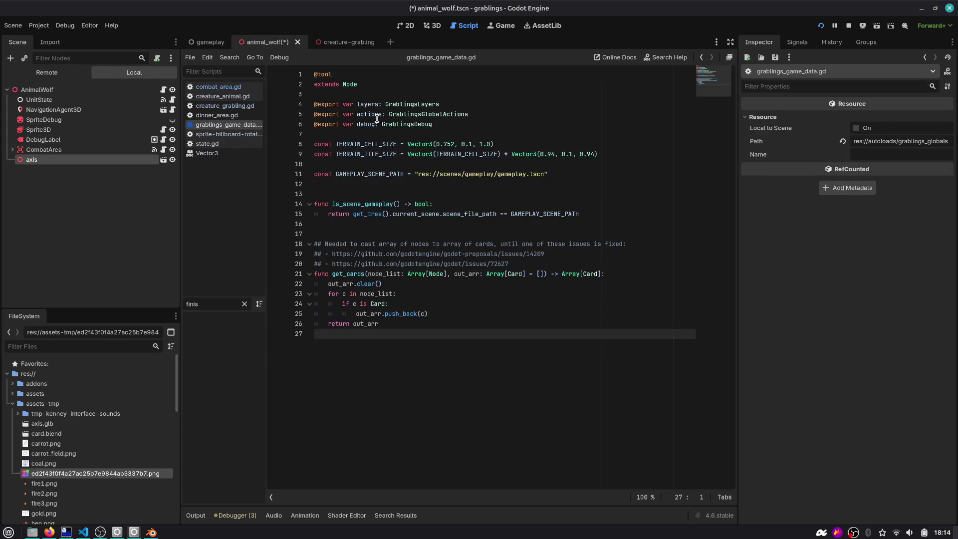
double_click(387, 144)
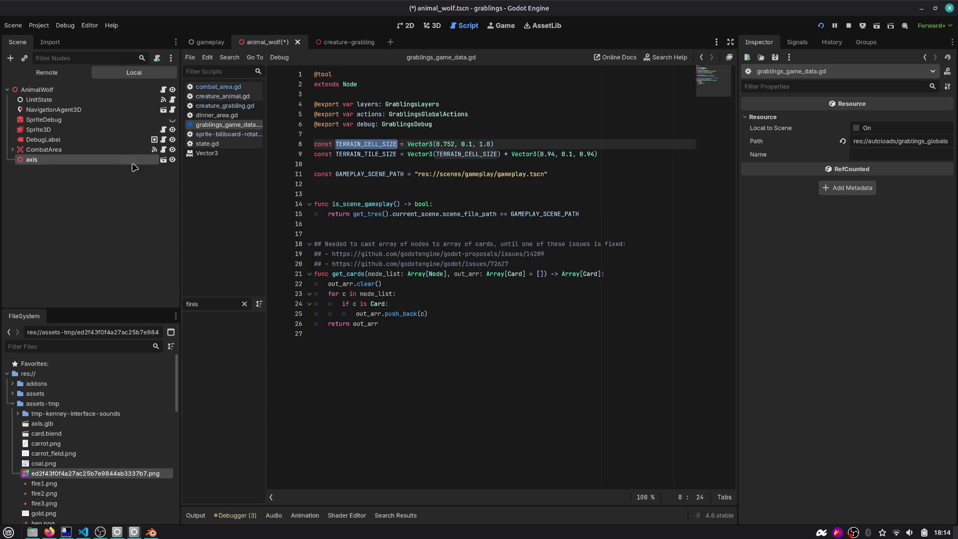
Set the wolf axis node's Position Y to 0.1, then return to the gameplay scene.
left_click(433, 26)
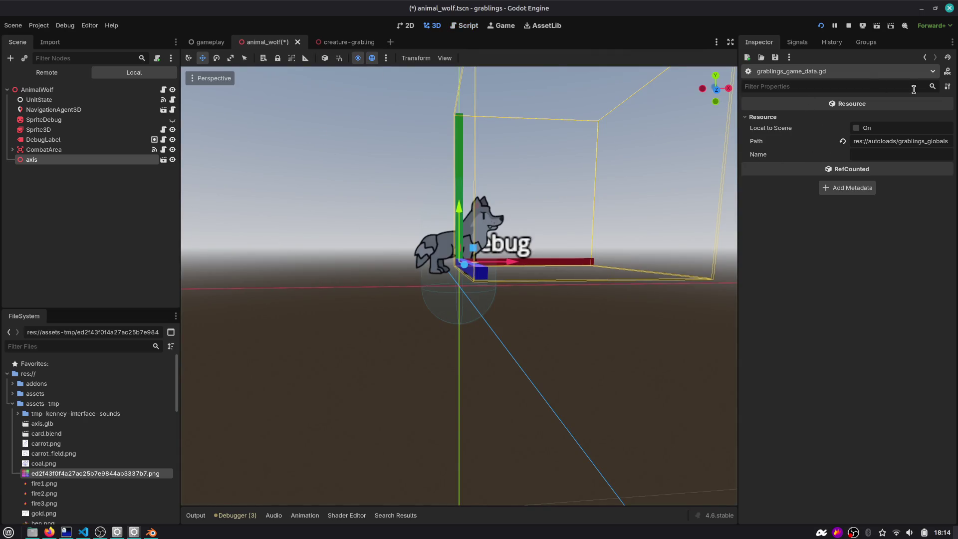
left_click(61, 178)
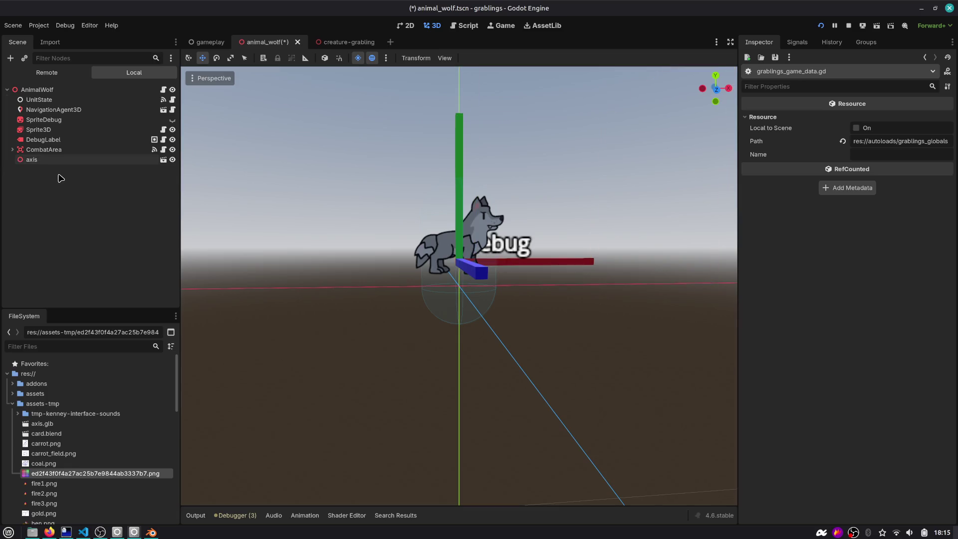
left_click(99, 160)
left_click(765, 116)
left_click(851, 142)
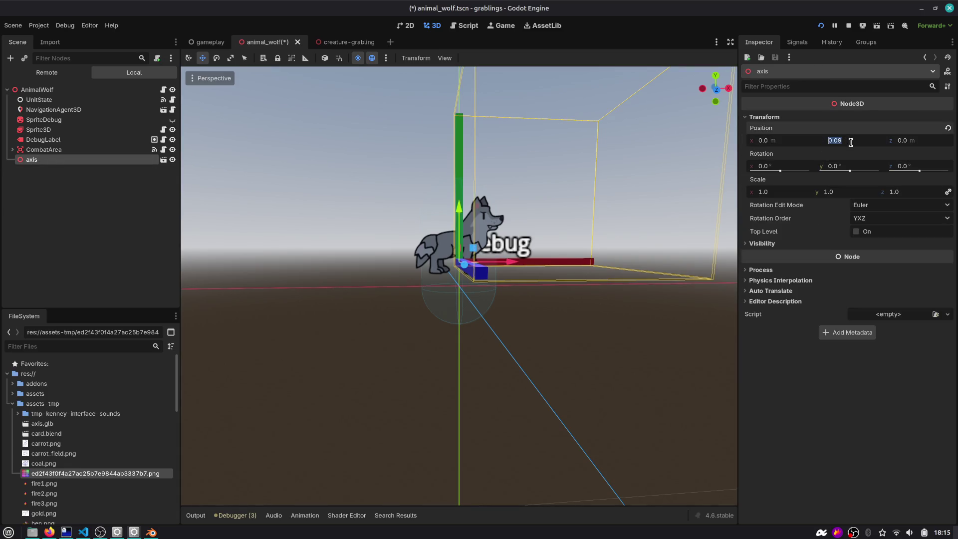
type("0.1")
key("Return")
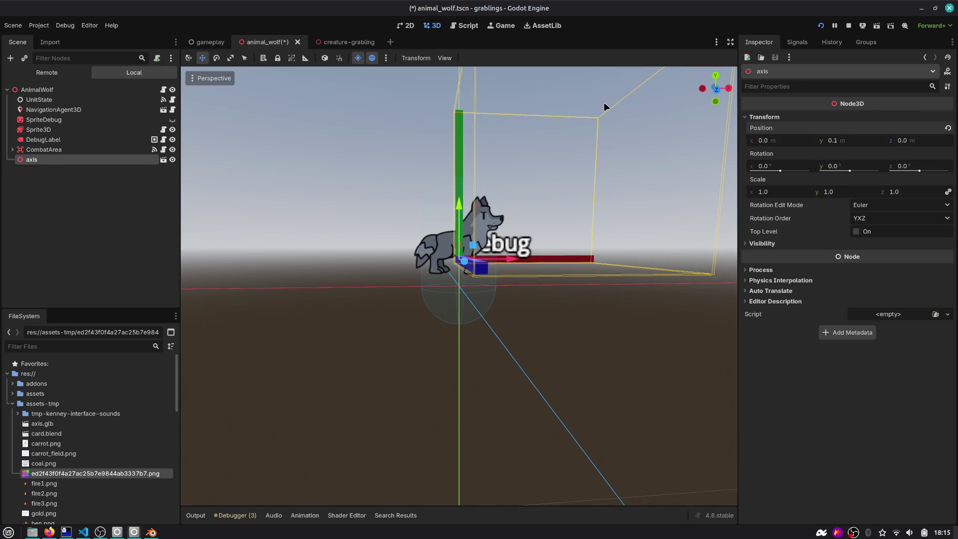
left_click(210, 42)
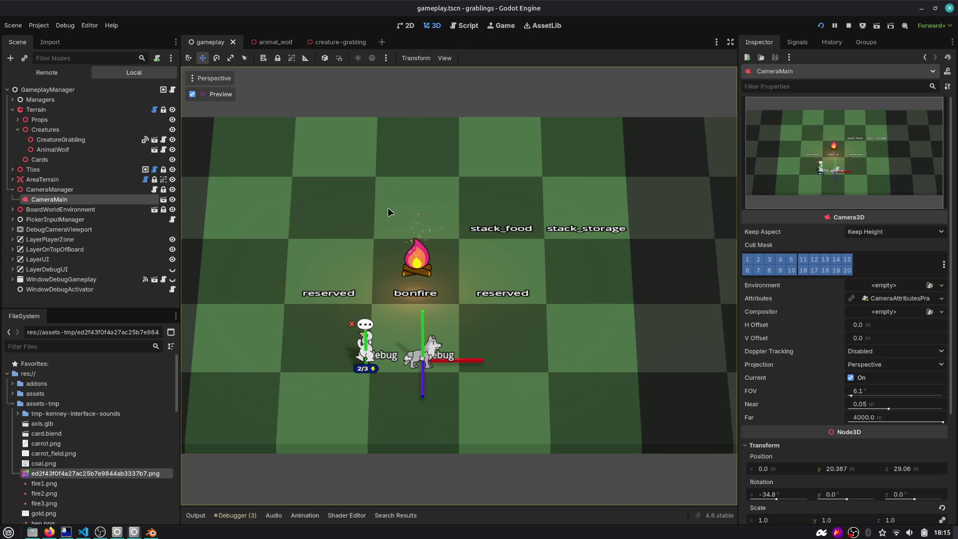
Try setting the AnimalWolf node's Y position to 0, then undo the change.
left_click(62, 150)
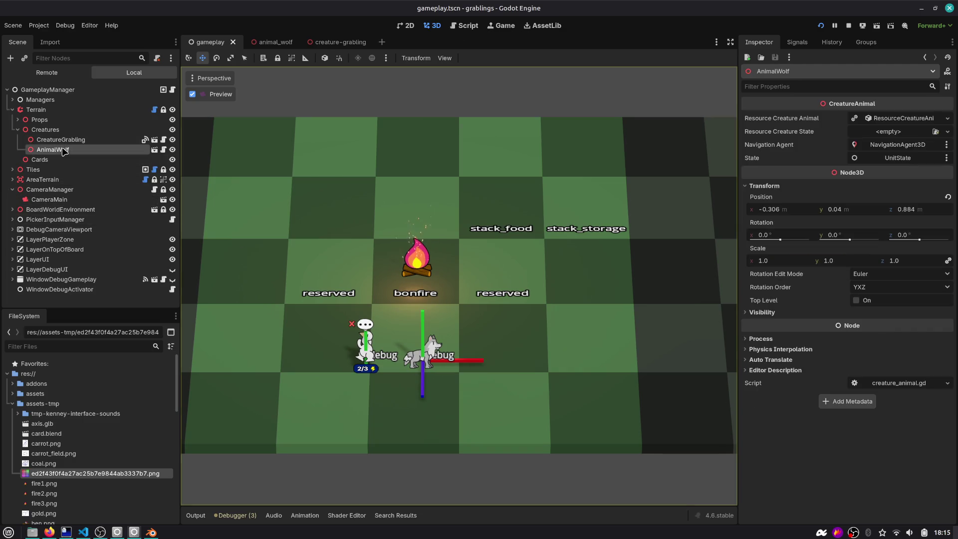
type("0")
key("Return")
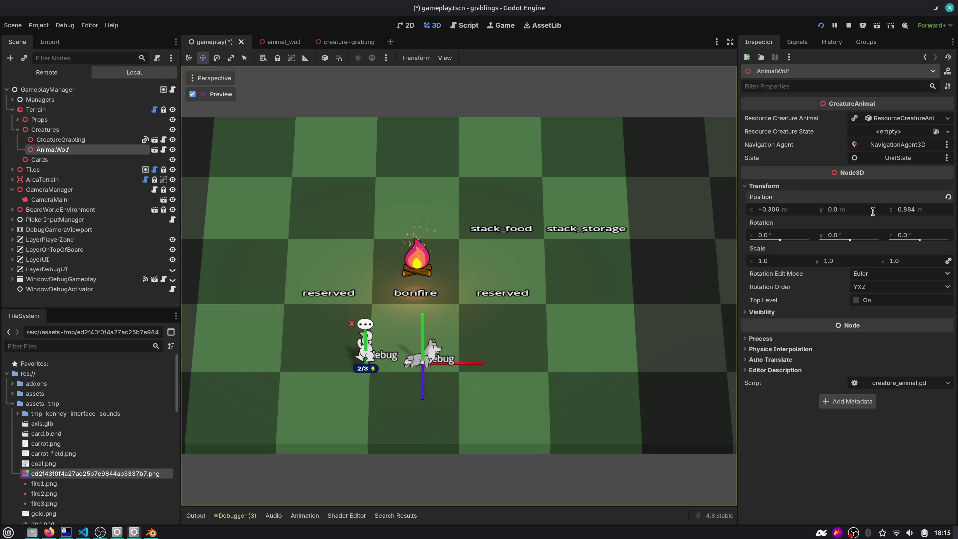
key("ctrl+z")
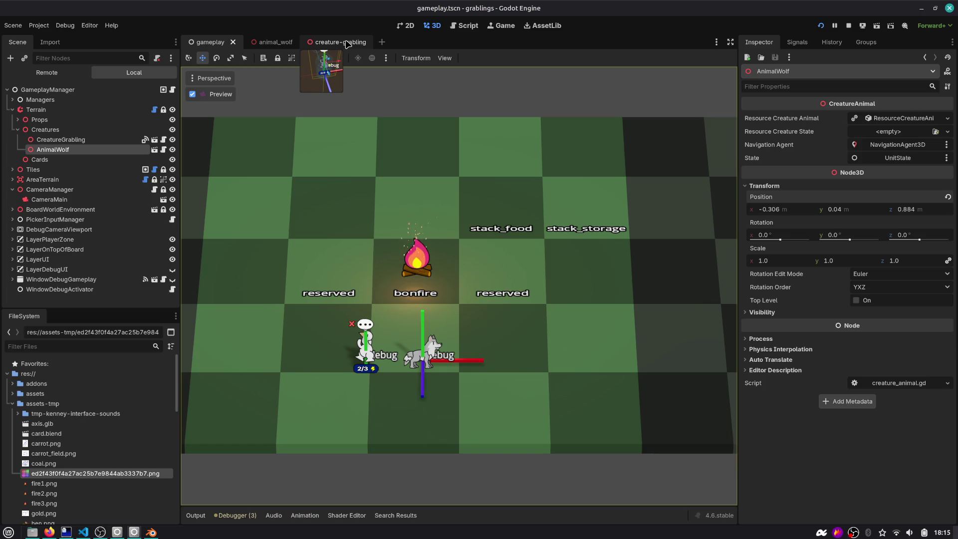
In creature-grabling, set the axis node's Position Y to 0.1 and rerun the game.
left_click(348, 44)
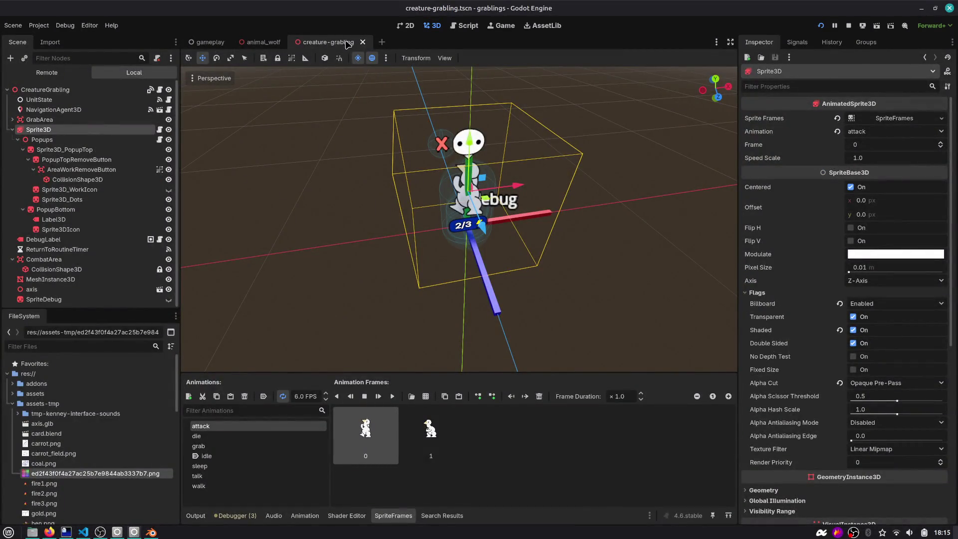
left_click(12, 129)
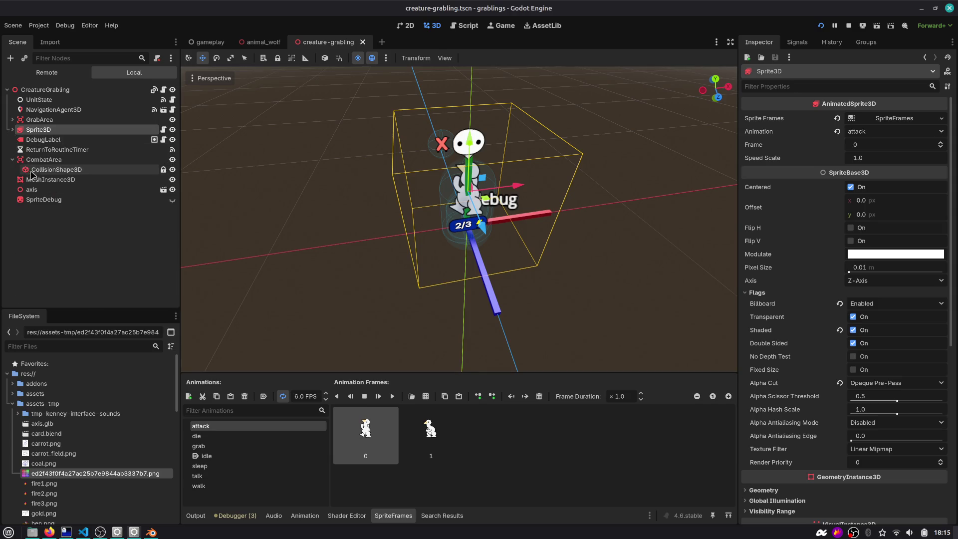
left_click(12, 160)
left_click(119, 180)
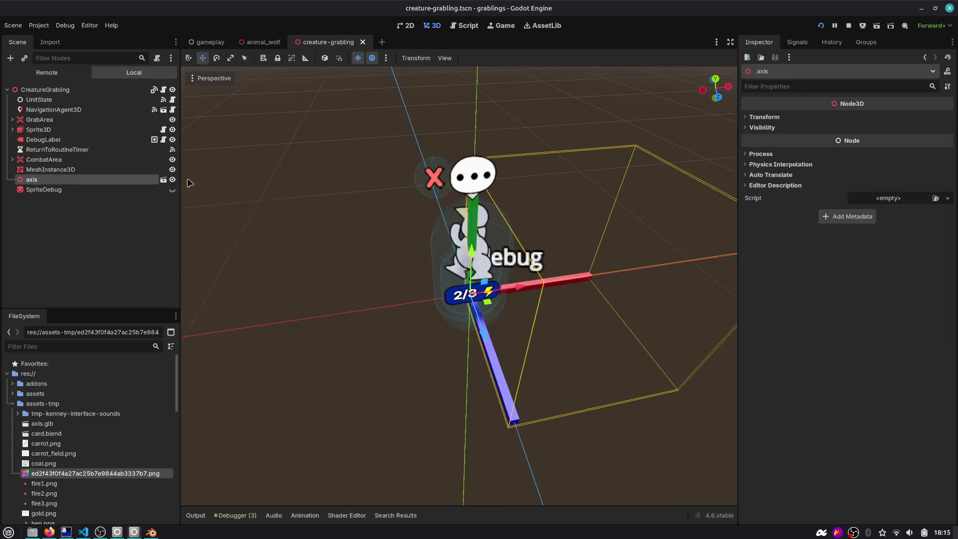
left_click(763, 117)
left_click(852, 140)
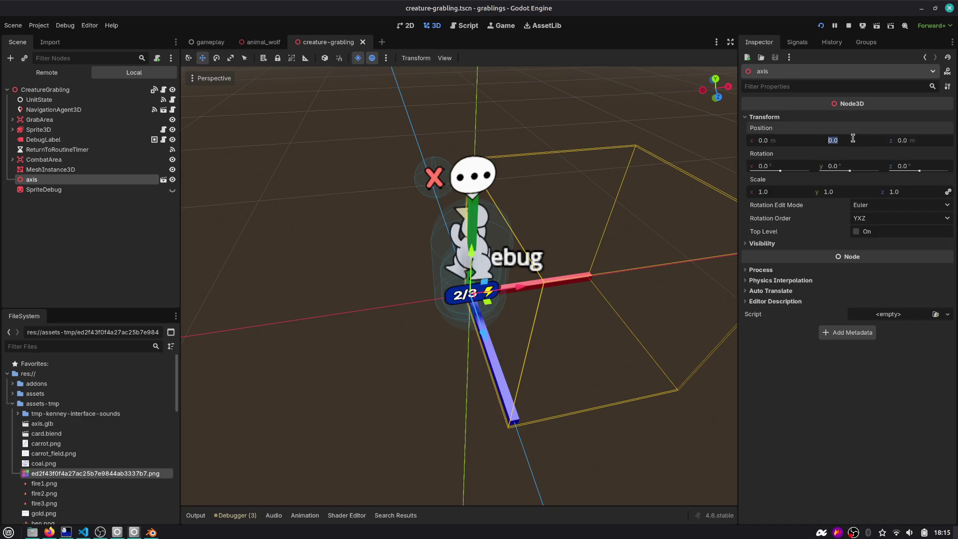
type("0.1")
key("Return")
left_click(821, 25)
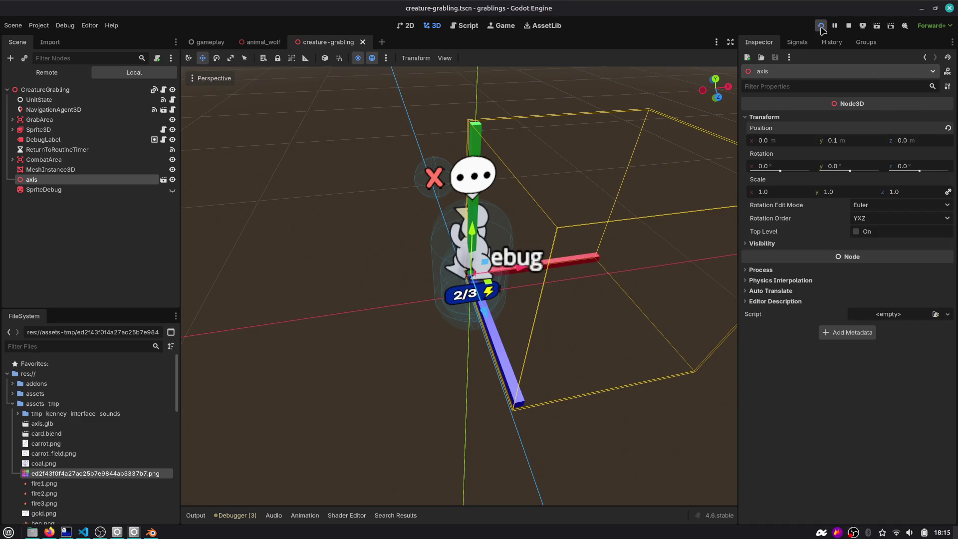
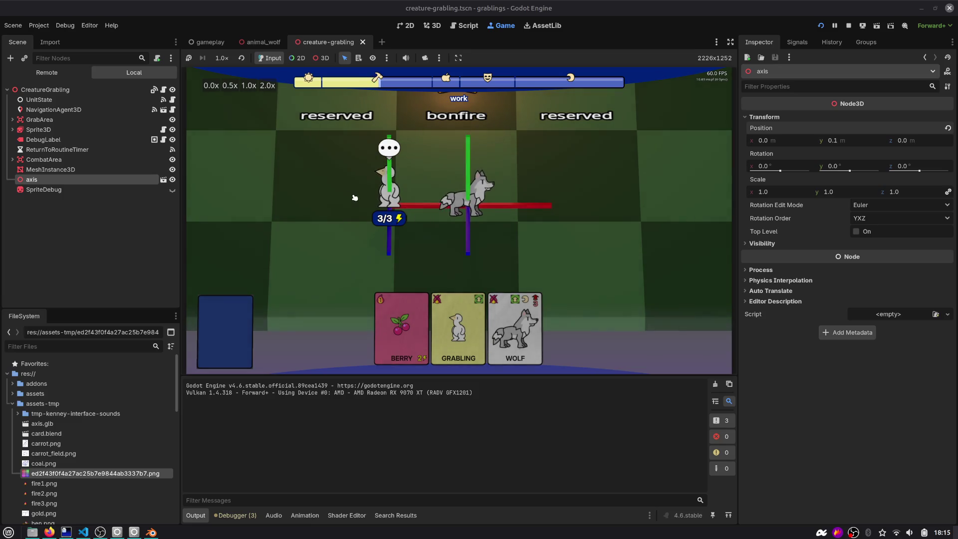
Drop the Grabling onto the wolf in the running game, then stop the test run.
left_click_drag(389, 199, 467, 200)
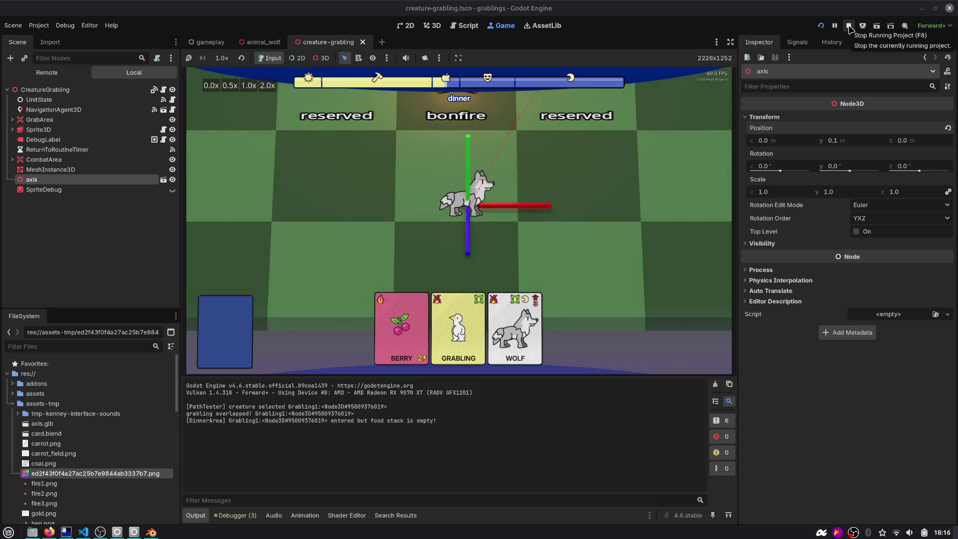
left_click(849, 27)
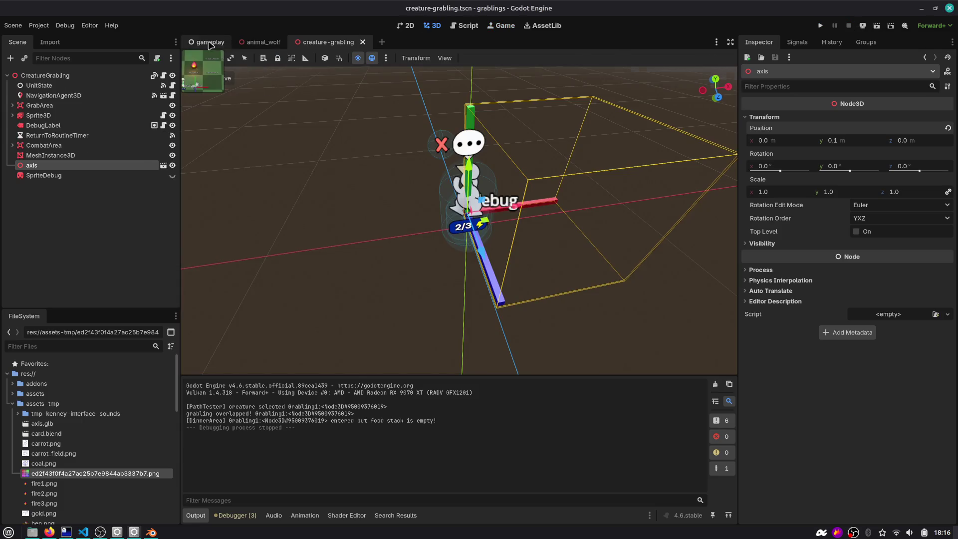
Compare Grabling and wolf heights in the gameplay scene's front view, then select the Grabling's Sprite3D.
left_click(207, 42)
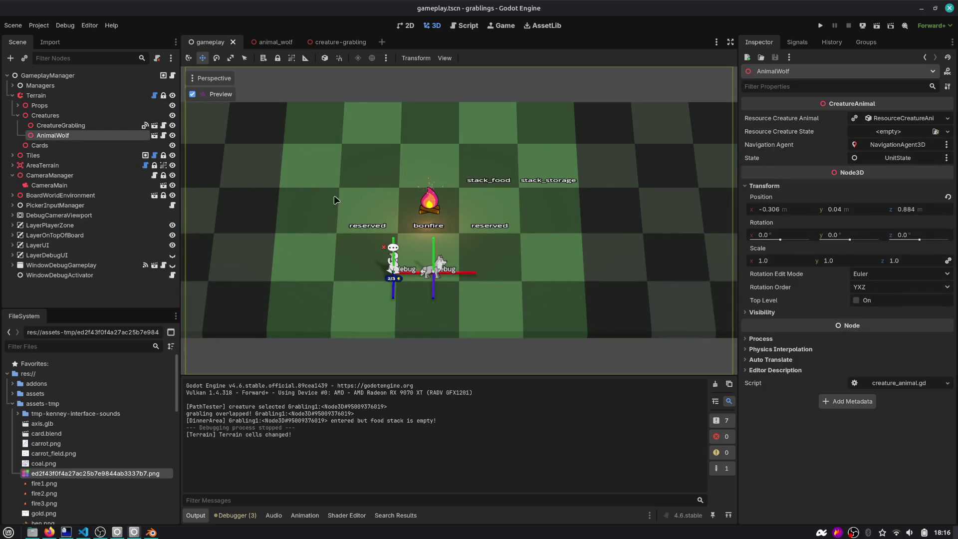
left_click(193, 93)
scroll(338, 150, "up", 5)
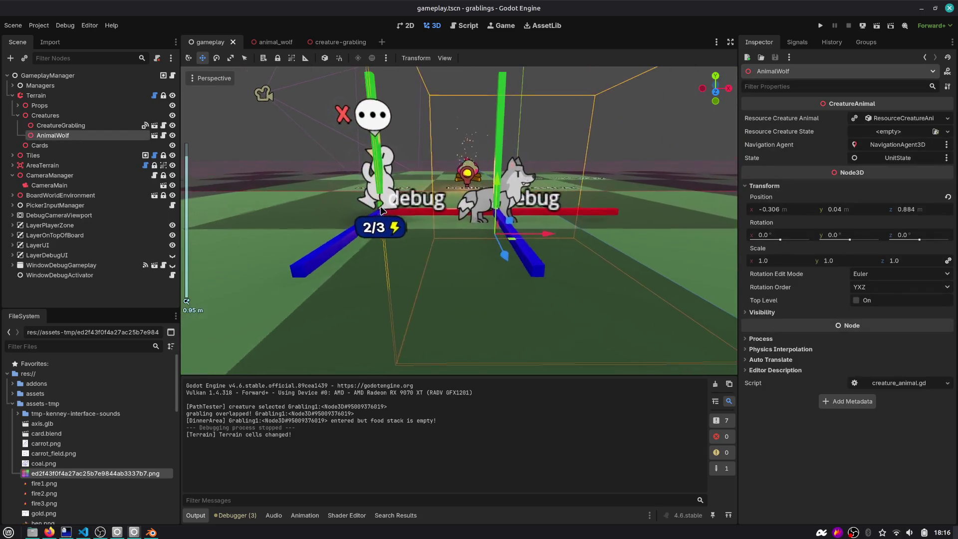
scroll(437, 196, "down", 3)
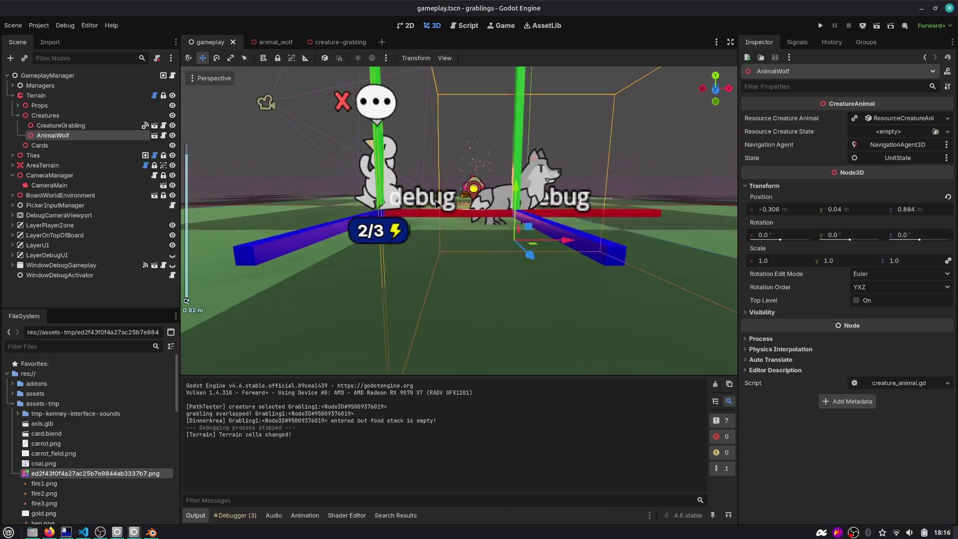
key("KP_1")
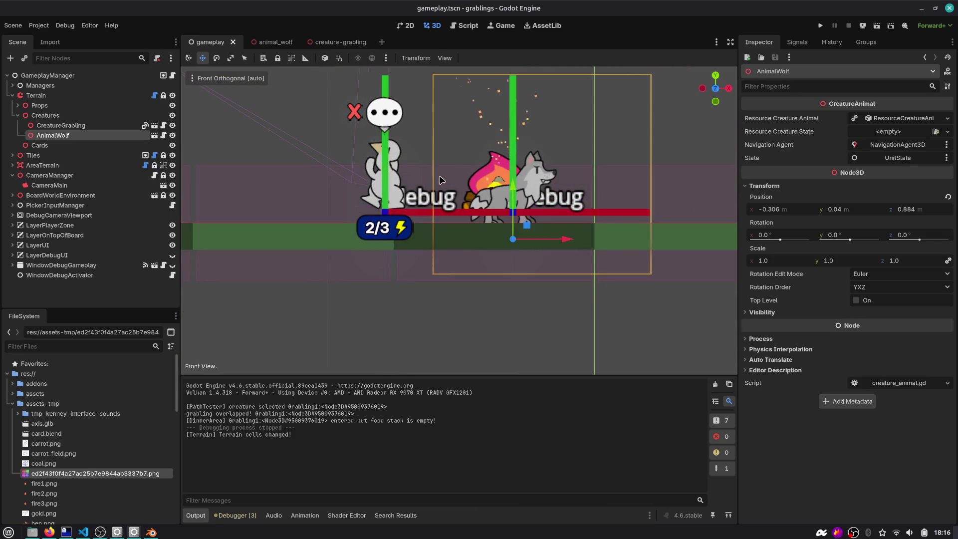
scroll(441, 181, "up", 4)
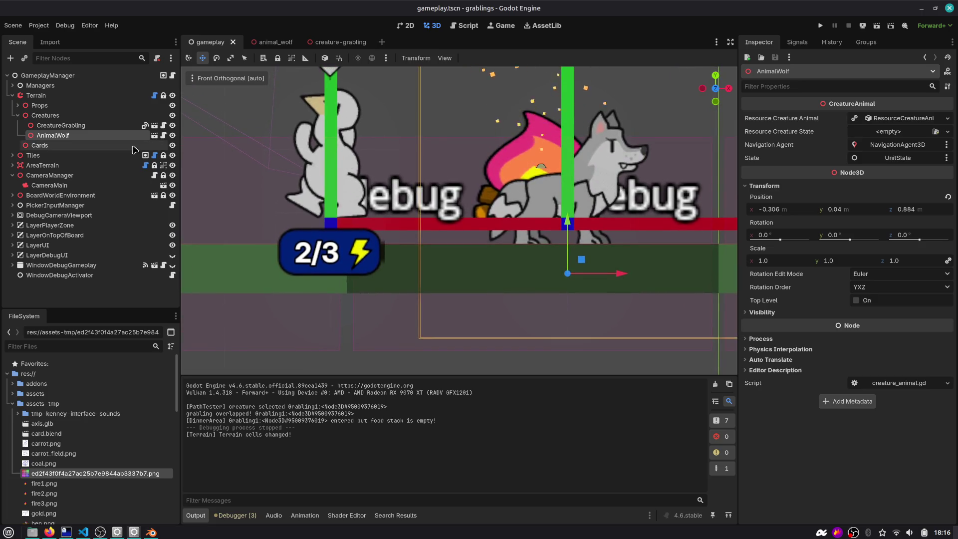
left_click(327, 43)
left_click(39, 116)
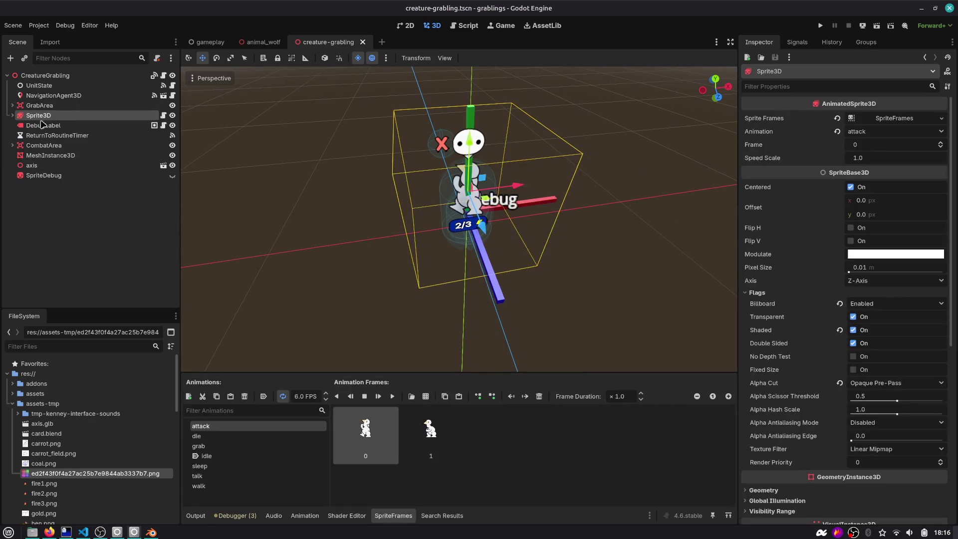
Lower the Grabling Sprite3D's Position y from 0.228 to 0.138 and run the game.
left_click(12, 116)
scroll(826, 278, "down", 8)
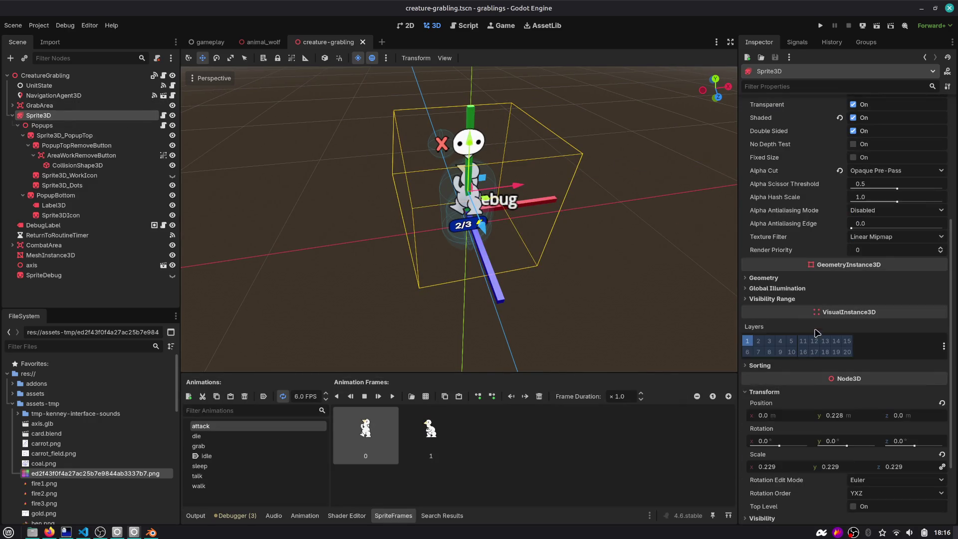
left_click(717, 97)
scroll(642, 192, "up", 4)
mouse_move(855, 325)
left_mouse_down()
mouse_move(785, 326)
mouse_move(838, 326)
mouse_move(809, 325)
left_mouse_up()
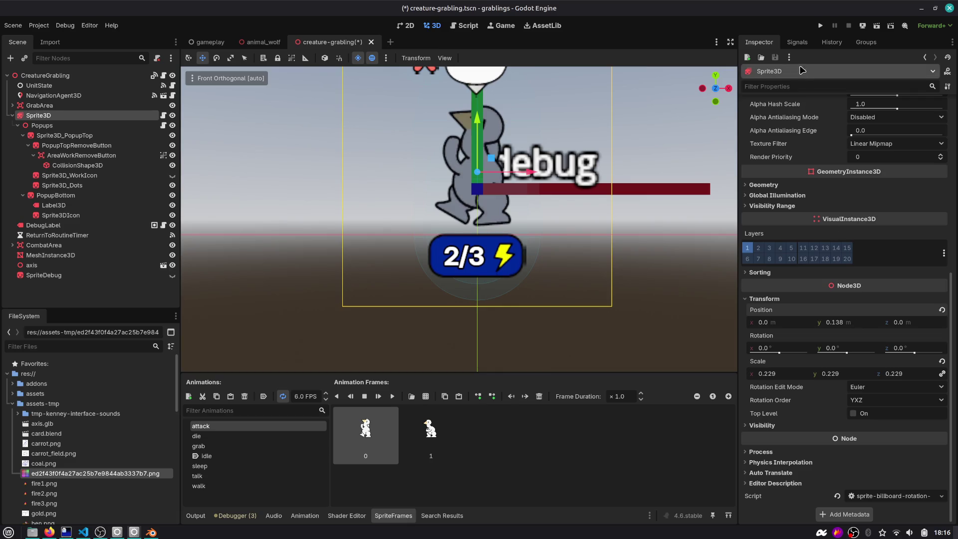
left_click(820, 25)
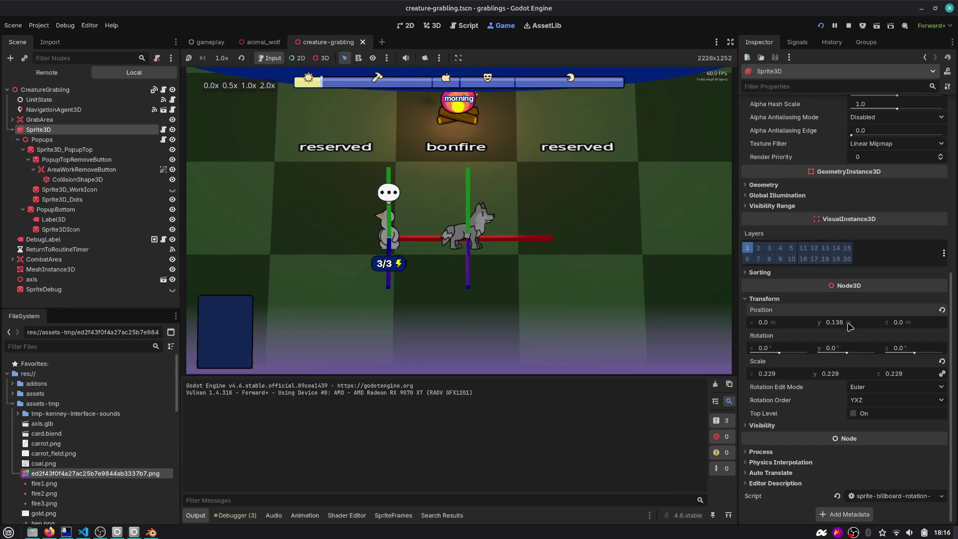
Try sprite Position y values 0.15, 0.325 and 0.41, saving each to reload the game.
left_click(848, 322)
type("0")
key("Return")
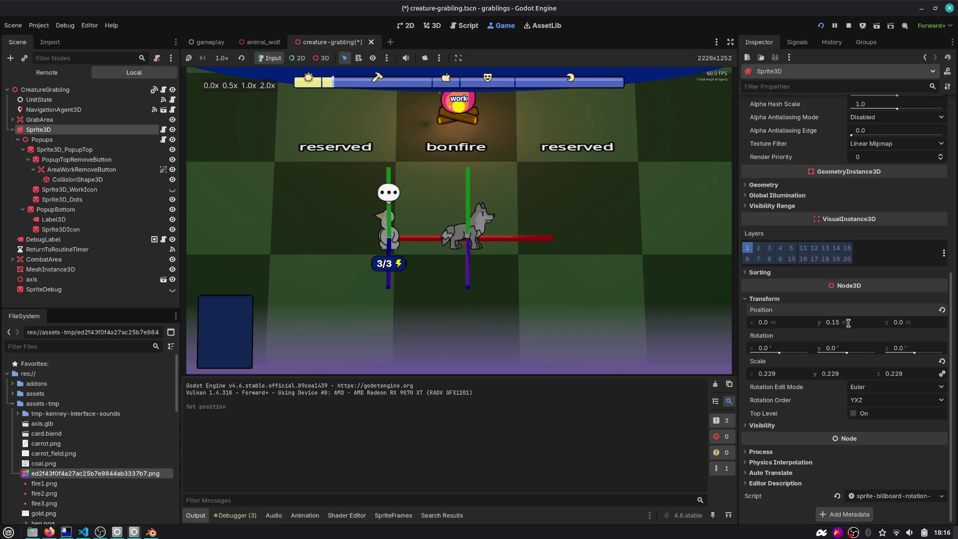
mouse_move(833, 323)
left_mouse_down()
mouse_move(844, 325)
mouse_move(834, 325)
left_mouse_up()
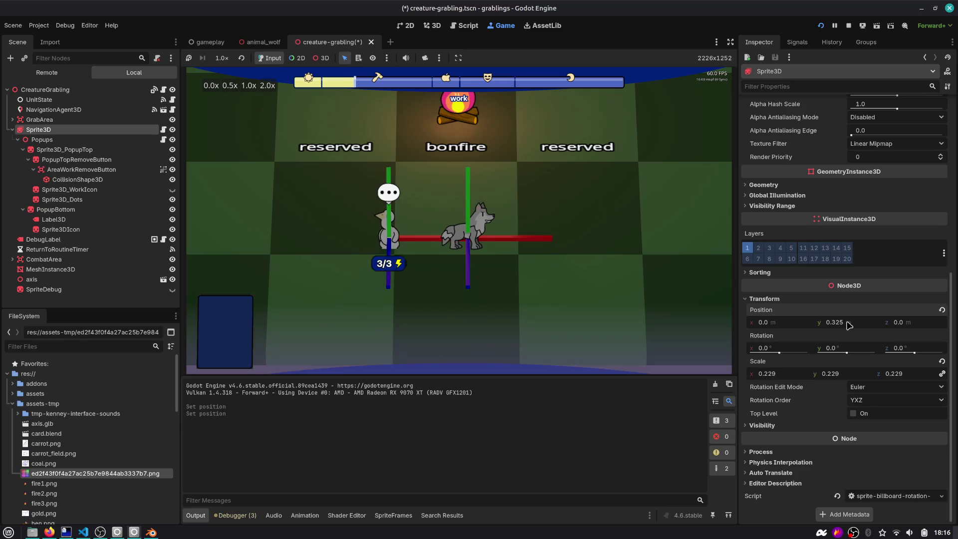
key("ctrl+s")
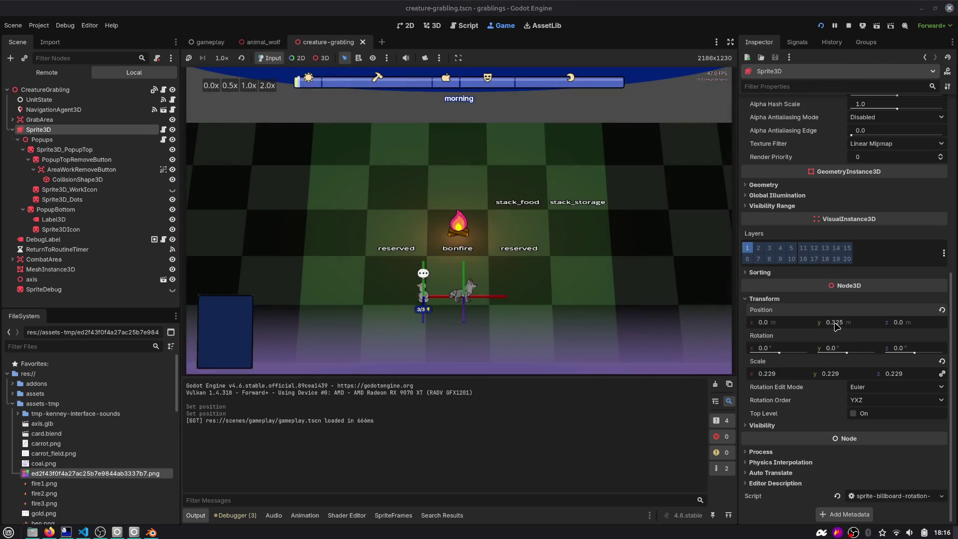
left_click_drag(835, 323, 842, 323)
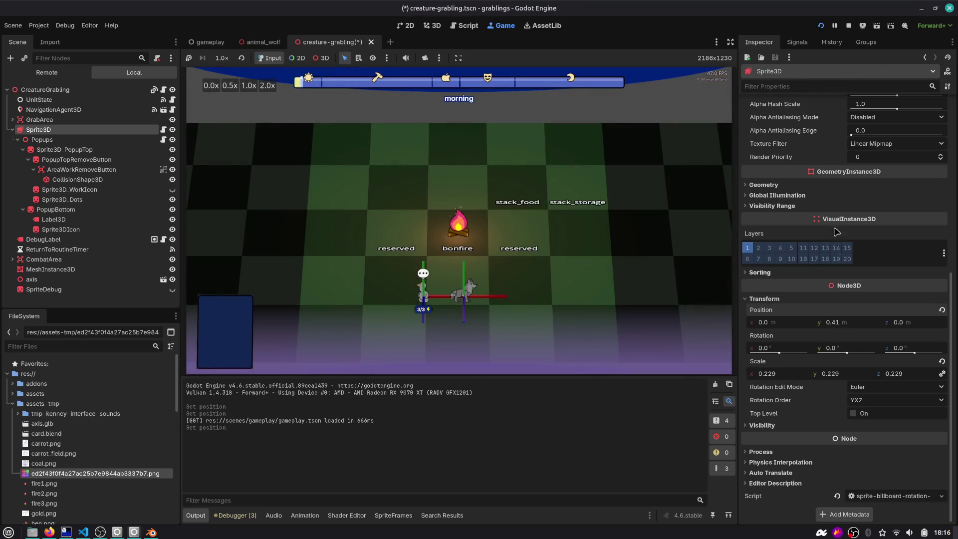
key("ctrl+s")
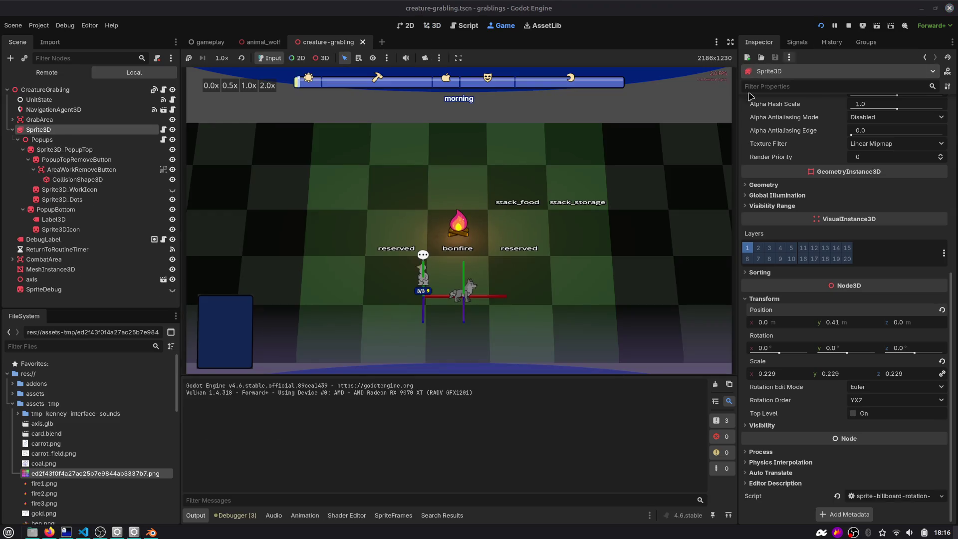
Set the sprite's Position y to 0.2 and open creature_grabling.gd.
left_click(836, 323)
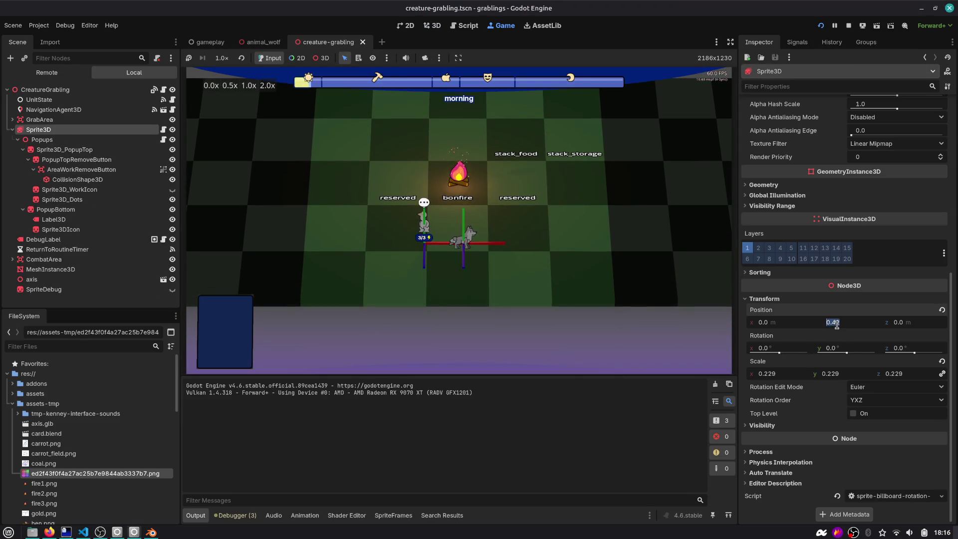
type("0.2")
key("Return")
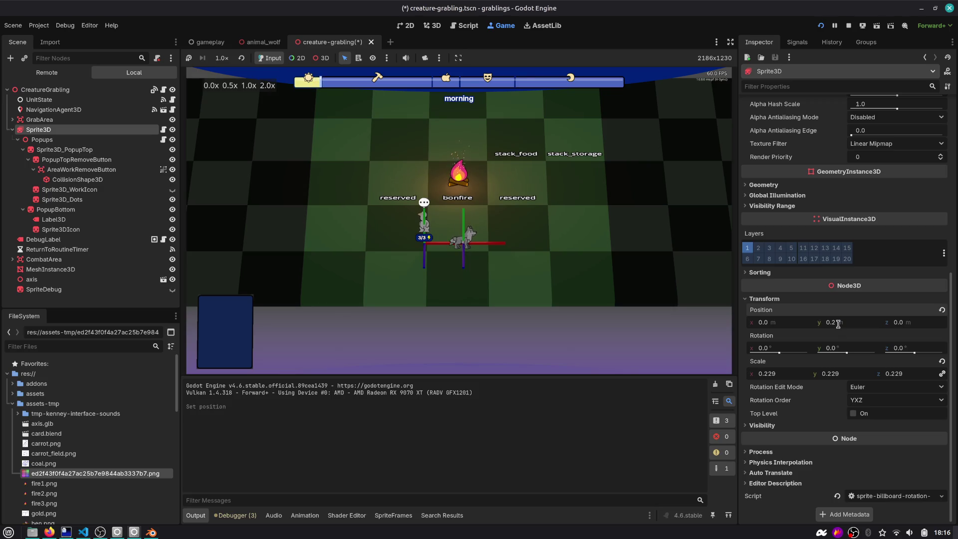
key("ctrl+F3")
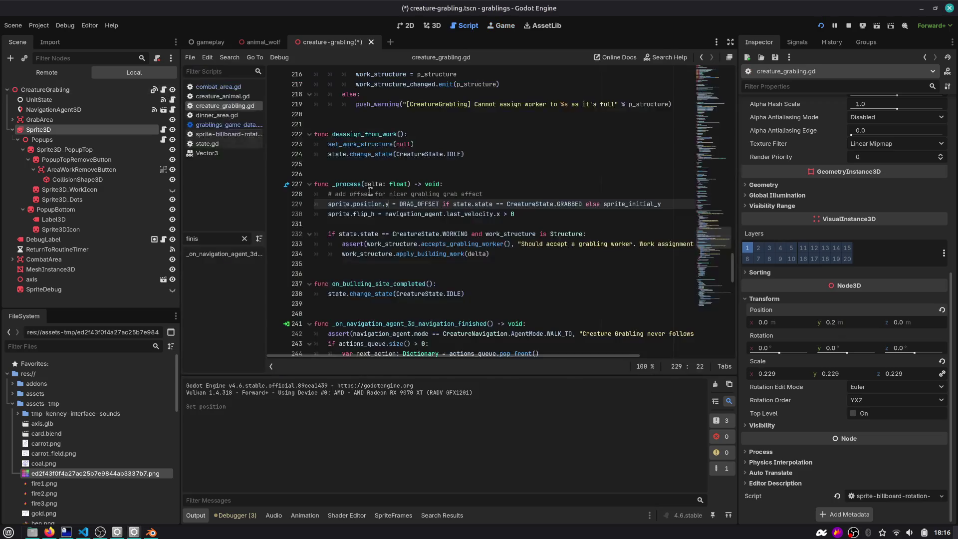
Comment out the sprite_initial_y height line 229 in _process, save, and return to the game.
double_click(614, 205)
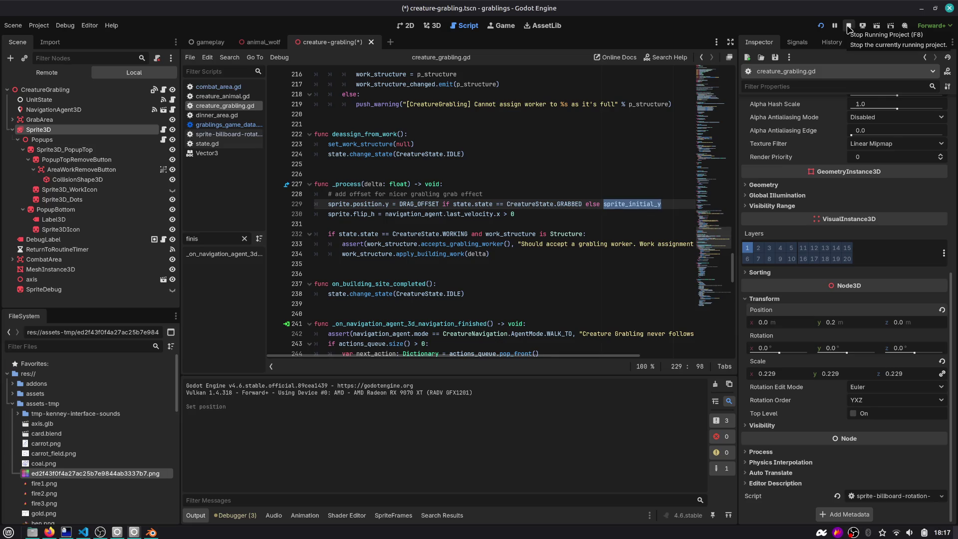
key("ctrl+k")
key("ctrl+s")
left_click(501, 26)
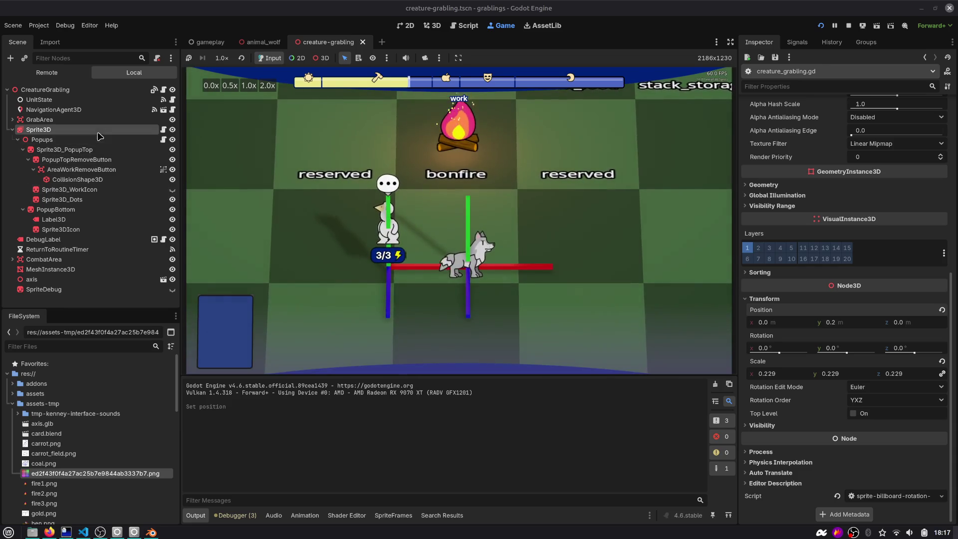
Adjust the Sprite3D Position y from 0.202 to 0.172 while watching the game, then stop it.
left_click_drag(846, 325, 843, 324)
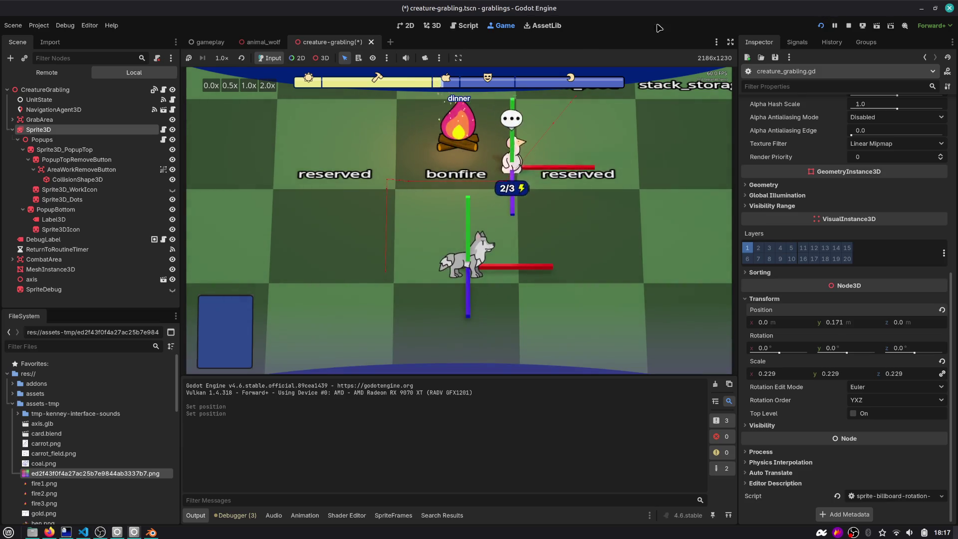
key("F5")
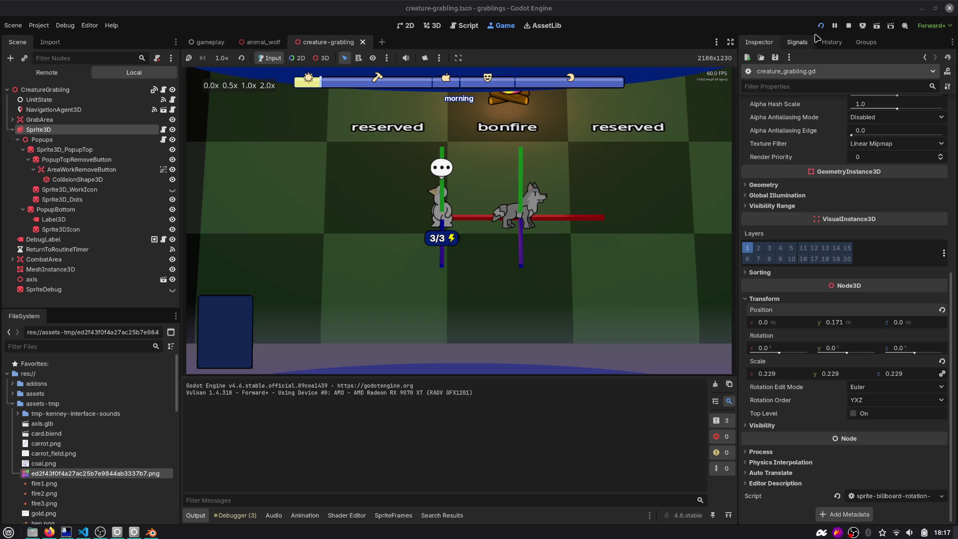
left_click_drag(848, 324, 868, 324)
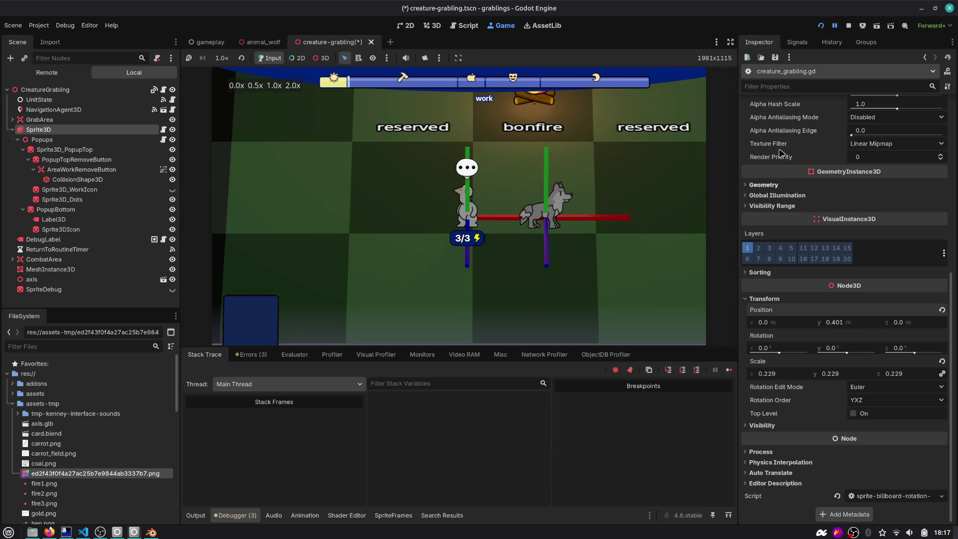
left_click(834, 25)
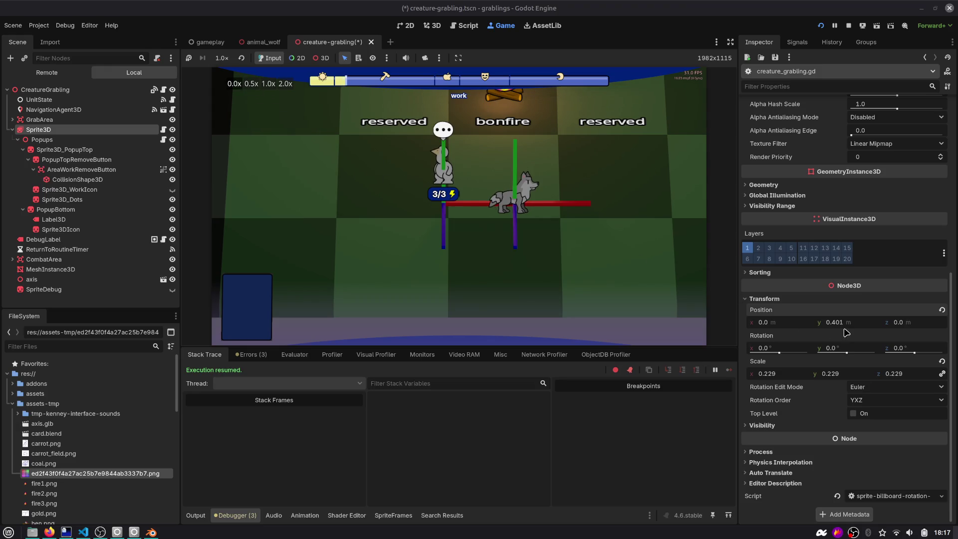
left_click_drag(842, 328, 823, 328)
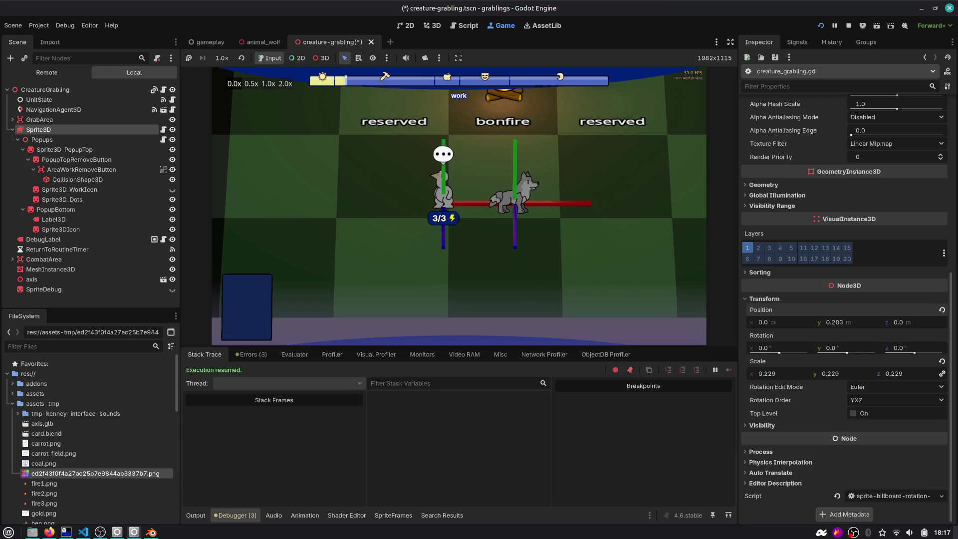
left_click_drag(823, 328, 820, 328)
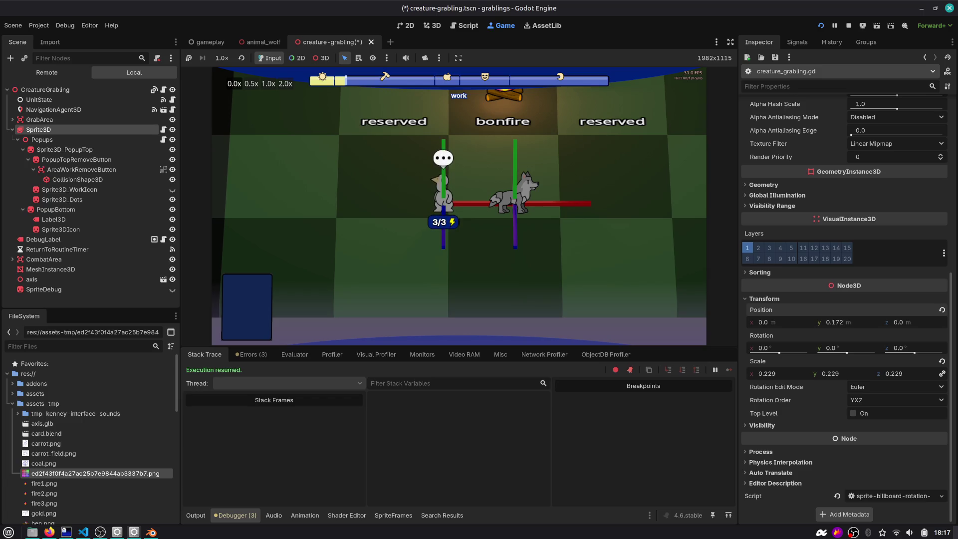
left_click(510, 193)
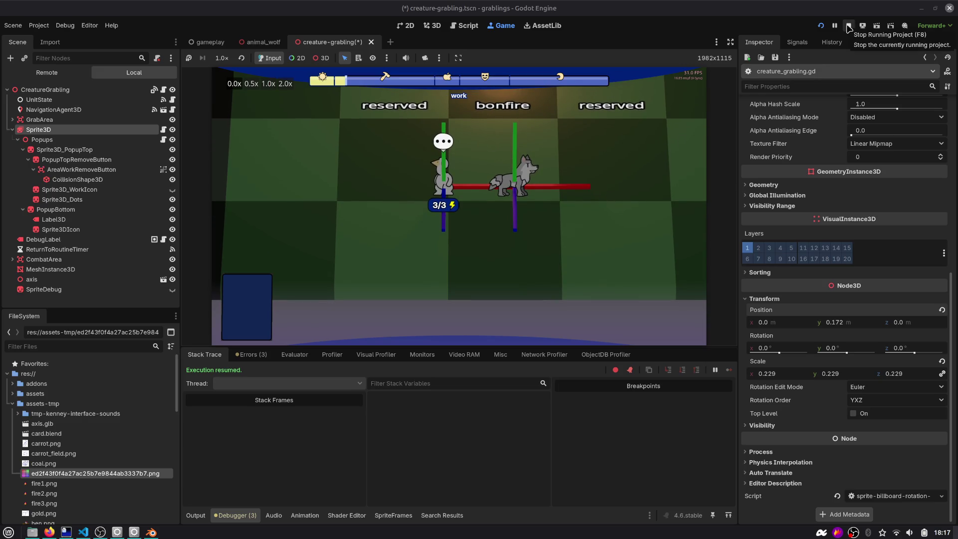
left_click(847, 26)
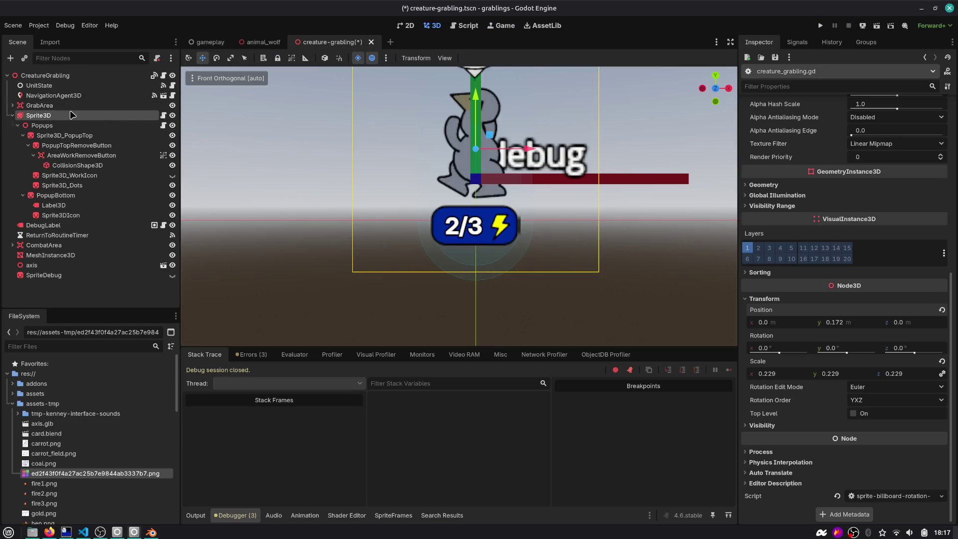
Open creature_grabling.gd from the sprite's script icon, then save and run the project.
left_click(163, 116)
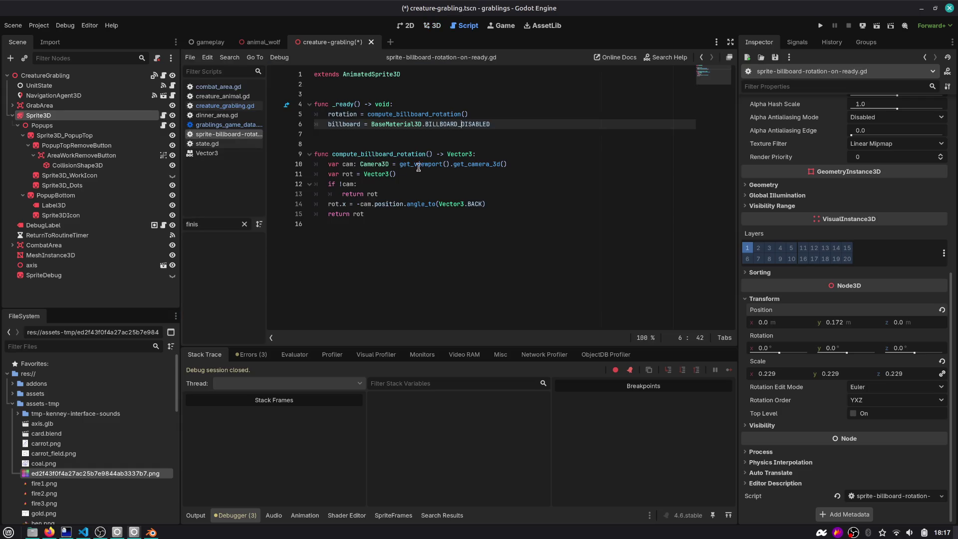
left_click(163, 75)
key("F5")
Pick up the grabling, move it down, send it walking left, then stop the game.
left_click(423, 288)
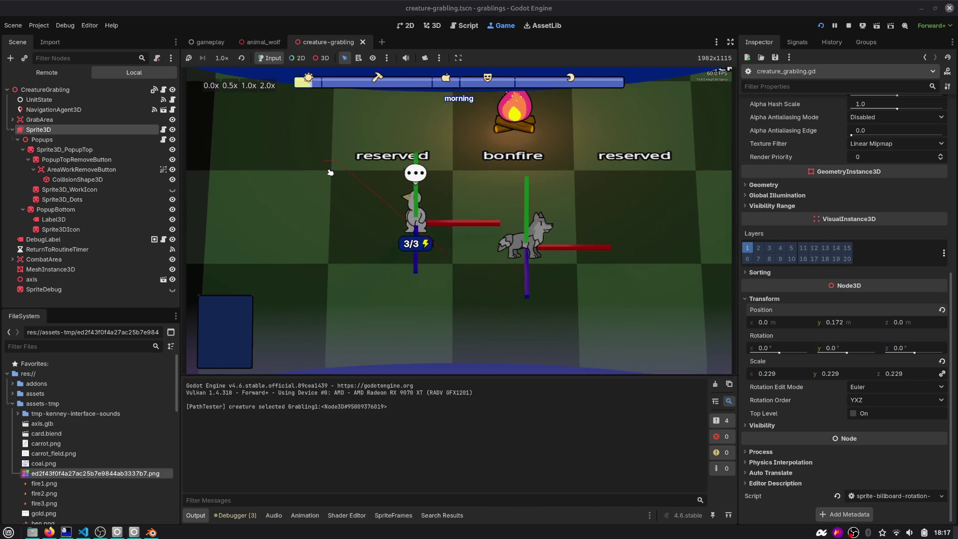
mouse_move(338, 165)
left_mouse_down()
mouse_move(336, 261)
mouse_move(427, 251)
mouse_move(422, 267)
mouse_move(423, 244)
mouse_move(629, 248)
left_mouse_up()
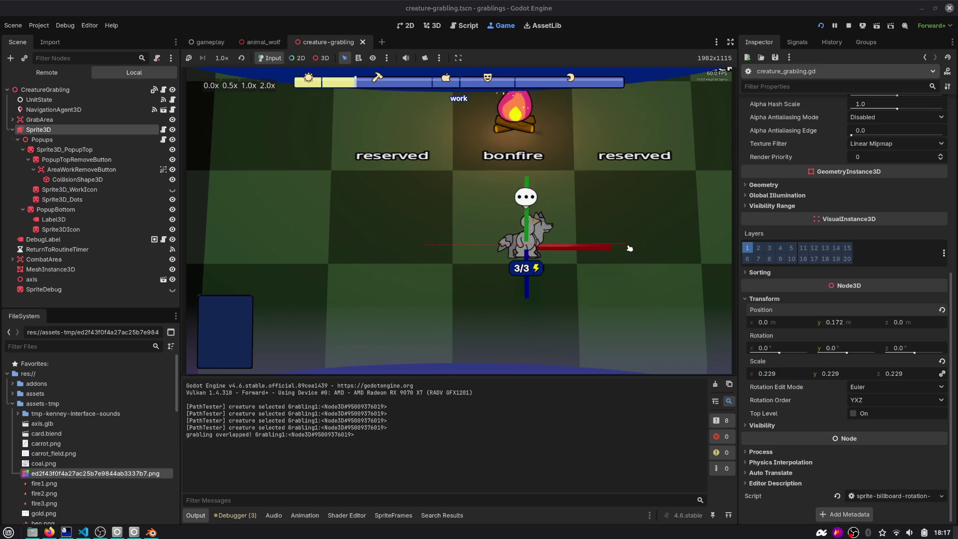
left_click(391, 214)
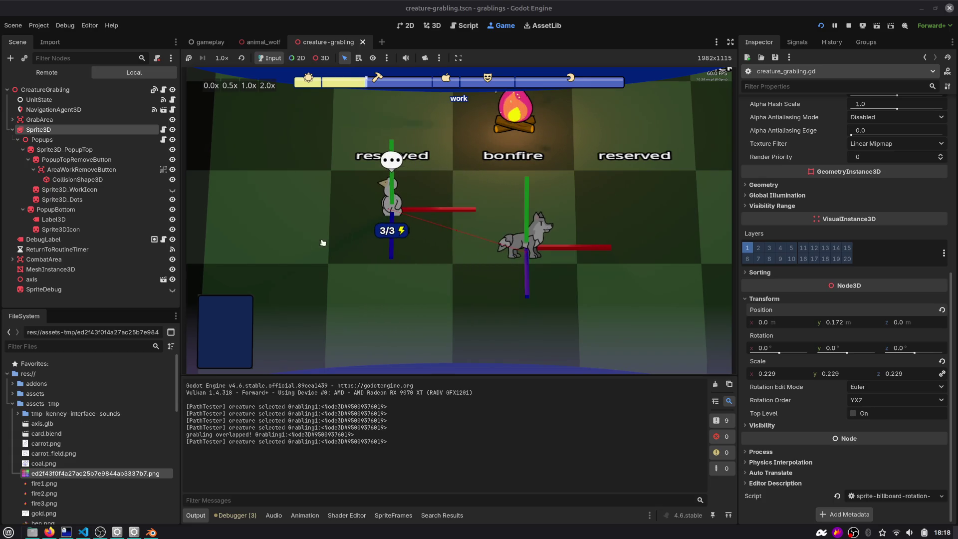
scroll(331, 228, "down", 5)
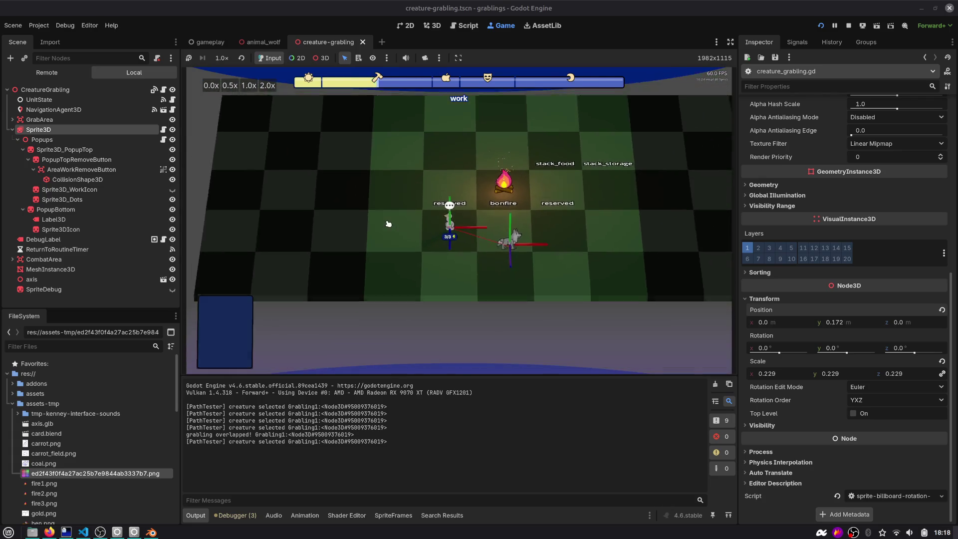
scroll(389, 220, "up", 4)
scroll(389, 224, "up", 2)
left_click(339, 278)
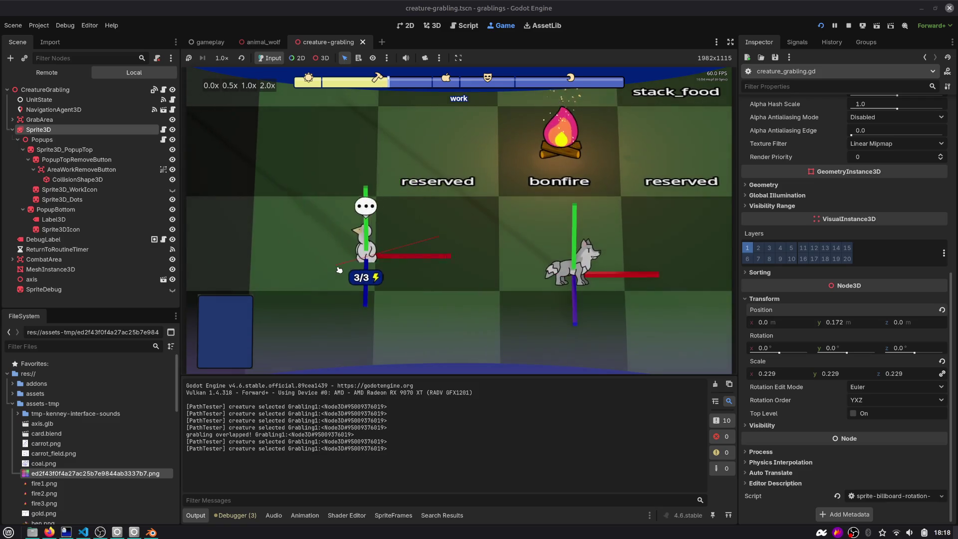
left_click_drag(338, 278, 348, 229)
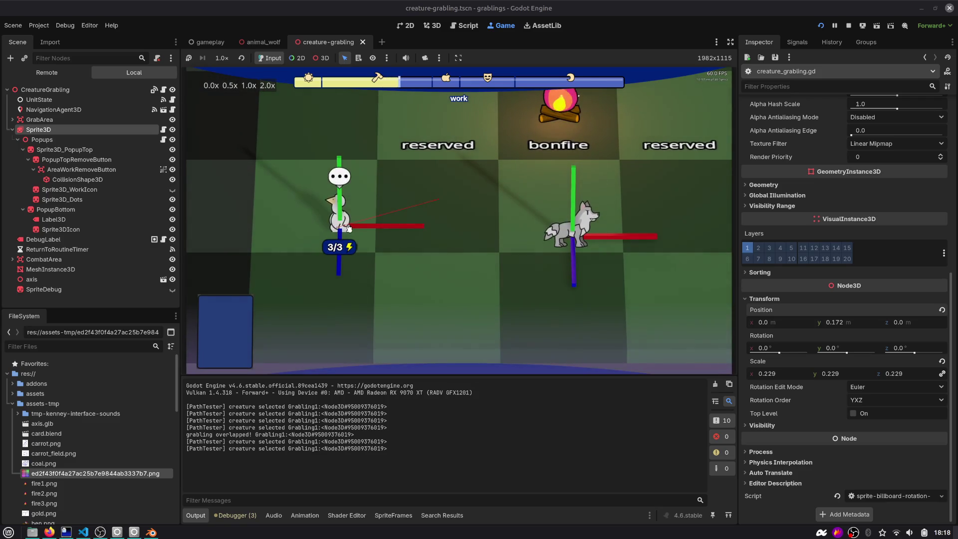
left_click(850, 27)
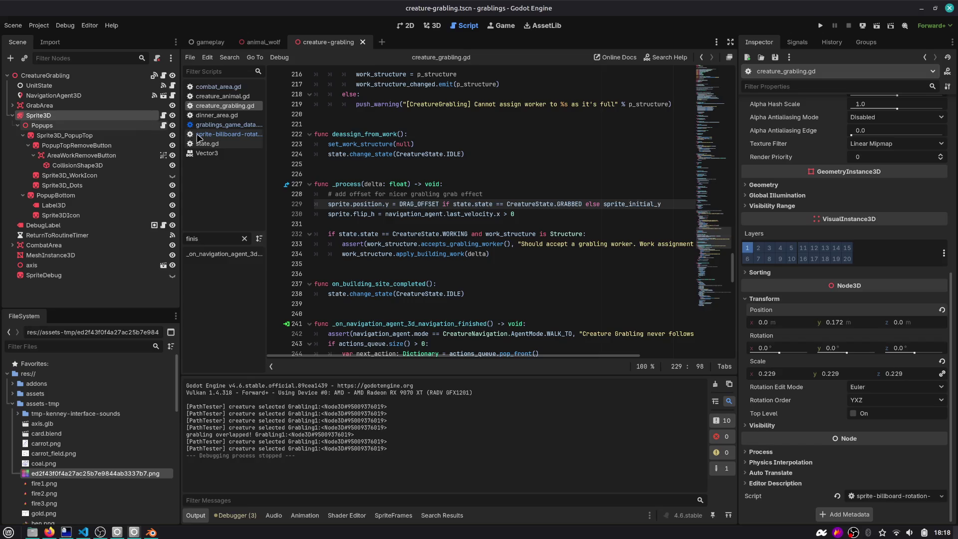
Open agent_follow.gd and select the move_toward assignment in _on_velocity_computed.
left_click(373, 205)
scroll(433, 208, "down", 3)
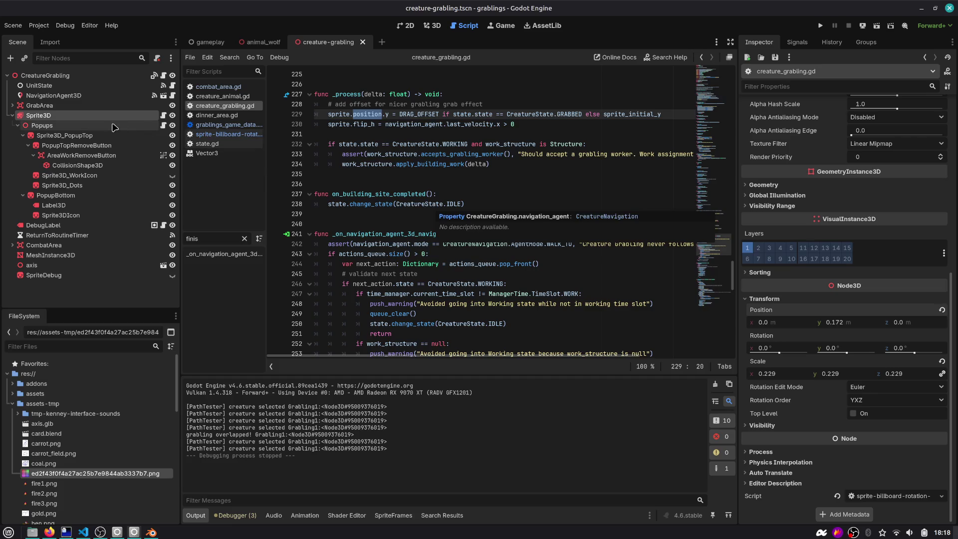
left_click(162, 95)
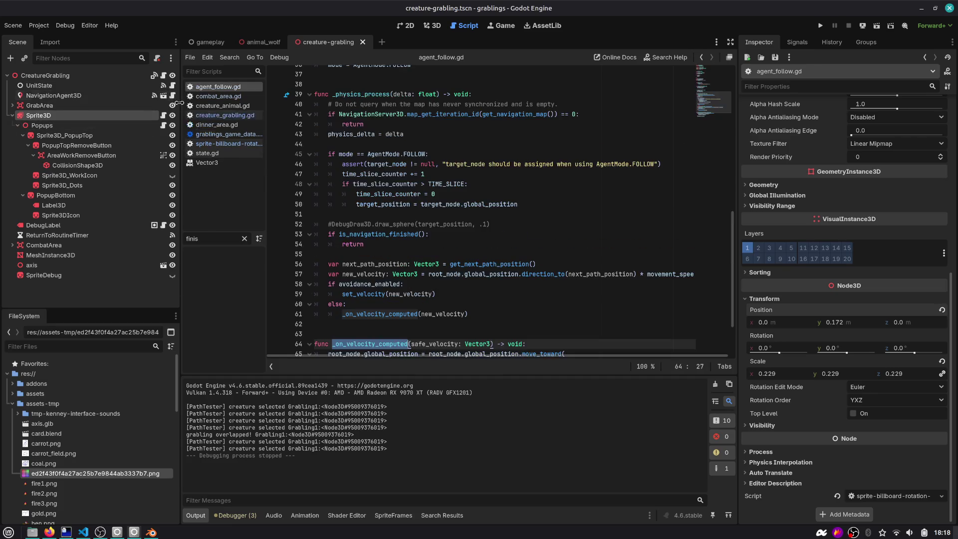
scroll(435, 205, "down", 2)
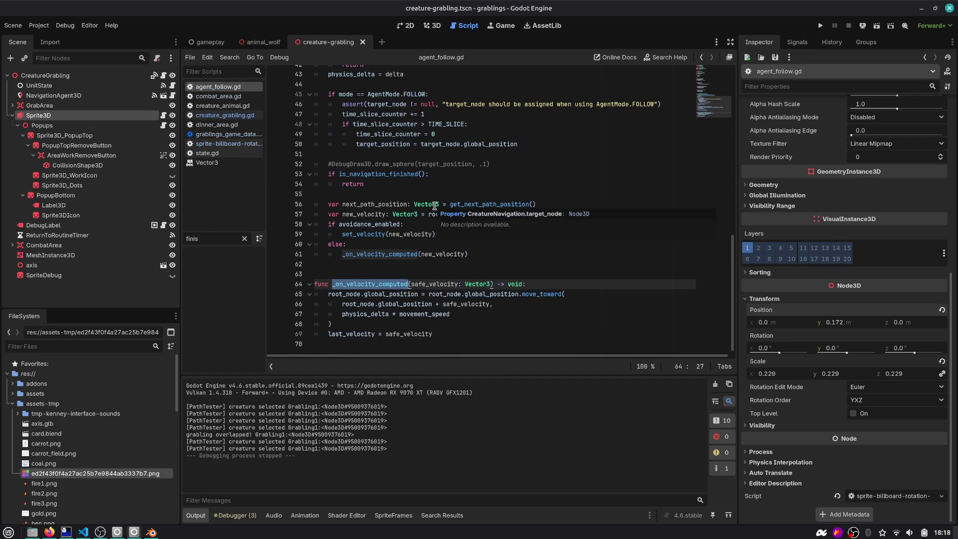
double_click(403, 294)
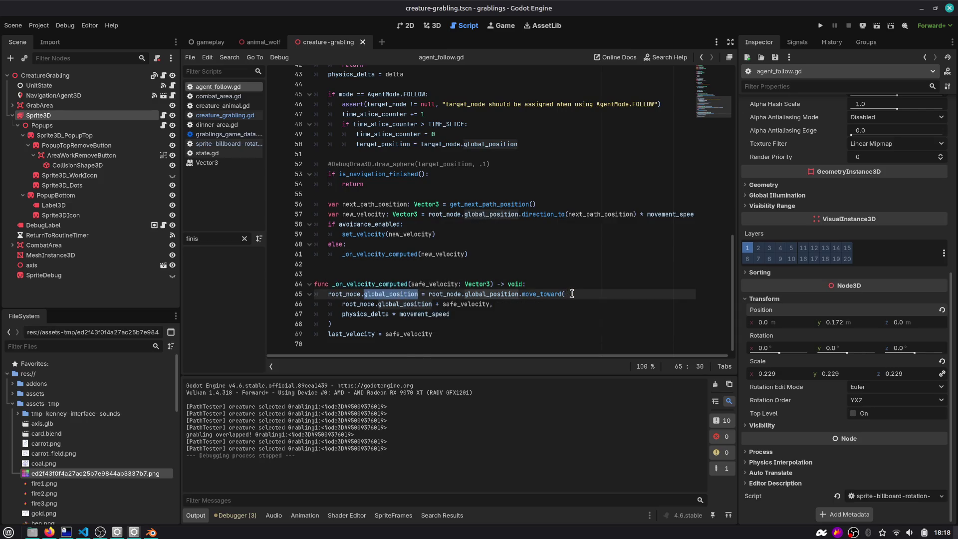
left_click_drag(417, 322, 274, 297)
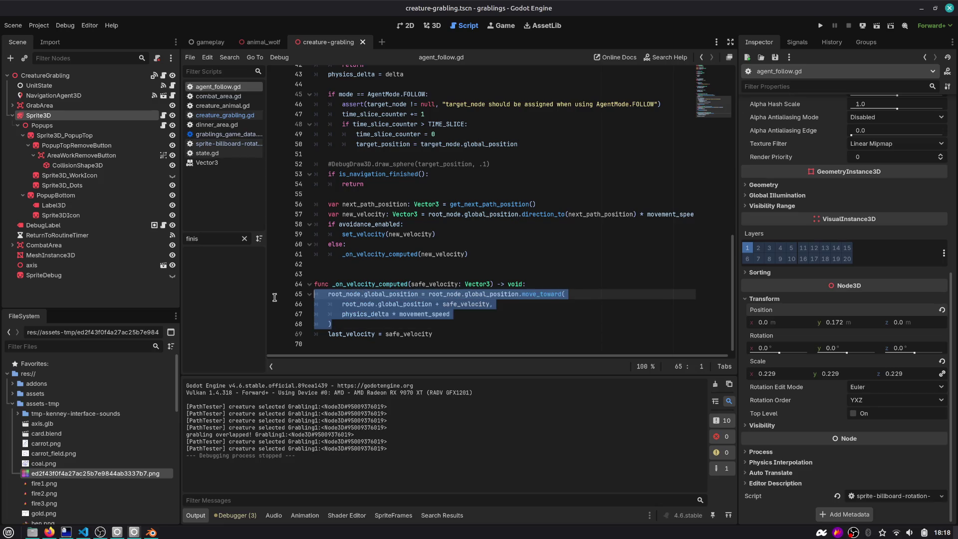
Insert a new line after the function header starting with 'var'.
left_click(561, 284)
key("Return")
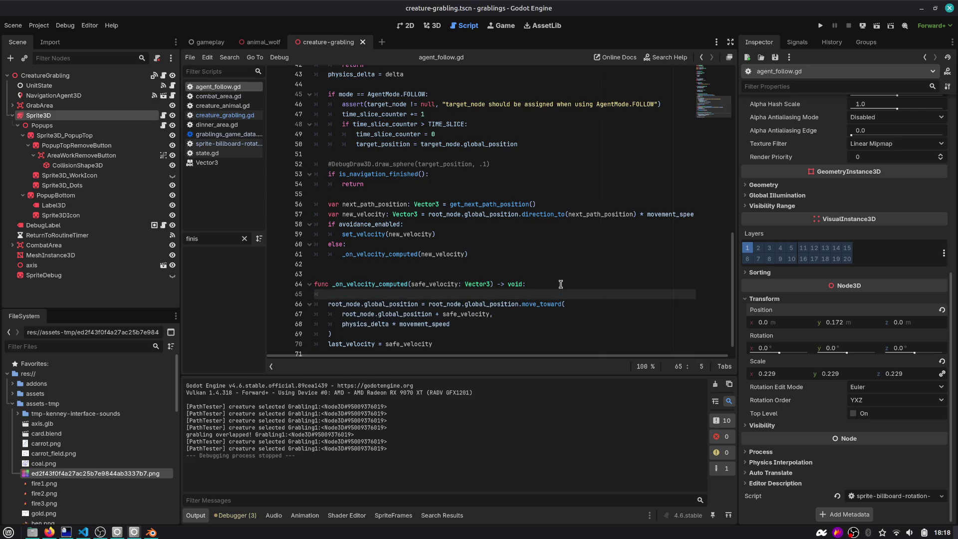
type("root_node")
key("Escape")
scroll(560, 284, "up", 1)
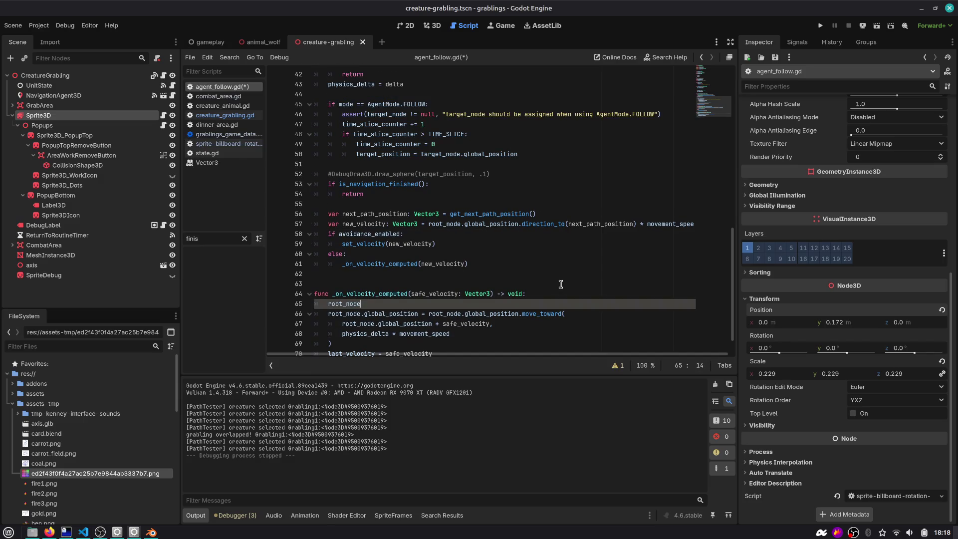
key("ctrl+BackSpace")
type("var")
Remove root_node.global_position from line 66 and paste it on a new line after the move_toward call.
key("Escape")
key("Down")
key("Home")
key("ctrl+shift+Right")
key("ctrl+shift+Right")
key("ctrl+c")
key("ctrl+shift+Right")
key("Delete")
key("Home")
key("BackSpace")
key("BackSpace")
key("Down")
key("Down")
key("Down")
key("End")
key("Return")
key("ctrl+v")
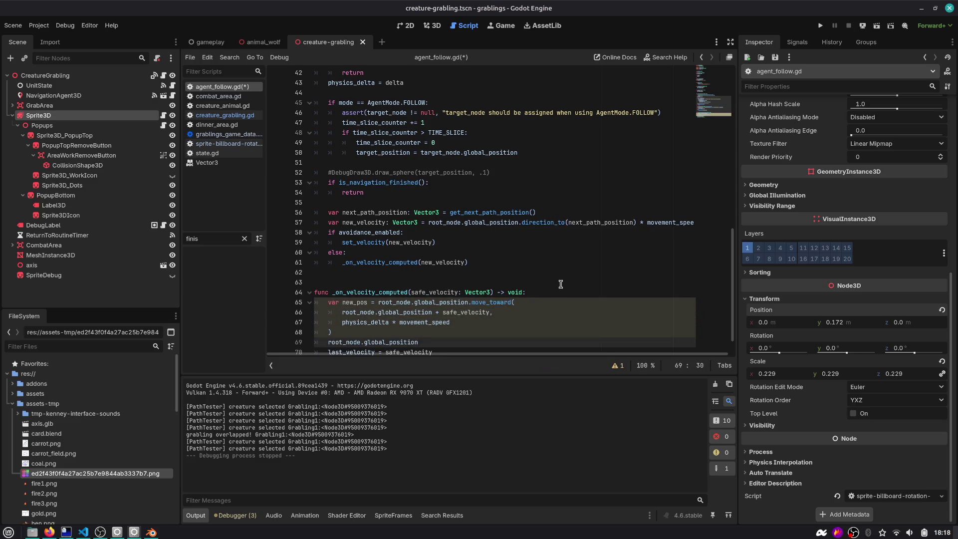